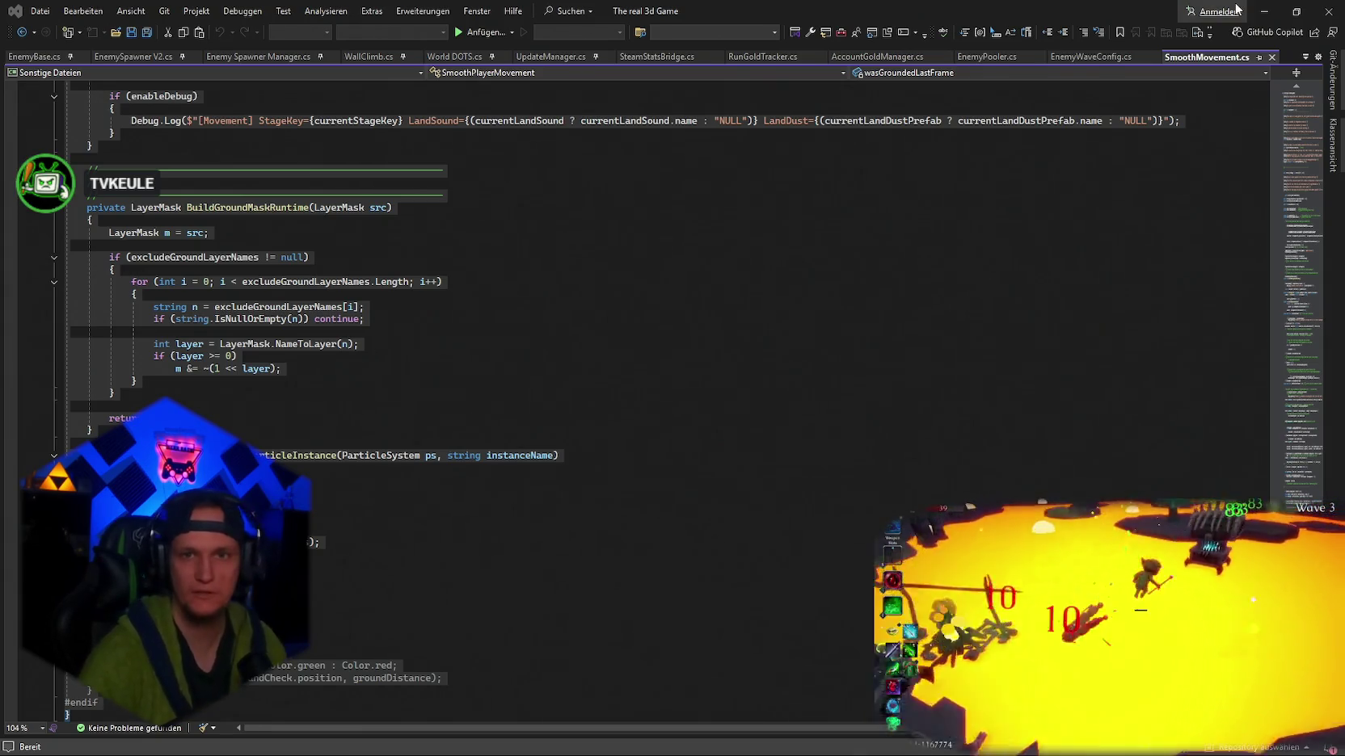
# - Select all code in SmoothMovement.cs and minimize Visual Studio to return to Unity
pyautogui.hotkey('ctrl', 'a')
pyautogui.click(1264, 11)
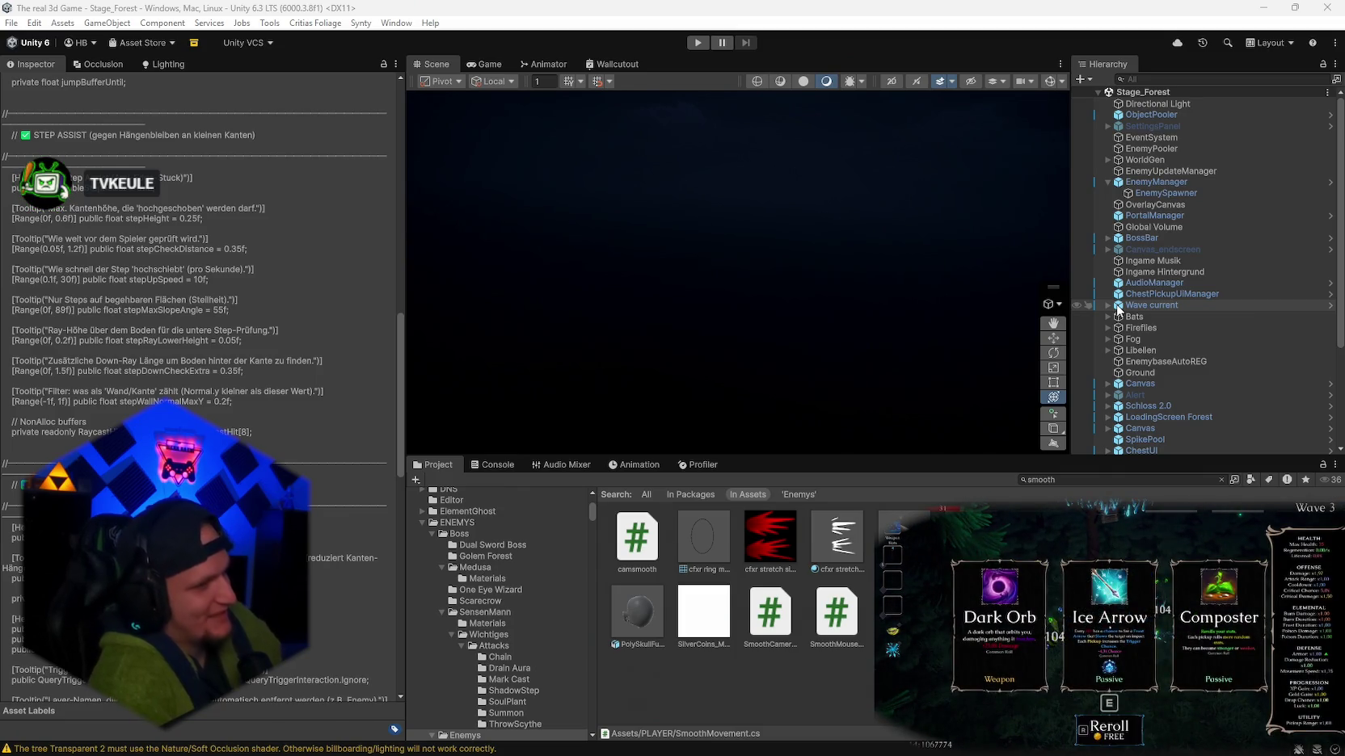
pyautogui.press('r')
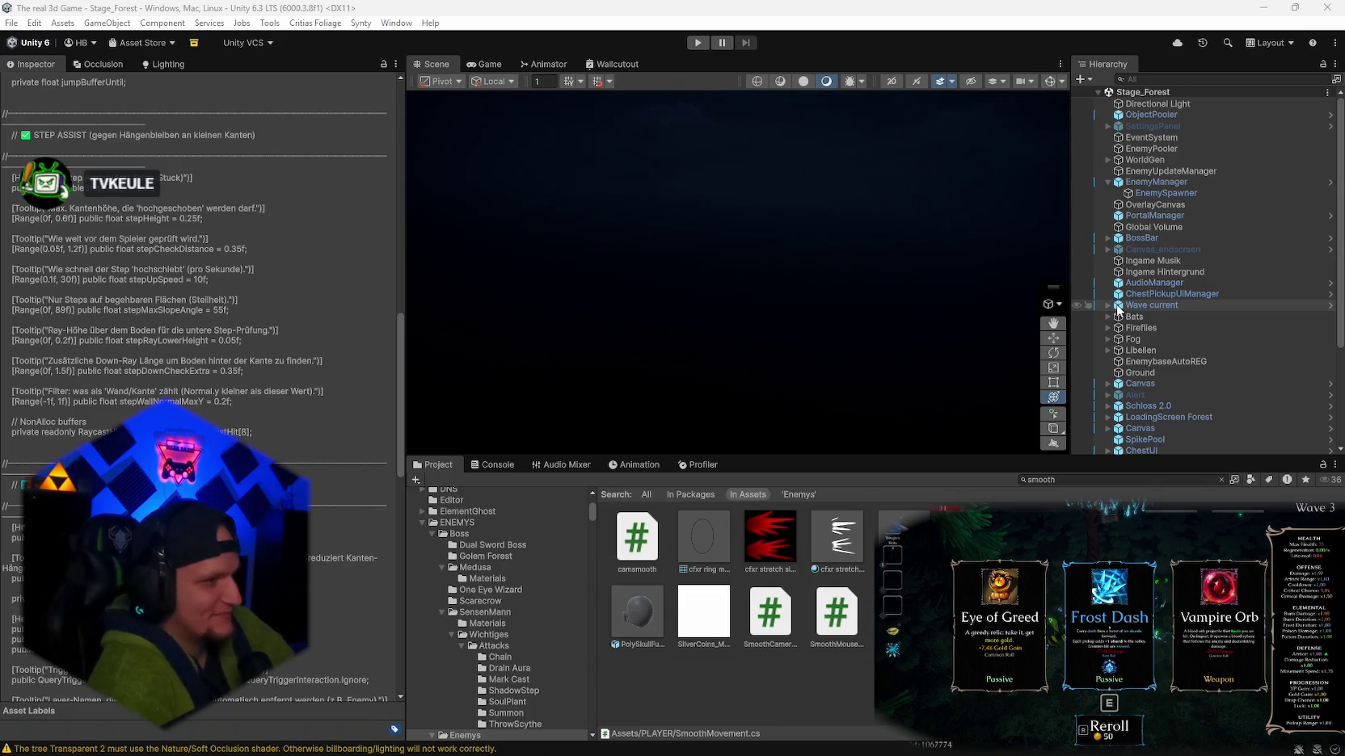
pyautogui.press('e')
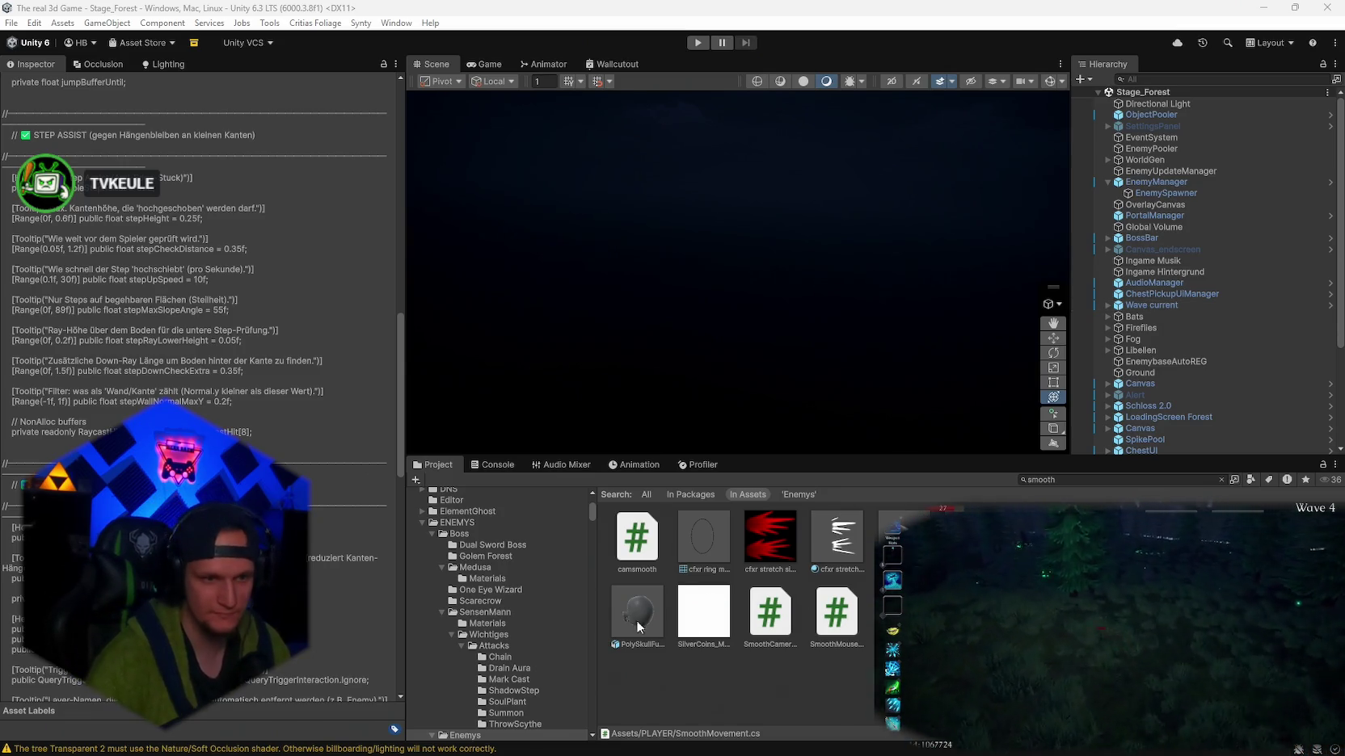
pyautogui.scroll(-3, 524, 652)
# - Search the Project for 'fortune' and open the Fortune teller folder from the results
pyautogui.doubleClick(1071, 479)
pyautogui.write('fortune')
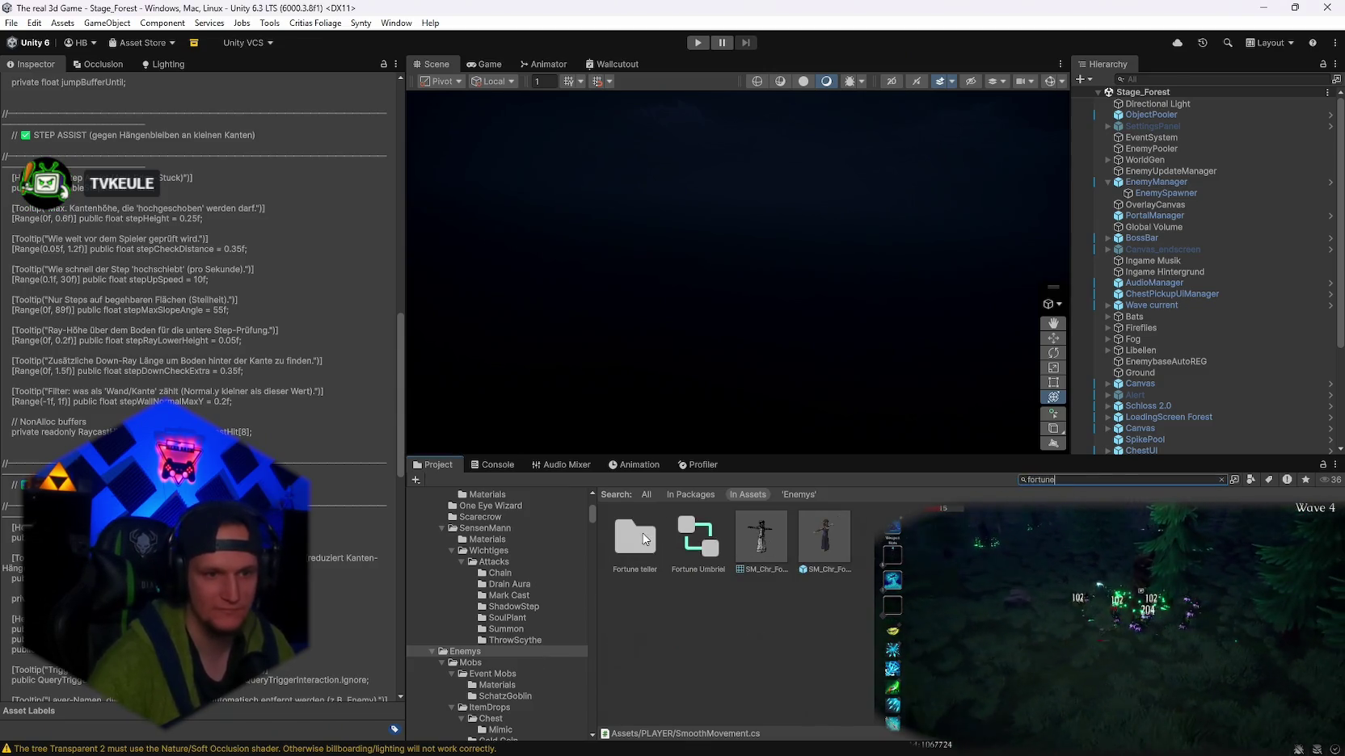
pyautogui.doubleClick(637, 537)
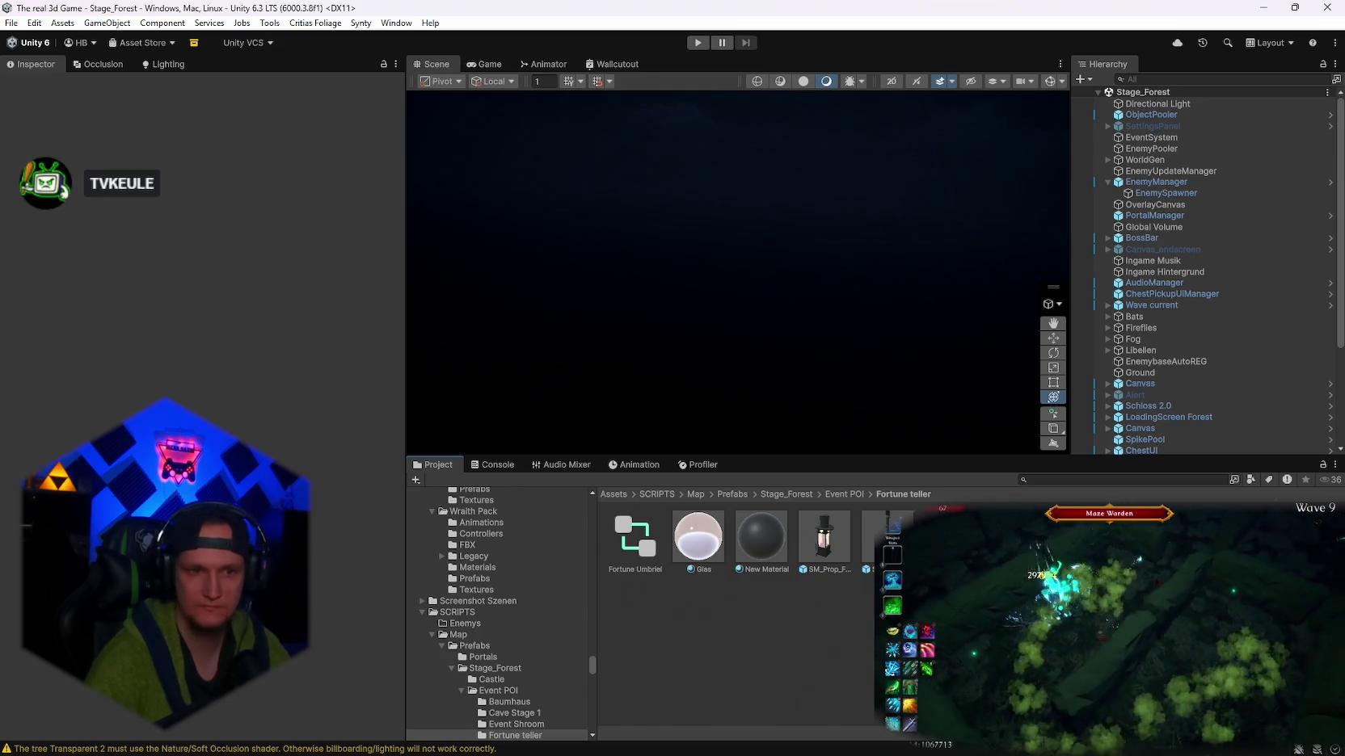
# - Open the recent Stage_Hub scene from the File menu
pyautogui.doubleClick(1157, 104)
pyautogui.moveTo(861, 233)
pyautogui.mouseDown()
pyautogui.moveTo(879, 185)
pyautogui.moveTo(630, 211)
pyautogui.mouseUp()
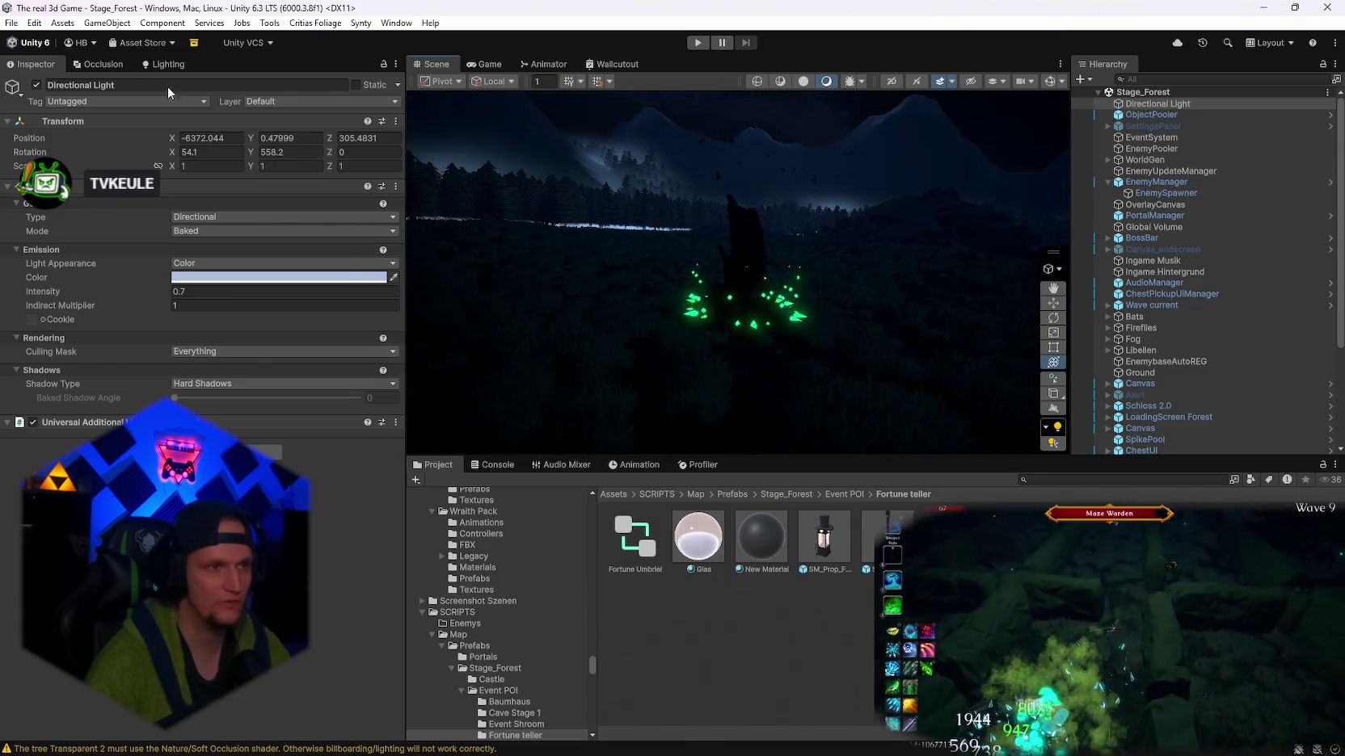
pyautogui.click(13, 27)
pyautogui.moveTo(81, 69)
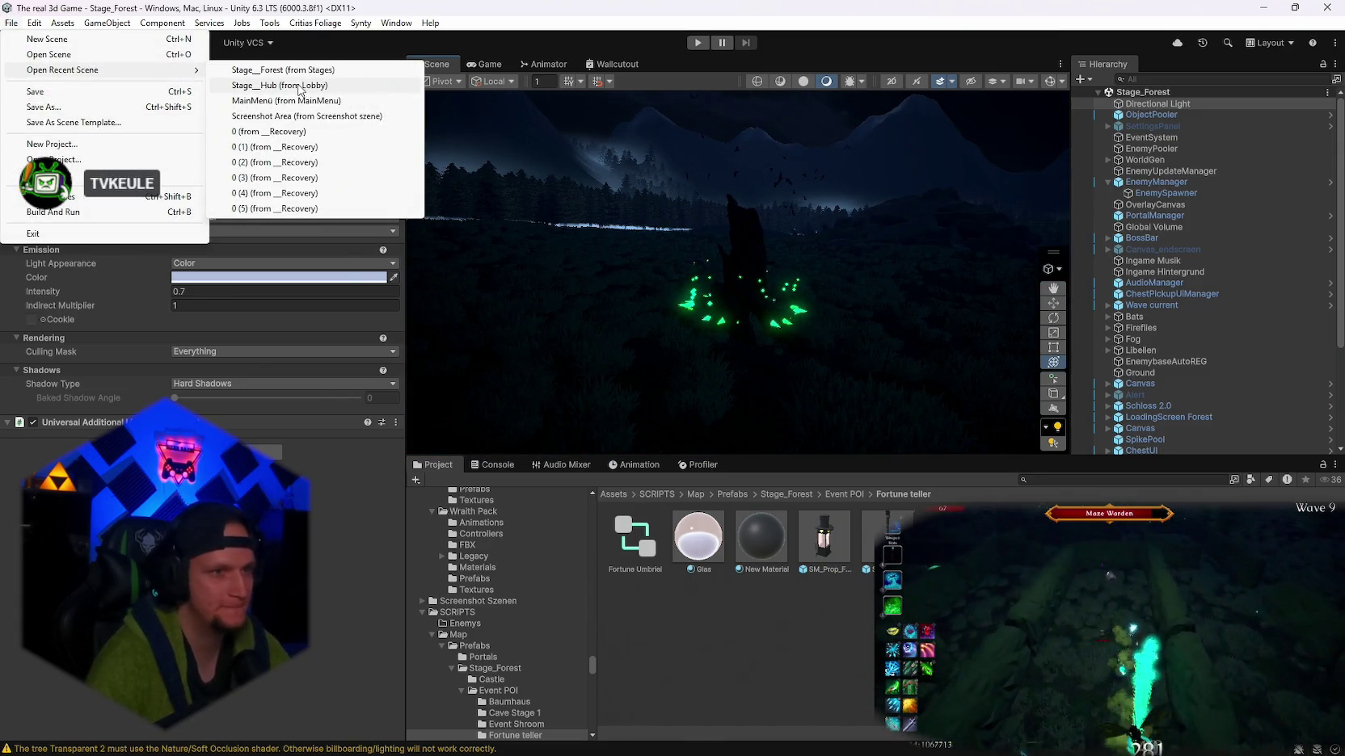
pyautogui.click(301, 88)
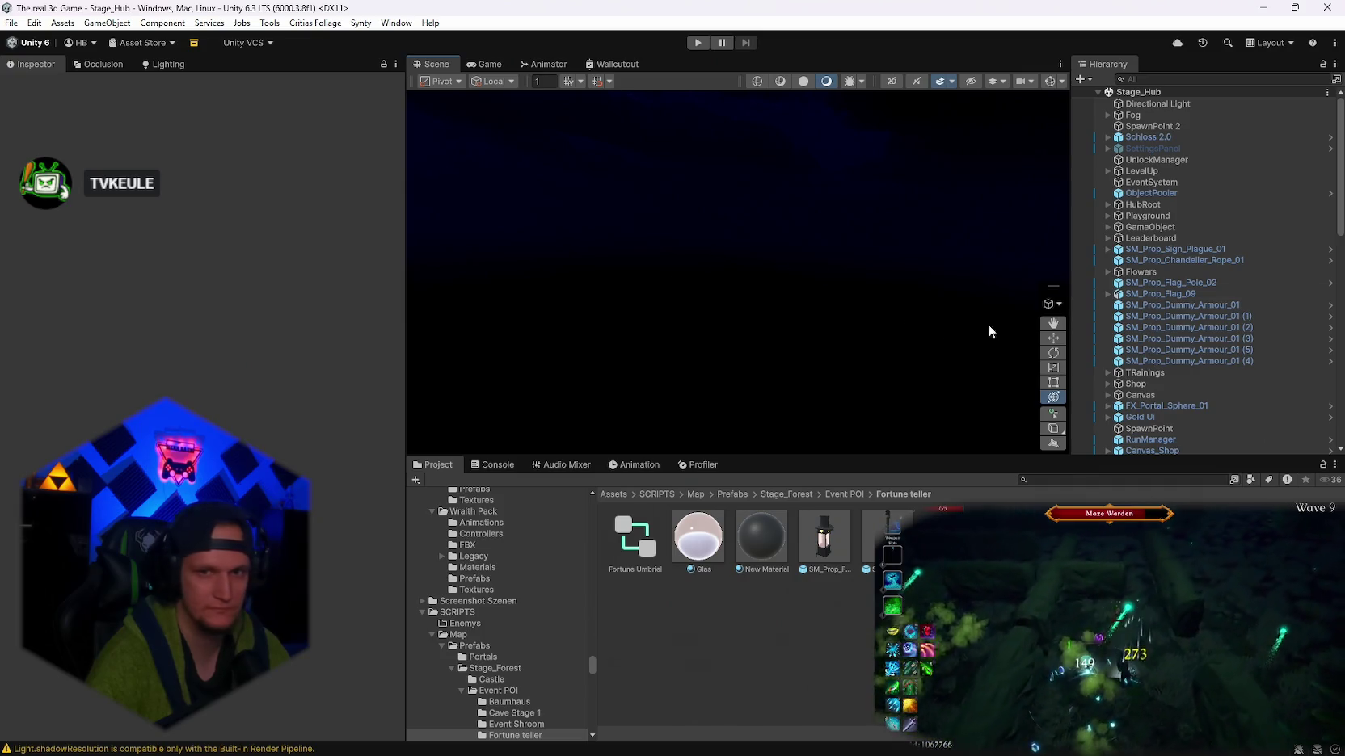
# - Select the Directional Light in Stage_Hub and orbit the view to the fortune teller booth
pyautogui.click(1161, 113)
pyautogui.click(1155, 104)
pyautogui.moveTo(861, 247)
pyautogui.mouseDown()
pyautogui.moveTo(930, 312)
pyautogui.moveTo(987, 237)
pyautogui.moveTo(848, 256)
pyautogui.moveTo(869, 263)
pyautogui.mouseUp()
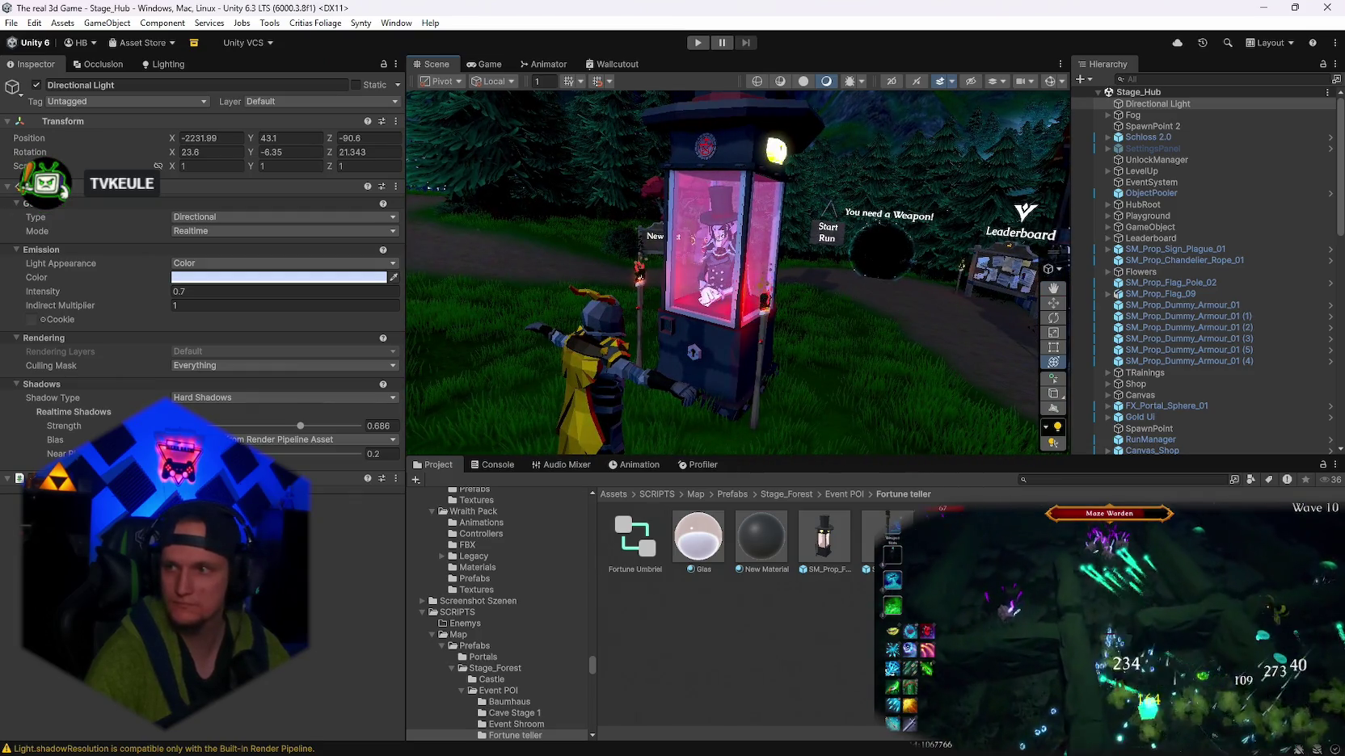
pyautogui.rightClick(802, 632)
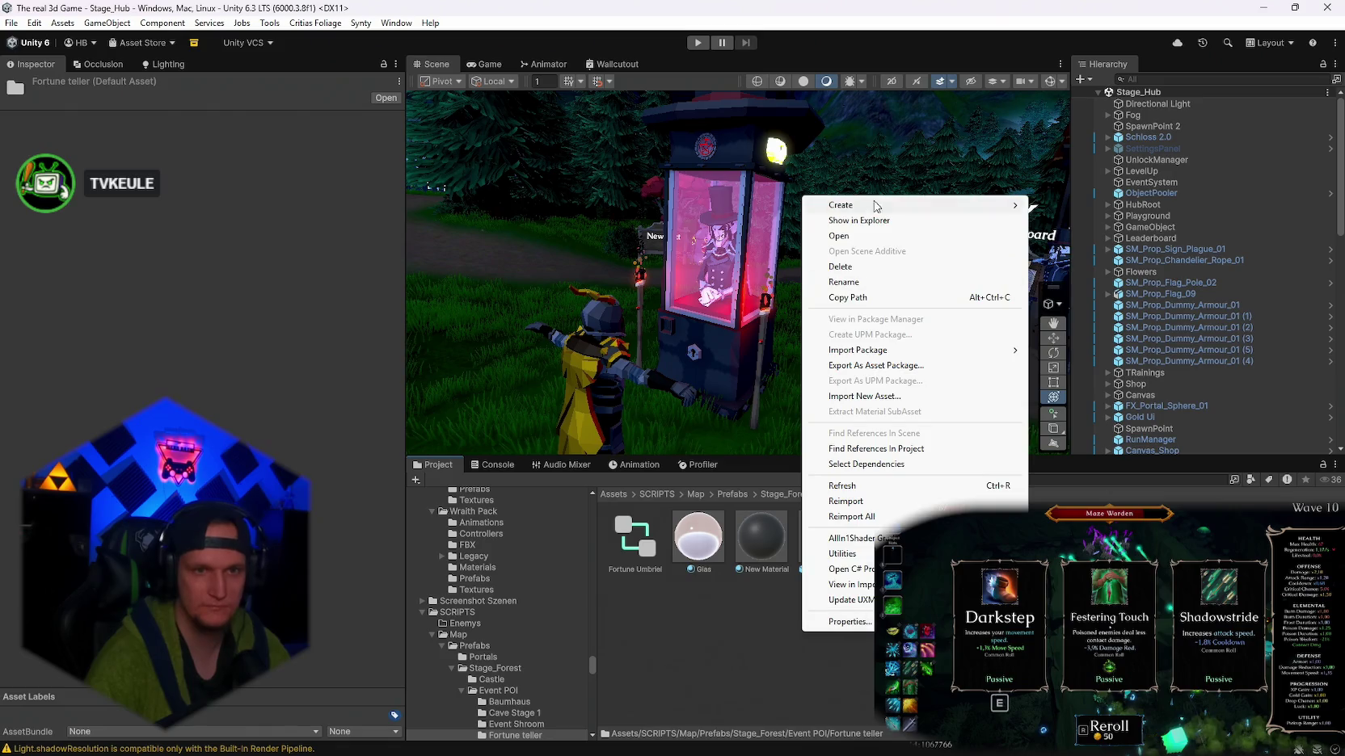
# - Create an empty C# script named 'Fortune teller' in the Fortune teller folder
pyautogui.moveTo(889, 205)
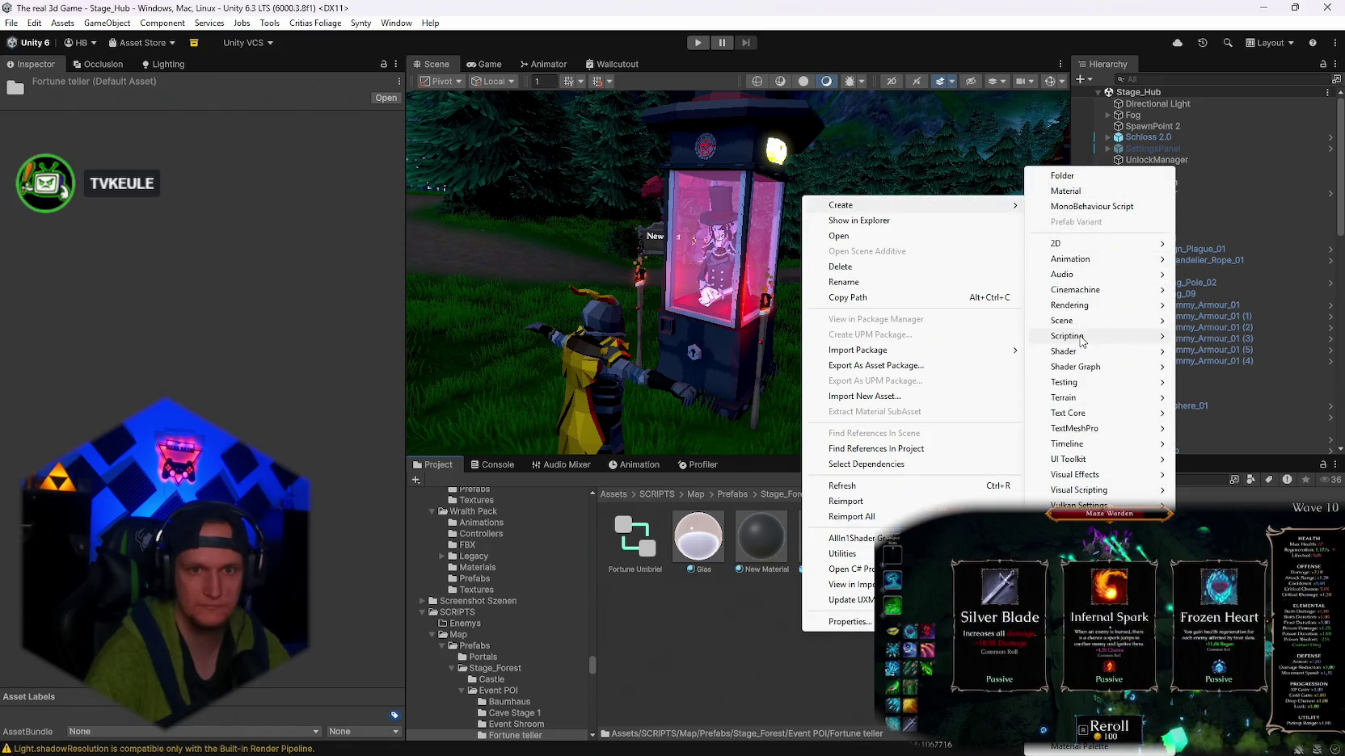
pyautogui.moveTo(1107, 336)
pyautogui.click(904, 367)
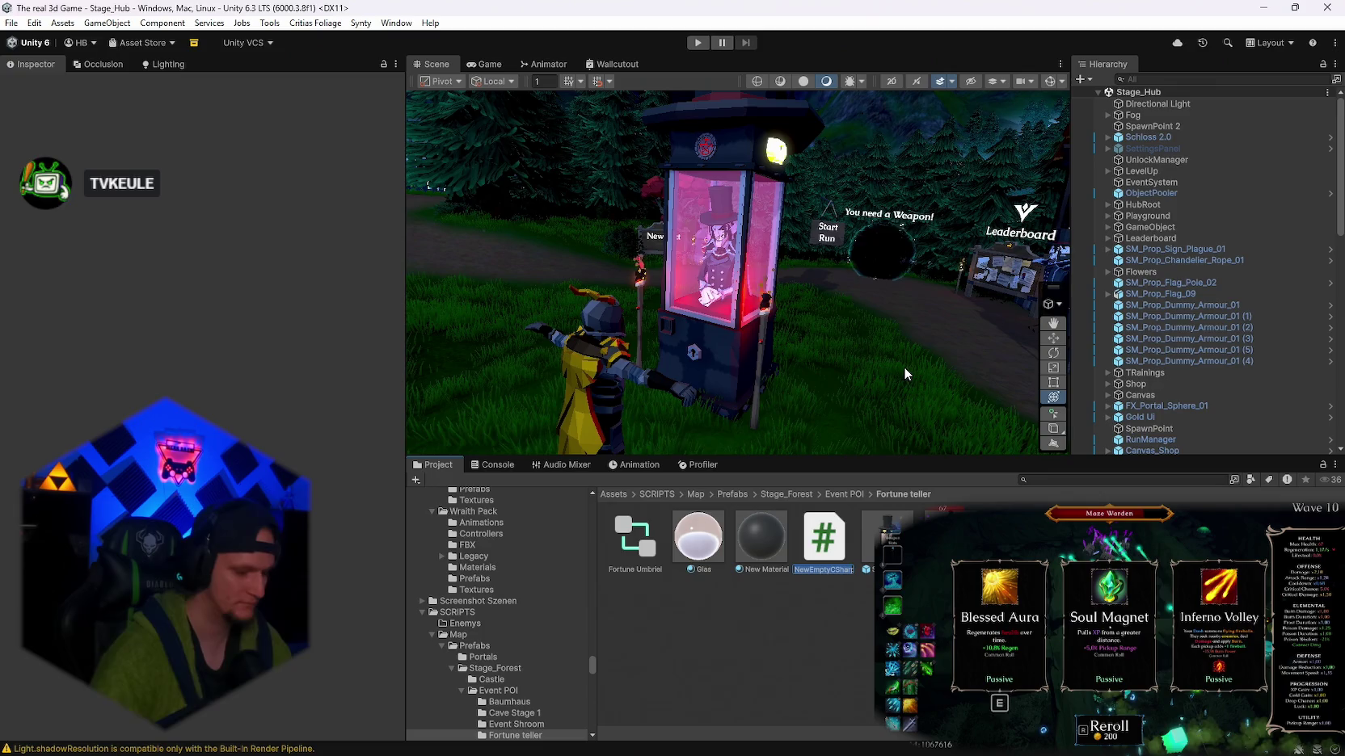
pyautogui.write('Fortune teller')
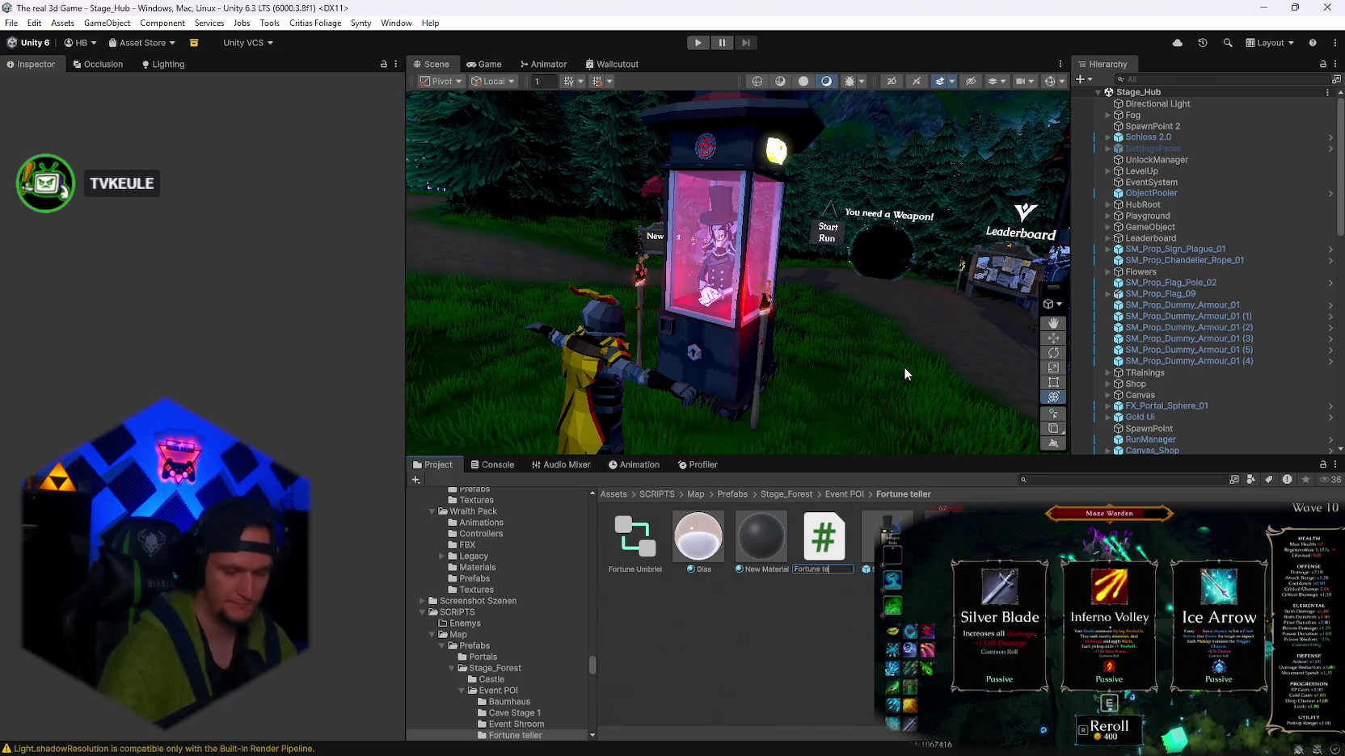
pyautogui.press('Return')
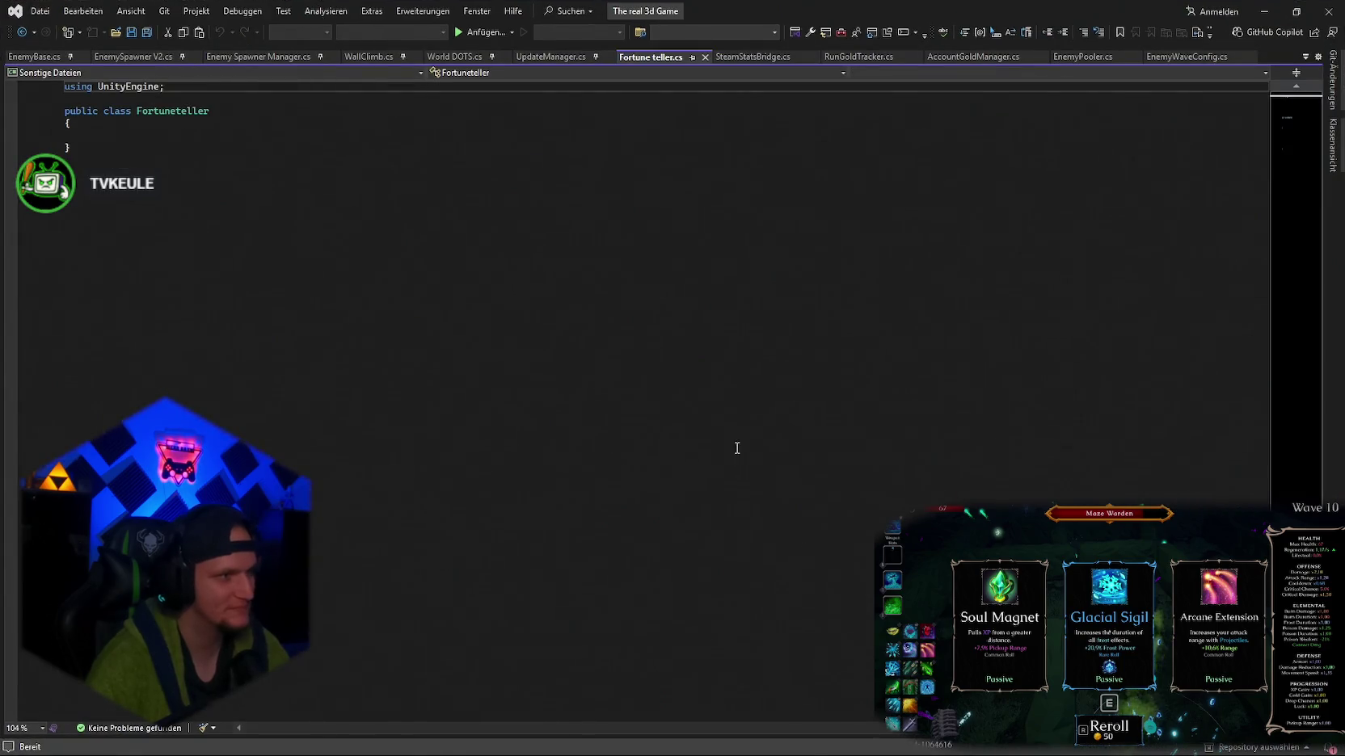
# - Paste the full FortuneTeller code over the empty class, save it with Unicode encoding, and return to Unity
pyautogui.hotkey('ctrl', 'a')
pyautogui.hotkey('ctrl', 'v')
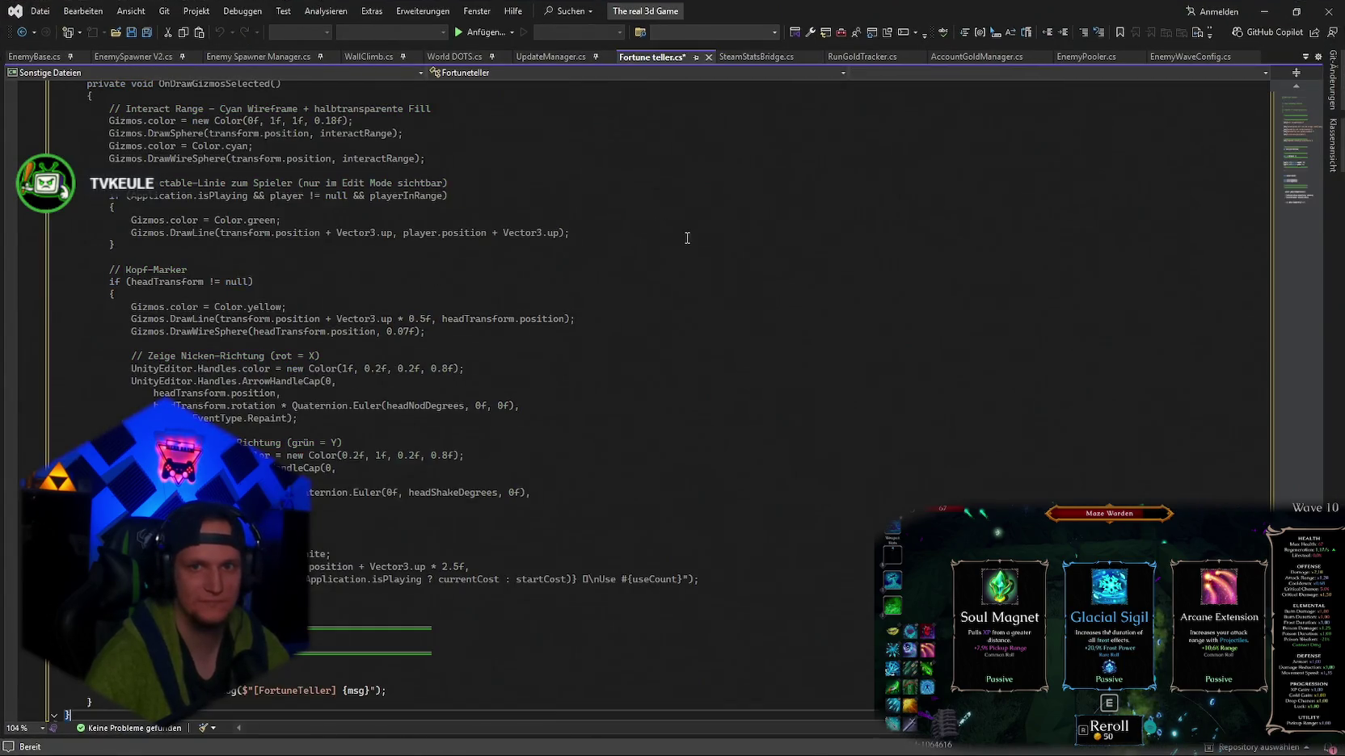
pyautogui.hotkey('ctrl', 's')
pyautogui.click(565, 434)
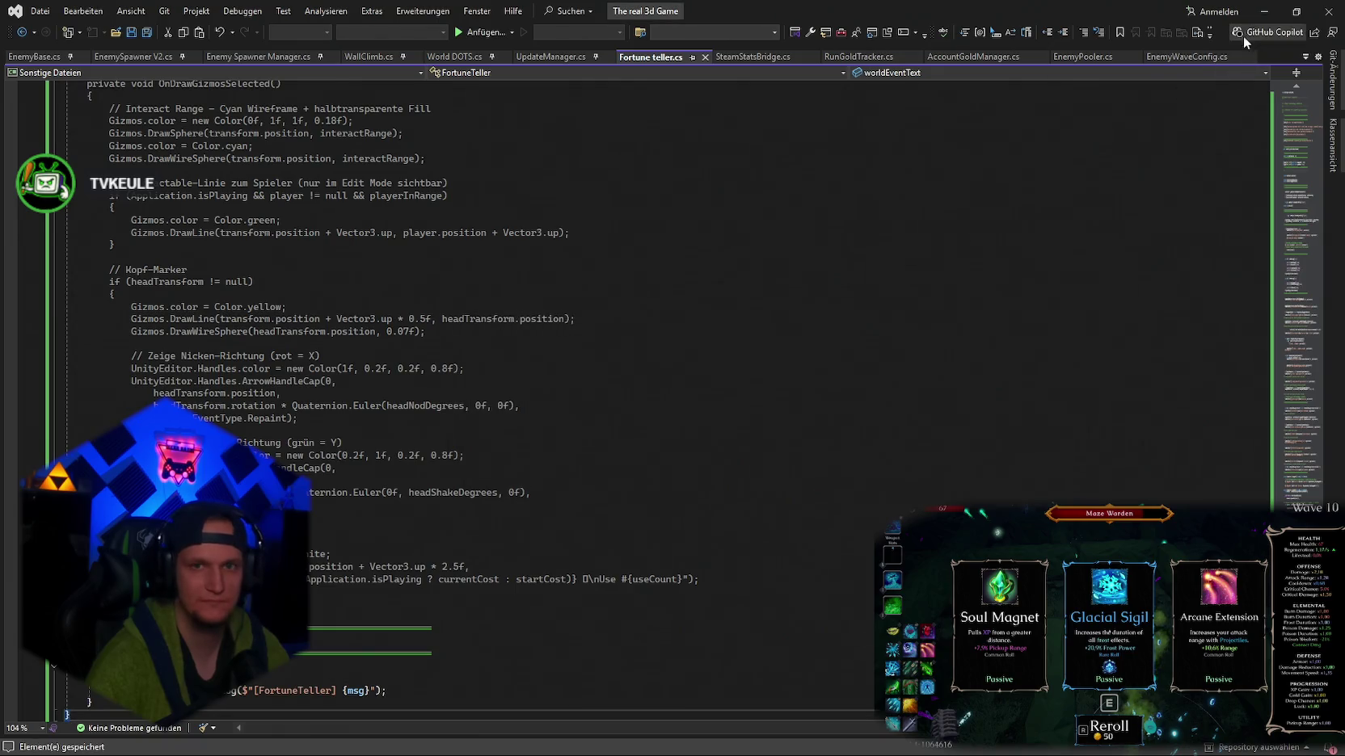
pyautogui.click(1264, 11)
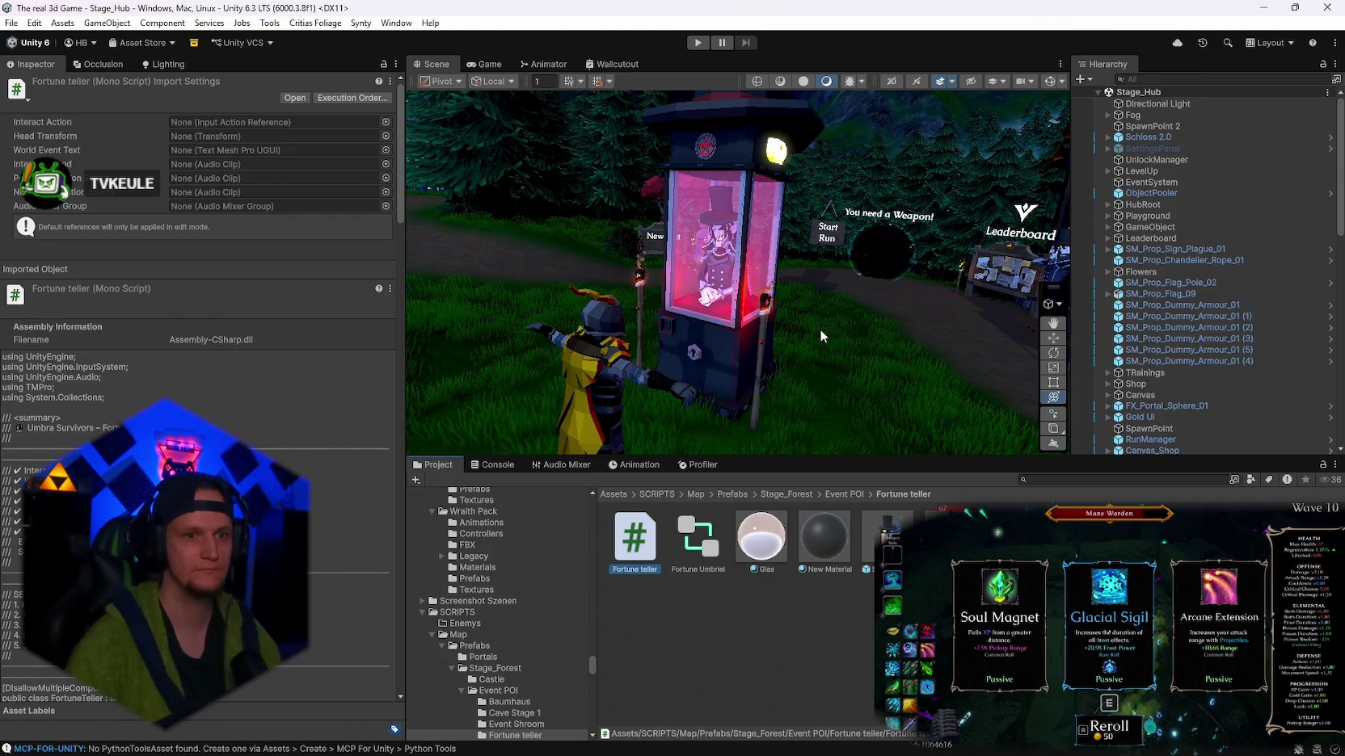
# - Rename the SM_Prop_FootStool_04 object in the Hierarchy to 'Fortune Teller'
pyautogui.scroll(3, 820, 329)
pyautogui.scroll(-5, 1153, 370)
pyautogui.scroll(-10, 1164, 380)
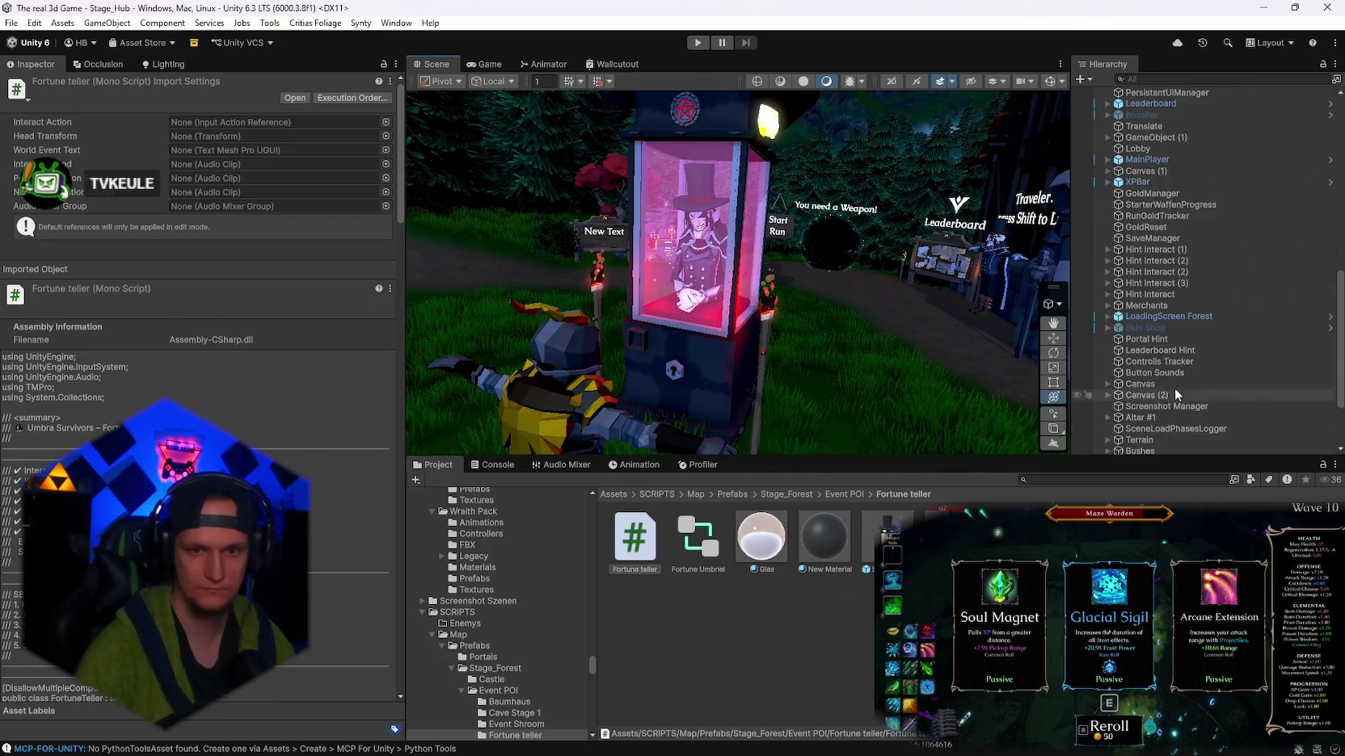
pyautogui.click(1123, 449)
pyautogui.rightClick(1130, 449)
pyautogui.click(1158, 140)
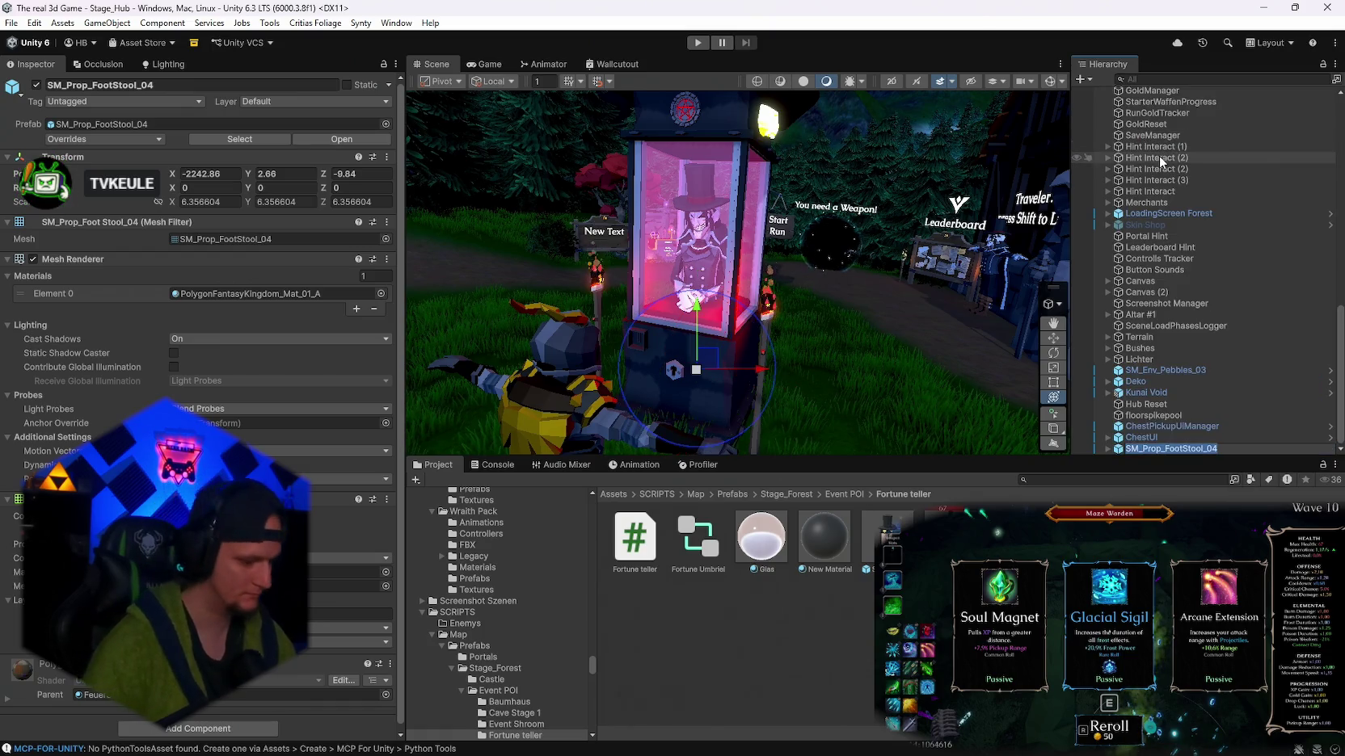
pyautogui.write('Fortune Teller')
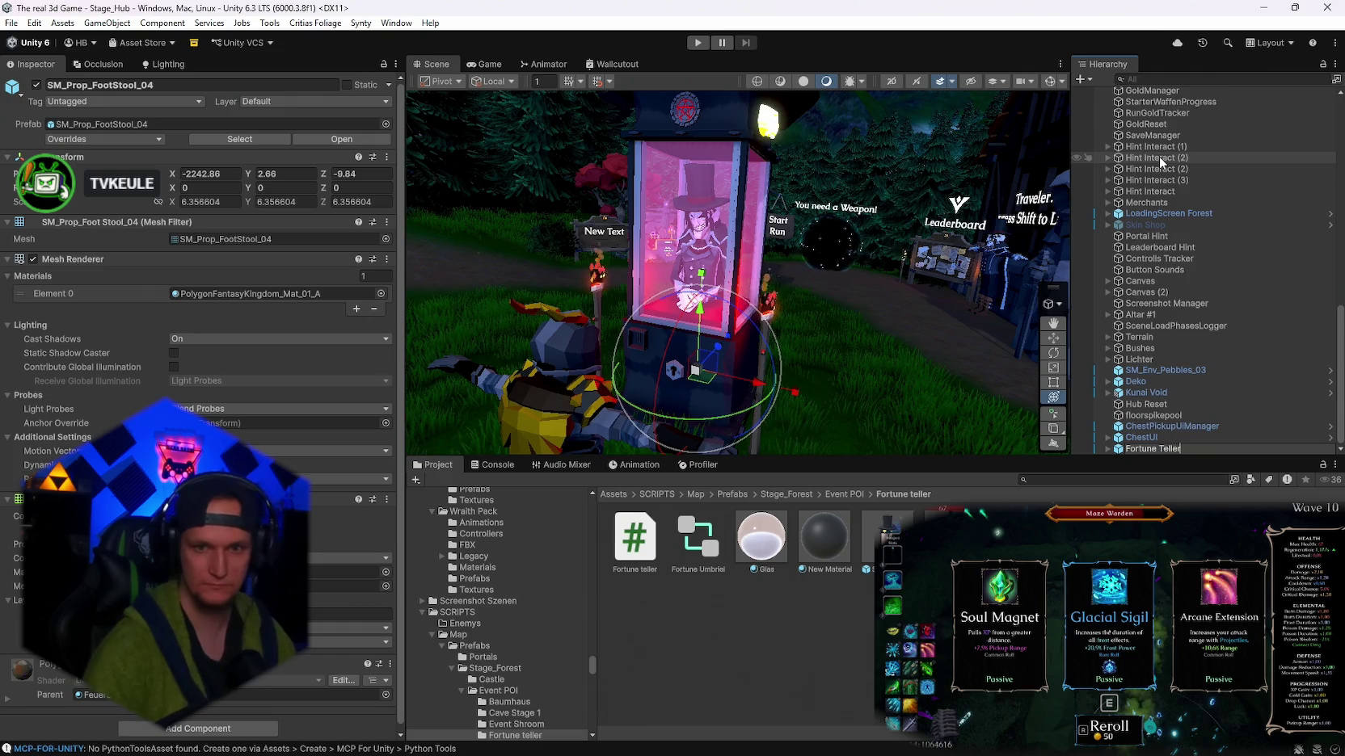
pyautogui.press('Return')
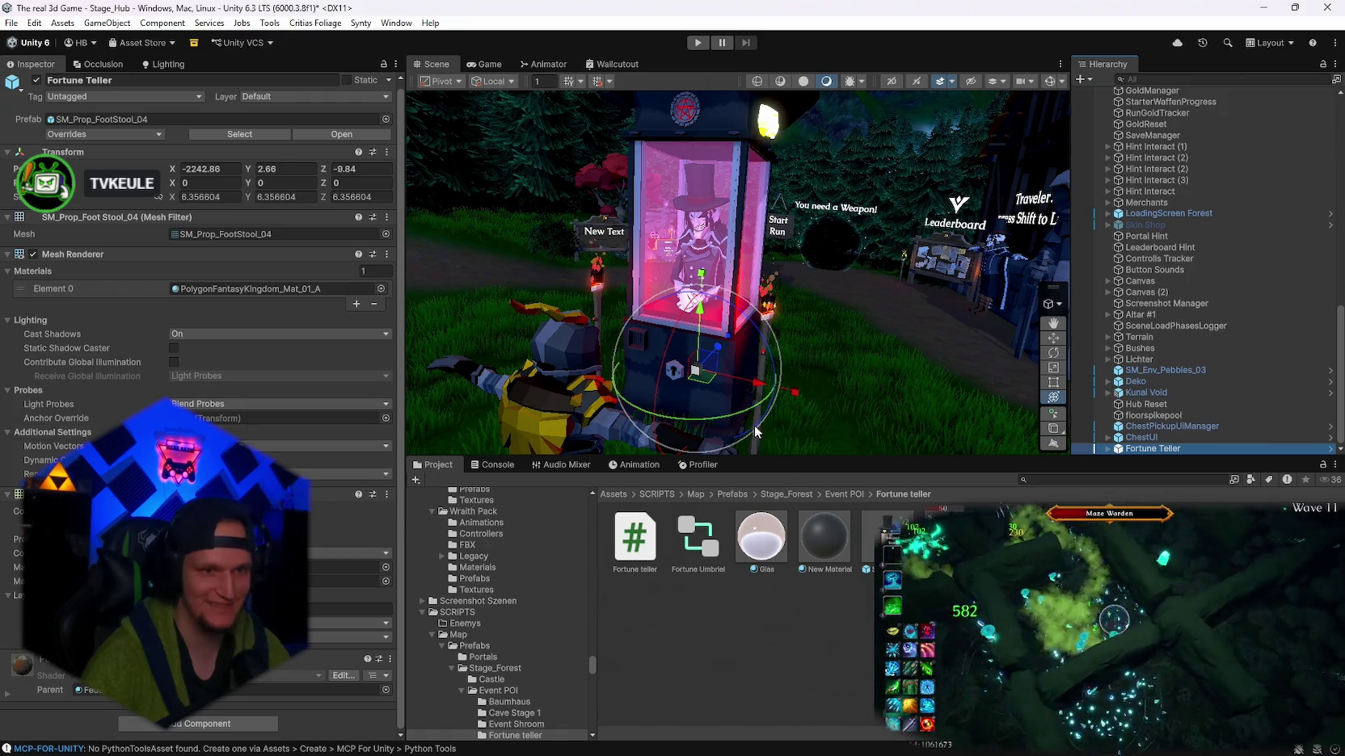
# - Commit the Fortune Teller name on the former SM_Prop_FootStool_04 booth object
pyautogui.click(8, 497)
# - Collapse the Mesh Collider and expand the Fortune Teller (Script) component in the Inspector
pyautogui.click(9, 497)
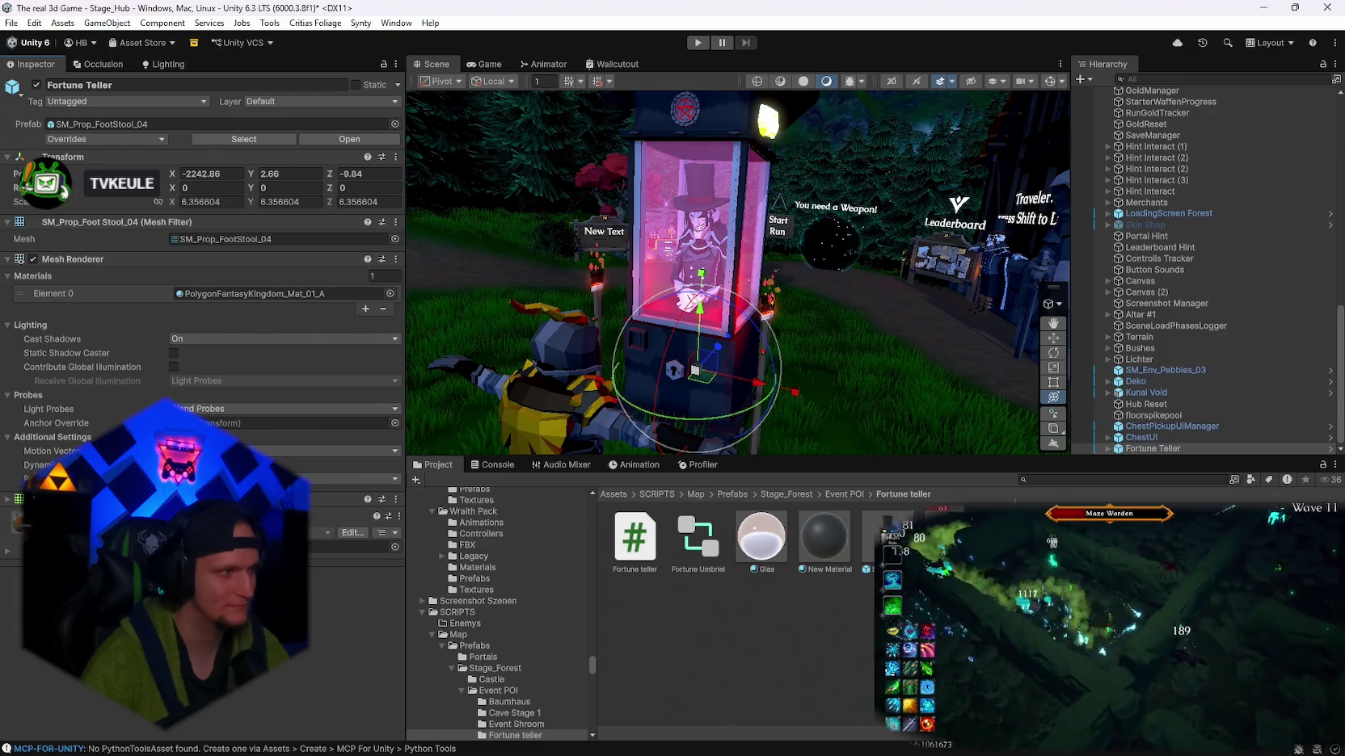
pyautogui.click(8, 515)
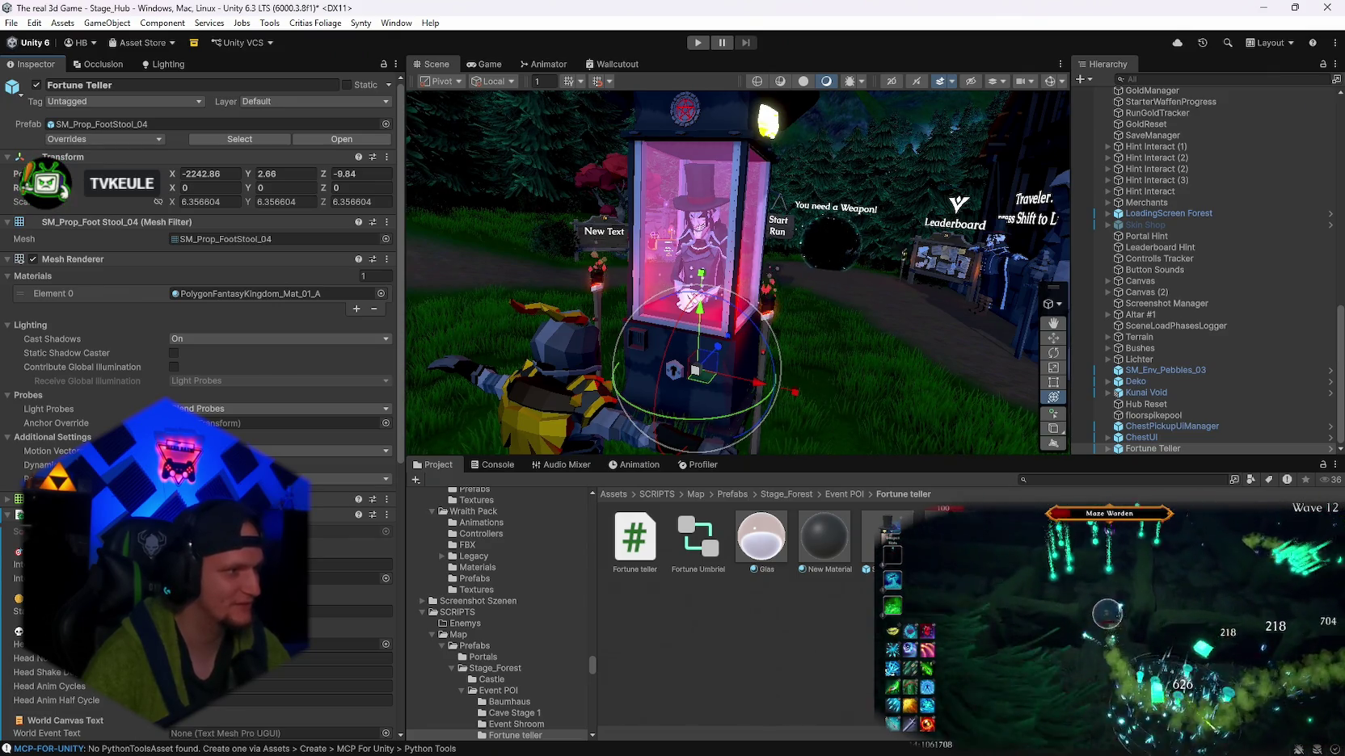
pyautogui.scroll(-5, 202, 404)
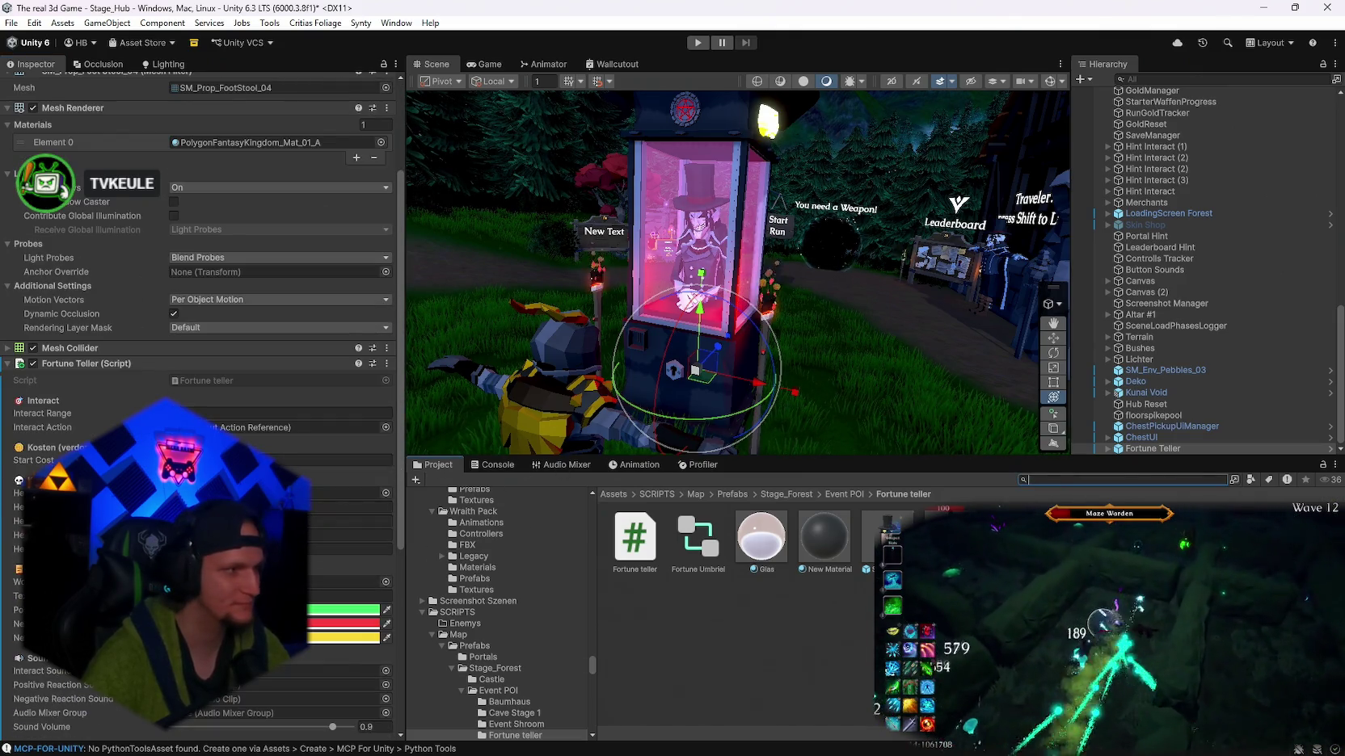
# - Locate the input actions asset used by the EventSystem object
pyautogui.scroll(10, 1218, 275)
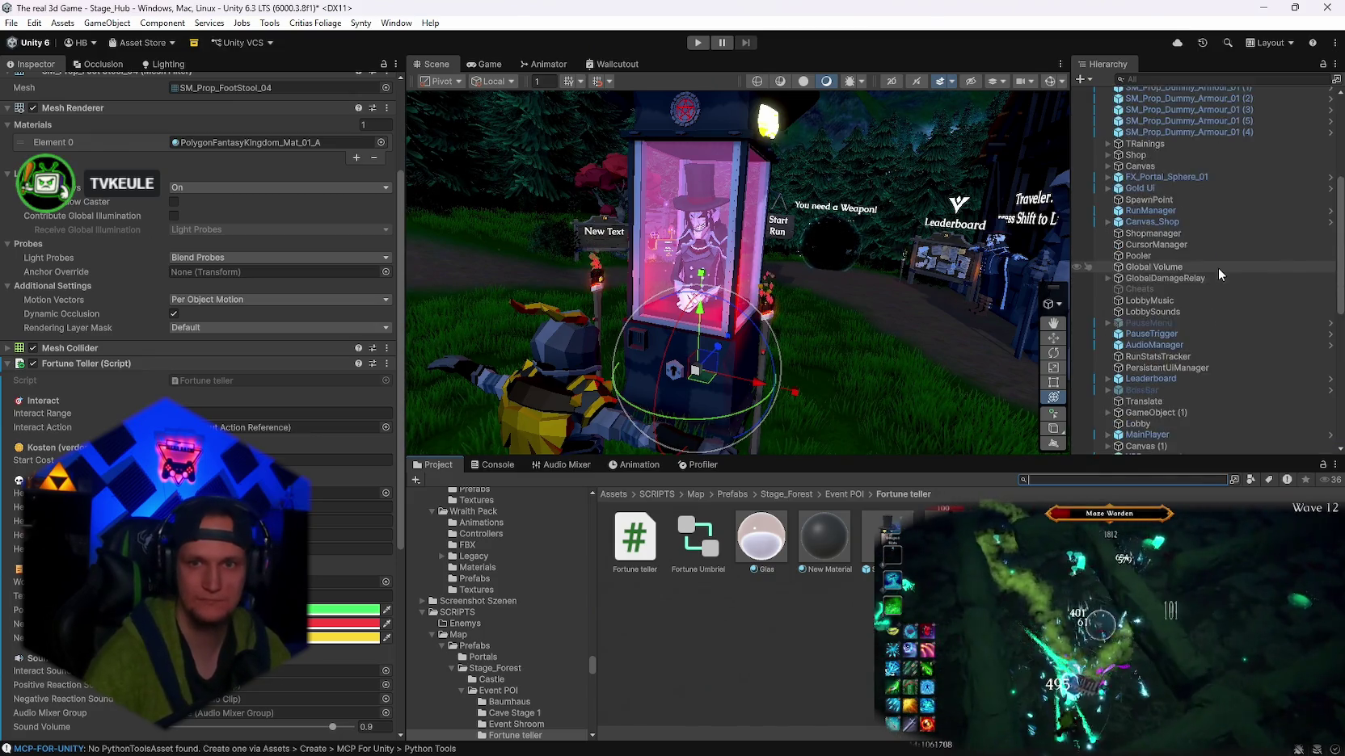
pyautogui.scroll(7, 1218, 268)
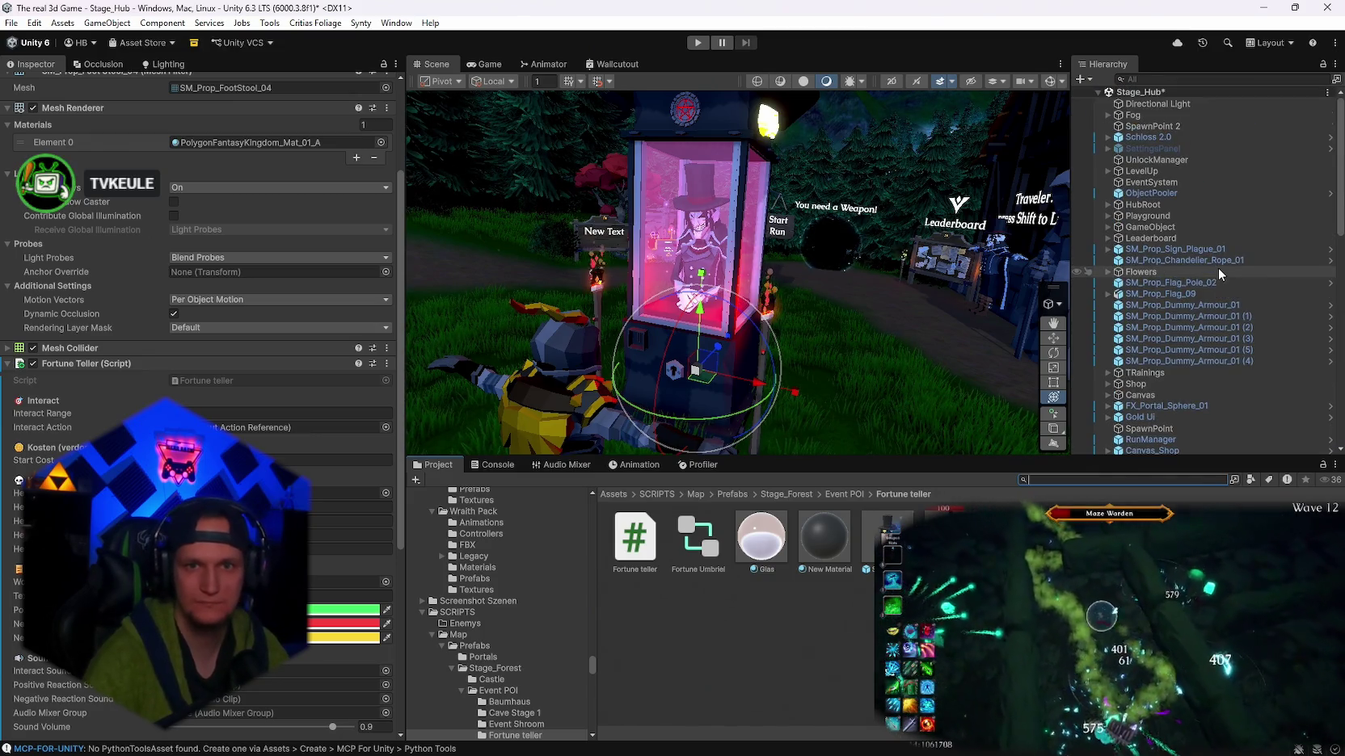
pyautogui.click(1143, 183)
pyautogui.click(214, 395)
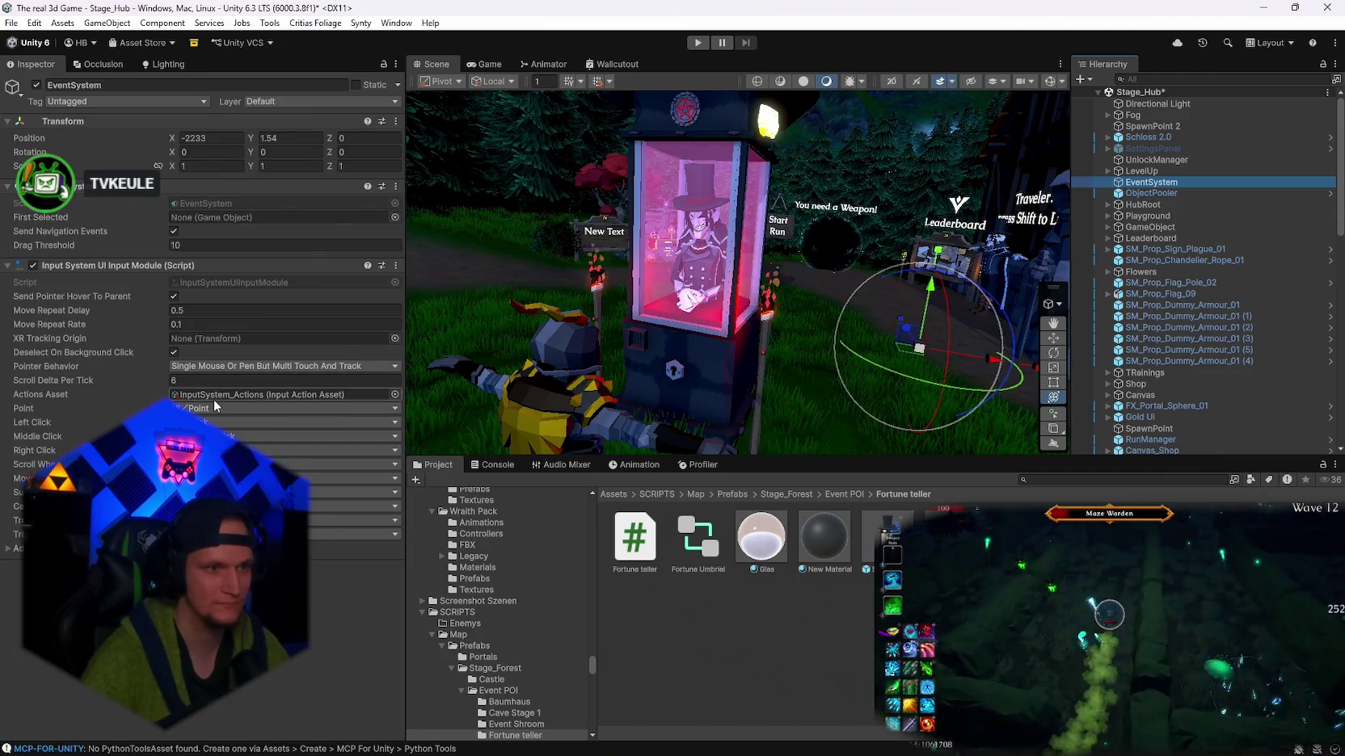
pyautogui.scroll(-10, 1180, 383)
pyautogui.scroll(-3, 1181, 386)
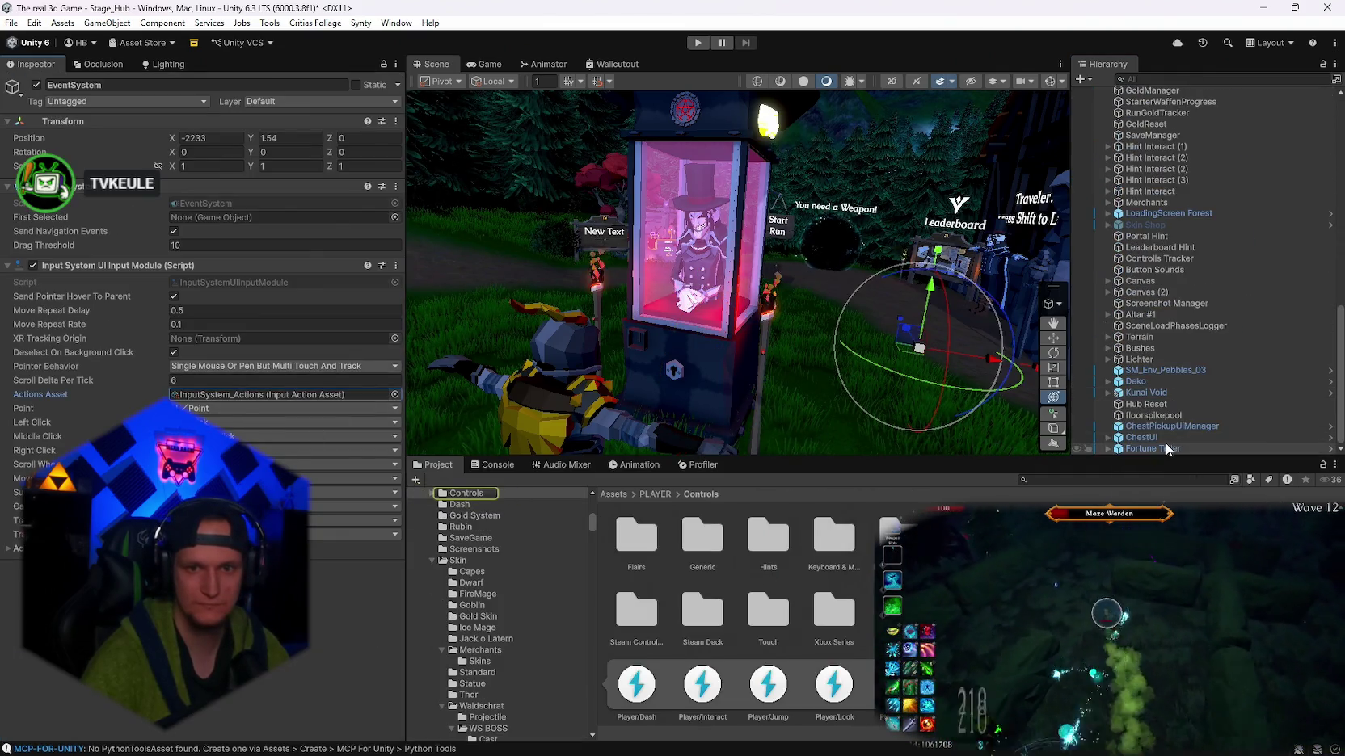
# - Assign Player/Interact to the Fortune Teller script's Interact Action field
pyautogui.click(1166, 446)
pyautogui.scroll(-5, 202, 243)
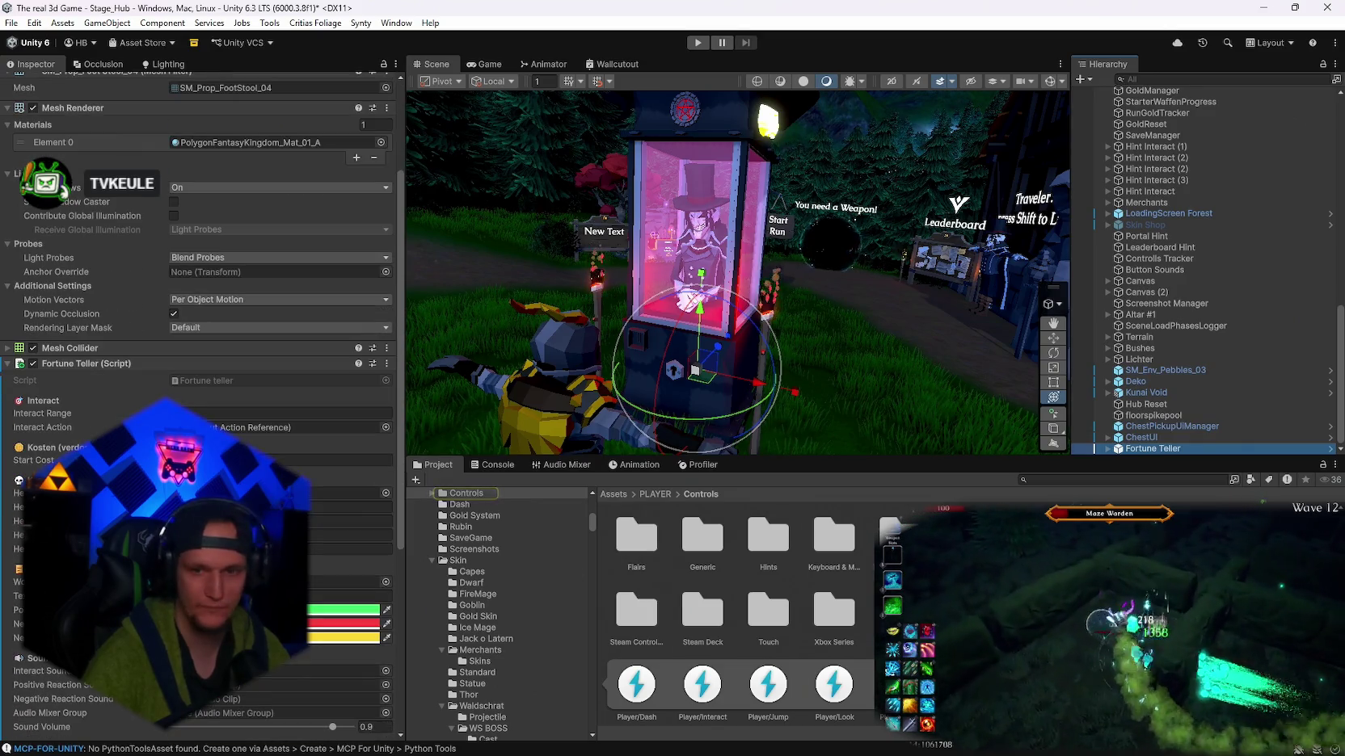
pyautogui.scroll(-2, 735, 614)
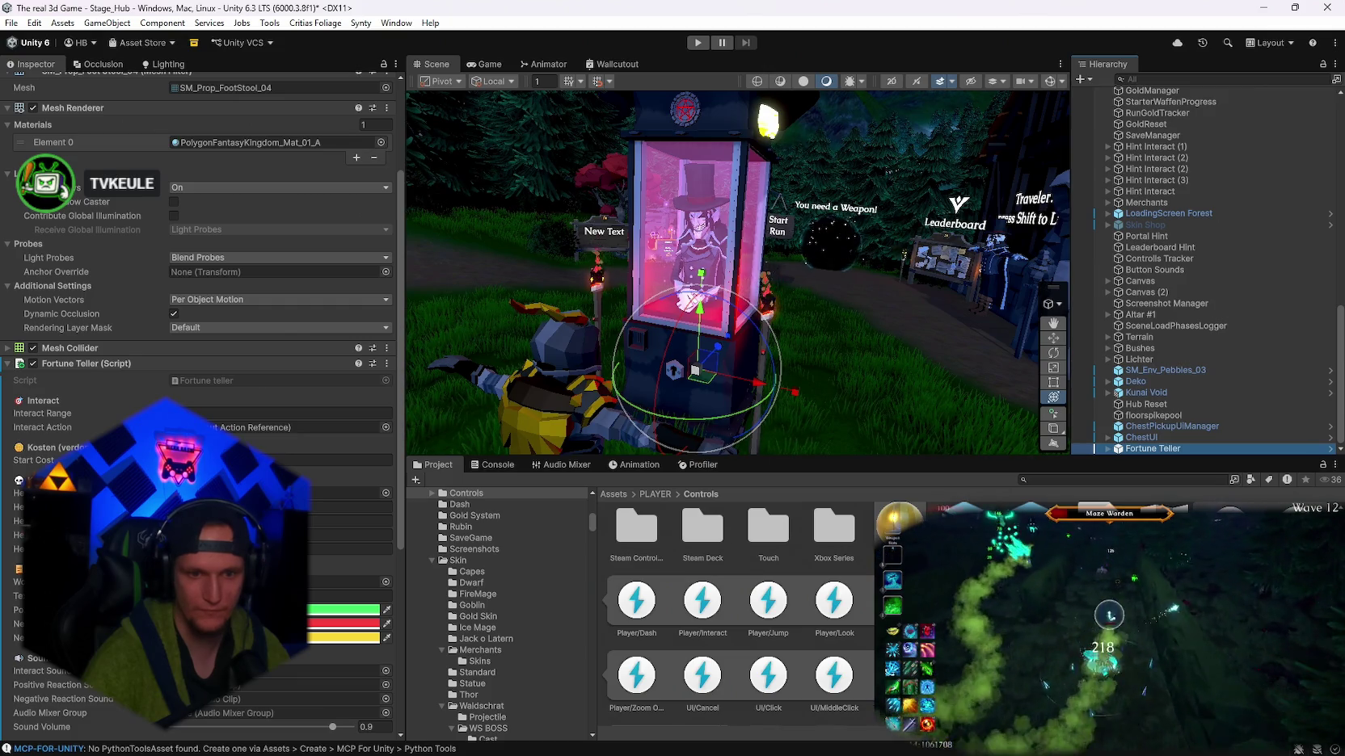
pyautogui.moveTo(708, 608); pyautogui.dragTo(340, 427)
pyautogui.scroll(-1, 243, 404)
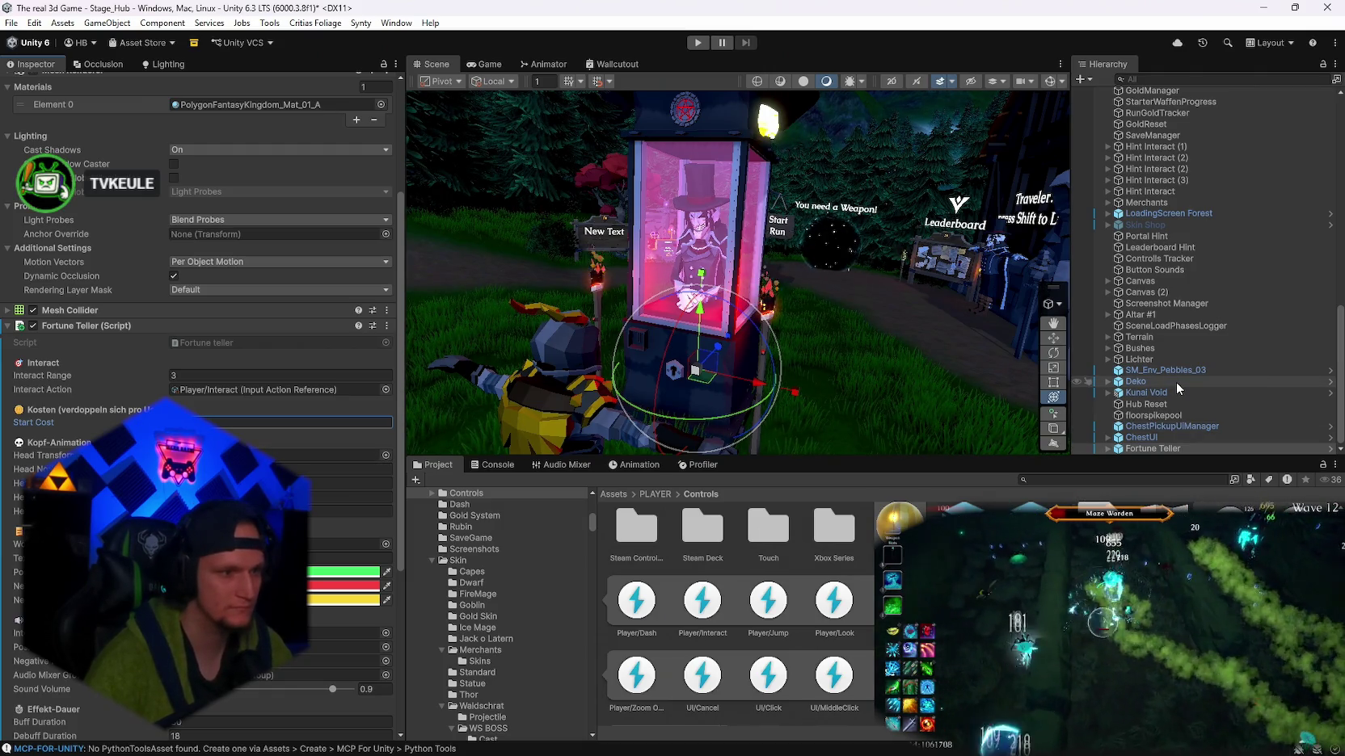
pyautogui.click(1121, 454)
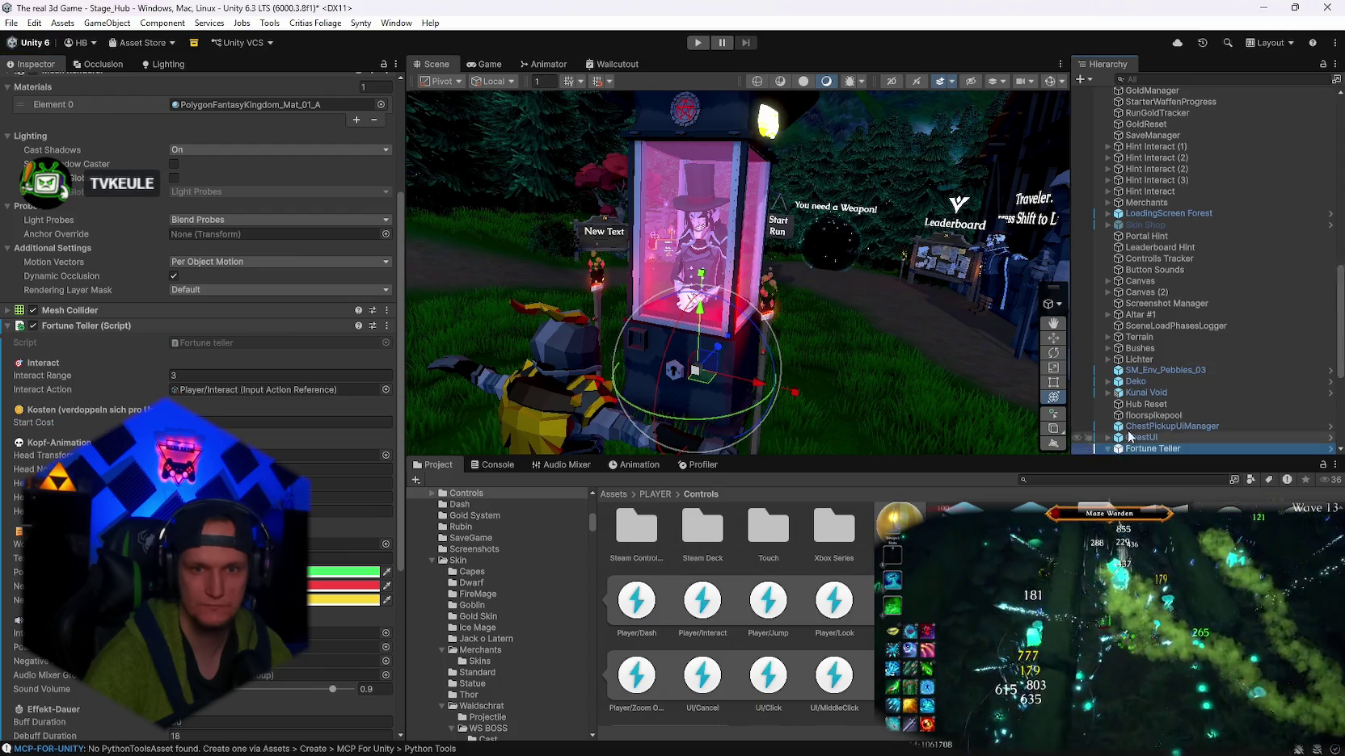
pyautogui.click(1107, 450)
pyautogui.scroll(-1, 1180, 280)
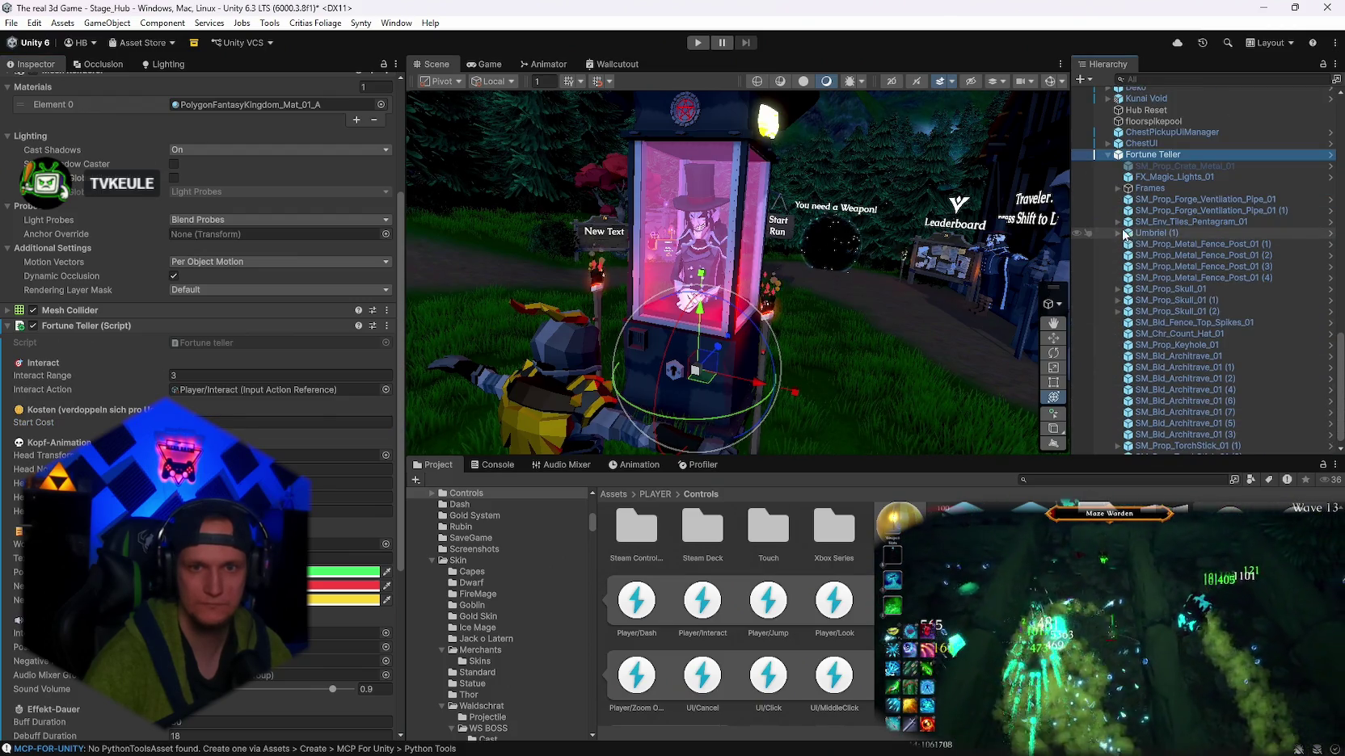
# - Expand Umbreil (1) down to Neck and drag the Head bone into the Head Transform field
pyautogui.click(1117, 232)
pyautogui.click(1127, 244)
pyautogui.click(1127, 244)
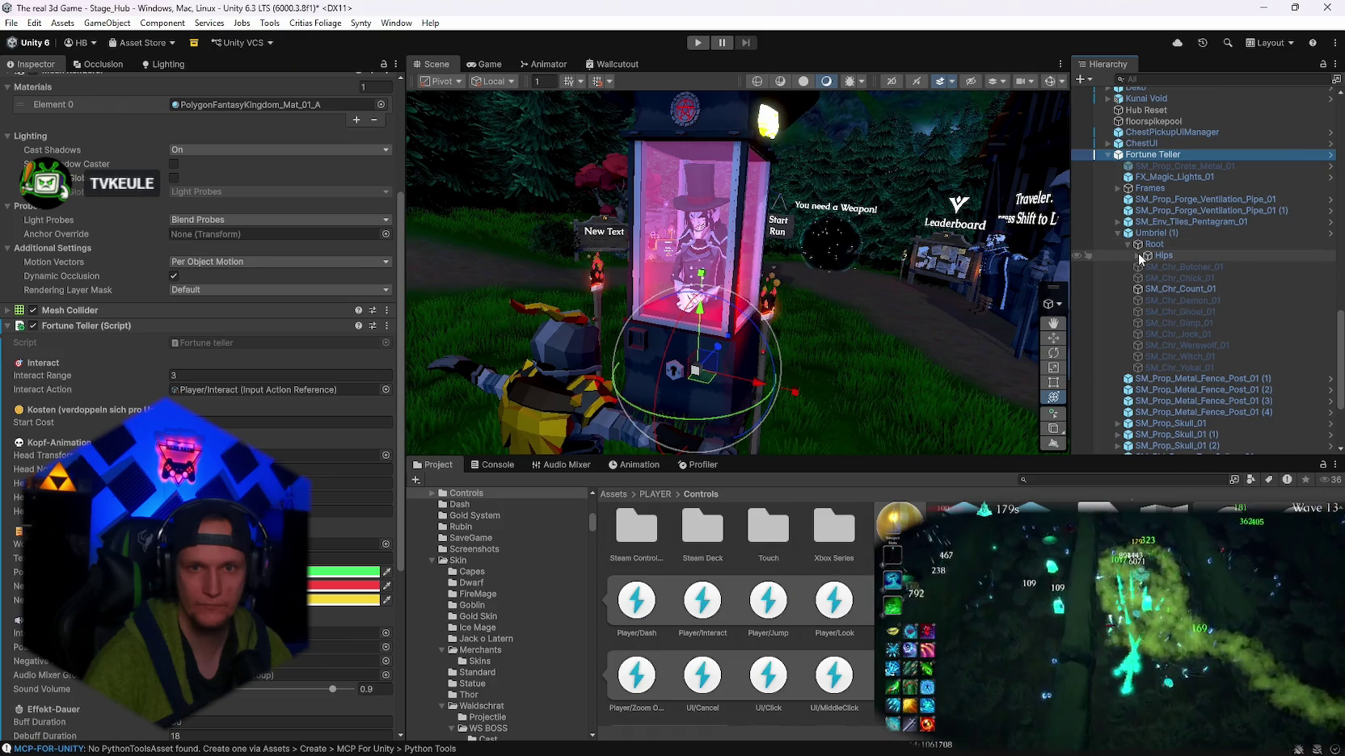
pyautogui.click(1137, 255)
pyautogui.click(1146, 266)
pyautogui.click(1157, 278)
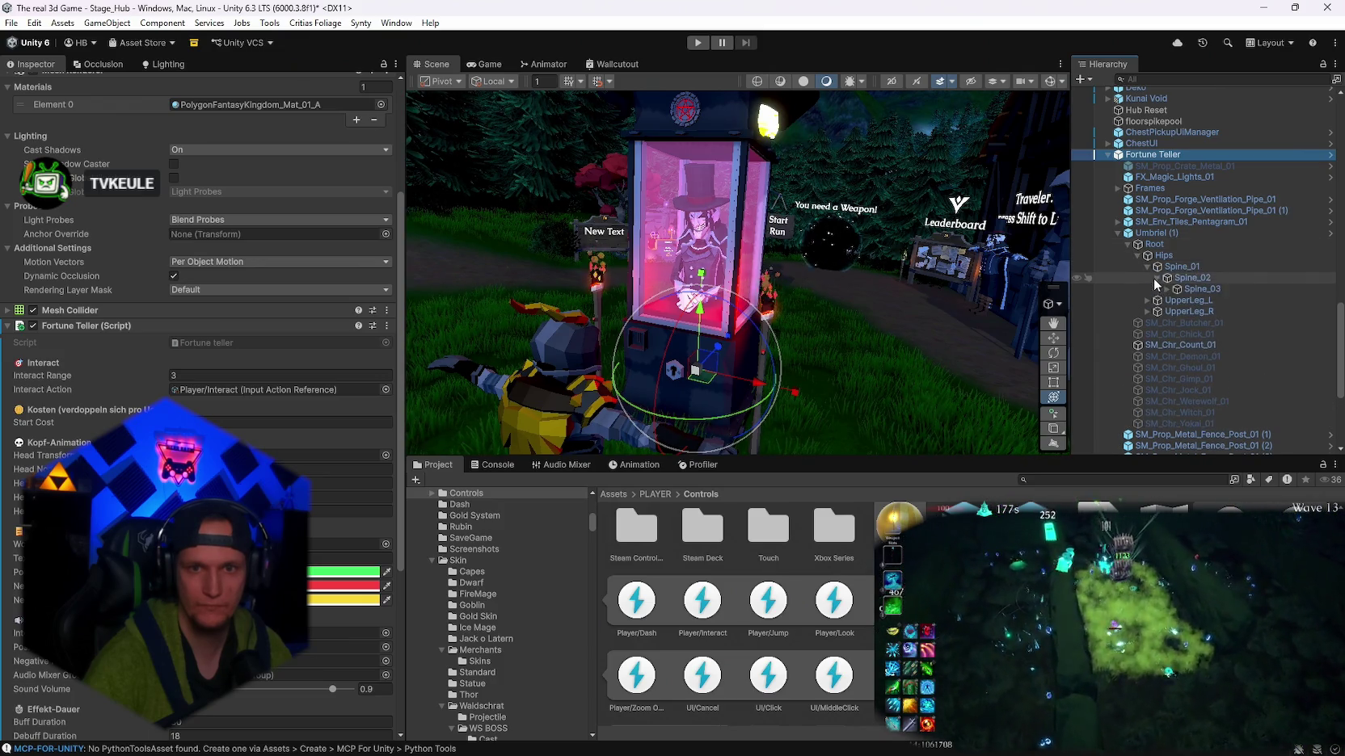
pyautogui.click(1166, 289)
pyautogui.click(1176, 323)
pyautogui.moveTo(1212, 334)
pyautogui.mouseDown()
pyautogui.moveTo(485, 388)
pyautogui.moveTo(267, 455)
pyautogui.moveTo(267, 557)
pyautogui.moveTo(885, 349)
pyautogui.mouseUp()
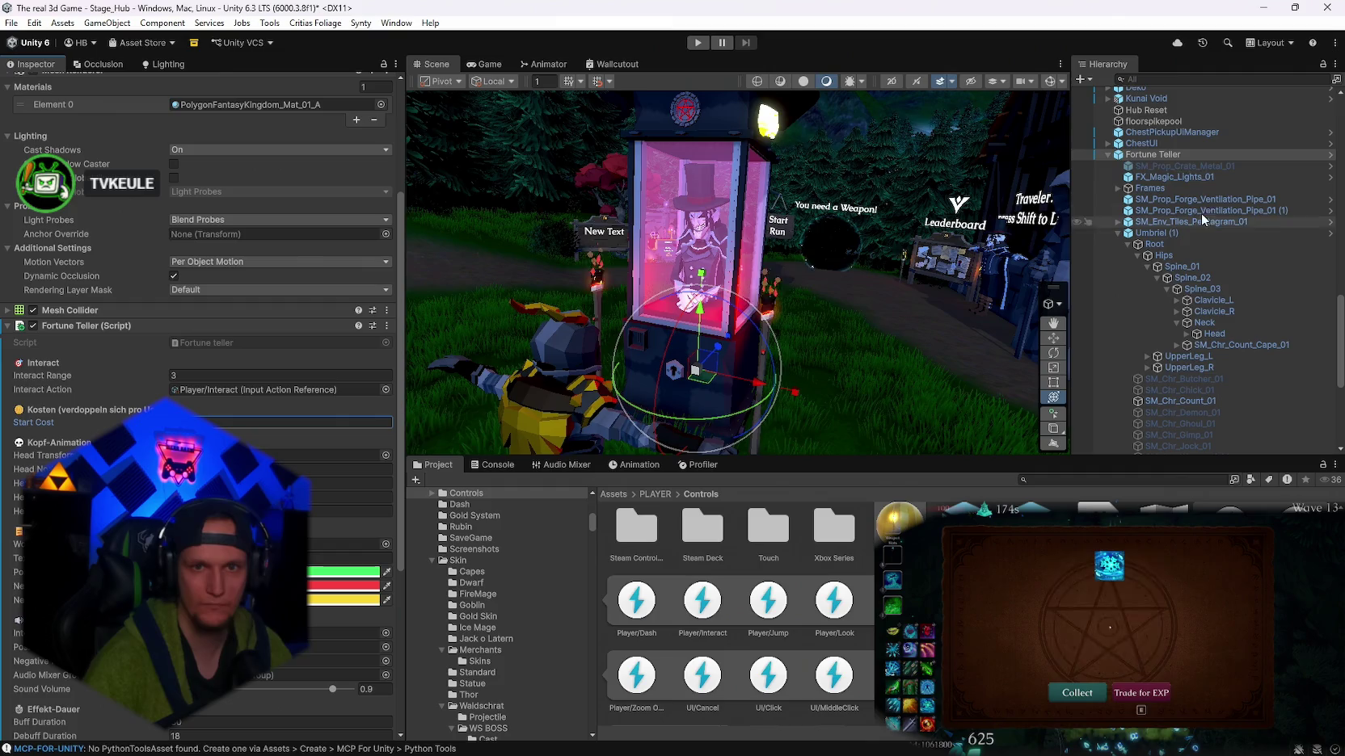
pyautogui.scroll(10, 1182, 383)
pyautogui.scroll(-4, 1118, 406)
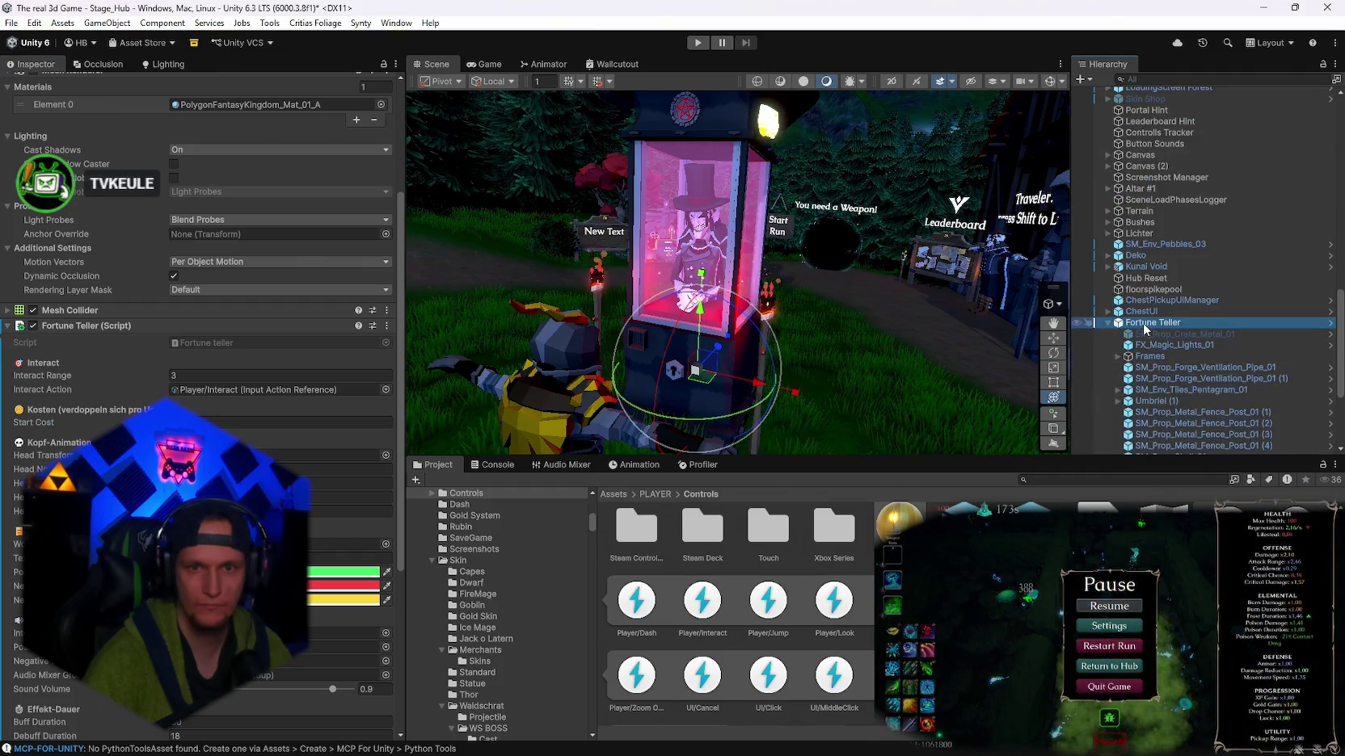
pyautogui.rightClick(1144, 325)
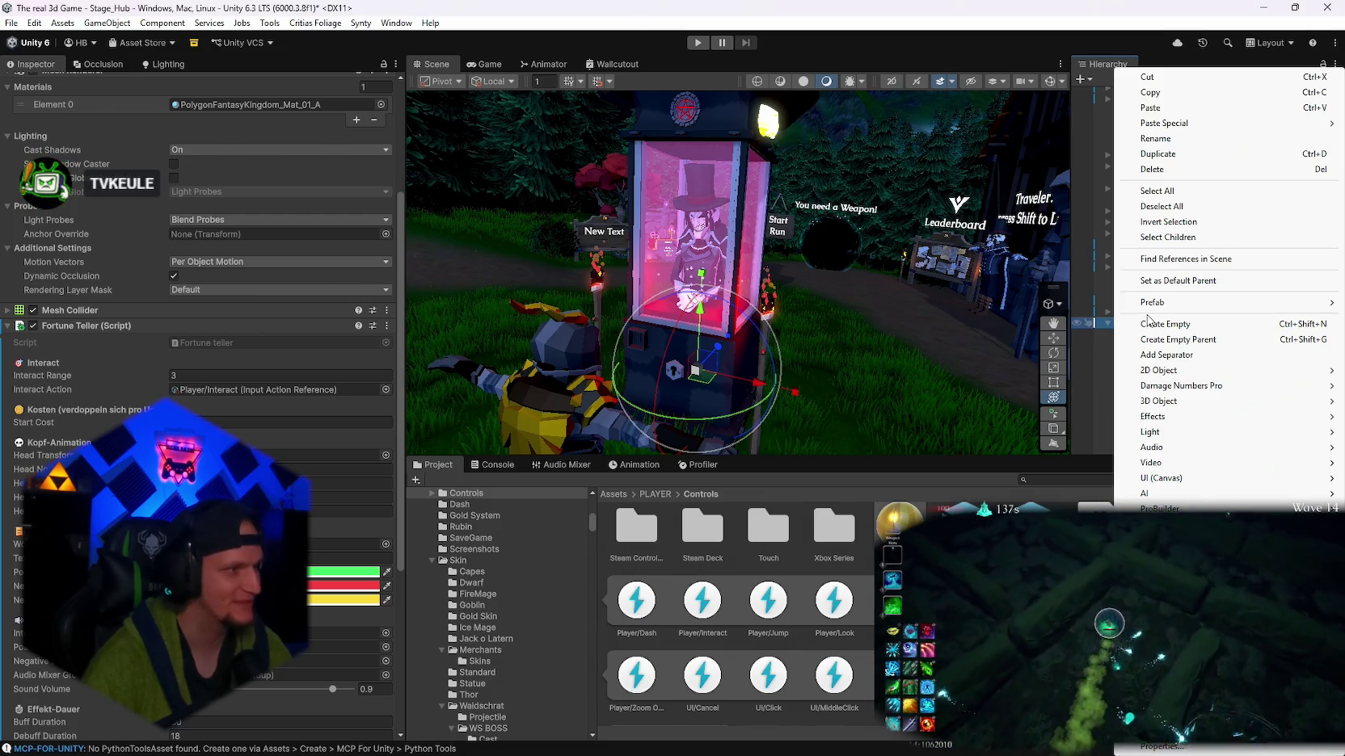
# - Show the UI (Canvas) > Text - TextMeshPro option in the Fortune Teller context menu
pyautogui.moveTo(1135, 313)
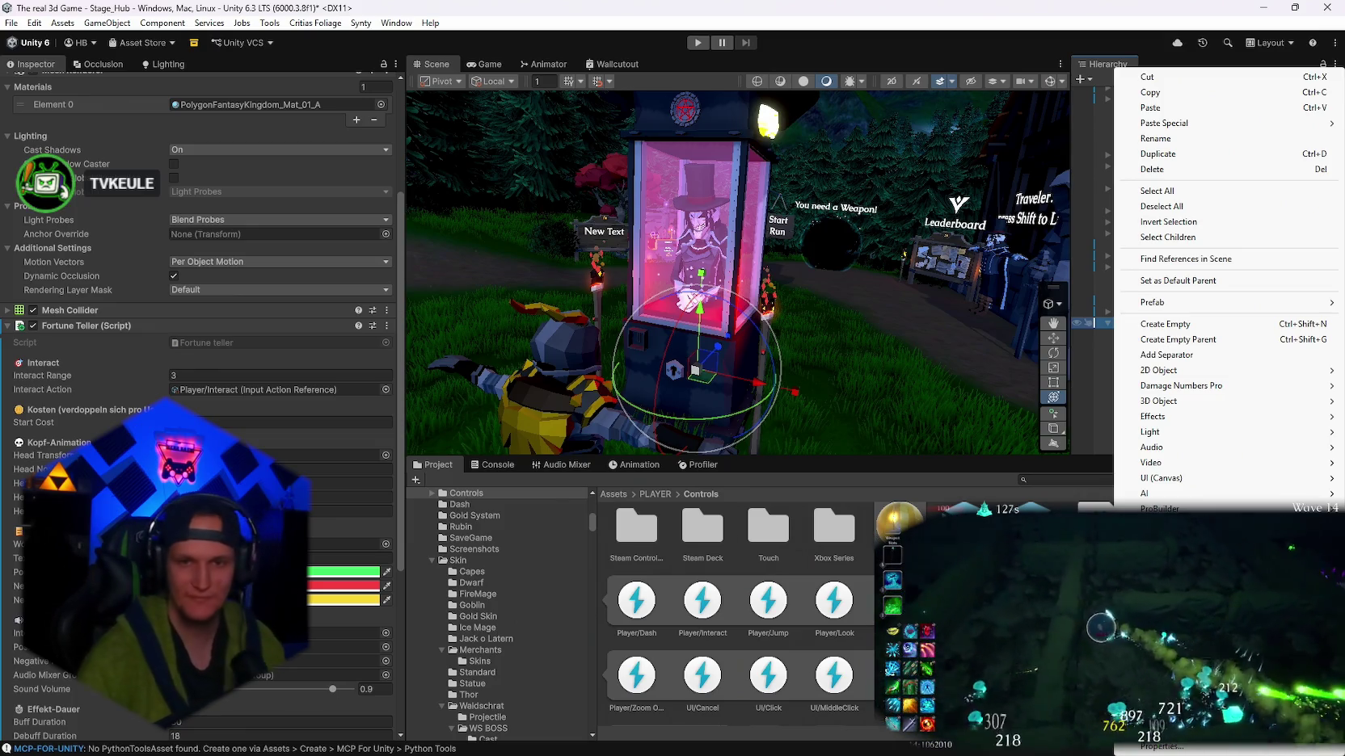
pyautogui.moveTo(1184, 480)
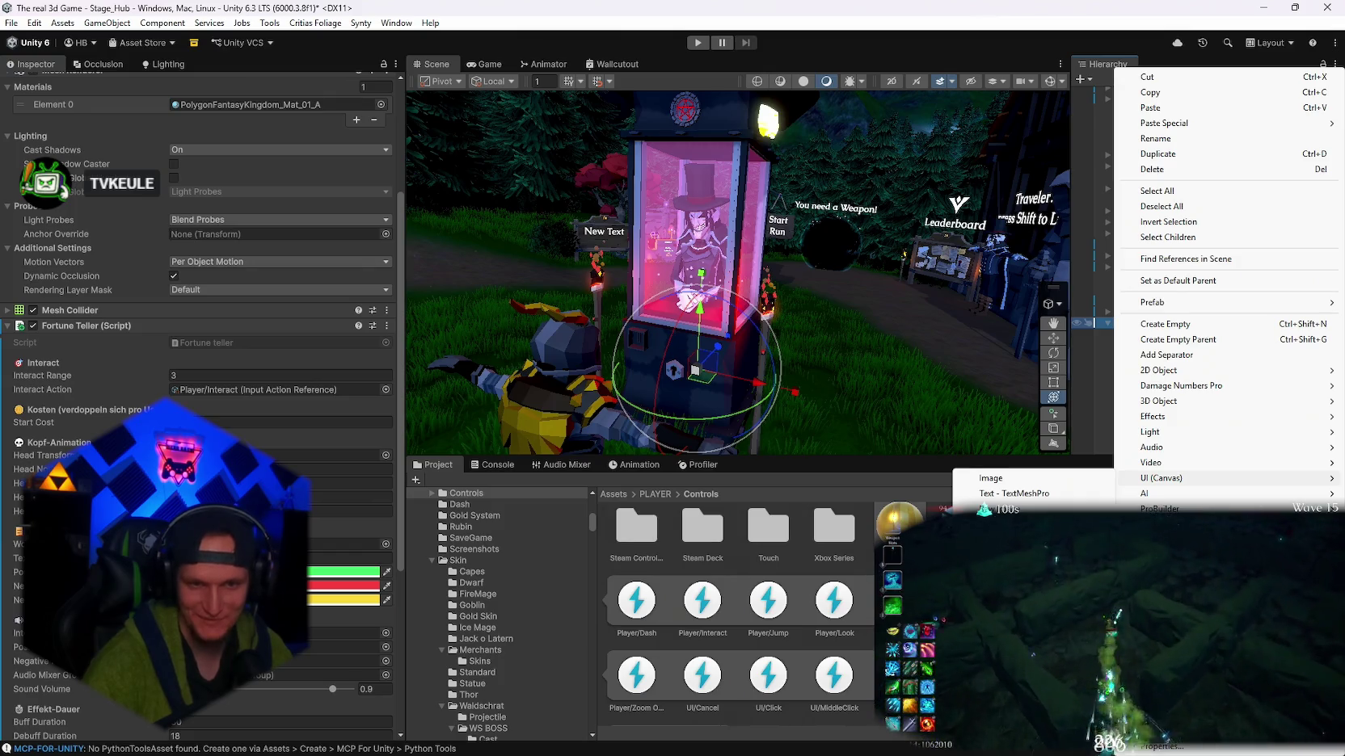
# - Add a TextMeshPro text on a new Canvas and set its Render Mode to World Space
pyautogui.click(1013, 494)
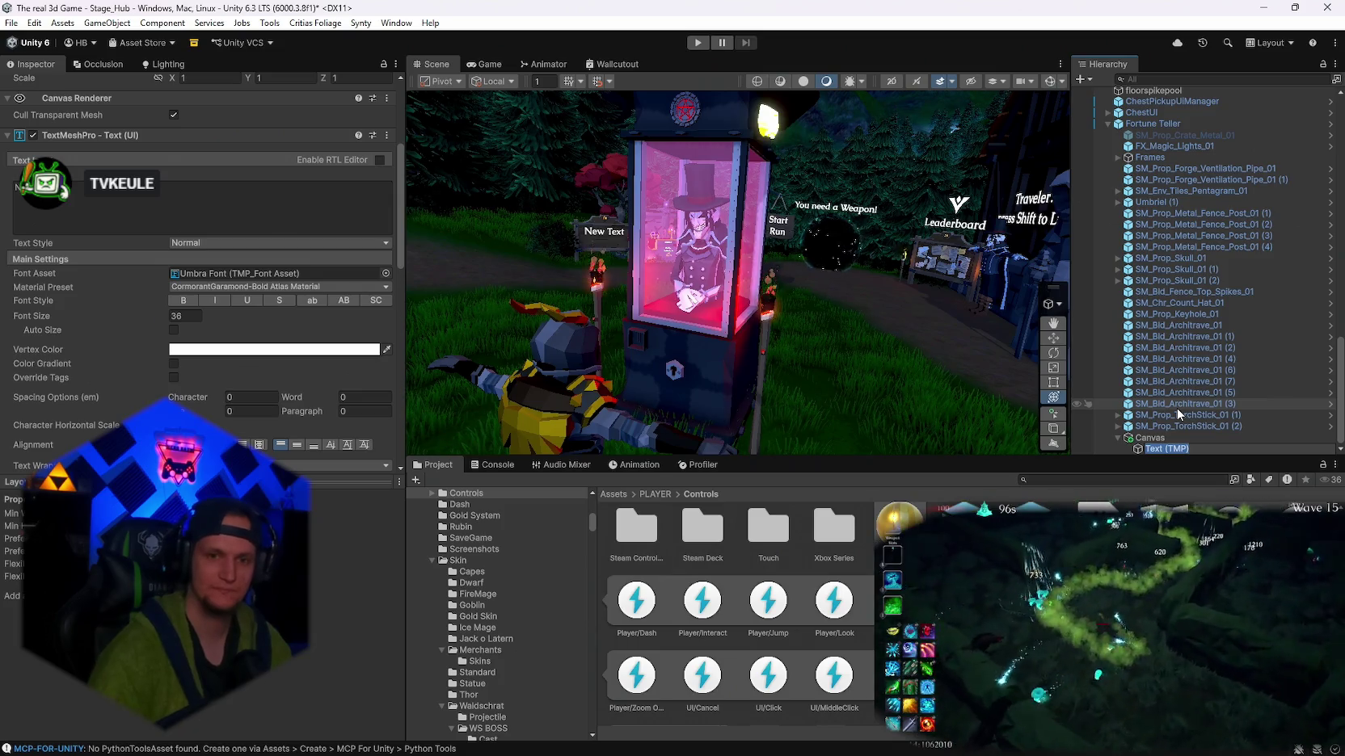
pyautogui.click(1141, 437)
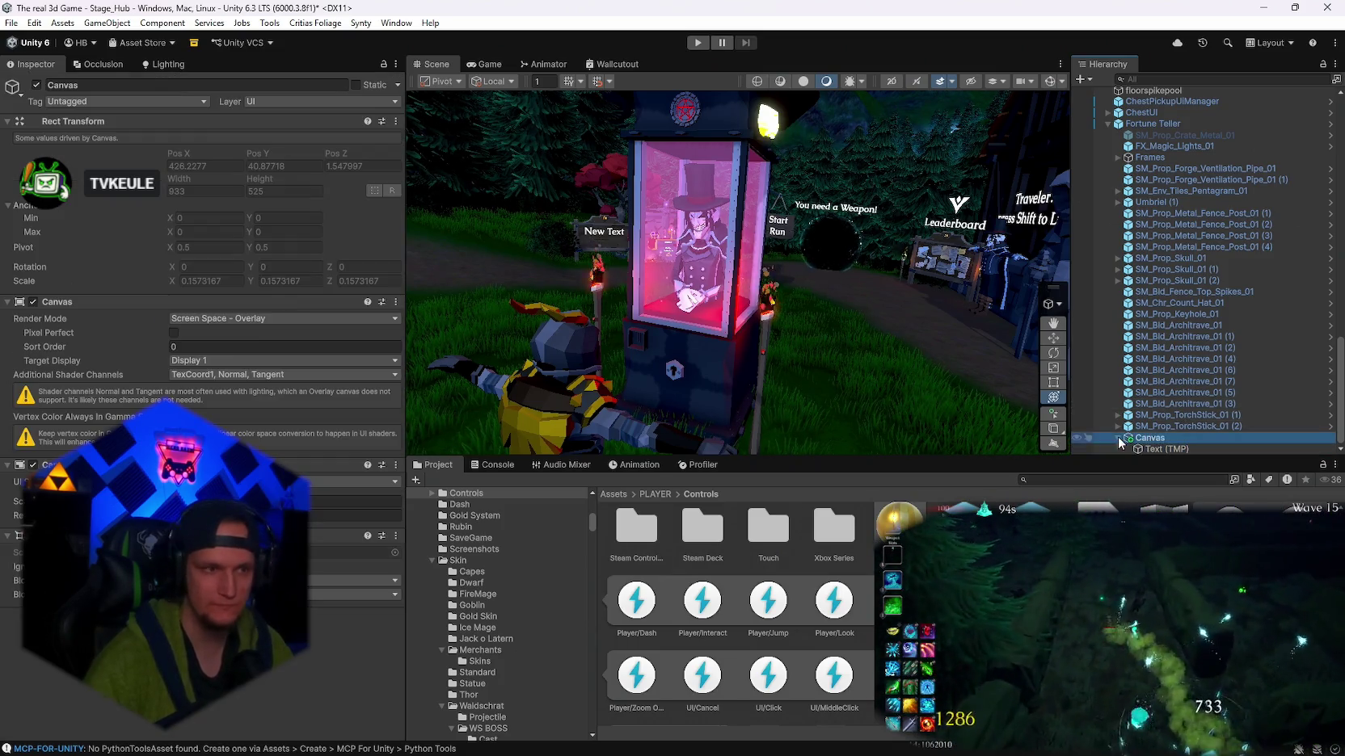
pyautogui.click(243, 319)
pyautogui.click(219, 361)
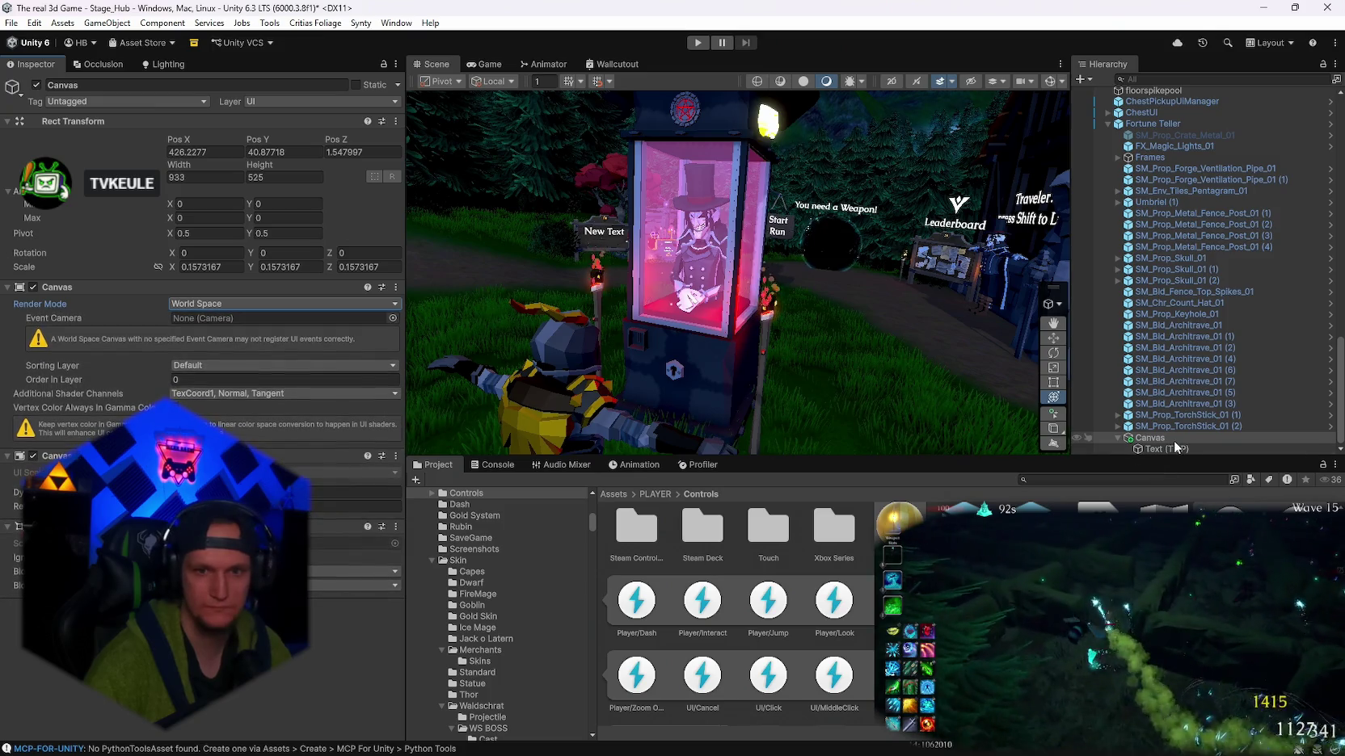
# - Reset the Canvas position to 0, 0, 0 and scale it down to 0.005773523
pyautogui.click(222, 153)
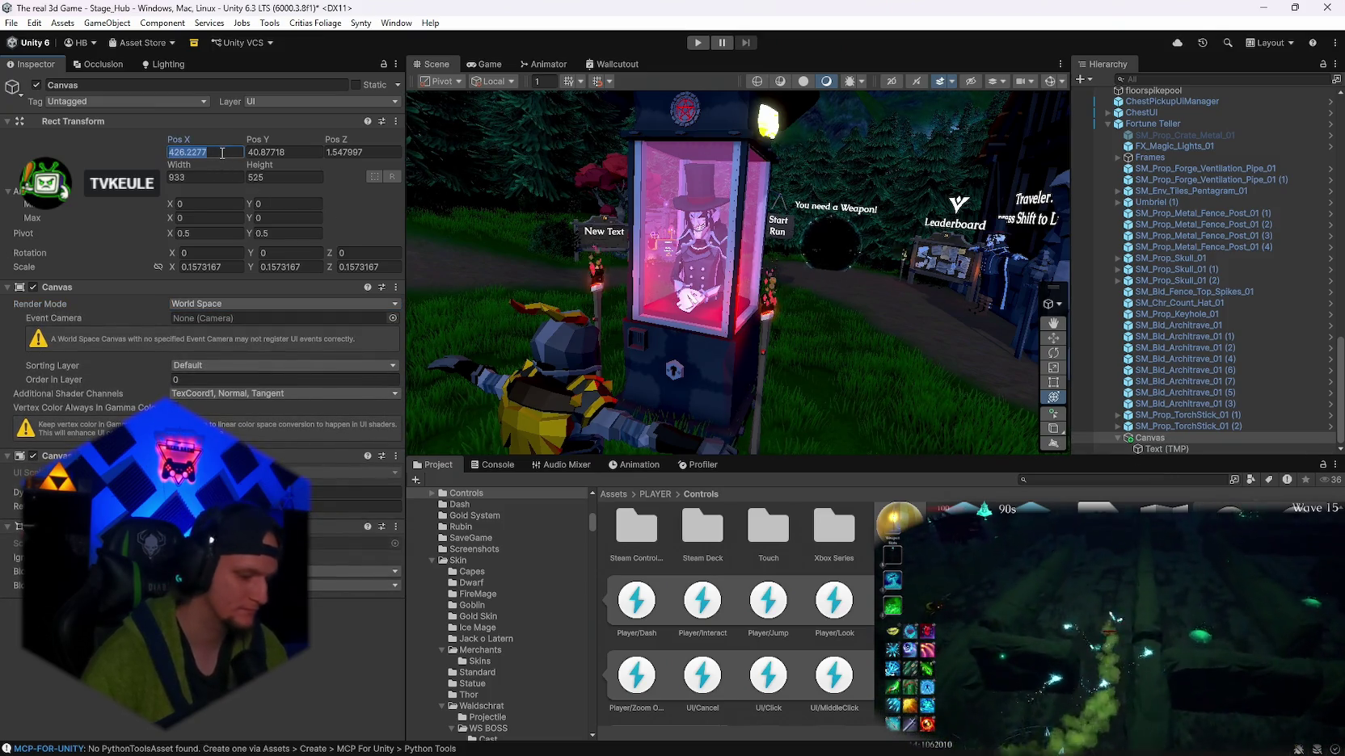
pyautogui.write('0')
pyautogui.press('Tab')
pyautogui.write('0')
pyautogui.press('Tab')
pyautogui.write('0')
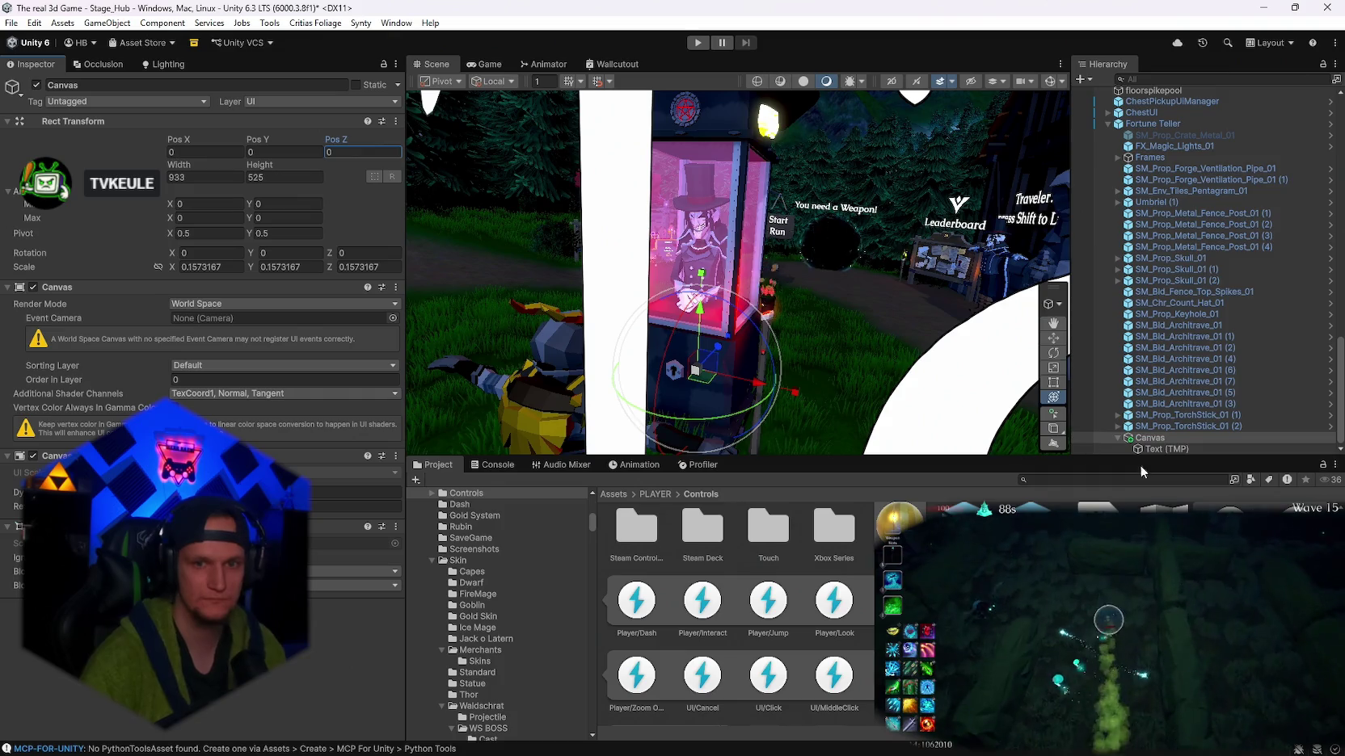
pyautogui.moveTo(699, 367); pyautogui.dragTo(610, 366)
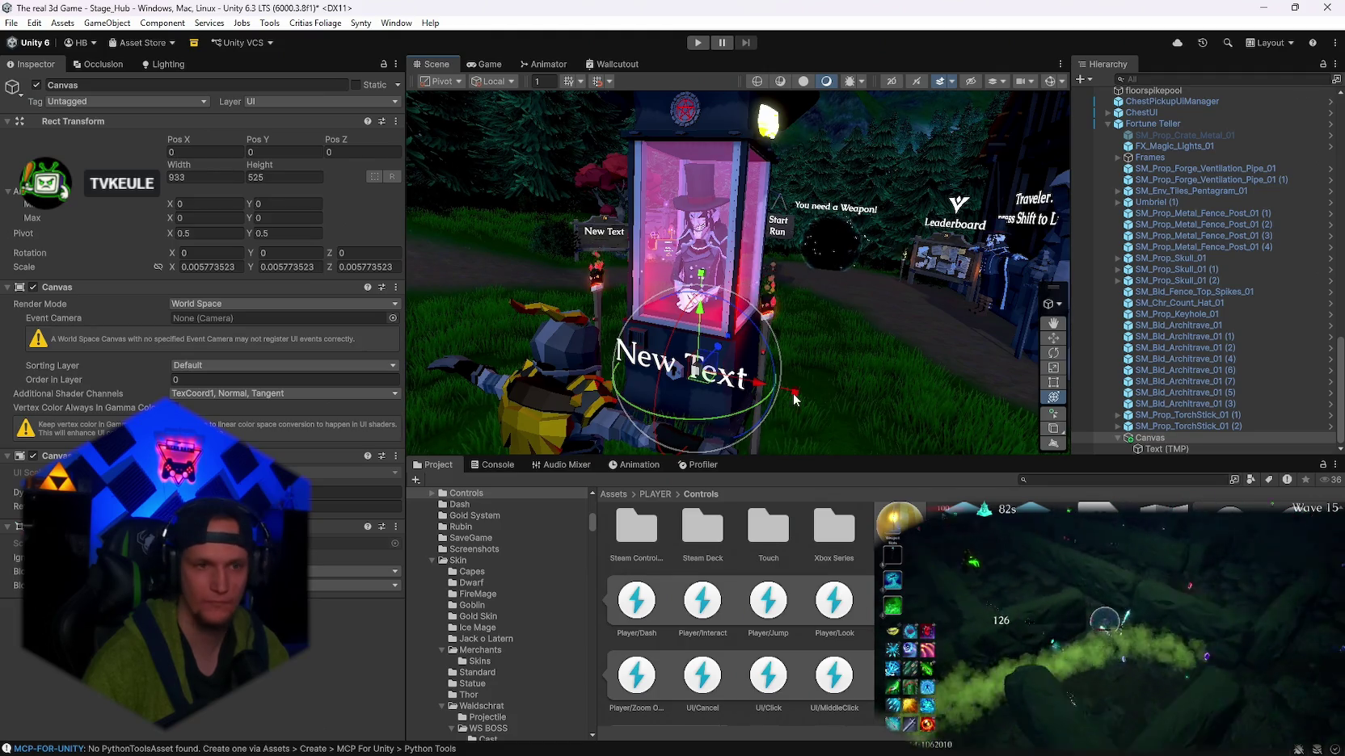
# - Scale the Canvas to 0.00225306 and move it to 0.044, 0.782, -0.305 inside the booth
pyautogui.moveTo(795, 398)
pyautogui.mouseDown()
pyautogui.moveTo(754, 320)
pyautogui.moveTo(801, 312)
pyautogui.moveTo(665, 350)
pyautogui.moveTo(766, 363)
pyautogui.mouseUp()
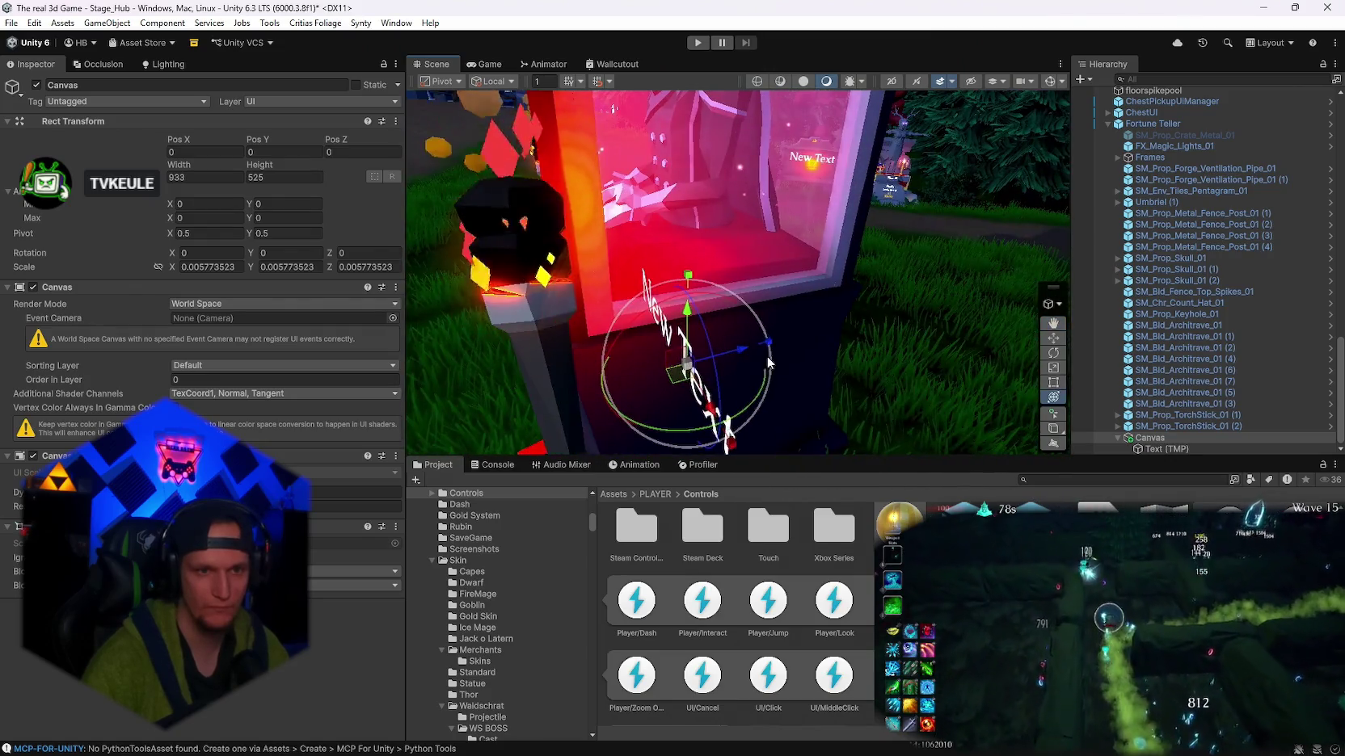
pyautogui.moveTo(596, 383)
pyautogui.mouseDown()
pyautogui.moveTo(896, 378)
pyautogui.moveTo(743, 371)
pyautogui.moveTo(635, 412)
pyautogui.moveTo(769, 313)
pyautogui.moveTo(817, 254)
pyautogui.mouseUp()
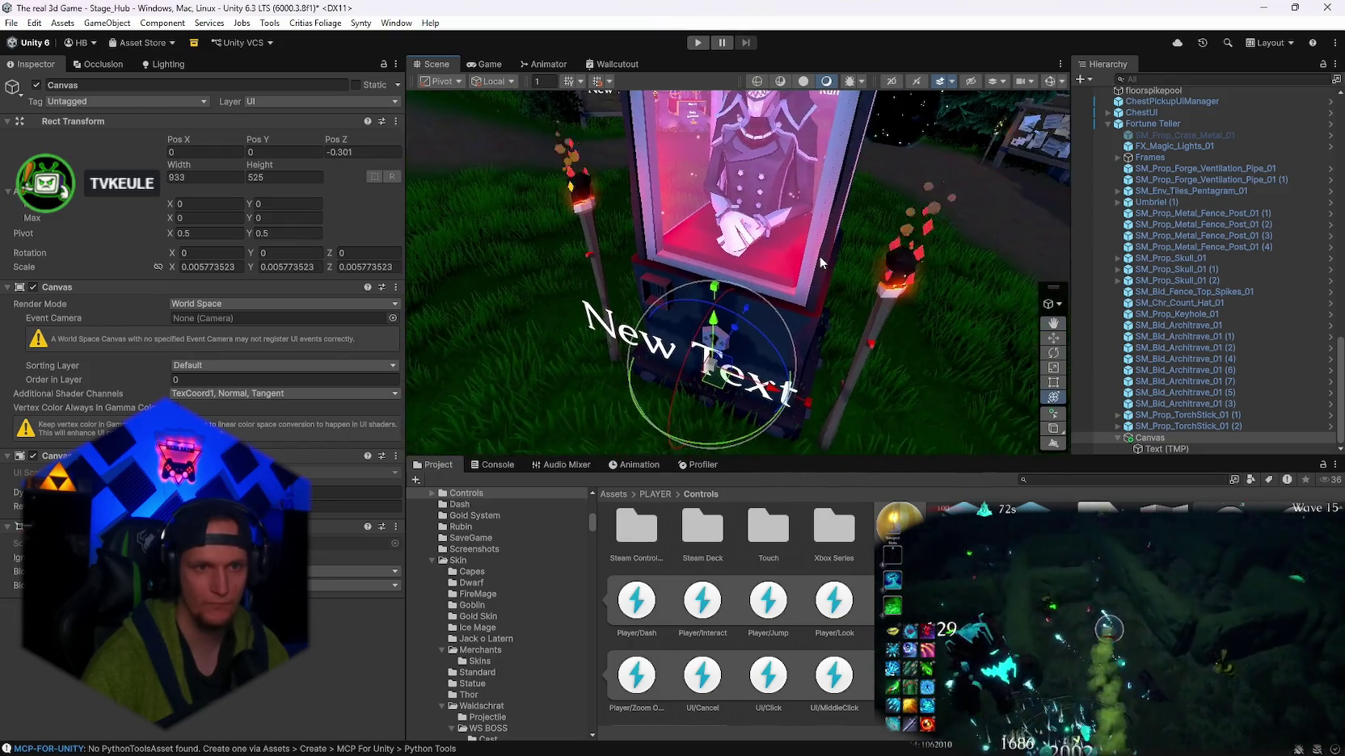
pyautogui.press('f')
pyautogui.moveTo(745, 279); pyautogui.dragTo(748, 180)
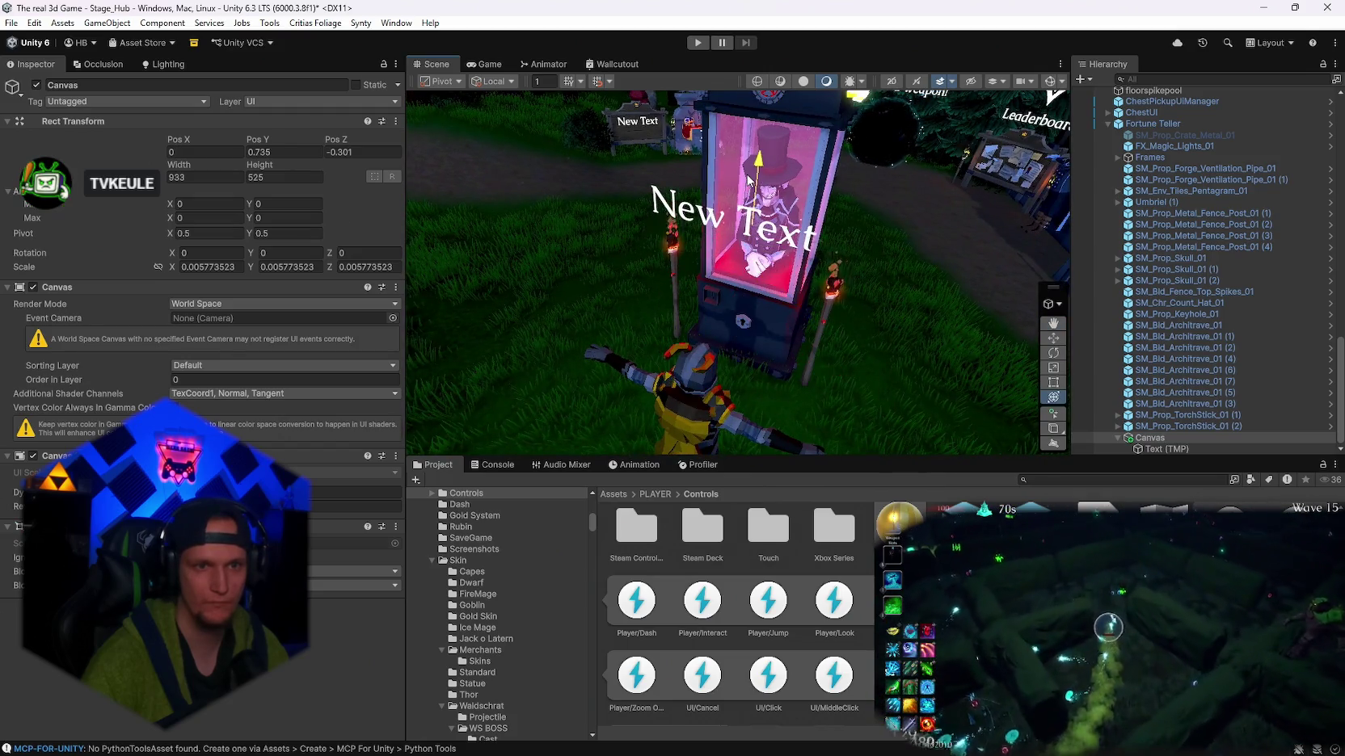
pyautogui.moveTo(830, 273)
pyautogui.mouseDown()
pyautogui.moveTo(848, 271)
pyautogui.moveTo(845, 218)
pyautogui.moveTo(801, 265)
pyautogui.moveTo(821, 335)
pyautogui.moveTo(796, 343)
pyautogui.moveTo(854, 350)
pyautogui.moveTo(820, 335)
pyautogui.moveTo(795, 289)
pyautogui.moveTo(808, 221)
pyautogui.moveTo(533, 284)
pyautogui.mouseUp()
pyautogui.moveTo(699, 268)
pyautogui.mouseDown()
pyautogui.moveTo(712, 256)
pyautogui.moveTo(930, 269)
pyautogui.moveTo(907, 272)
pyautogui.mouseUp()
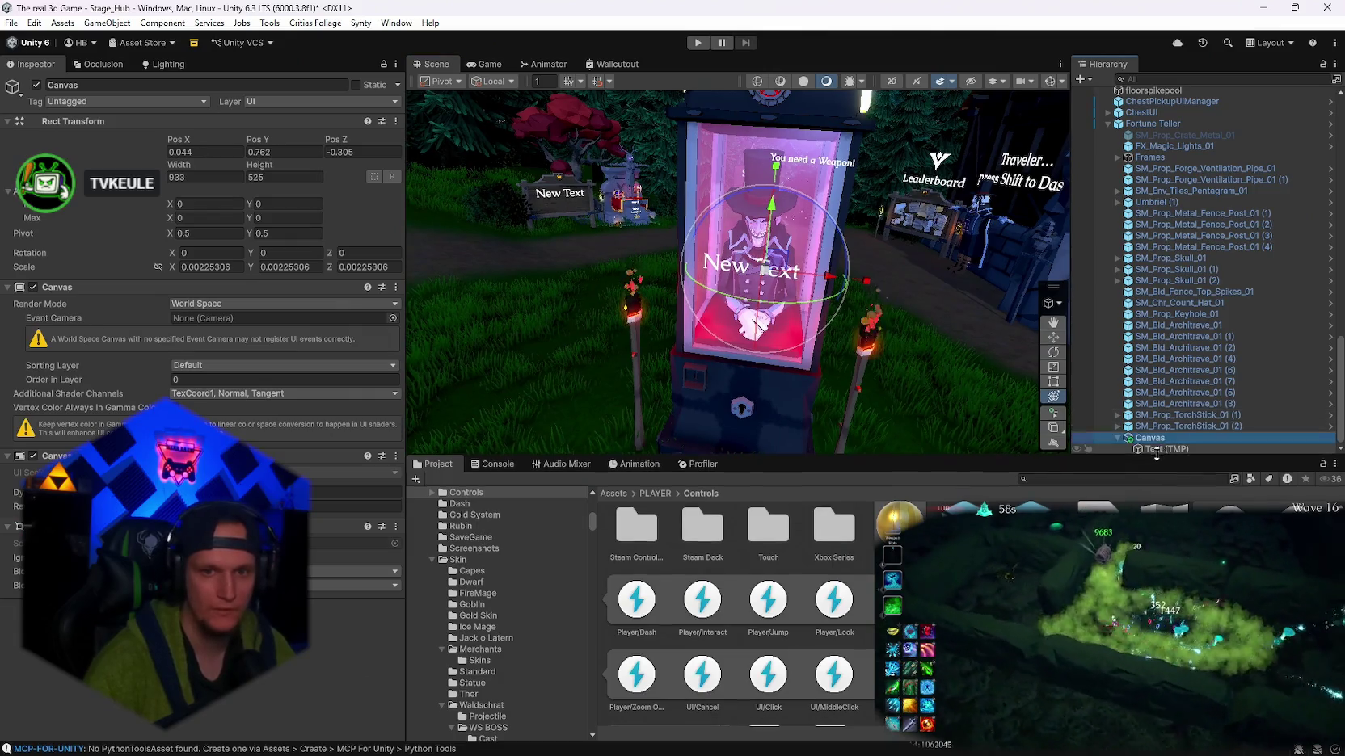
# - Set the Text (TMP) object's vertex color to red
pyautogui.click(1164, 449)
pyautogui.scroll(-5, 202, 323)
pyautogui.click(179, 350)
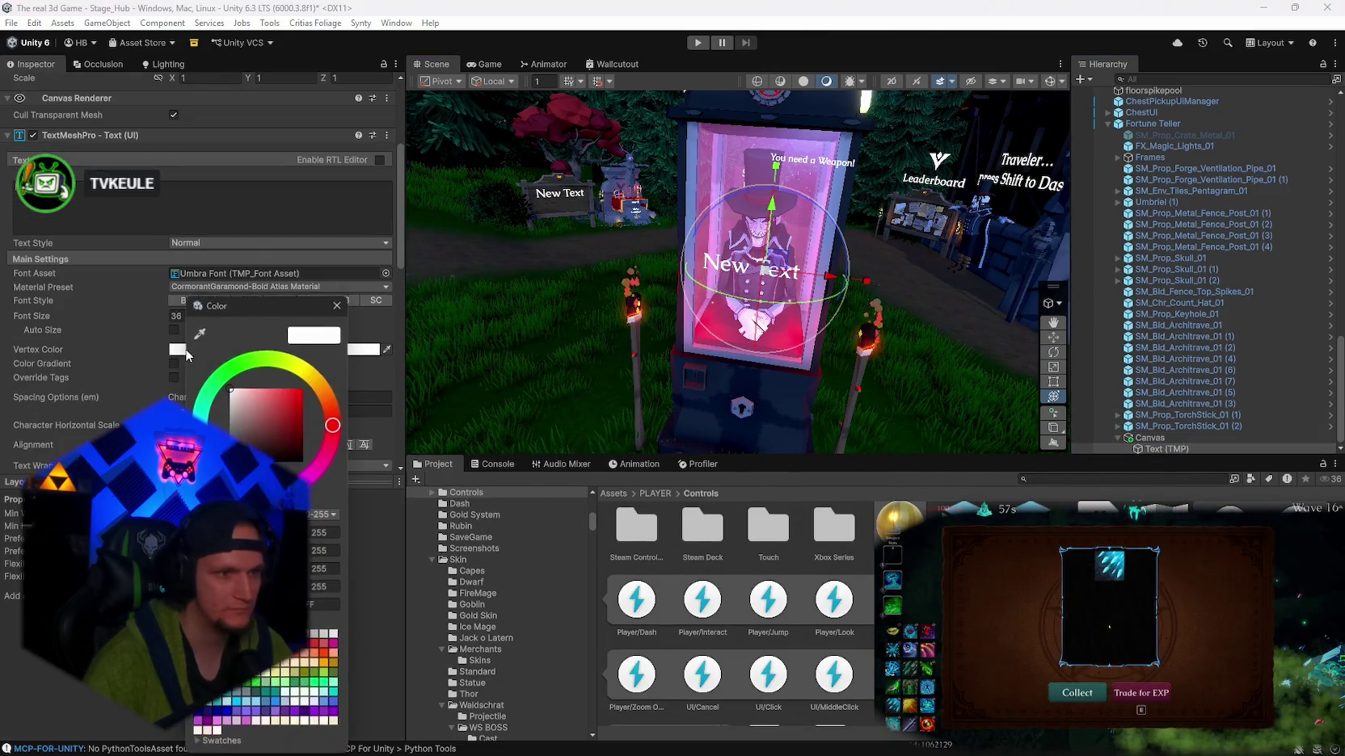
pyautogui.moveTo(234, 396); pyautogui.dragTo(356, 350)
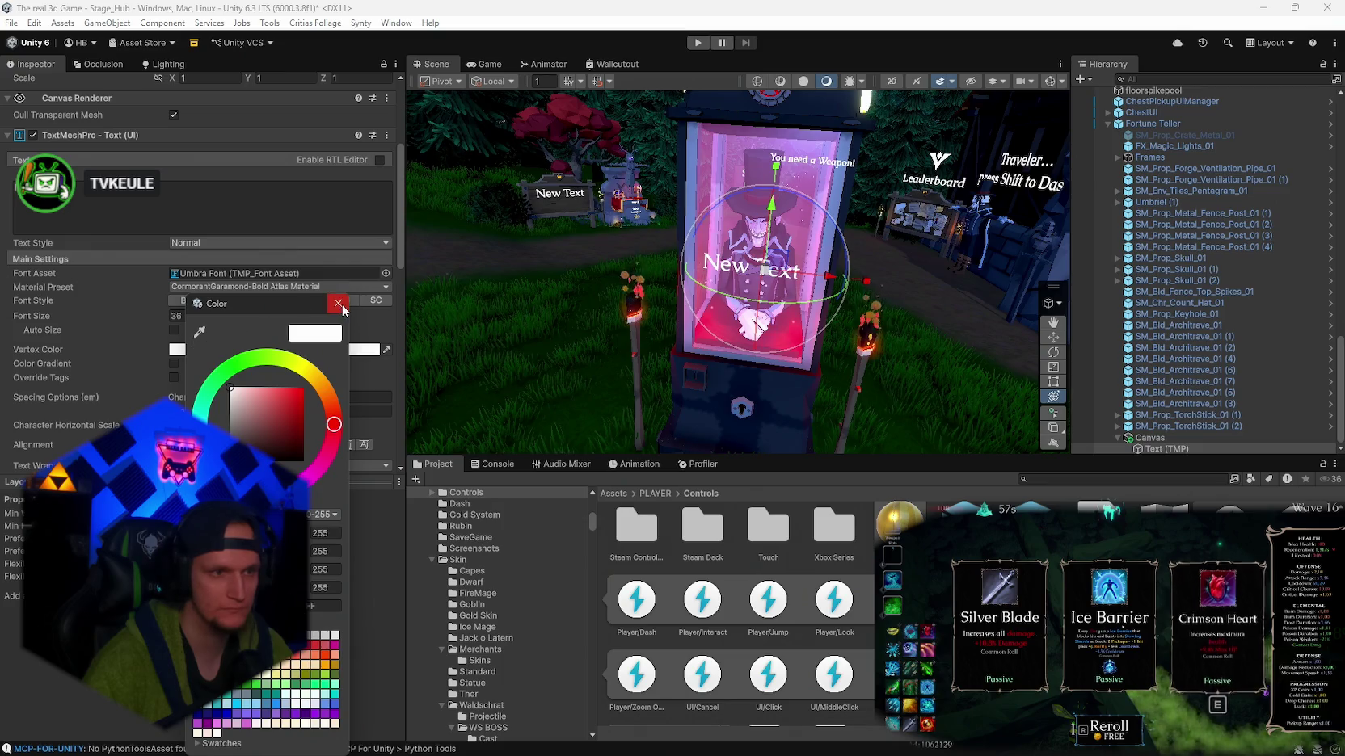
pyautogui.click(338, 304)
# - Assign the Umbra Font DEMon font asset to the label
pyautogui.scroll(-6, 262, 352)
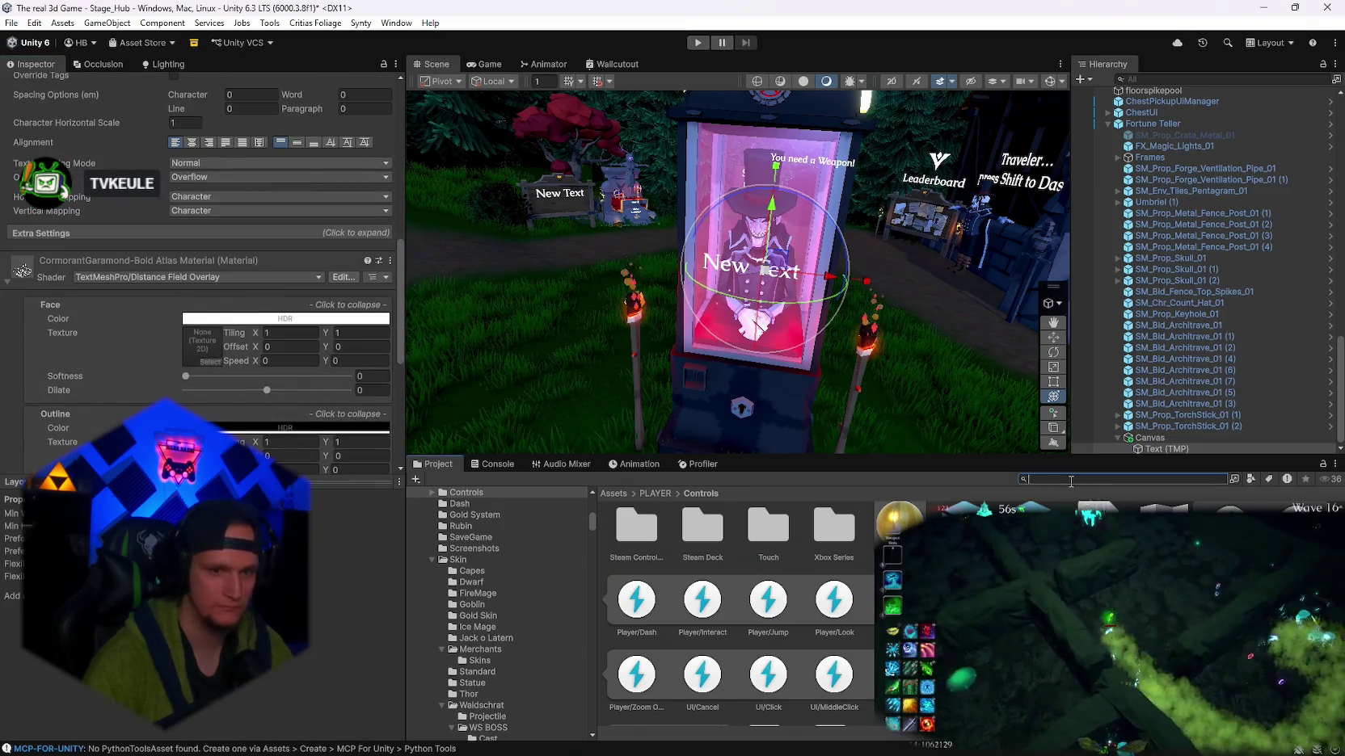
pyautogui.write('demon')
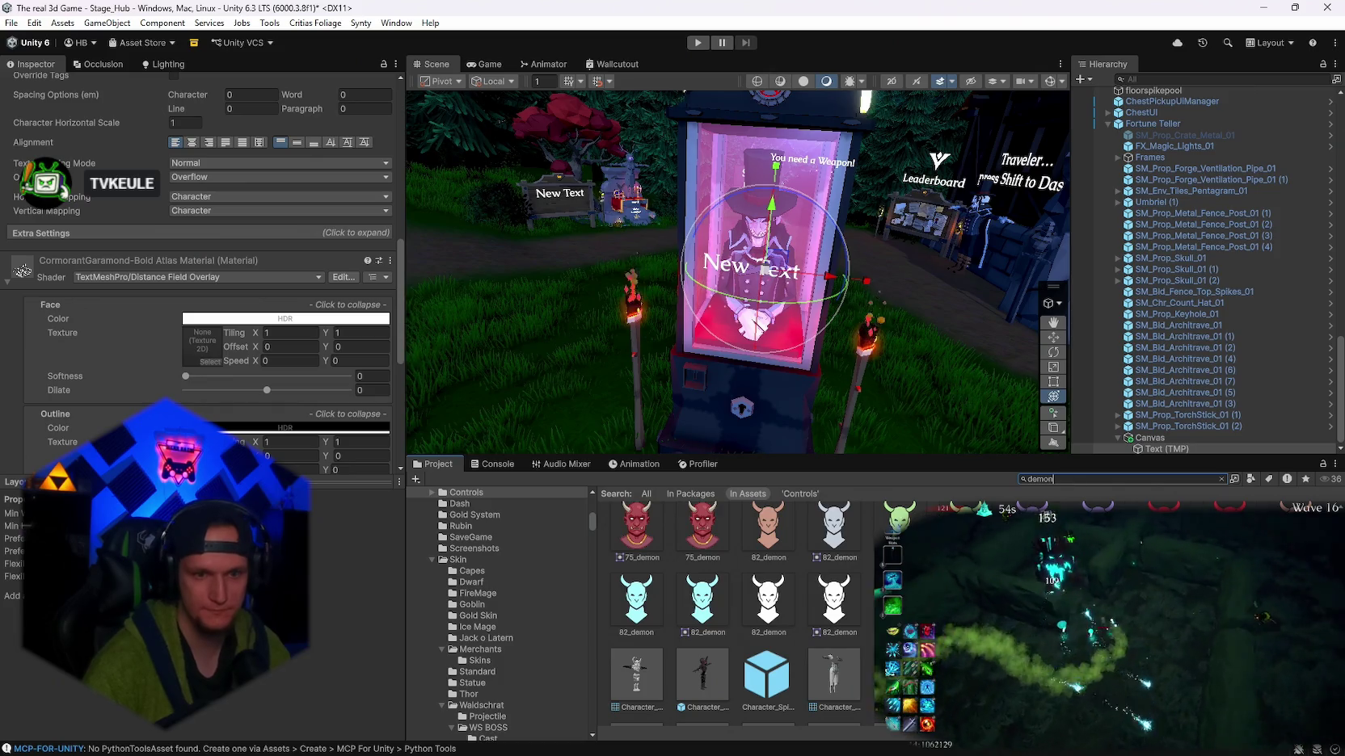
pyautogui.scroll(-10, 735, 615)
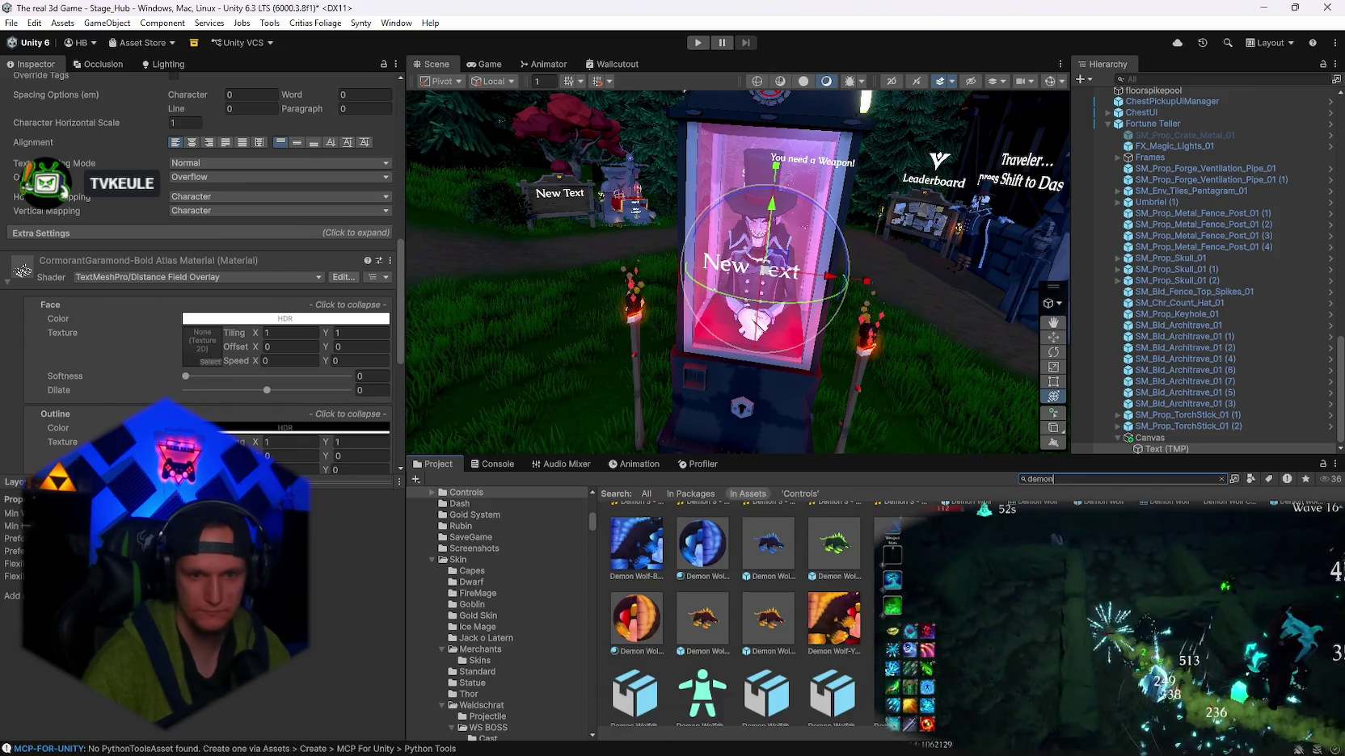
pyautogui.scroll(-5, 736, 614)
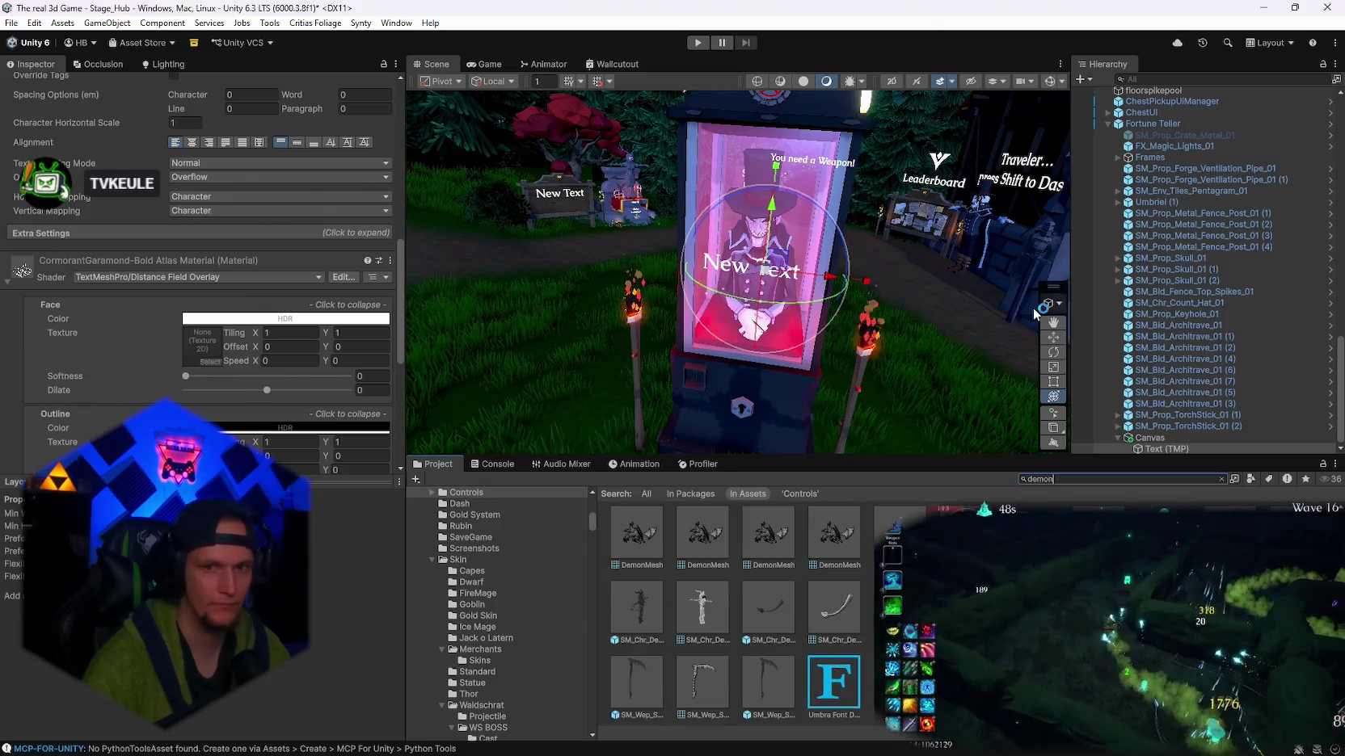
pyautogui.scroll(10, 202, 295)
pyautogui.moveTo(254, 364); pyautogui.dragTo(216, 312)
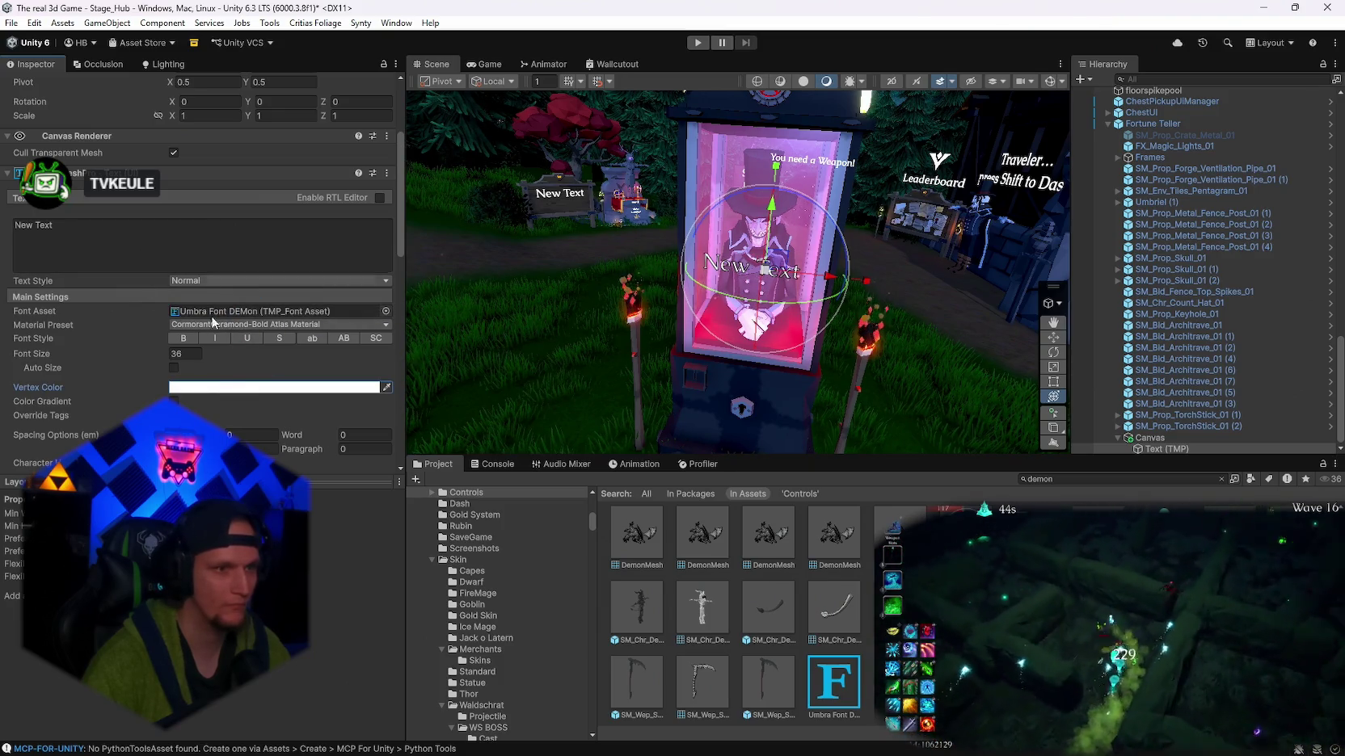
# - Set the label text color to red and make it bold
pyautogui.click(275, 387)
pyautogui.click(291, 389)
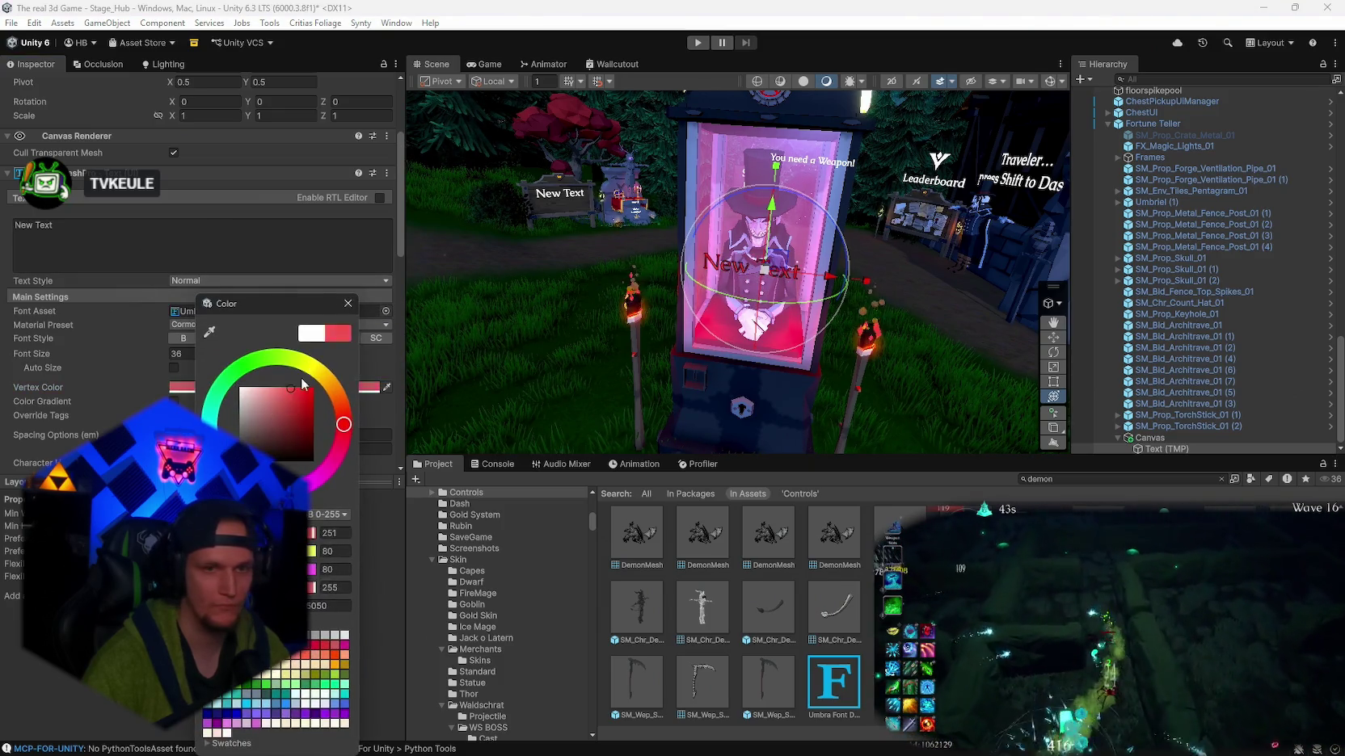
pyautogui.click(349, 304)
pyautogui.scroll(3, 899, 233)
pyautogui.scroll(-4, 212, 347)
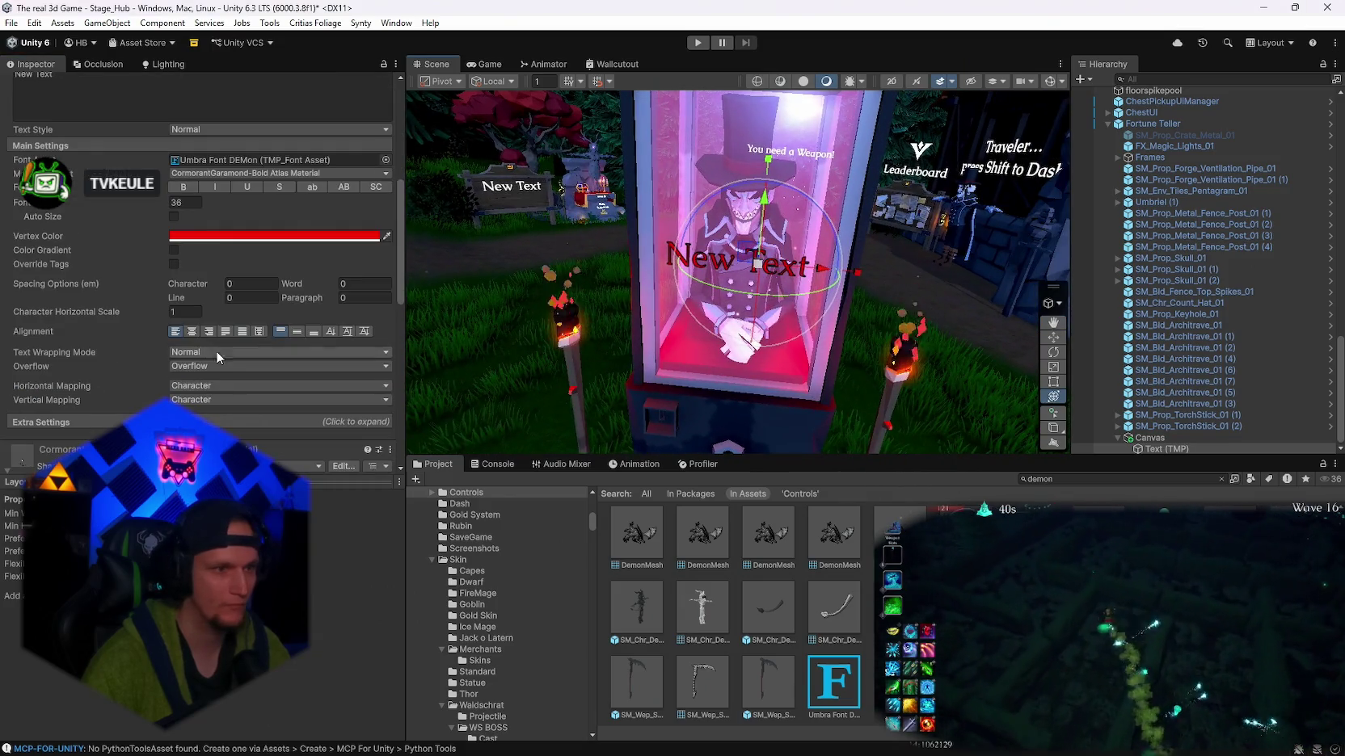
pyautogui.click(183, 188)
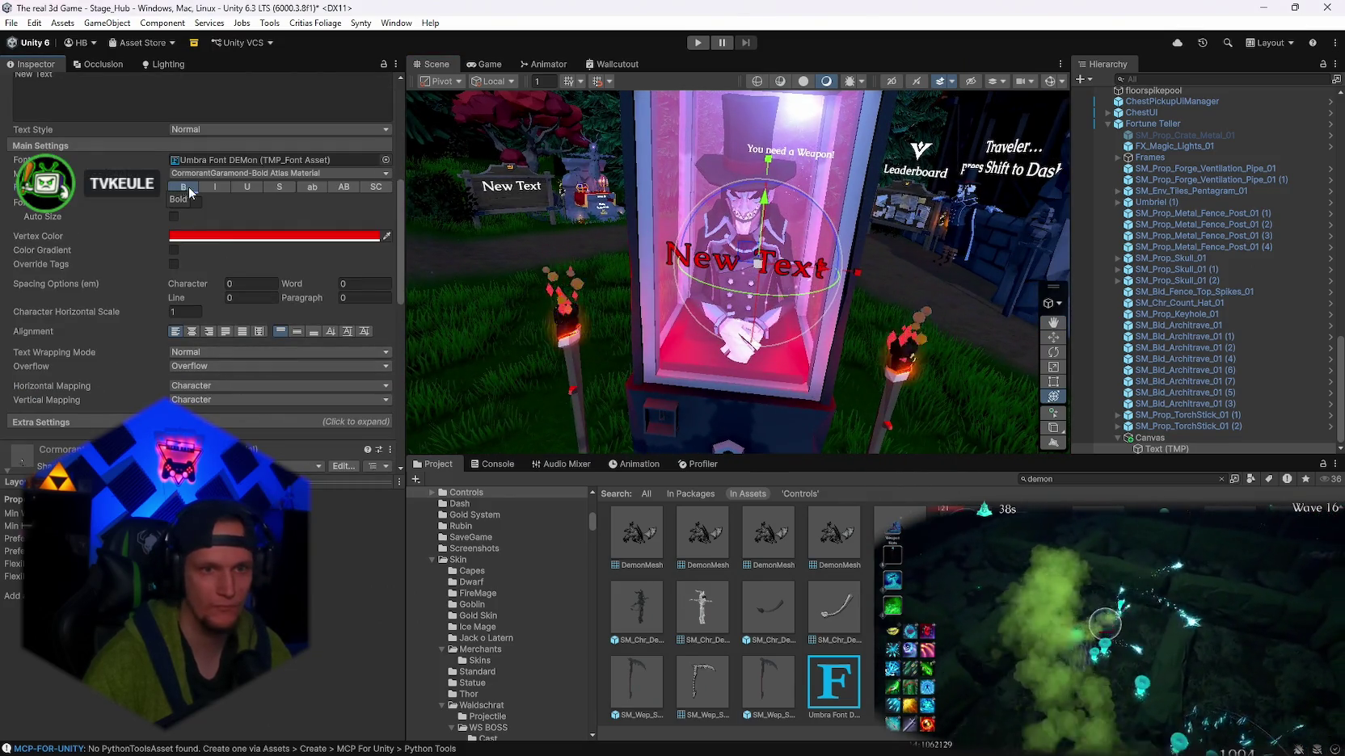
pyautogui.moveTo(862, 273)
pyautogui.mouseDown()
pyautogui.moveTo(809, 246)
pyautogui.moveTo(898, 219)
pyautogui.moveTo(770, 275)
pyautogui.mouseUp()
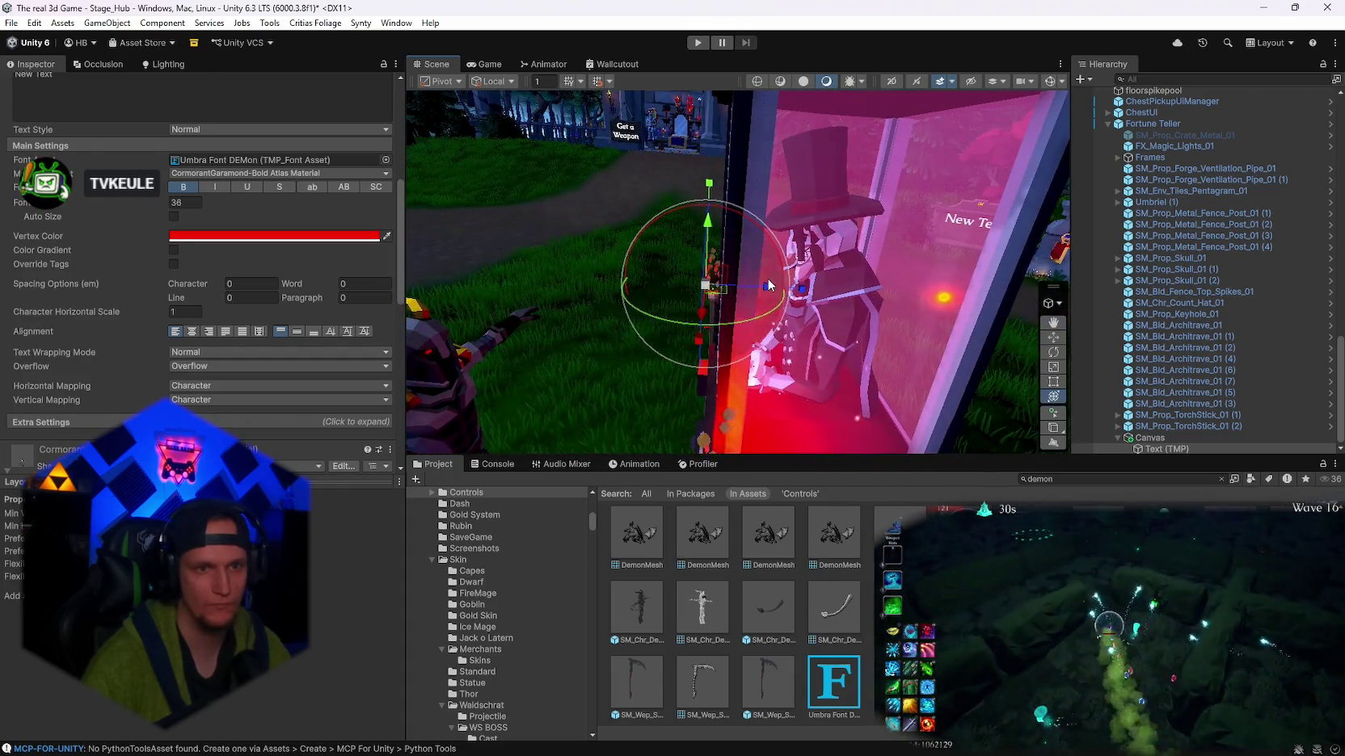
# - Inspect the Hint Interact (1) and Hint Interact (3) Umbra Key Hint Trigger settings
pyautogui.press('f')
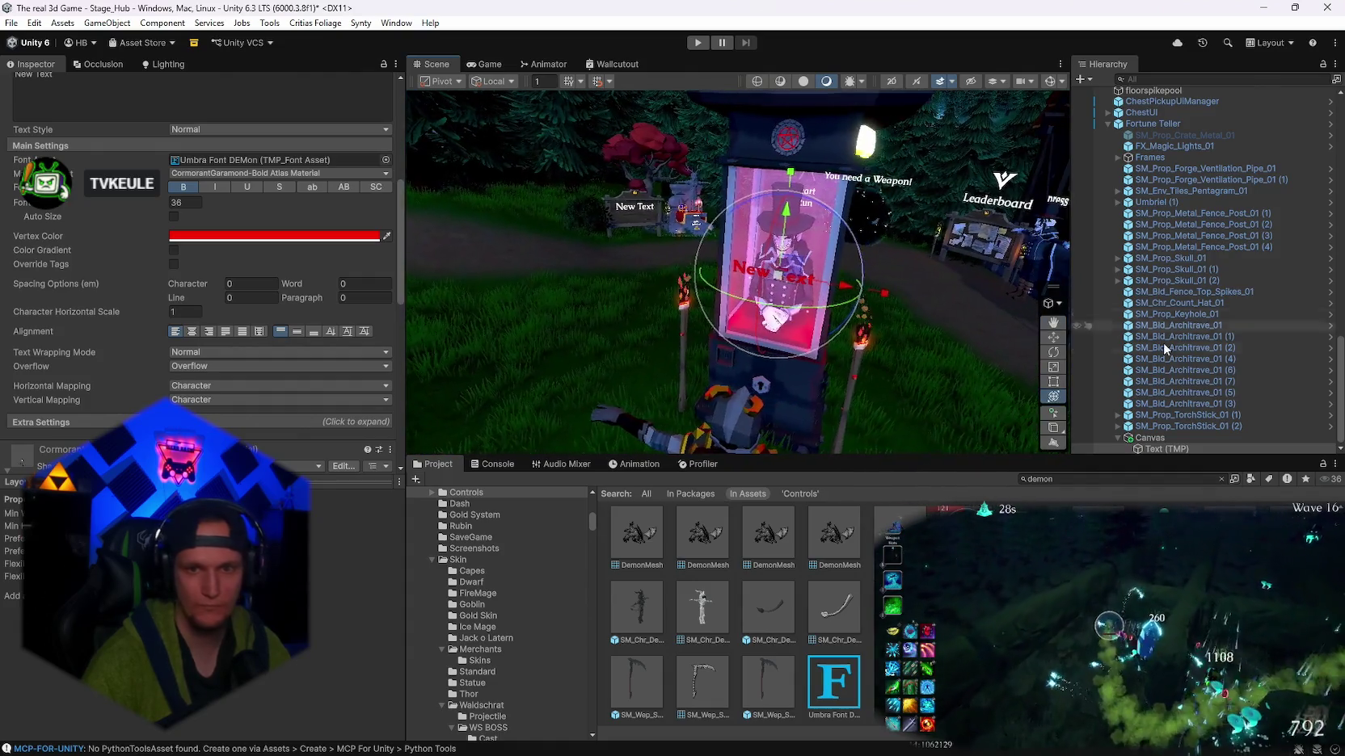
pyautogui.scroll(3, 1193, 350)
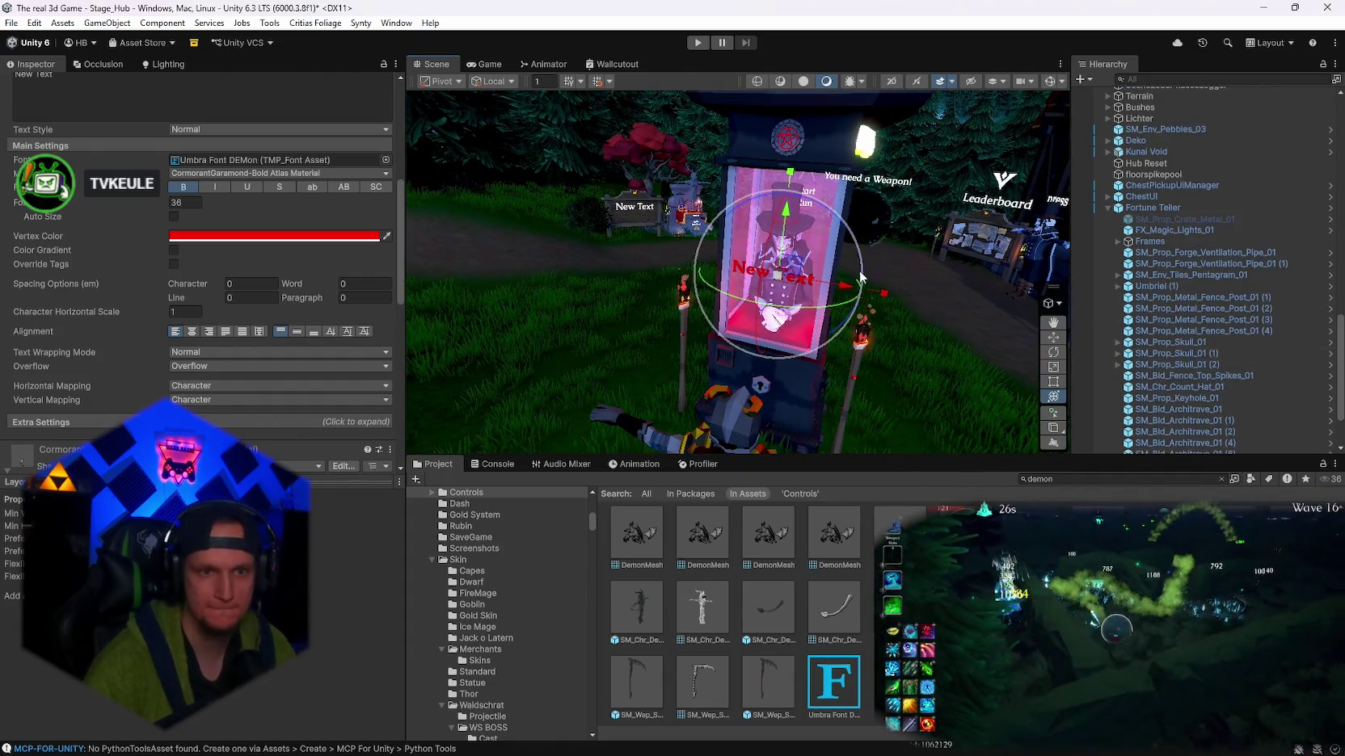
pyautogui.scroll(10, 1156, 347)
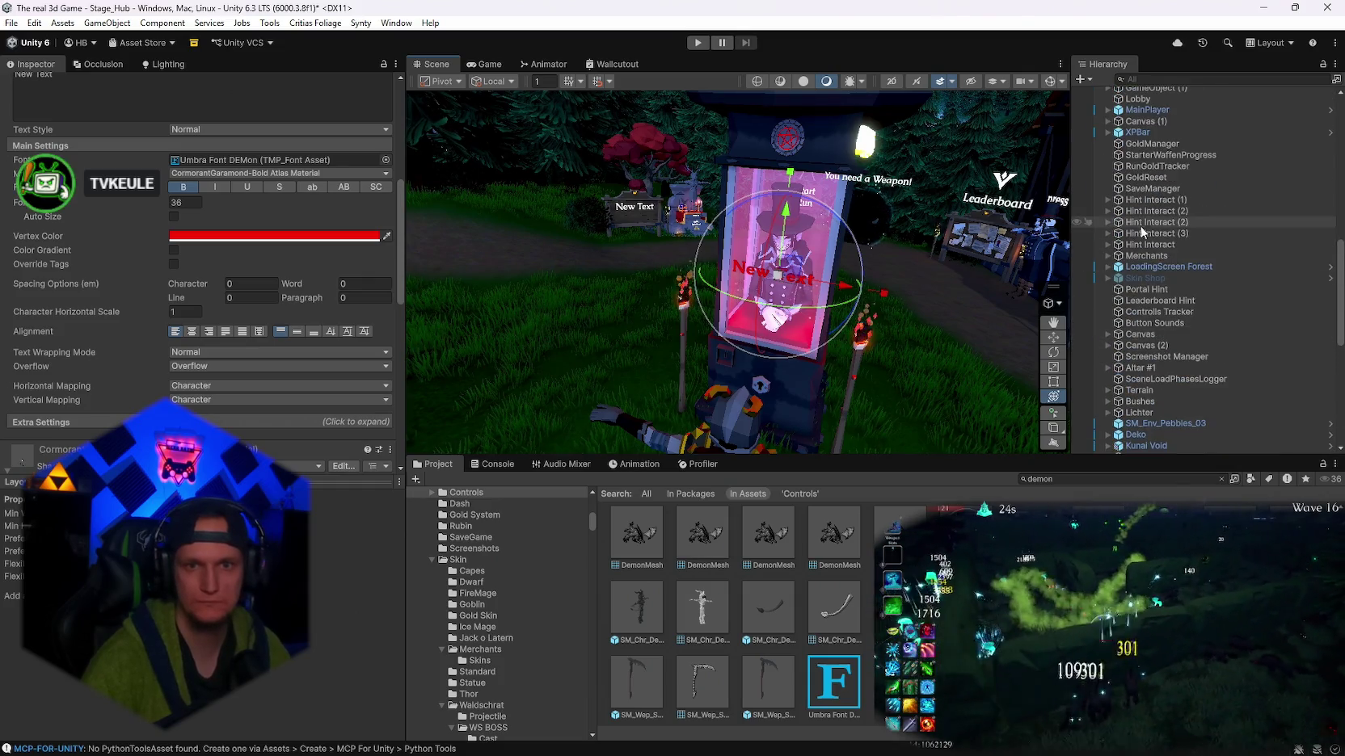
pyautogui.click(1136, 201)
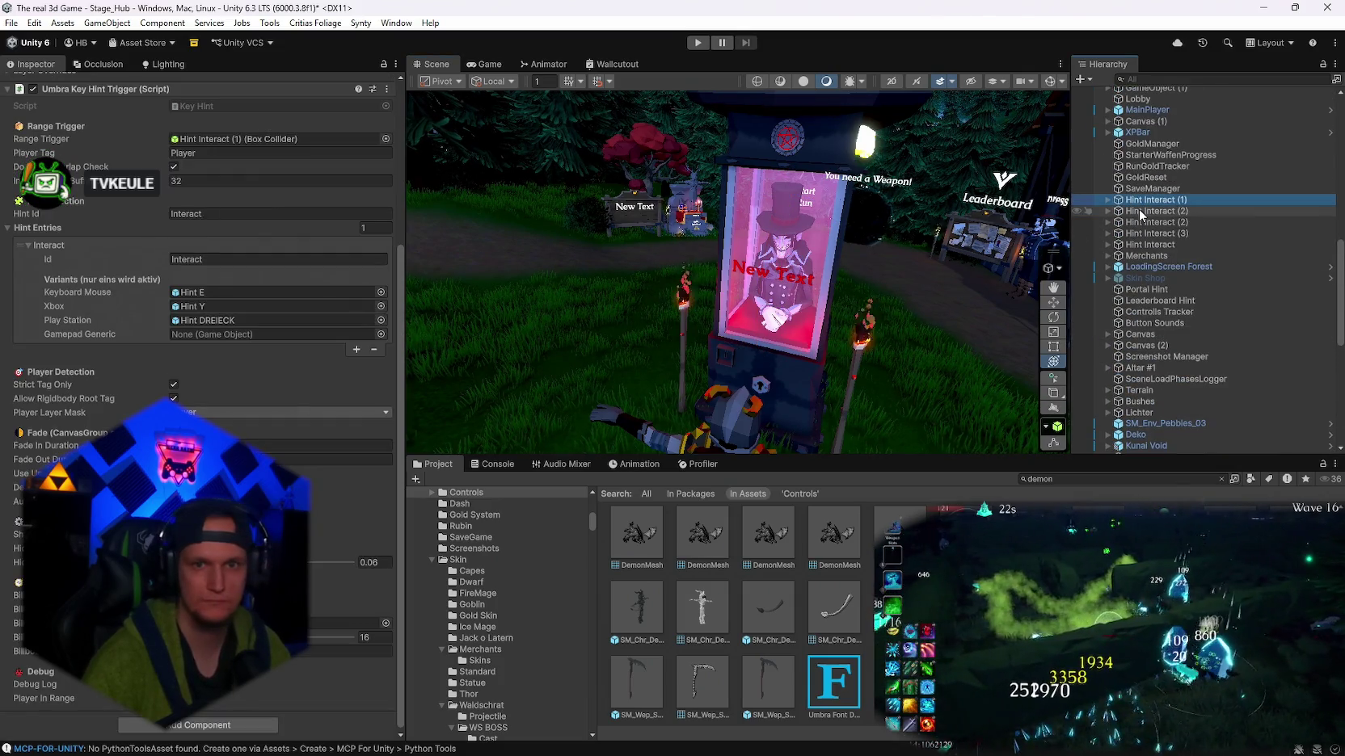
pyautogui.click(1124, 233)
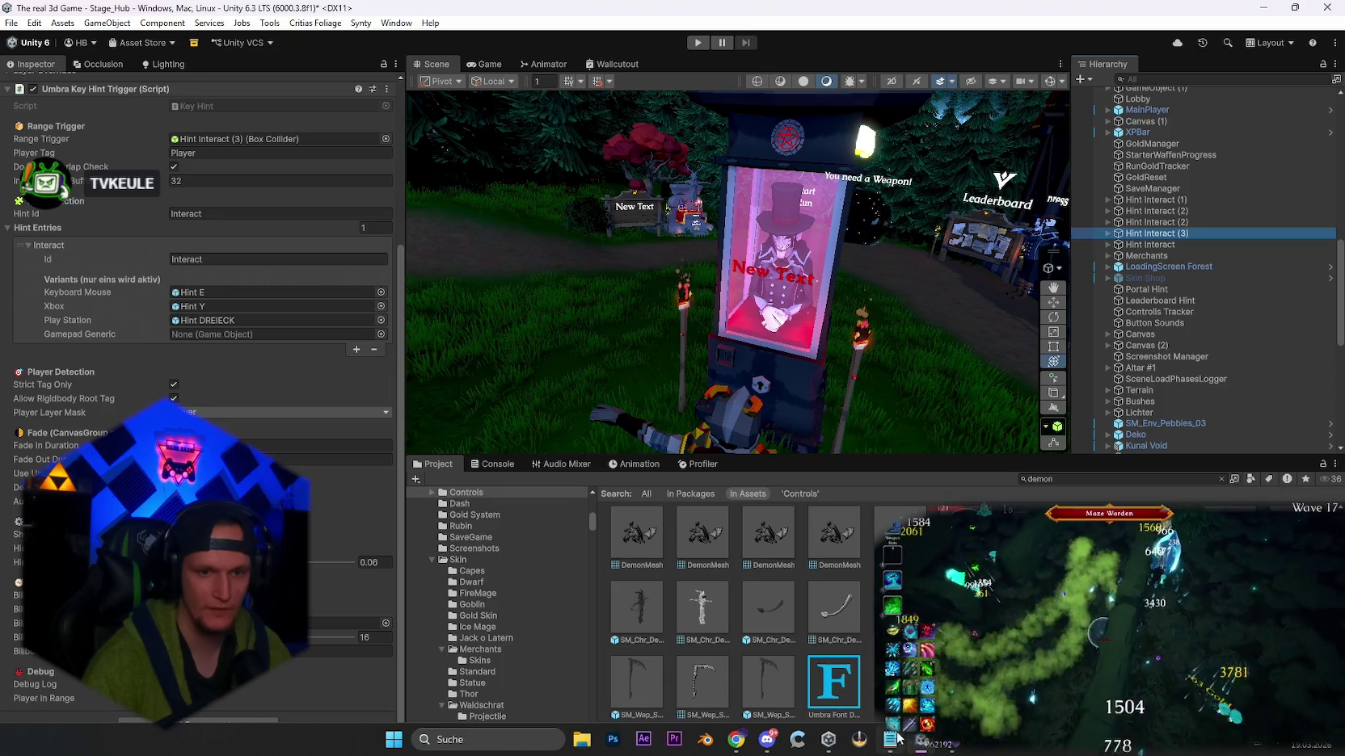
pyautogui.click(890, 738)
# - Add a 'wälfe klettern' line below the steam overlay entry, then minimise Notepad
pyautogui.scroll(15, 618, 474)
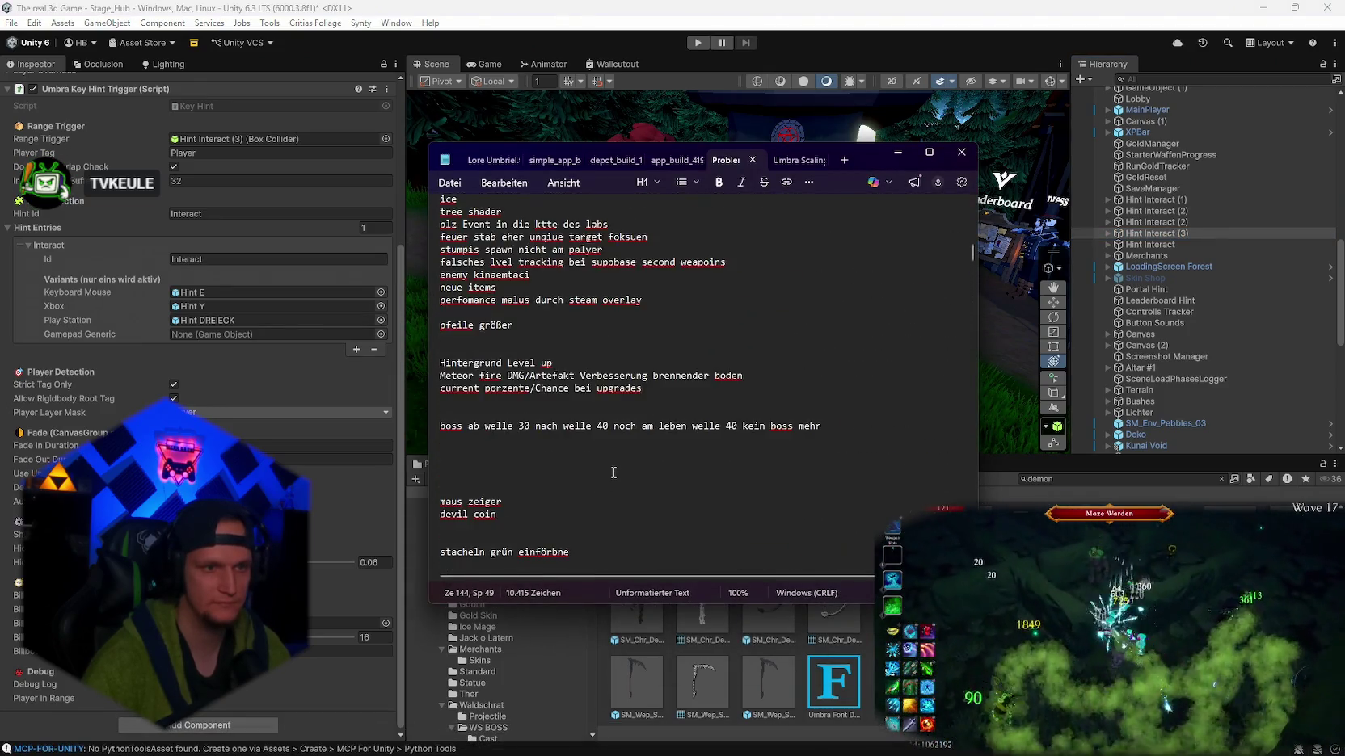
pyautogui.scroll(-3, 613, 476)
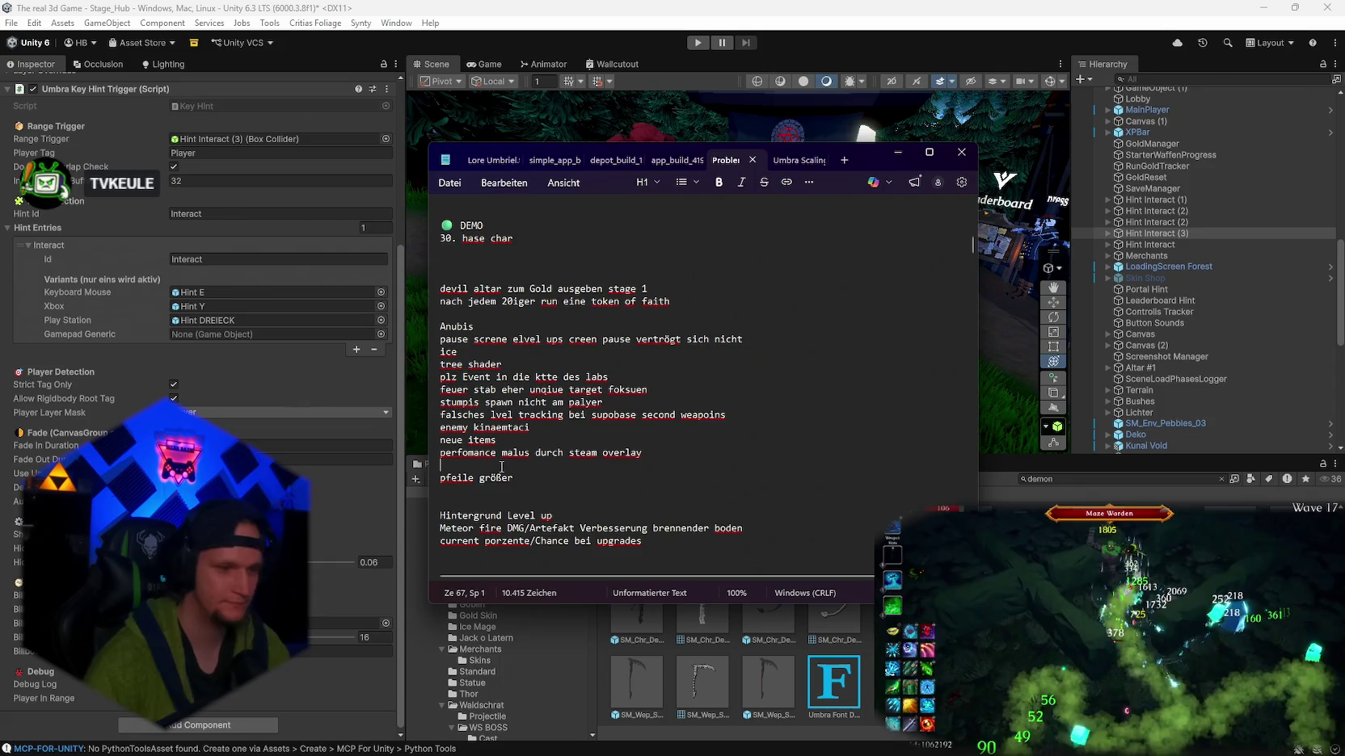
pyautogui.write('wälfe klettern')
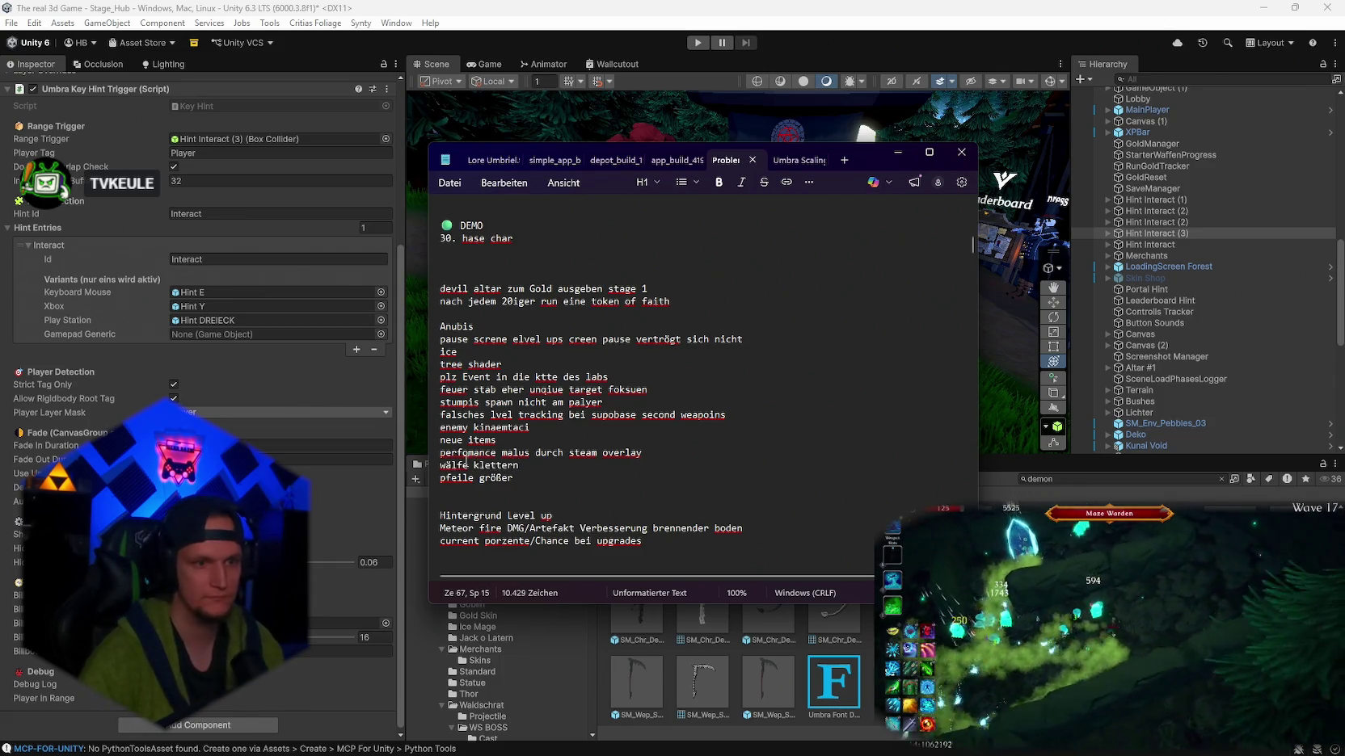
pyautogui.click(450, 465)
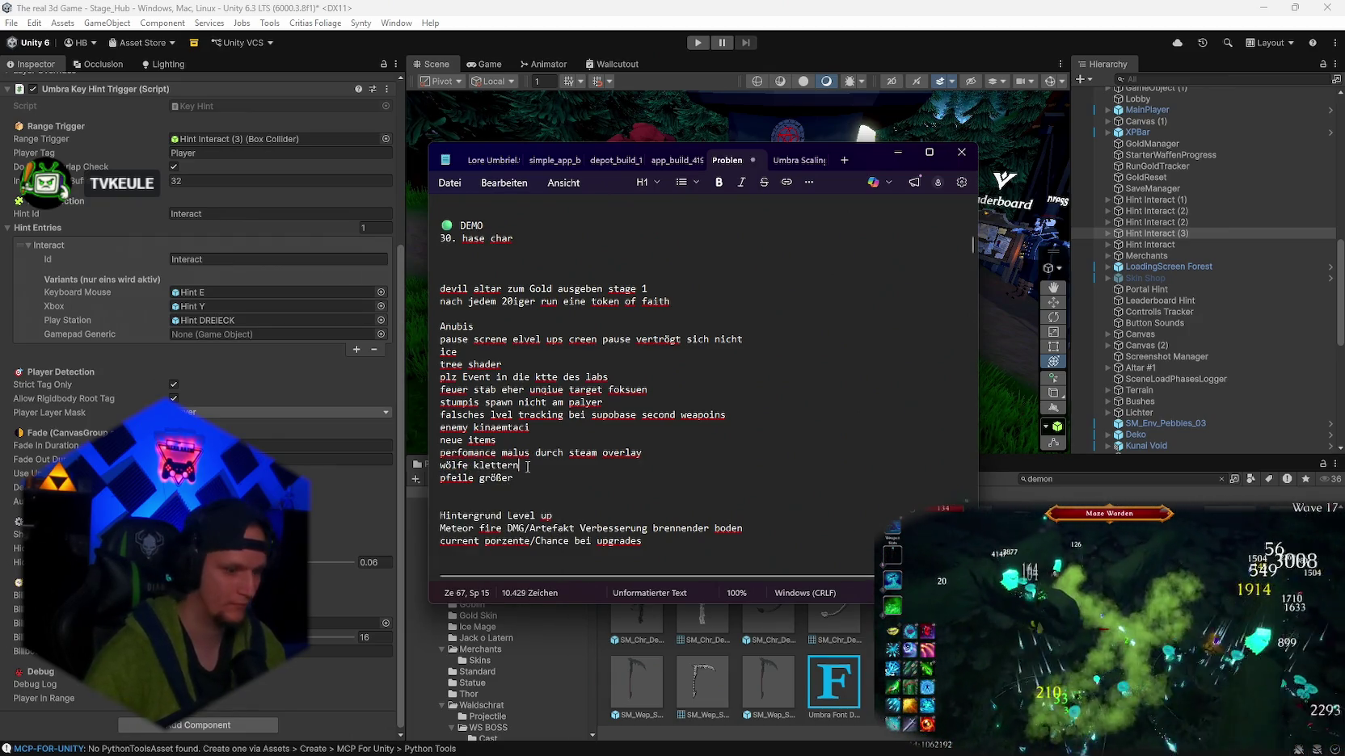
pyautogui.write('verlernt')
pyautogui.click(897, 152)
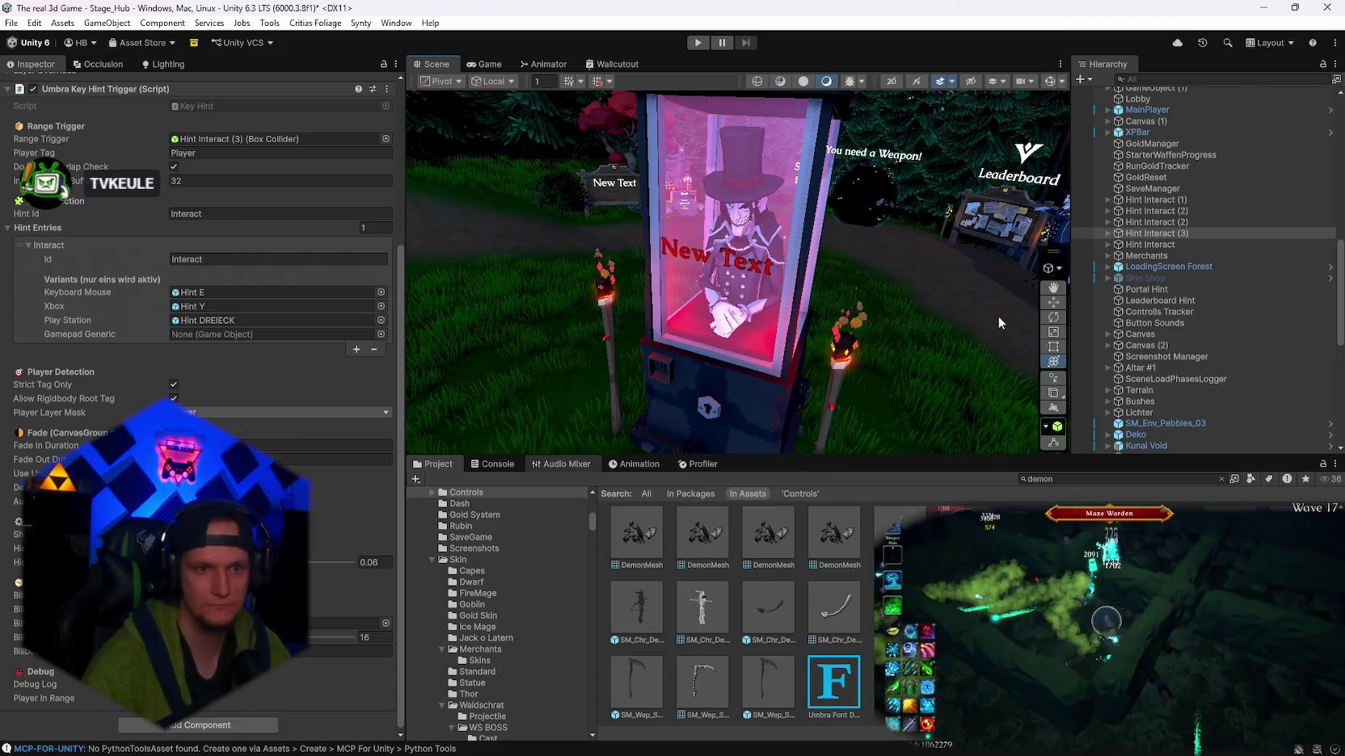
pyautogui.press('s')
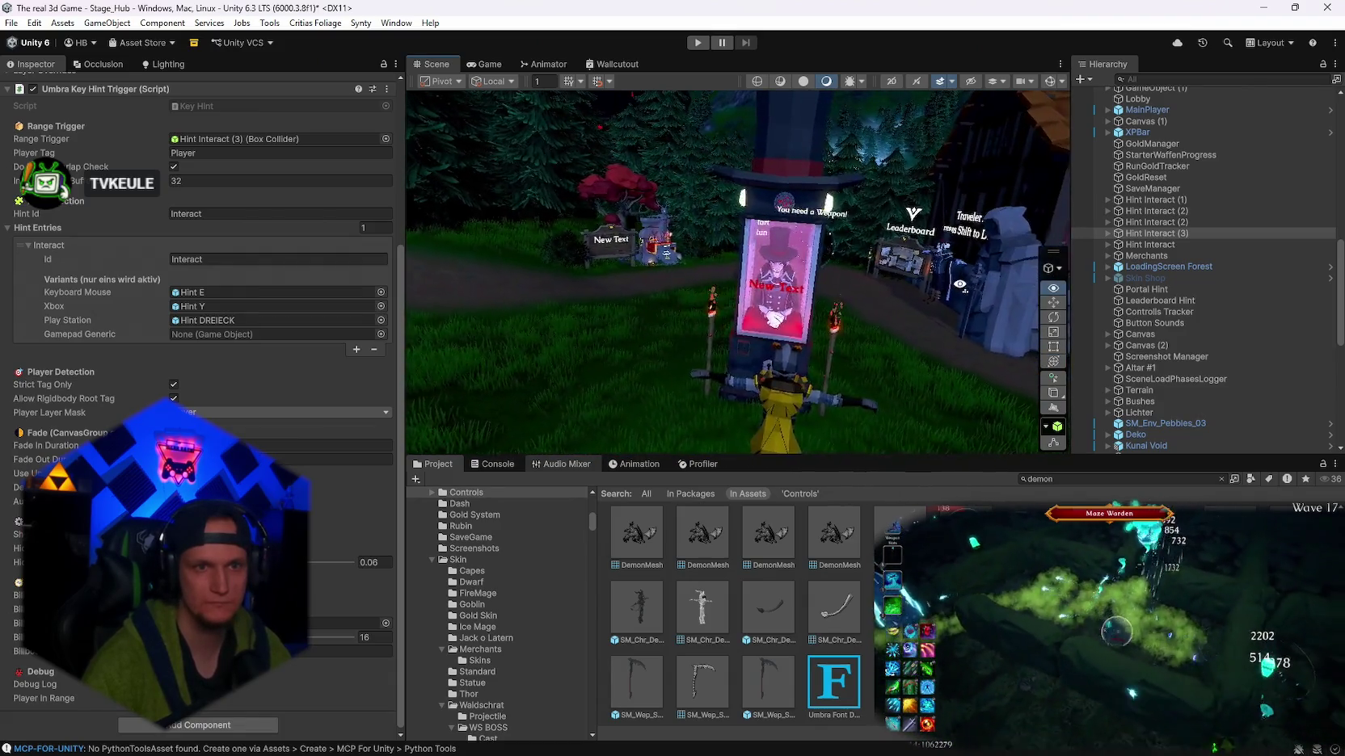
pyautogui.press('w')
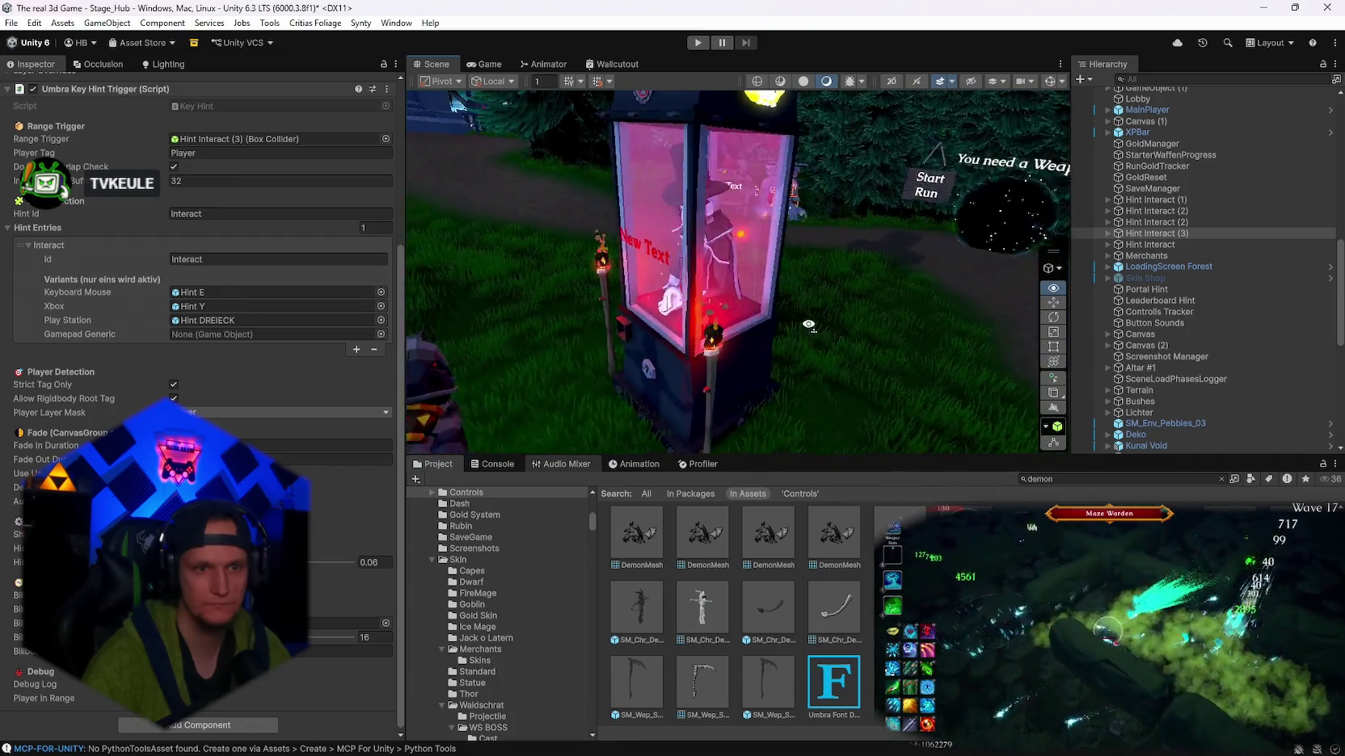
pyautogui.press('w')
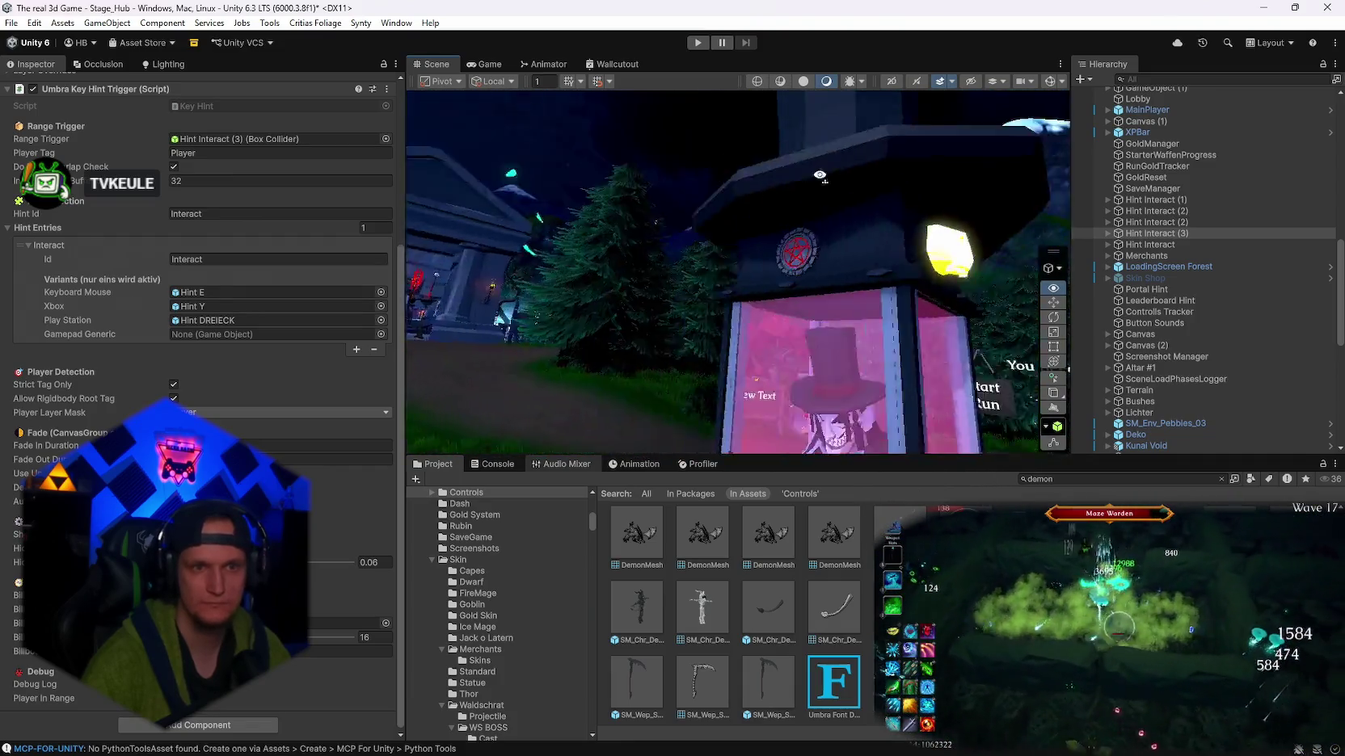
pyautogui.press('s')
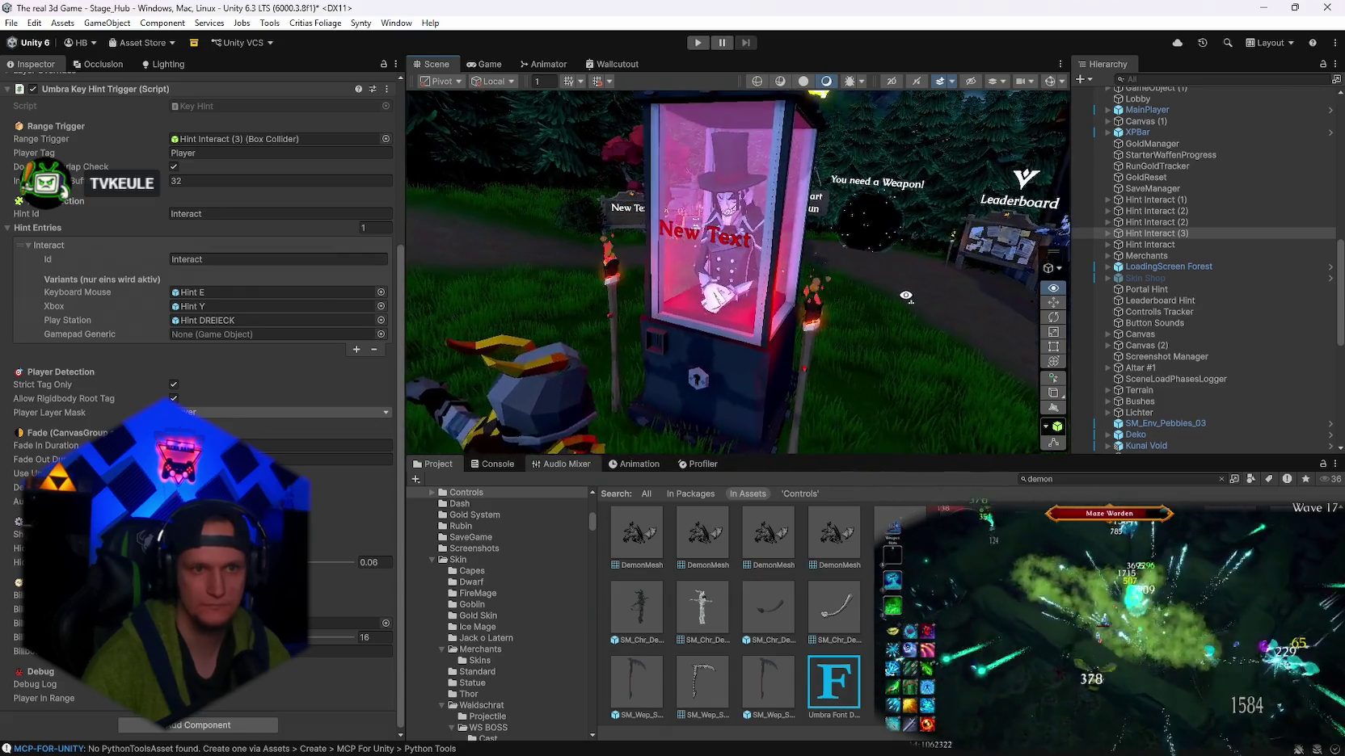
pyautogui.press('w')
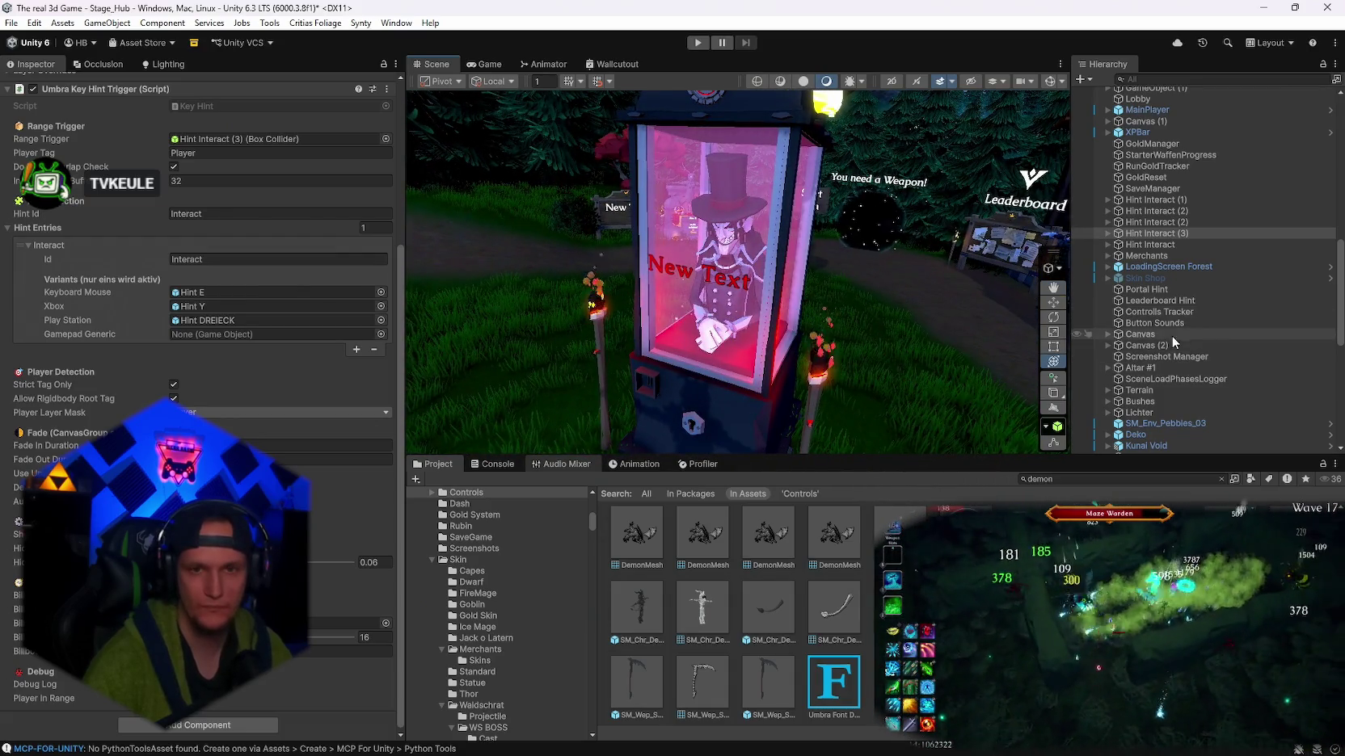
pyautogui.scroll(-2, 1173, 337)
pyautogui.scroll(-8, 1140, 266)
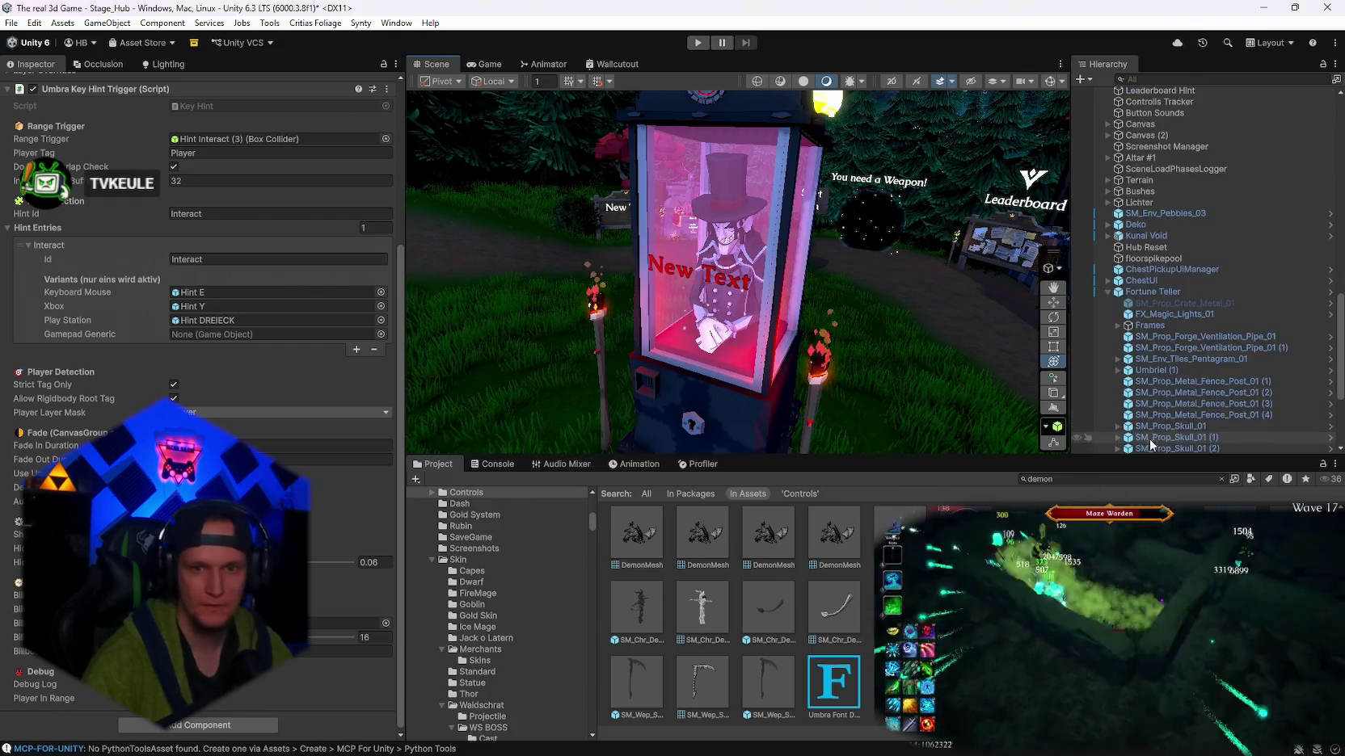
# - Link the Canvas's Text (TMP) label into the Fortune Teller script's World Event Text field
pyautogui.click(1145, 248)
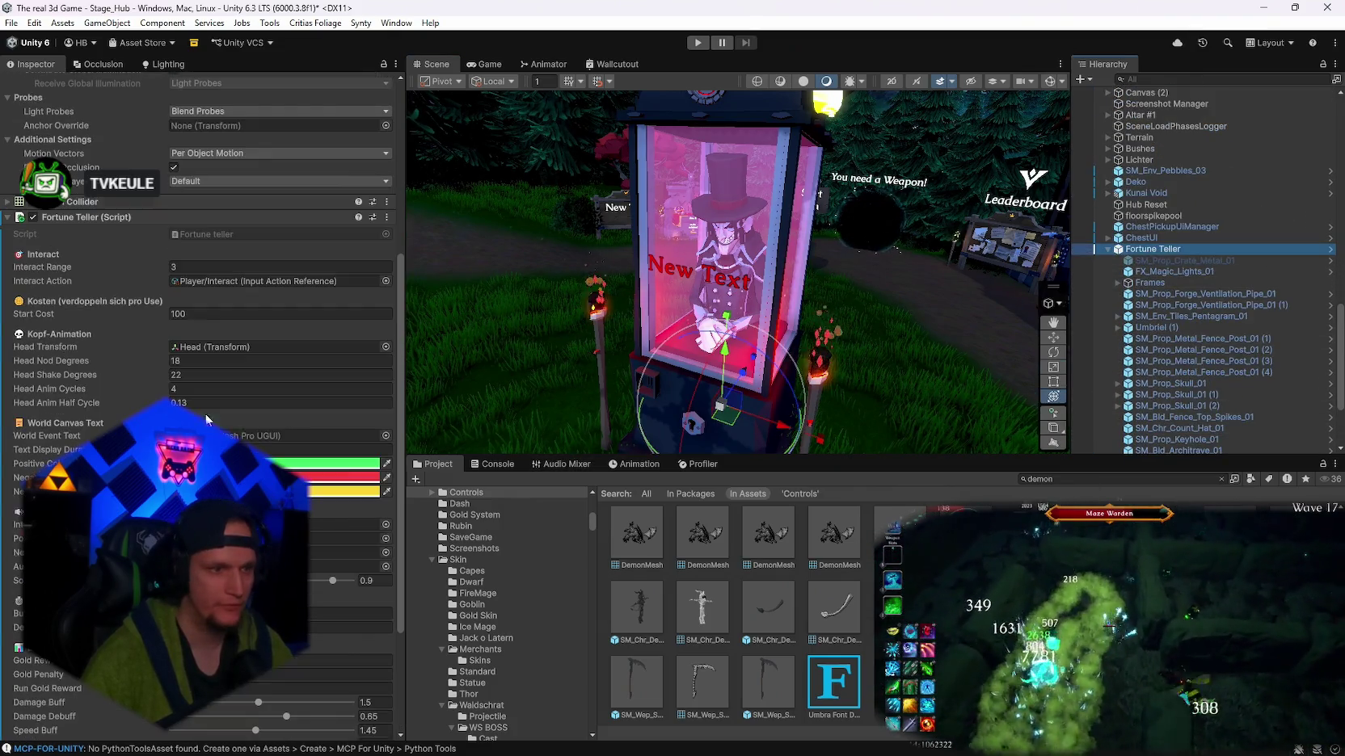
pyautogui.scroll(-5, 1156, 364)
pyautogui.moveTo(1162, 455); pyautogui.dragTo(238, 437)
pyautogui.moveTo(1161, 448); pyautogui.dragTo(405, 434)
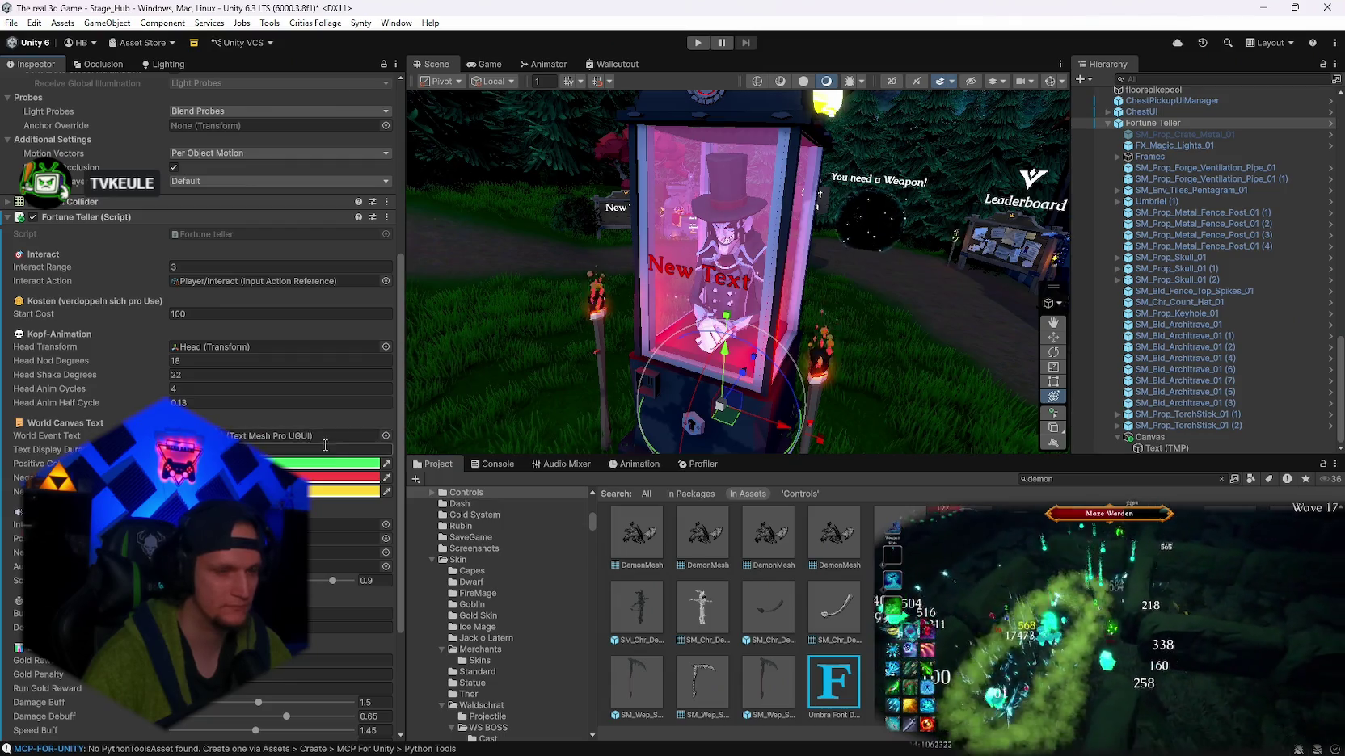
pyautogui.scroll(-3, 340, 446)
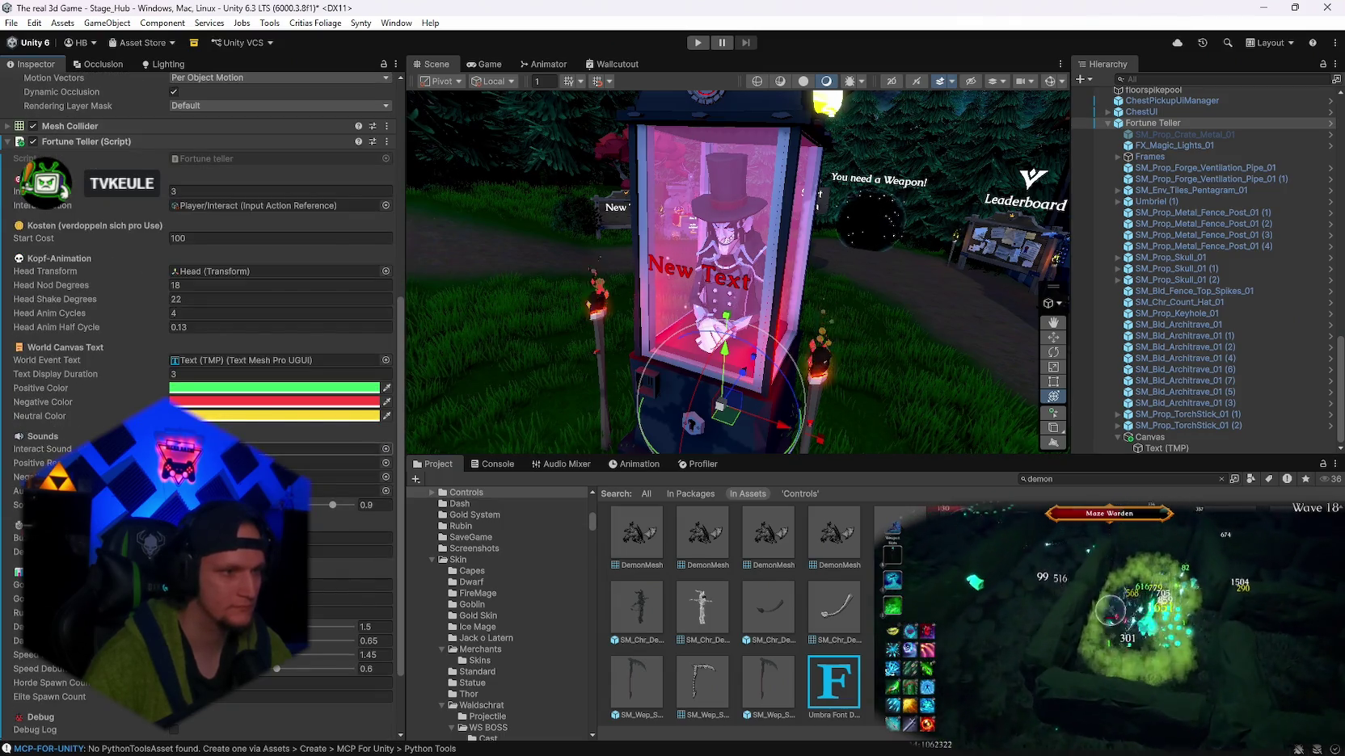
pyautogui.scroll(-2, 281, 363)
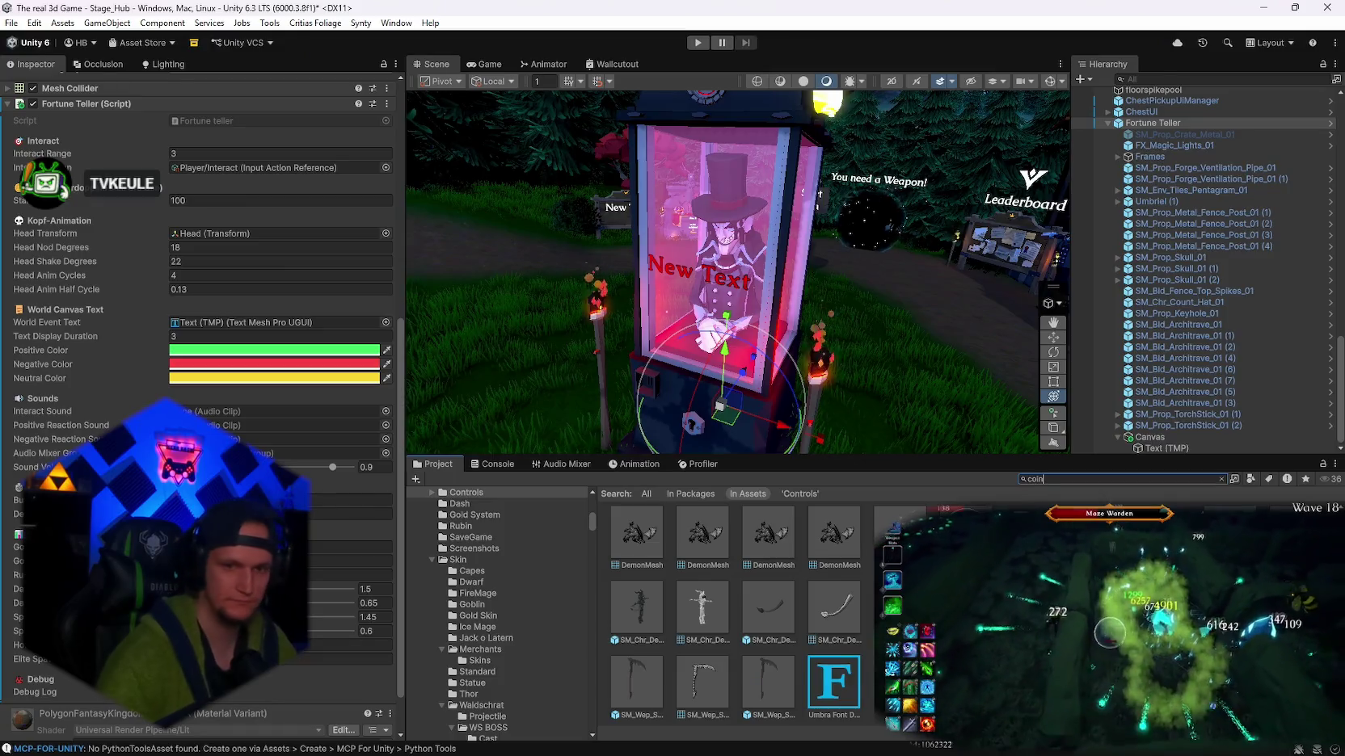
# - Search for 'coin' and preview the Coins 15 and Coins 17 clips
pyautogui.write('coin')
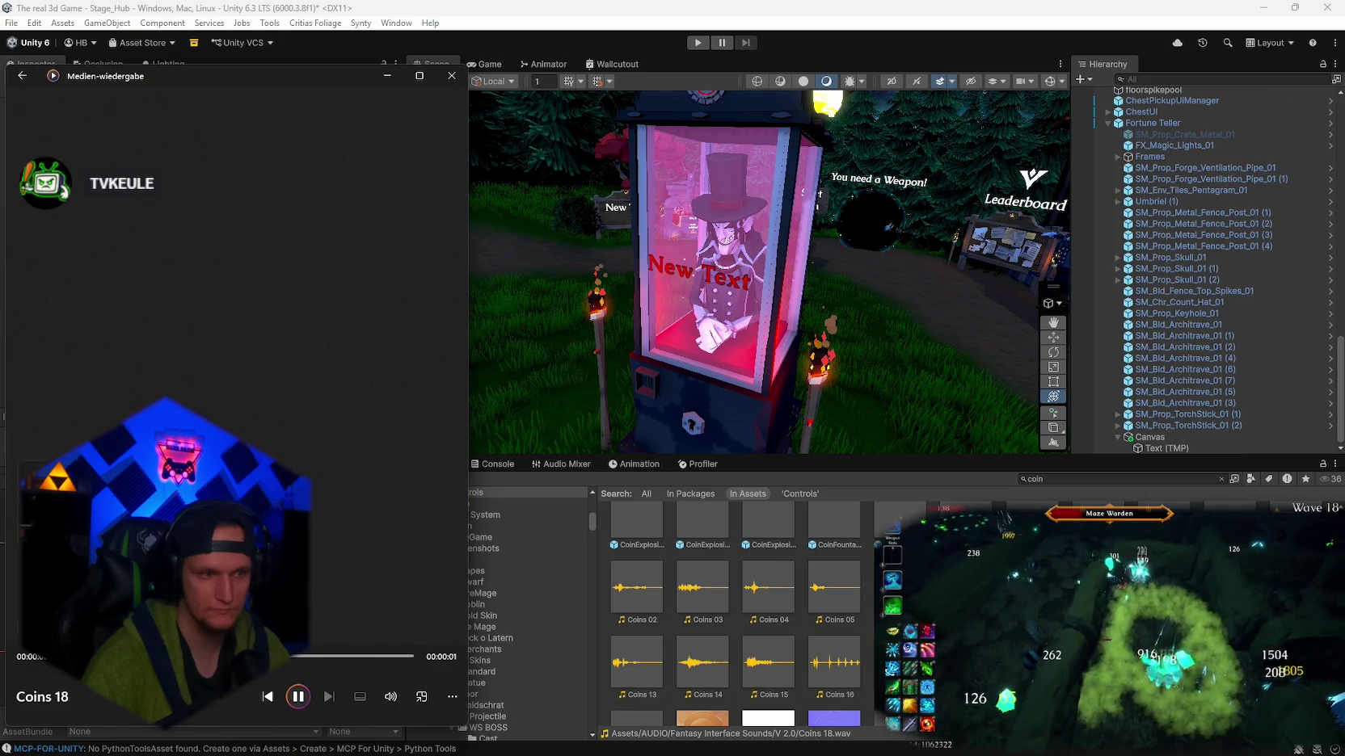
pyautogui.doubleClick(790, 668)
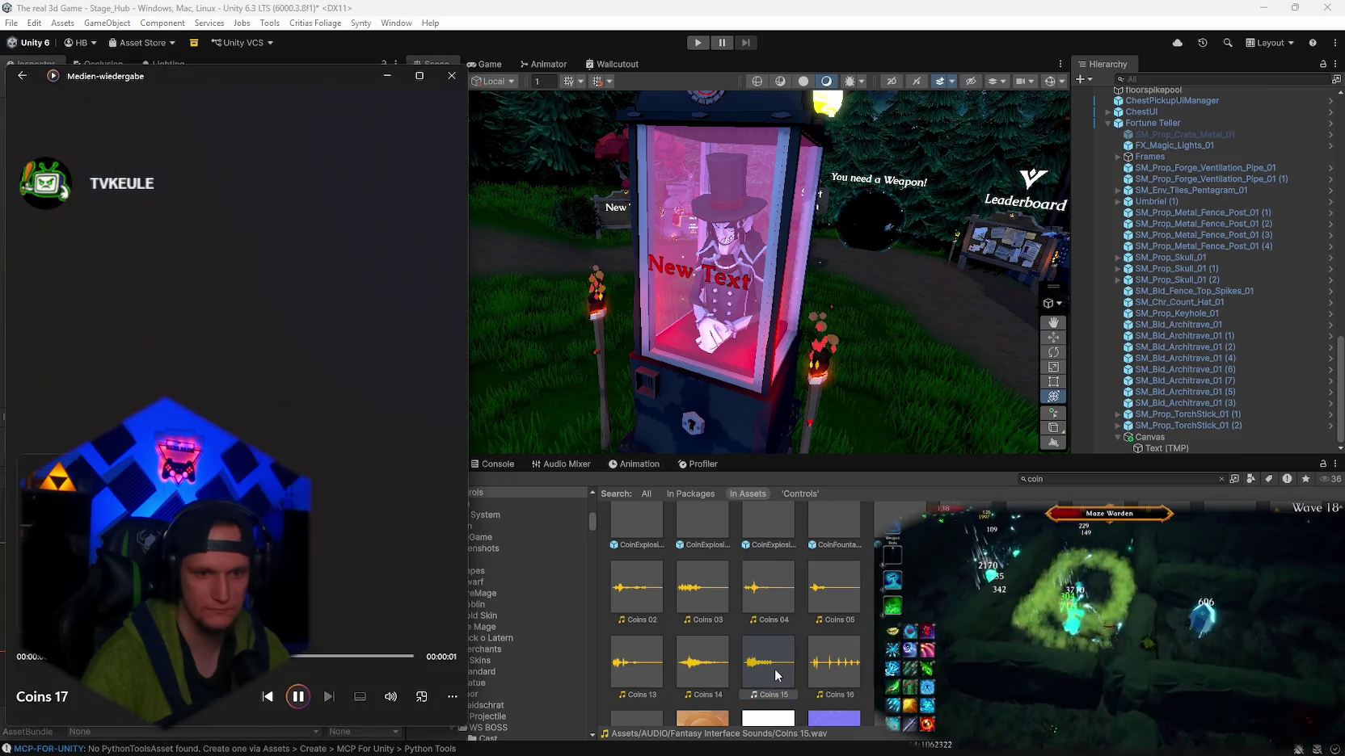
pyautogui.doubleClick(814, 637)
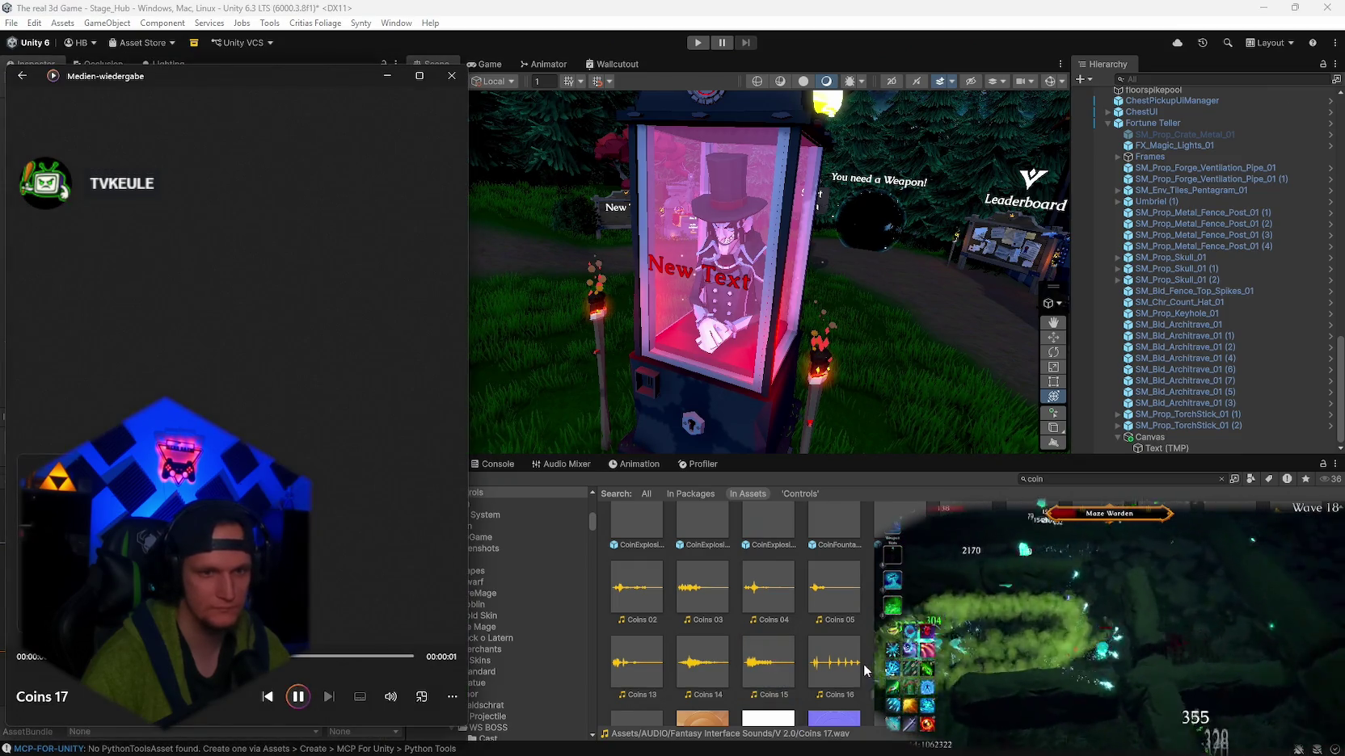
pyautogui.hotkey('alt', 'Tab')
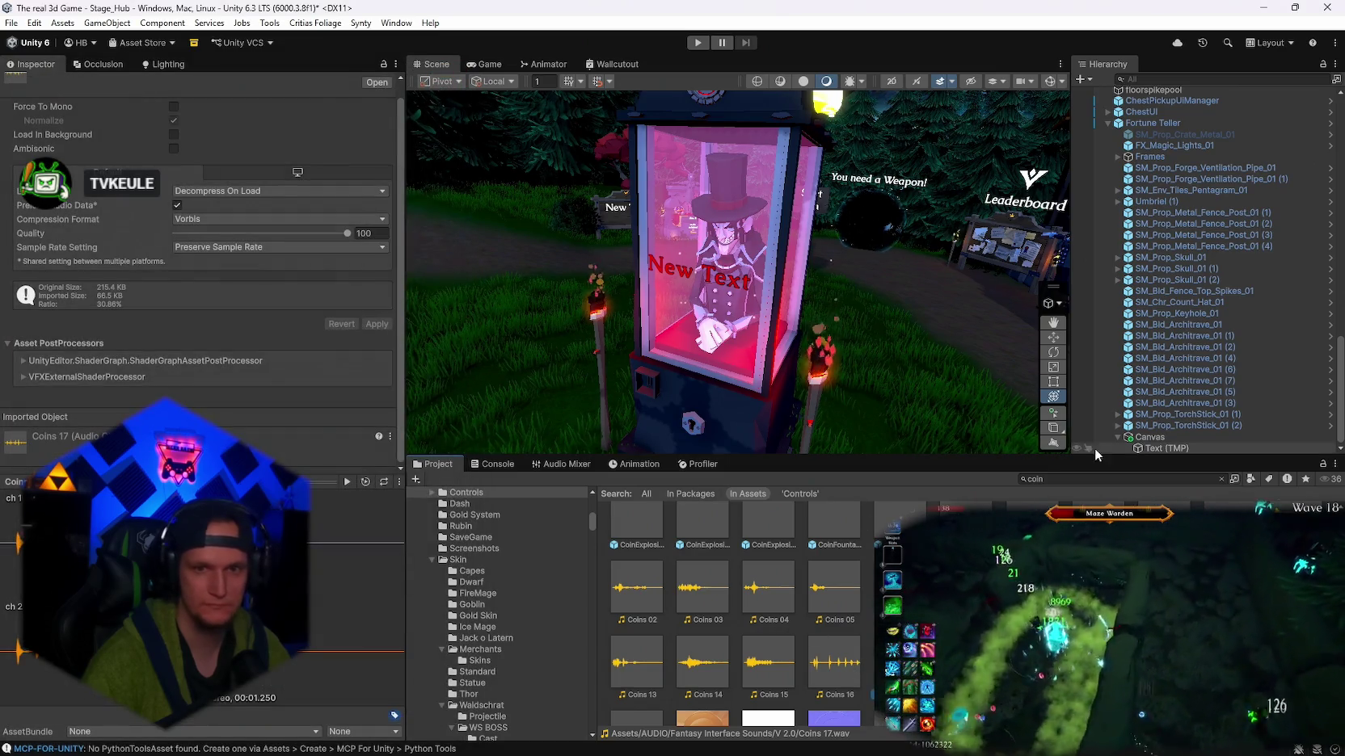
# - Assign Coins 17 from the Fortune teller folder as the booth's Interact Sound
pyautogui.click(1085, 478)
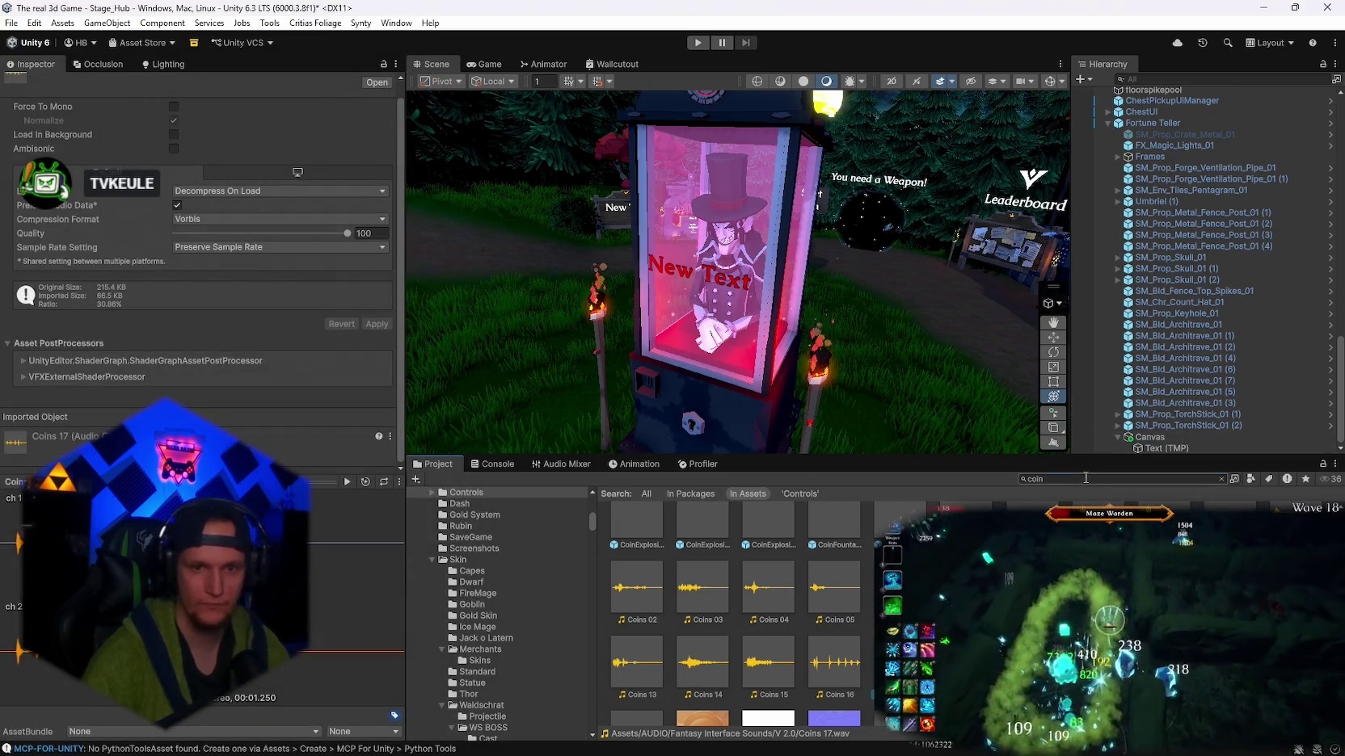
pyautogui.write('fortune')
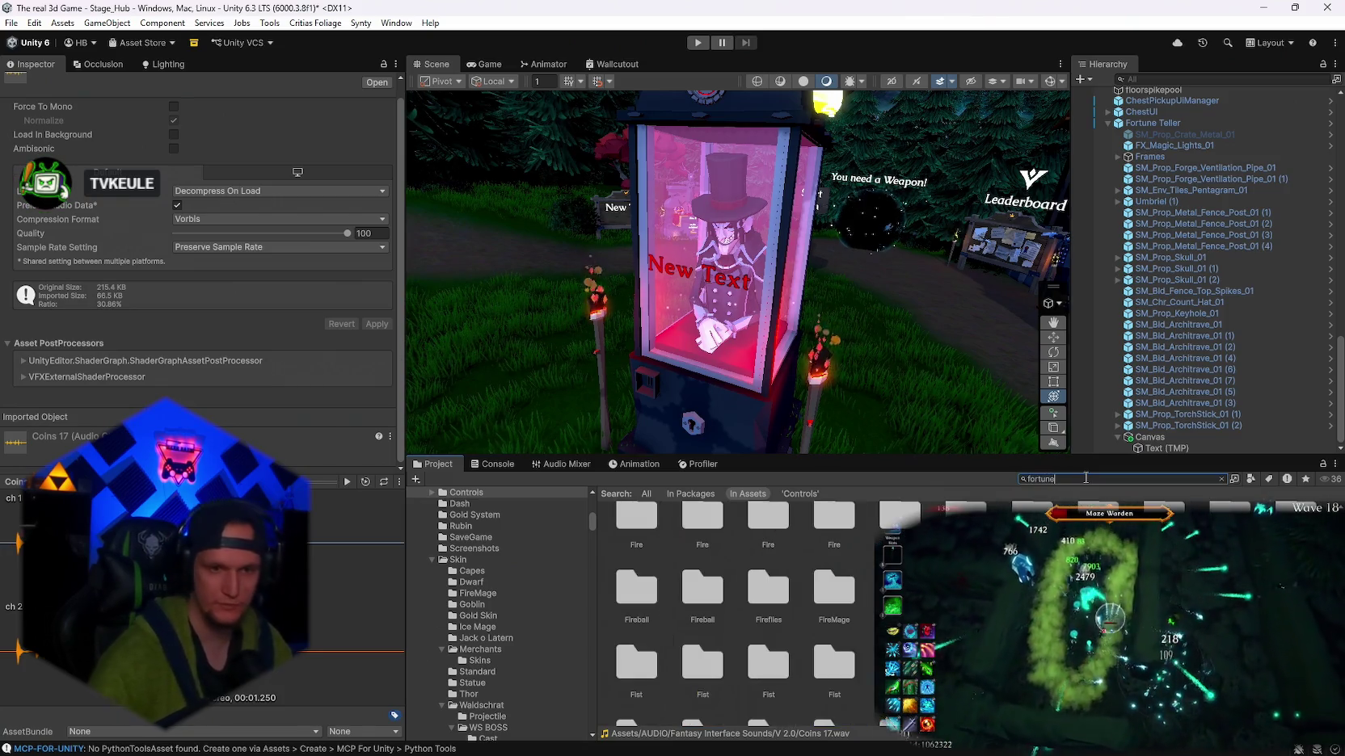
pyautogui.doubleClick(635, 537)
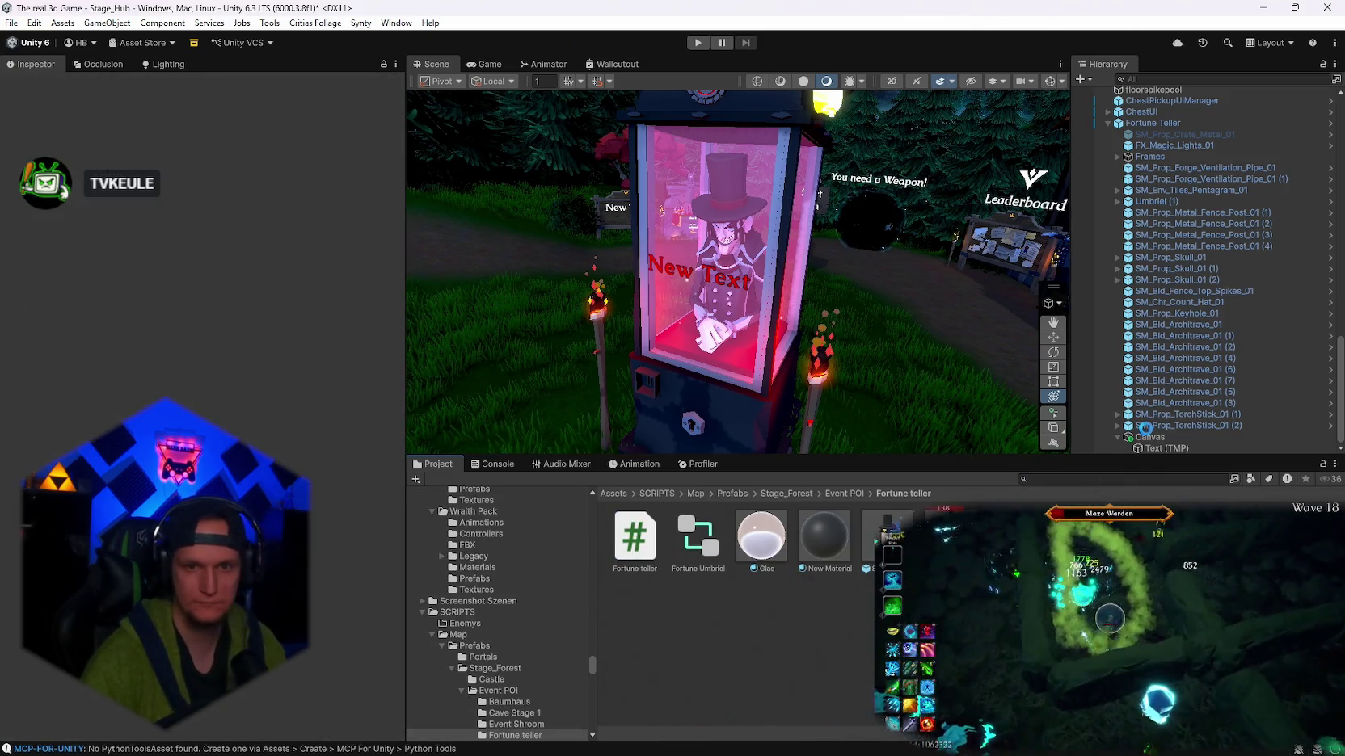
pyautogui.scroll(10, 1155, 142)
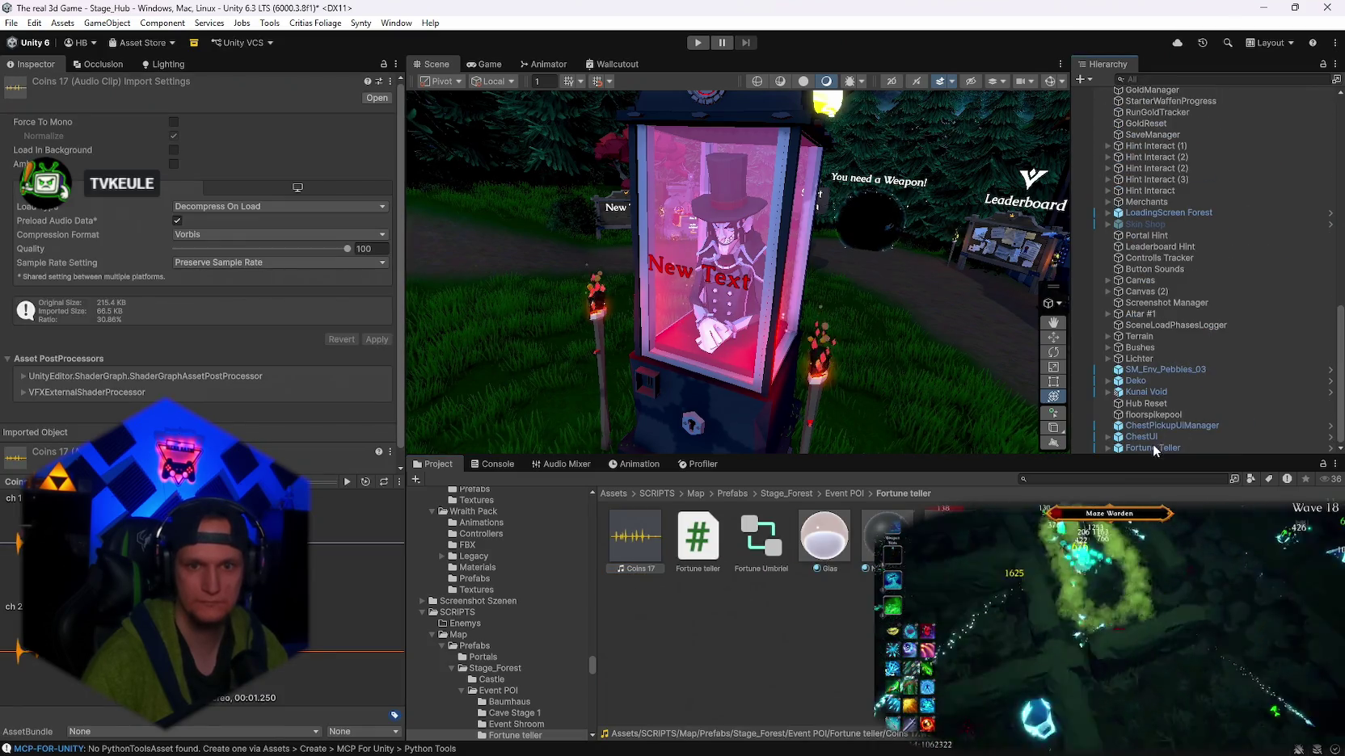
pyautogui.click(1152, 447)
pyautogui.scroll(-10, 230, 423)
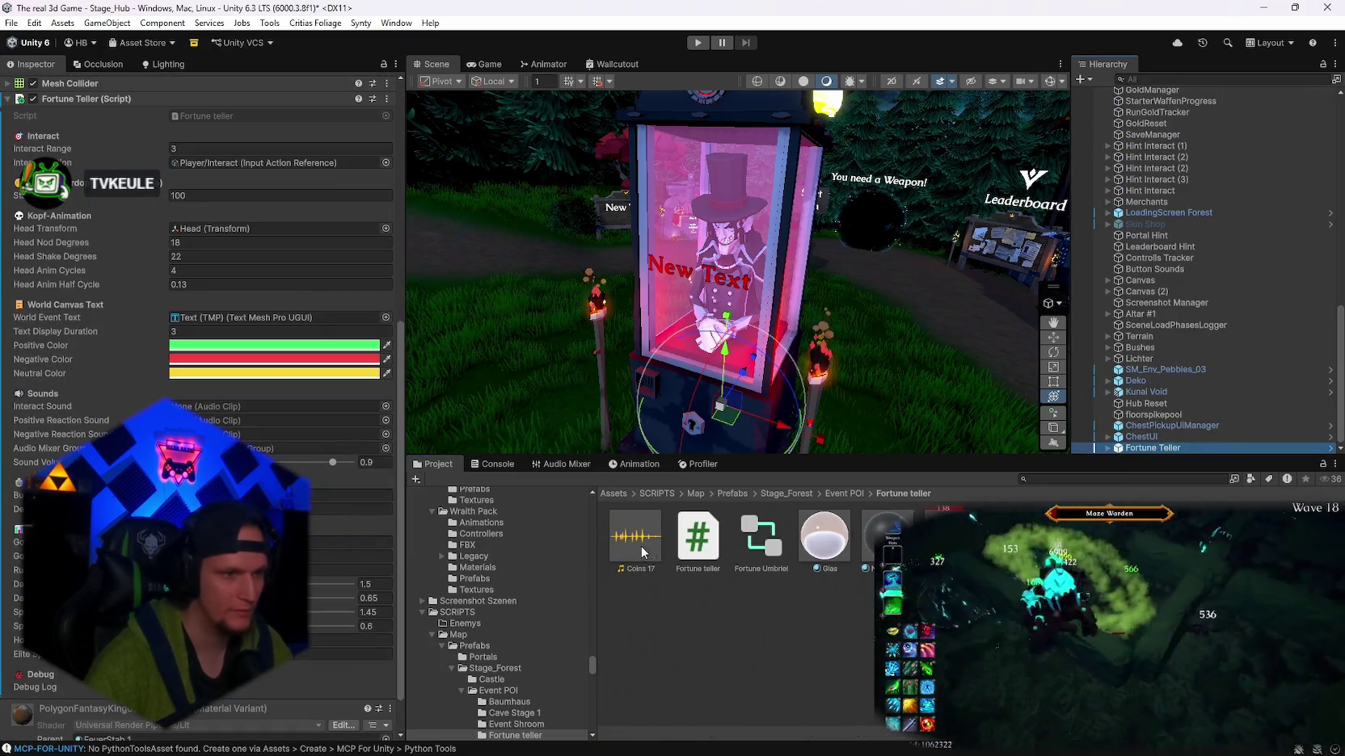
pyautogui.moveTo(635, 537); pyautogui.dragTo(274, 407)
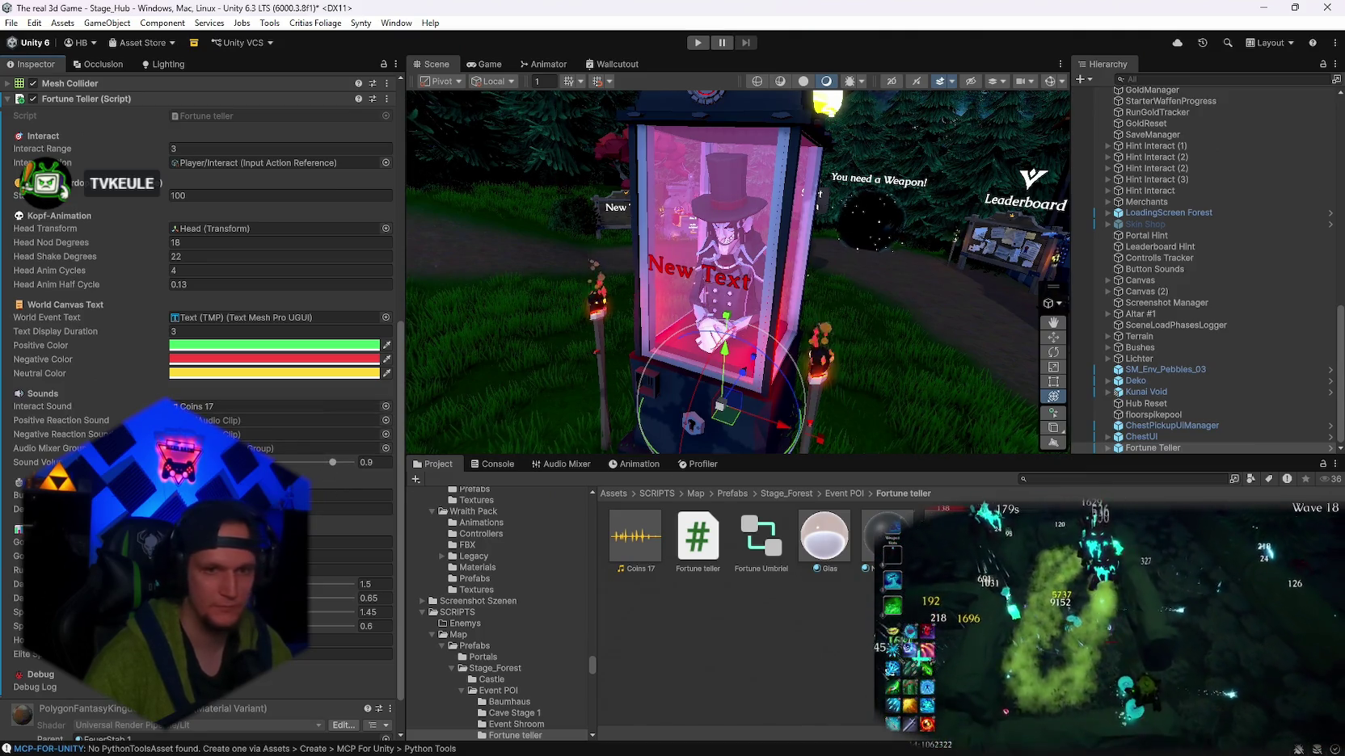
pyautogui.write('ev')
pyautogui.click(1067, 479)
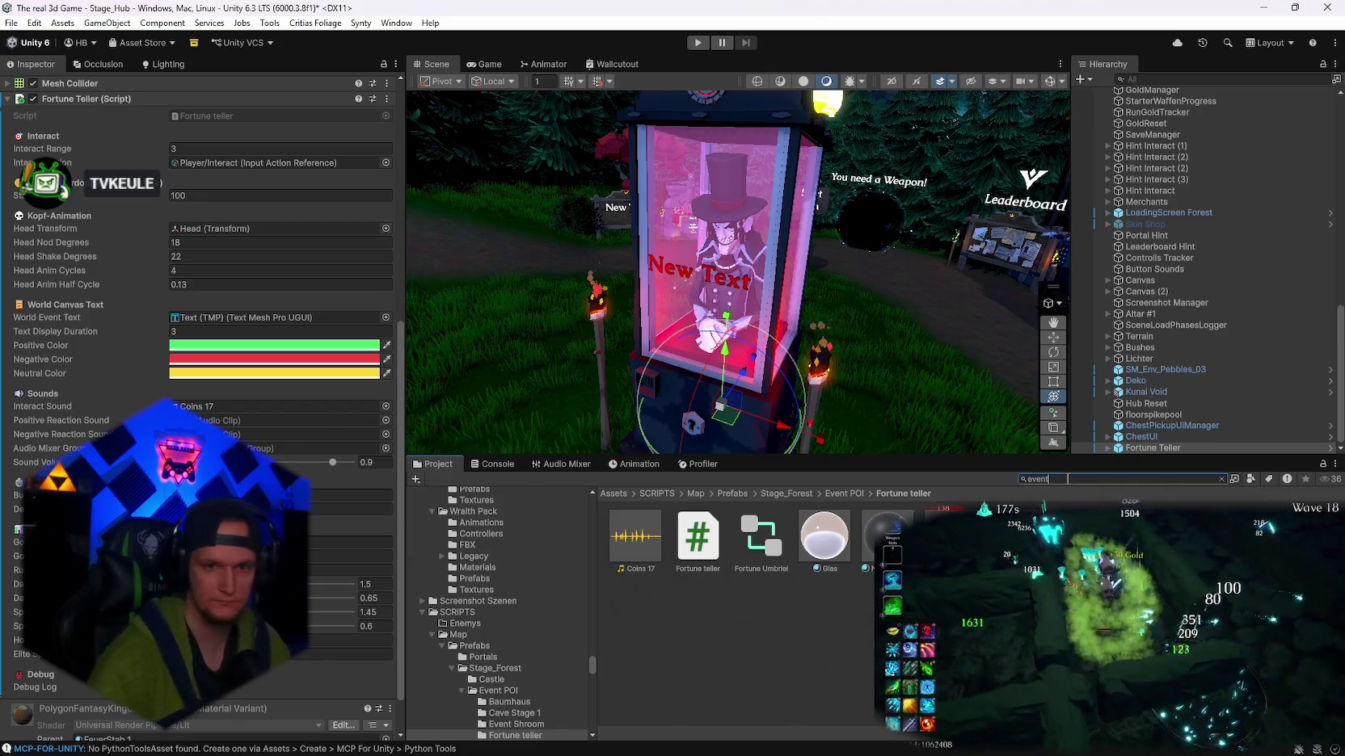
# - Search 'event' and preview Event 1, 2, 6 and 10 clips in the Events folder
pyautogui.write('event')
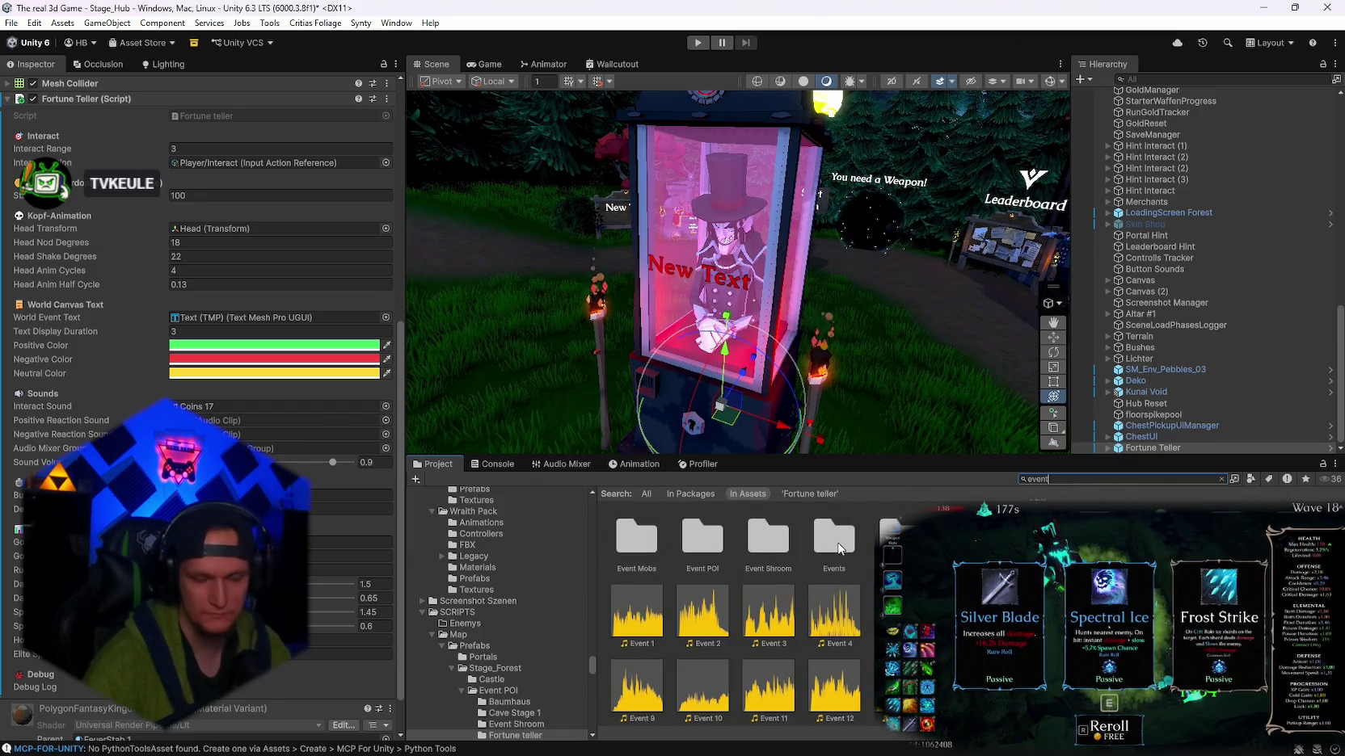
pyautogui.click(833, 538)
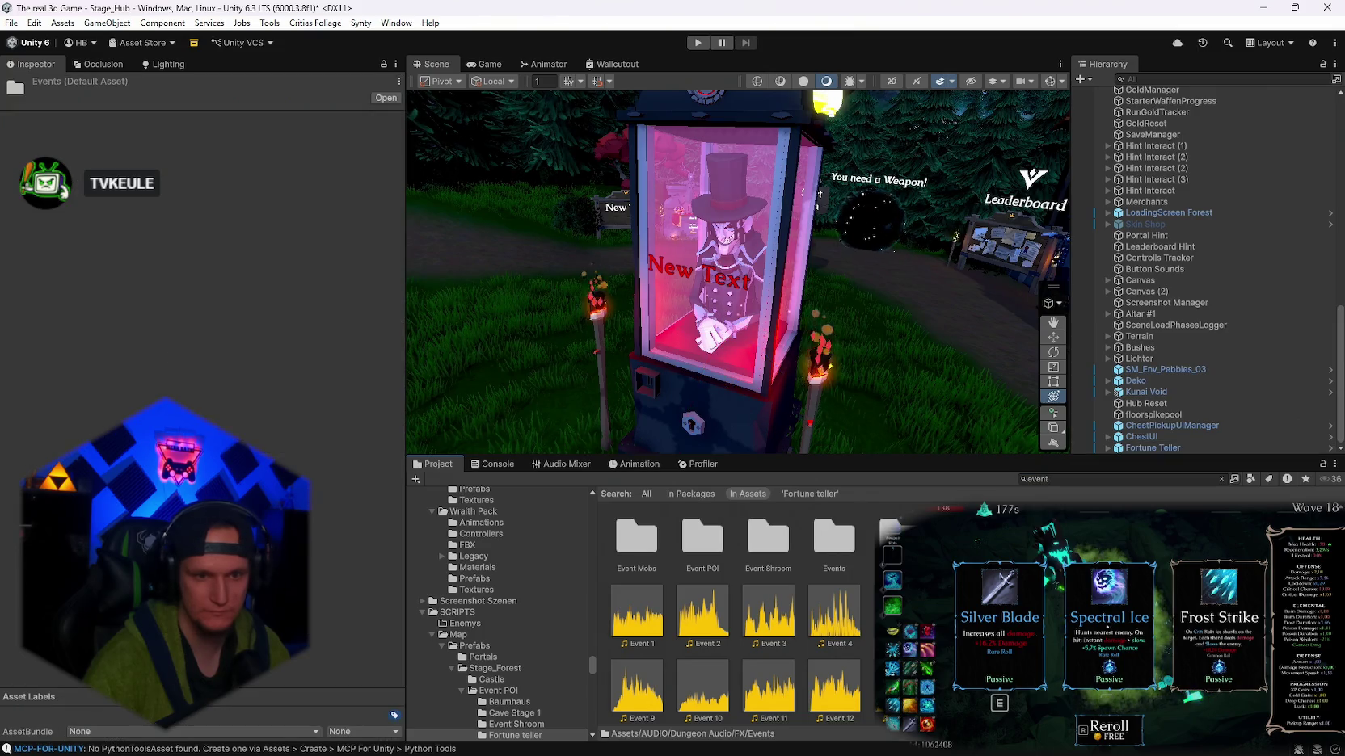
pyautogui.doubleClick(833, 537)
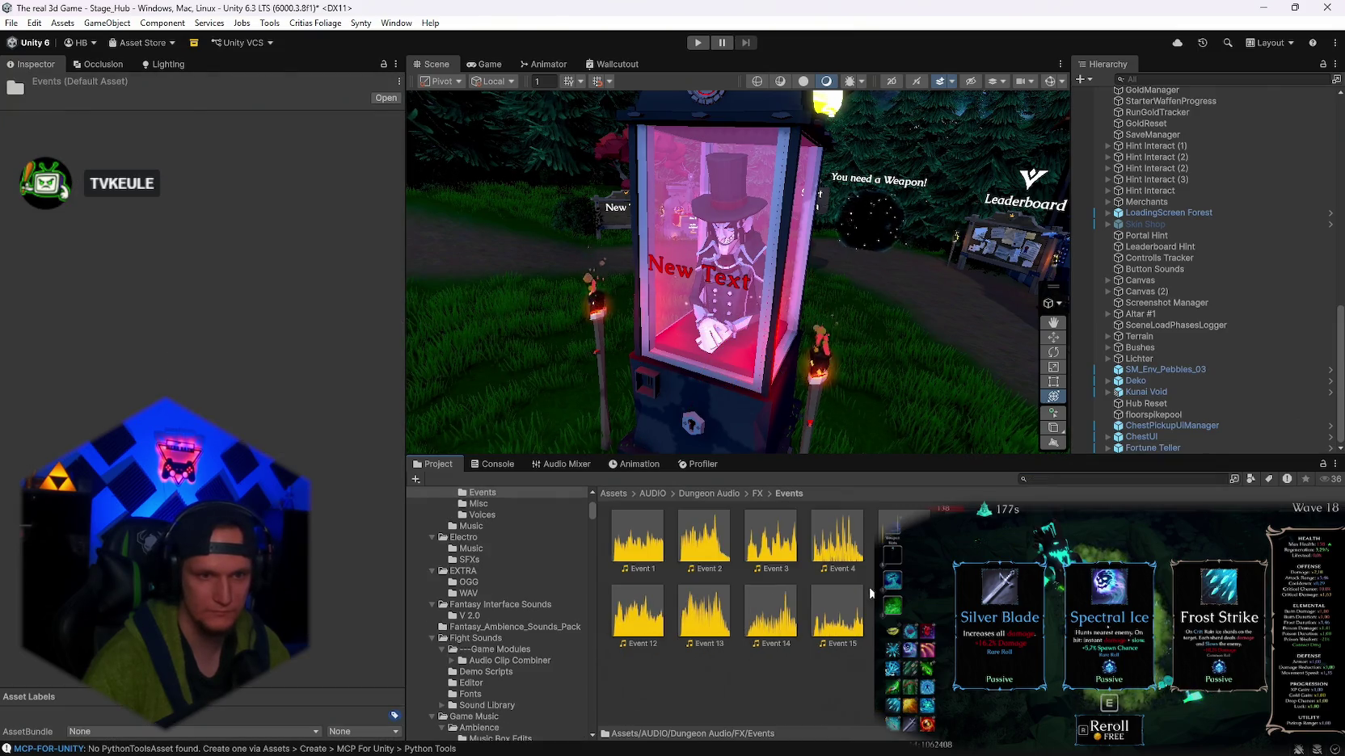
pyautogui.doubleClick(639, 551)
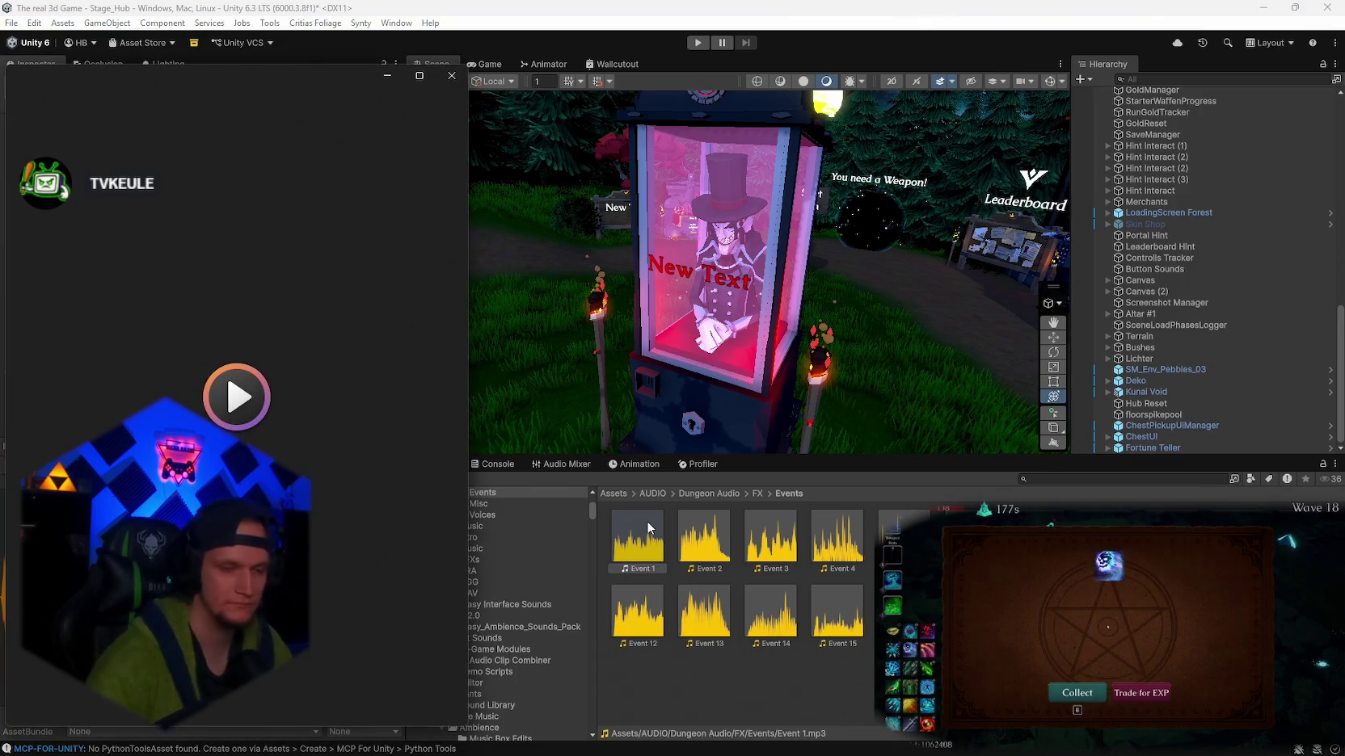
pyautogui.click(703, 536)
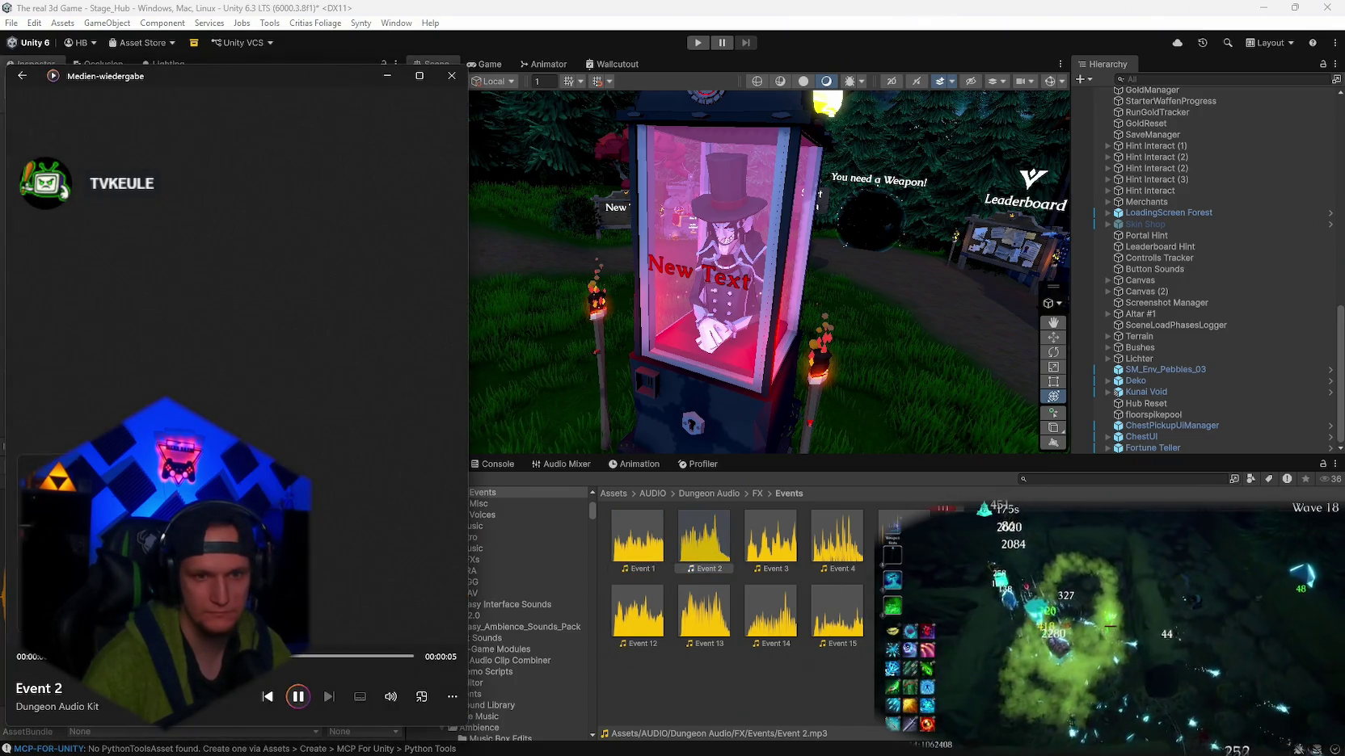
pyautogui.doubleClick(969, 537)
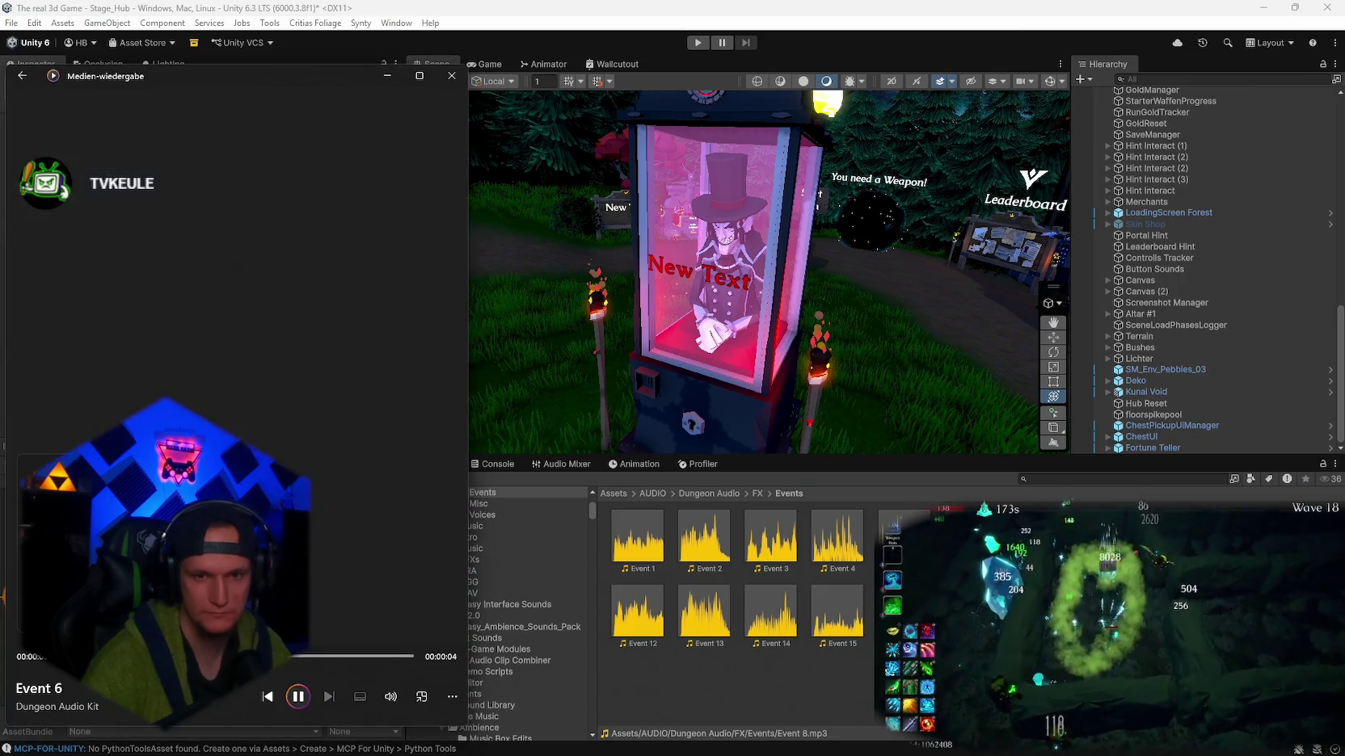
pyautogui.doubleClick(1234, 537)
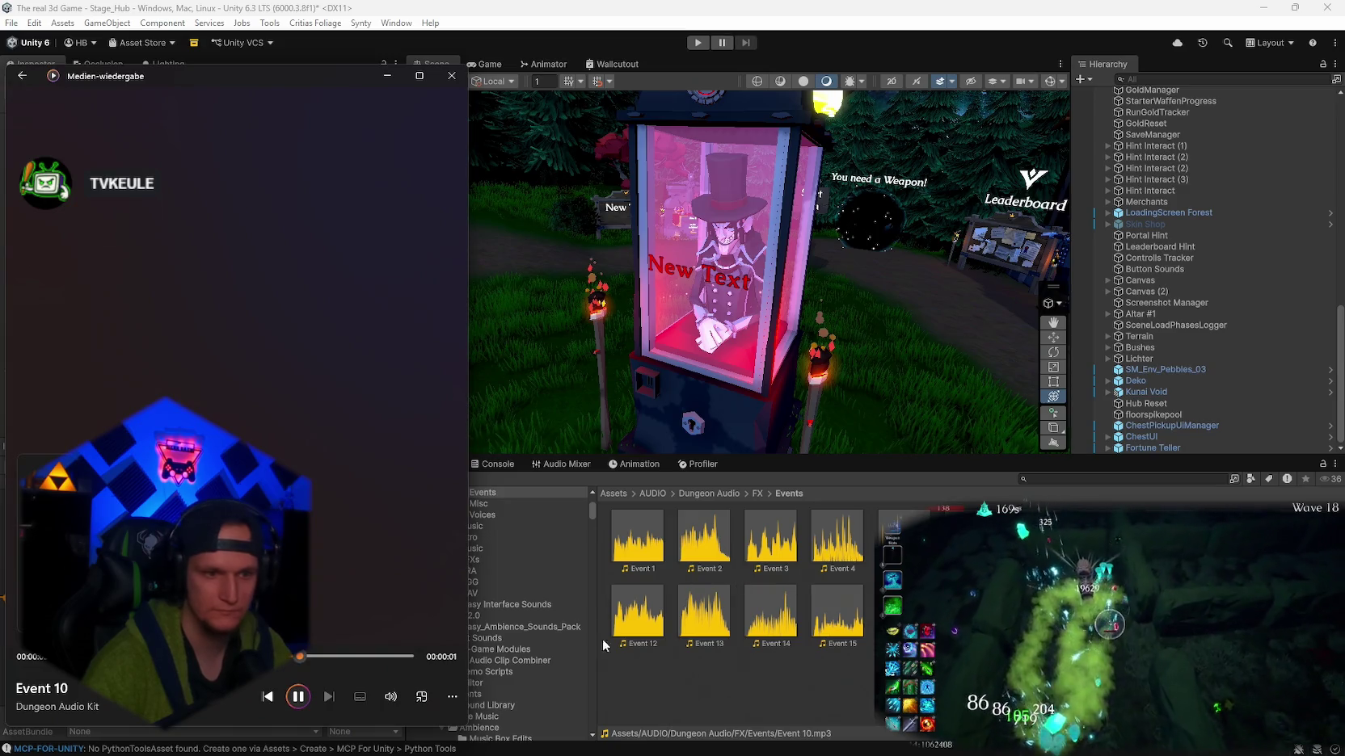
pyautogui.click(593, 509)
# - Preview the Coins, Button 4, Door 2 and Map (close) clips in the FX Misc folder
pyautogui.scroll(3, 546, 550)
pyautogui.click(479, 587)
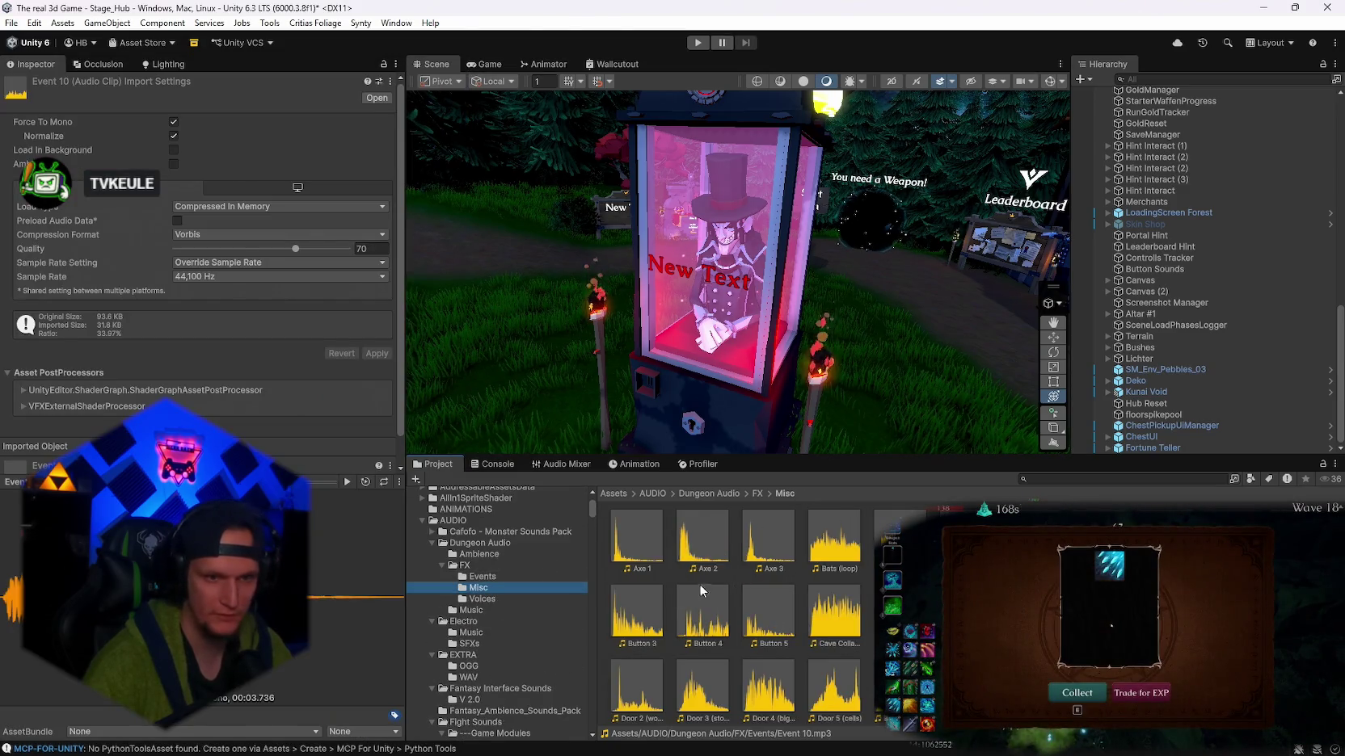
pyautogui.scroll(-2, 866, 624)
pyautogui.doubleClick(966, 570)
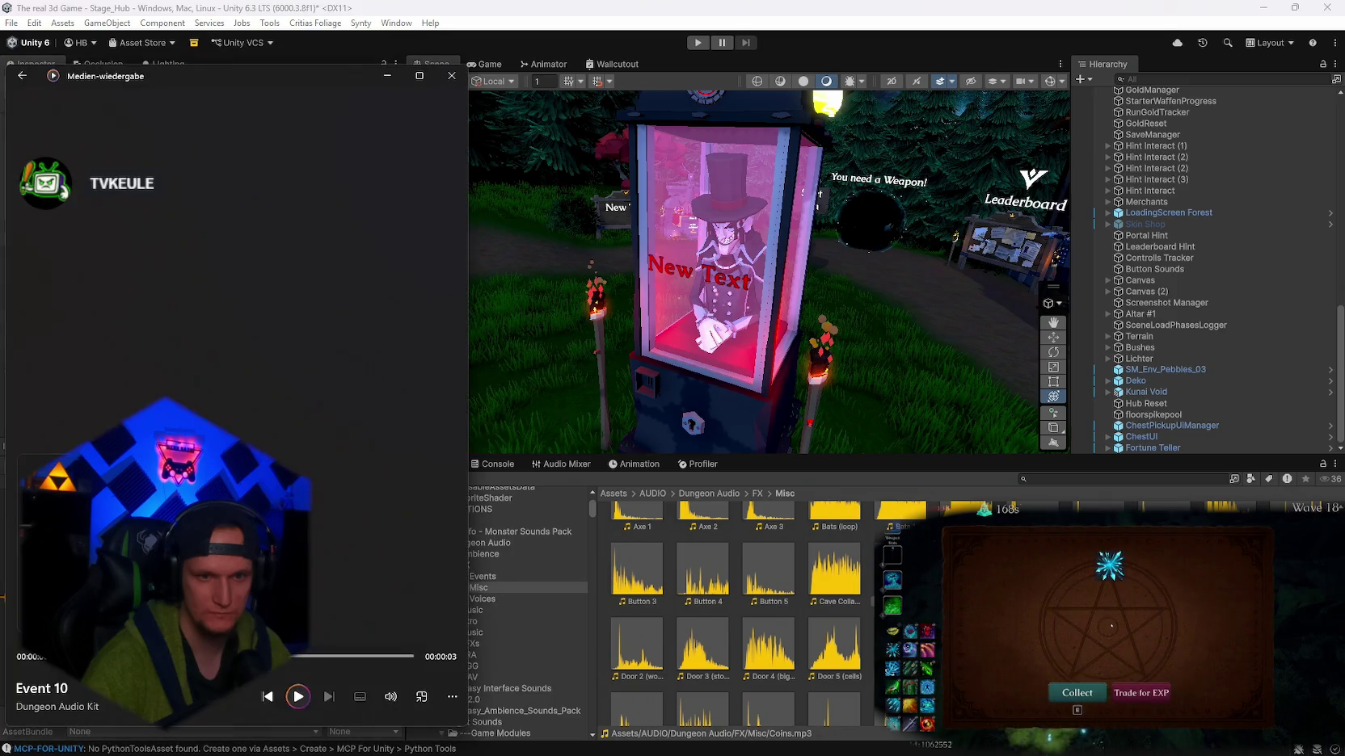
pyautogui.scroll(2, 740, 615)
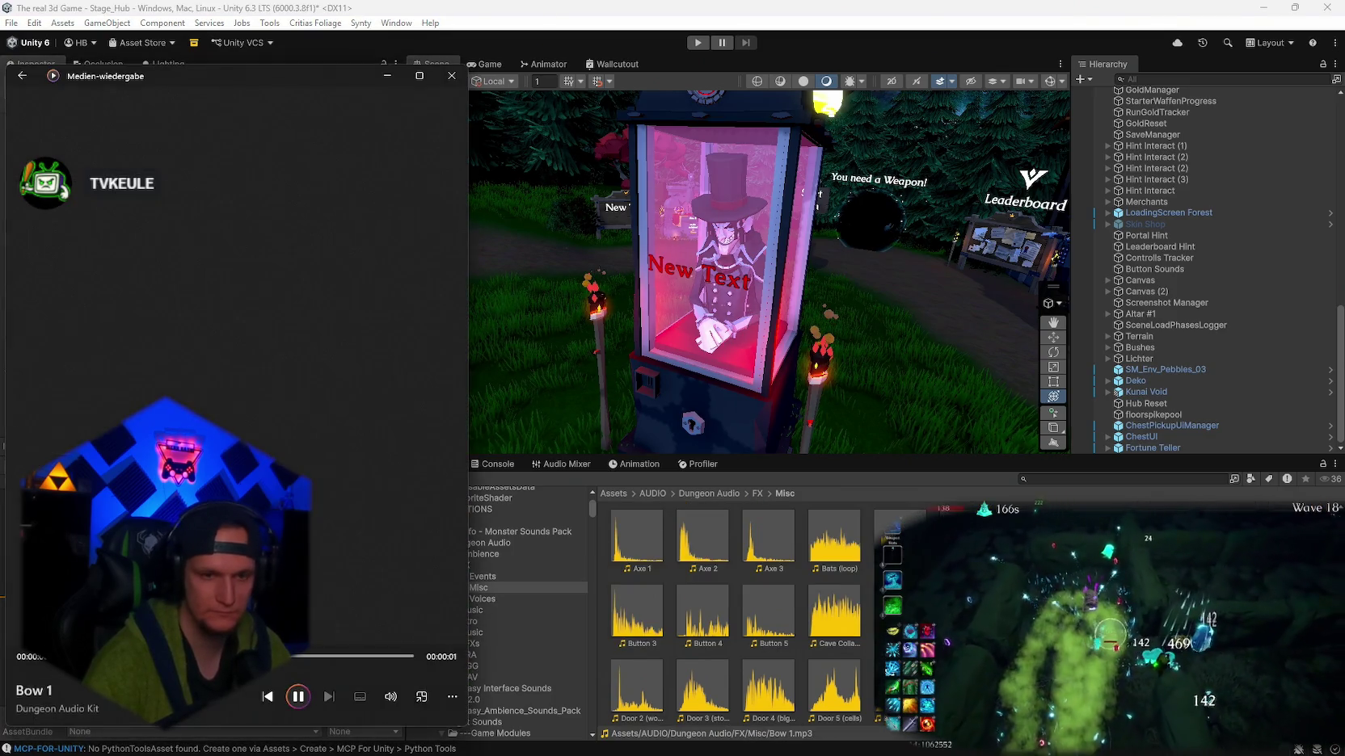
pyautogui.doubleClick(707, 613)
pyautogui.scroll(-2, 667, 623)
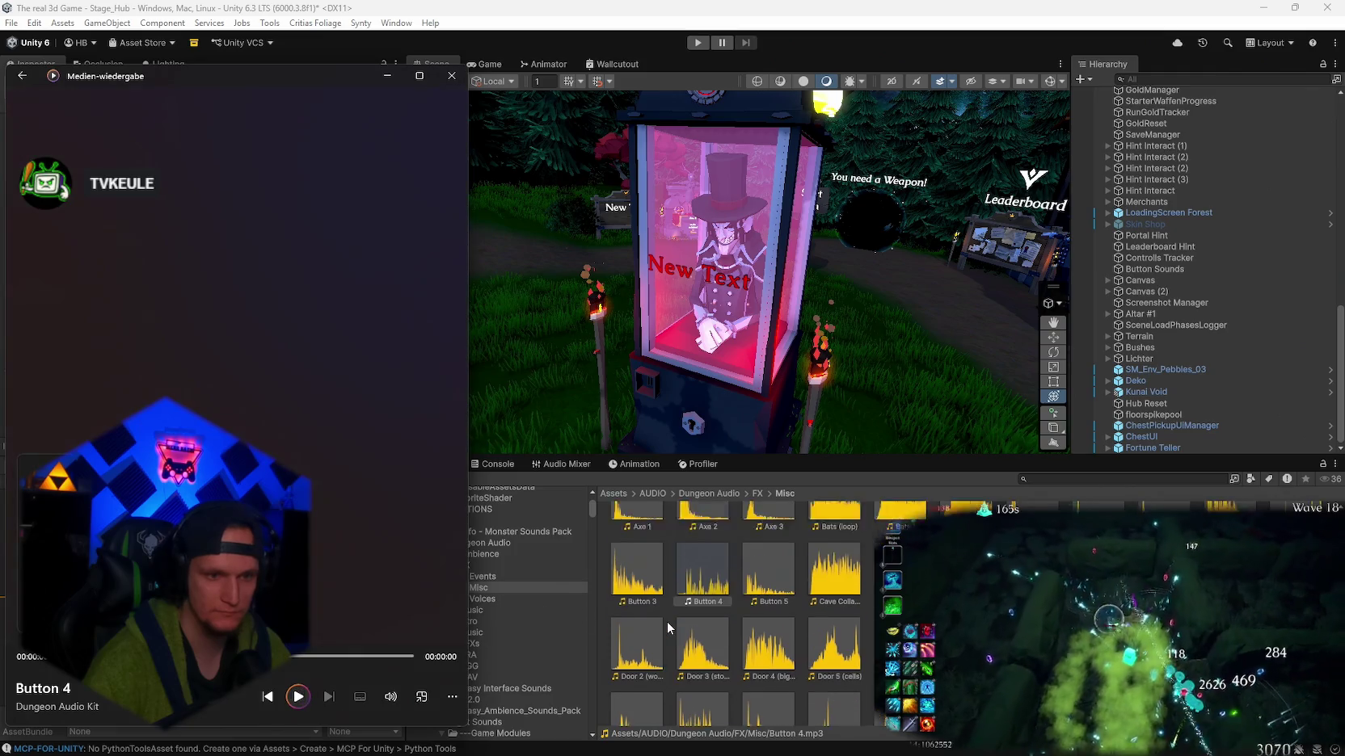
pyautogui.scroll(-2, 667, 622)
pyautogui.doubleClick(638, 605)
pyautogui.scroll(-2, 809, 630)
pyautogui.click(834, 646)
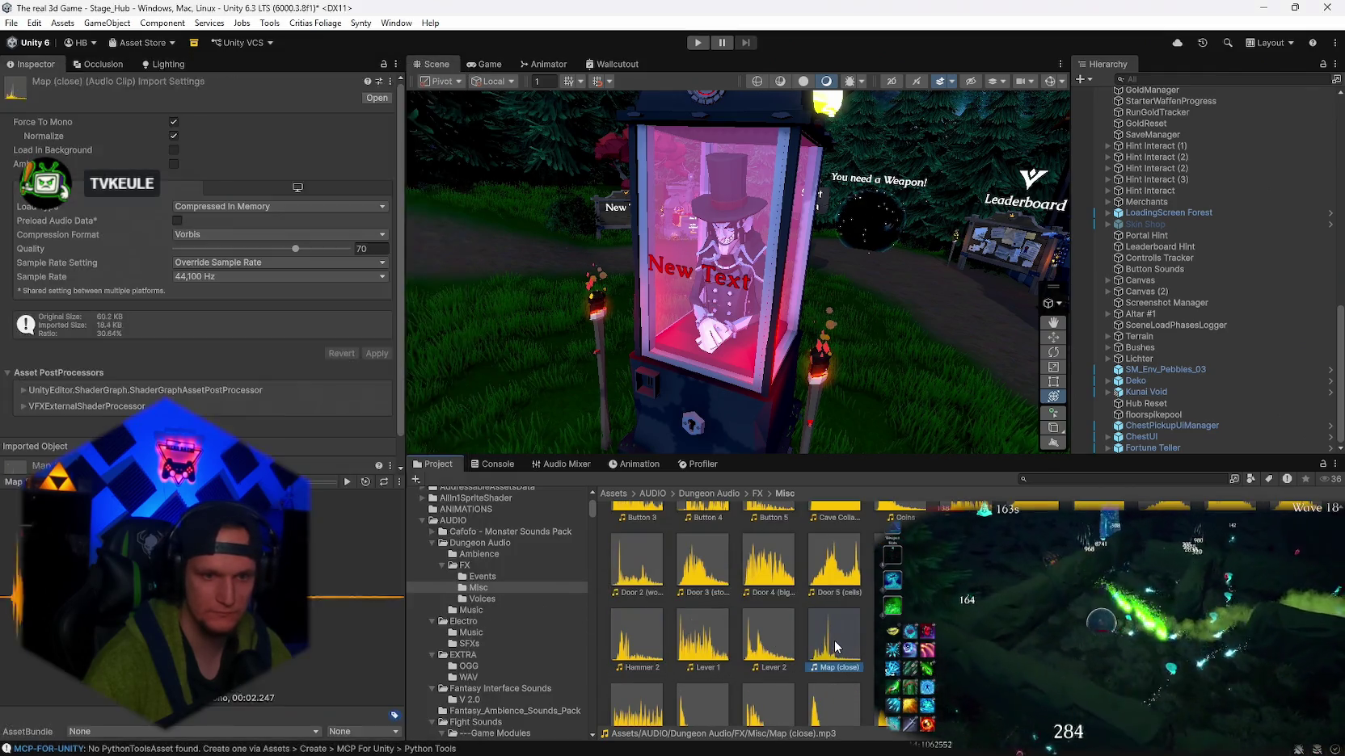
pyautogui.doubleClick(835, 646)
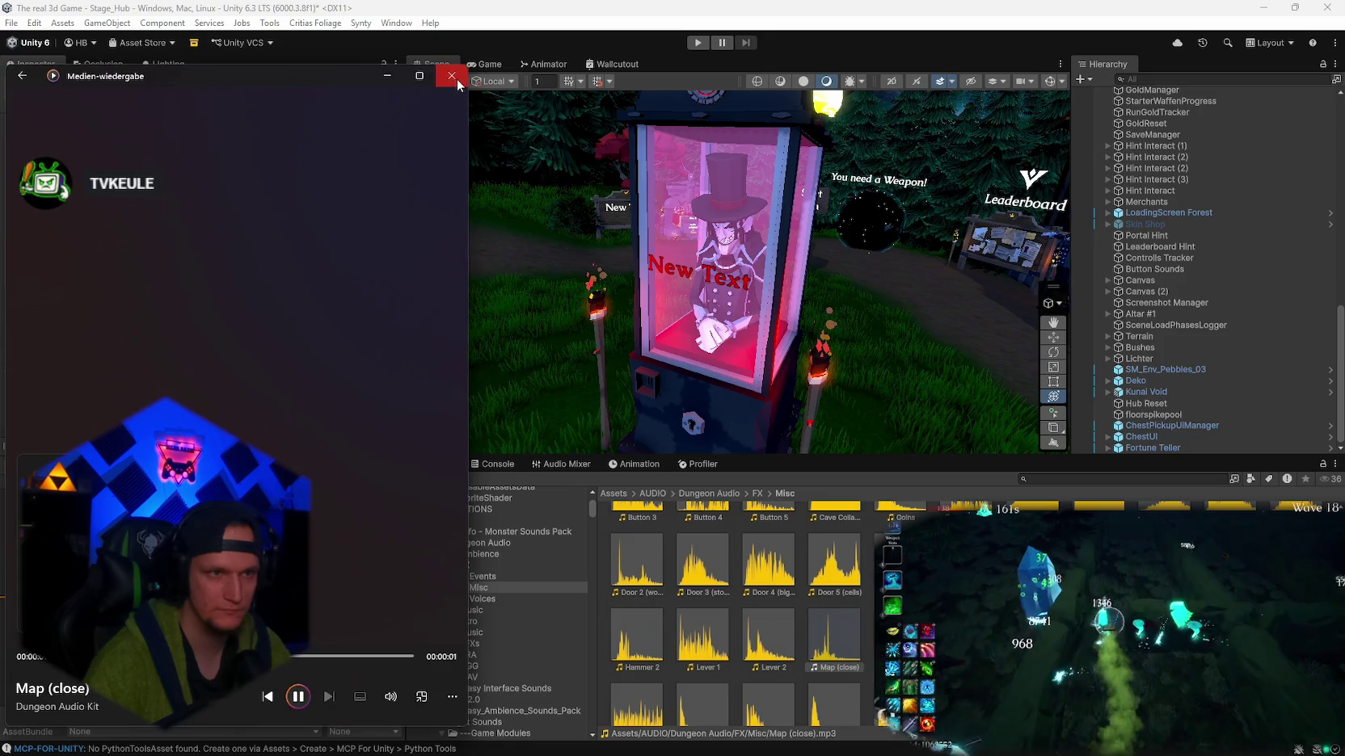
pyautogui.click(451, 76)
pyautogui.scroll(-5, 504, 612)
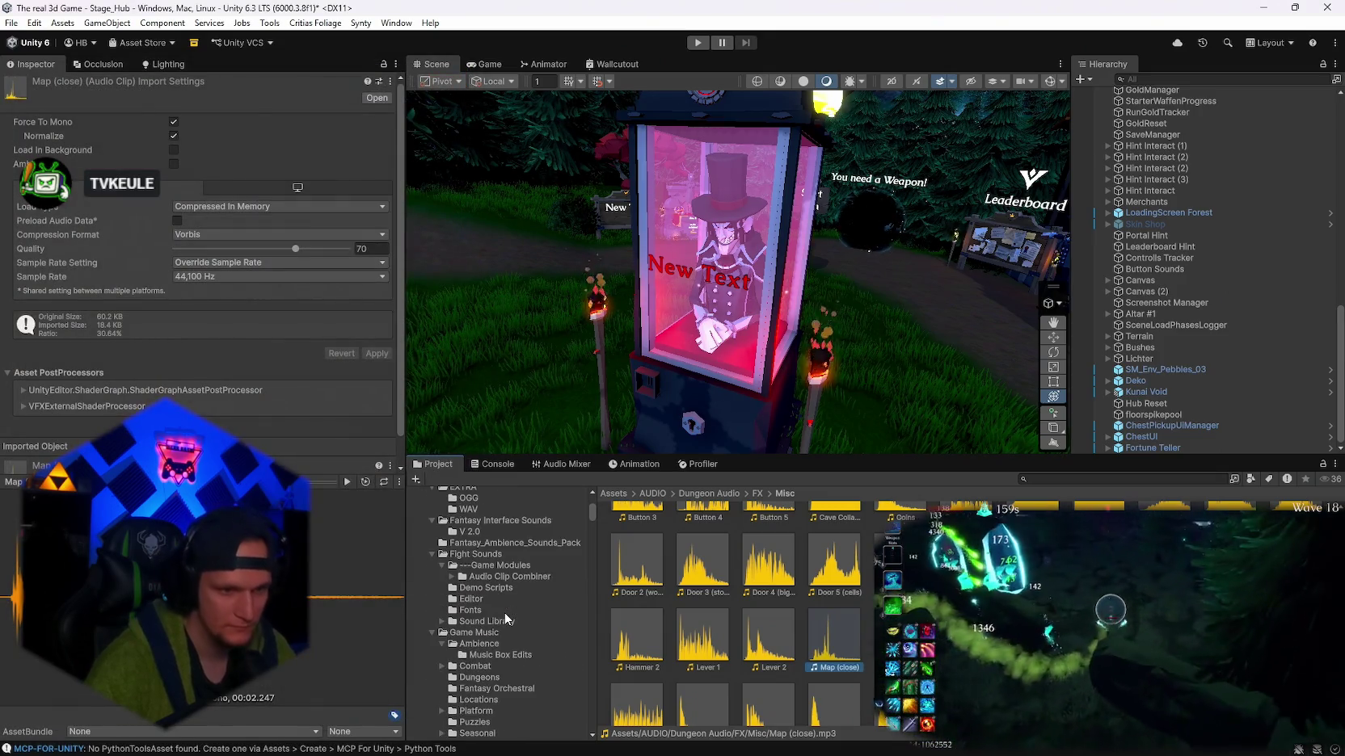
# - Browse the Espionage, Music Box Edits, Ambience, Dungeons, Fantasy Orchestral and Space music folders
pyautogui.scroll(-10, 506, 619)
pyautogui.scroll(3, 523, 641)
pyautogui.scroll(-5, 486, 617)
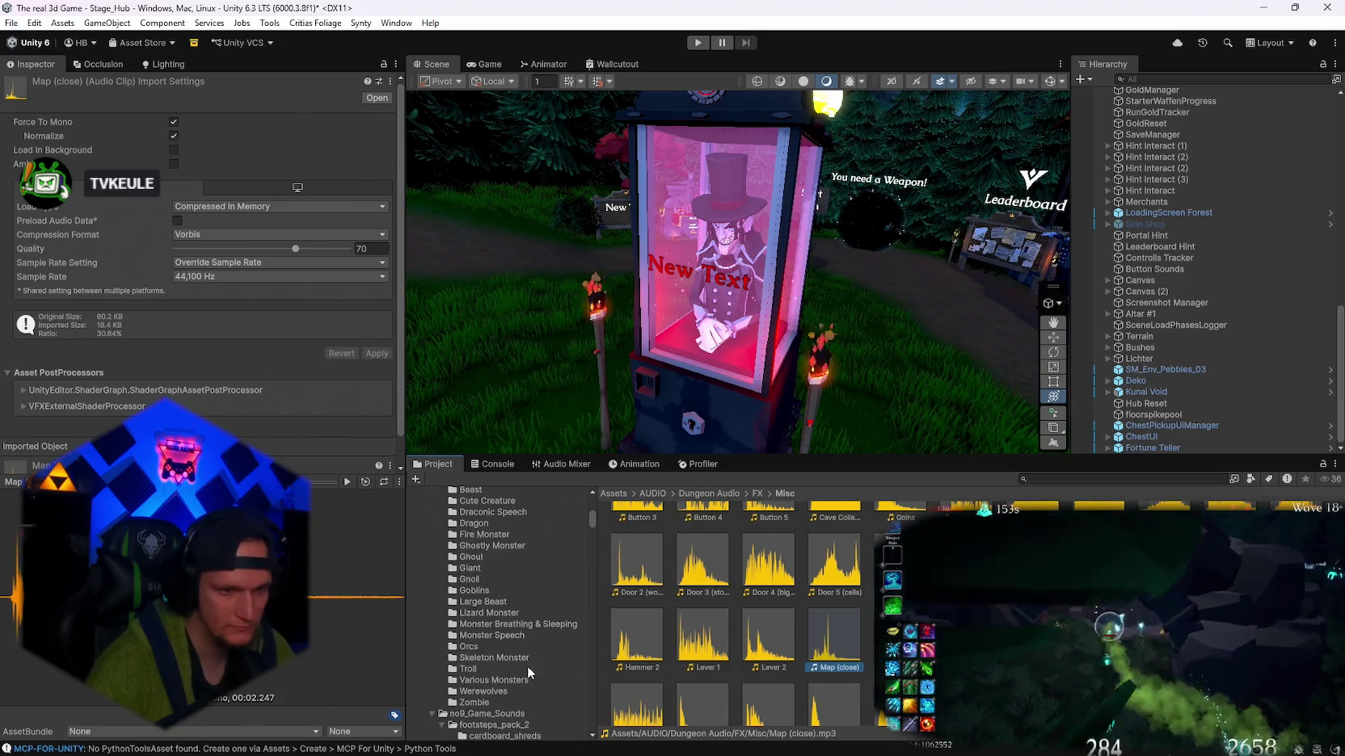
pyautogui.scroll(-10, 509, 695)
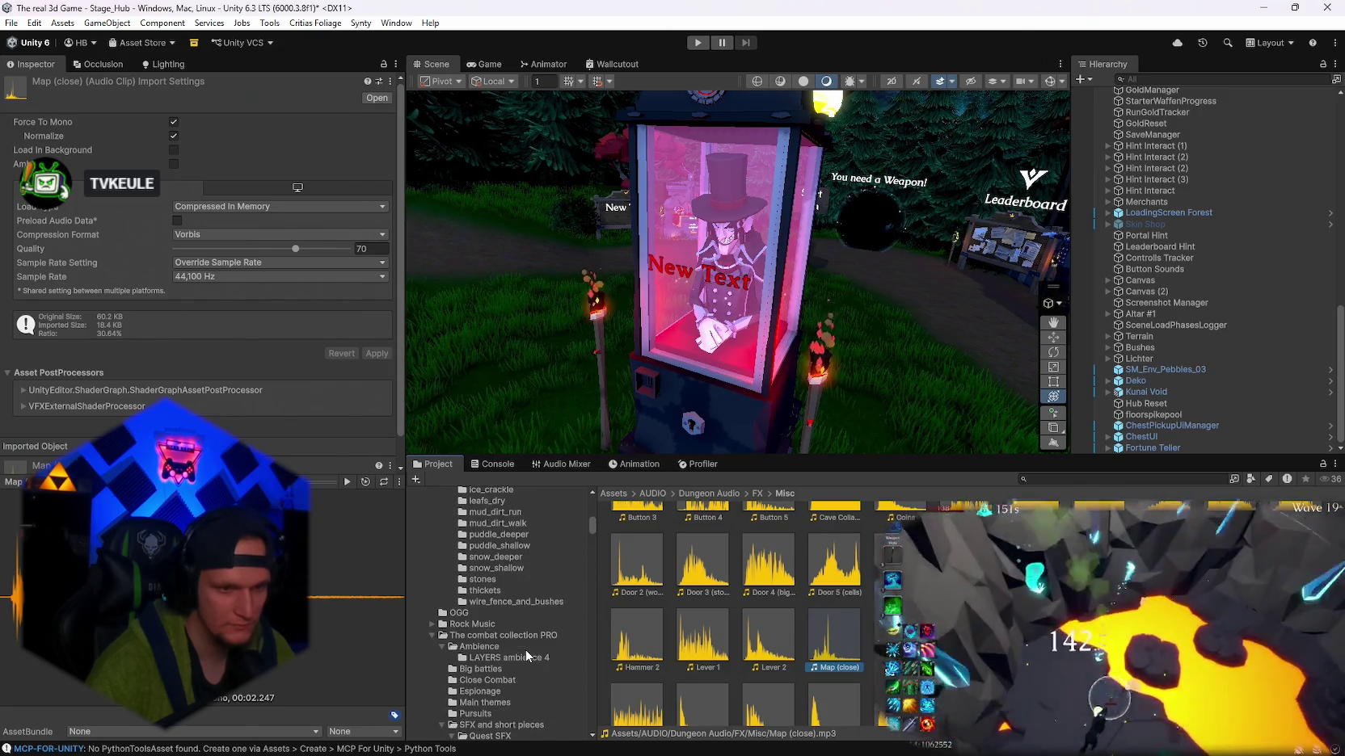
pyautogui.scroll(-3, 521, 641)
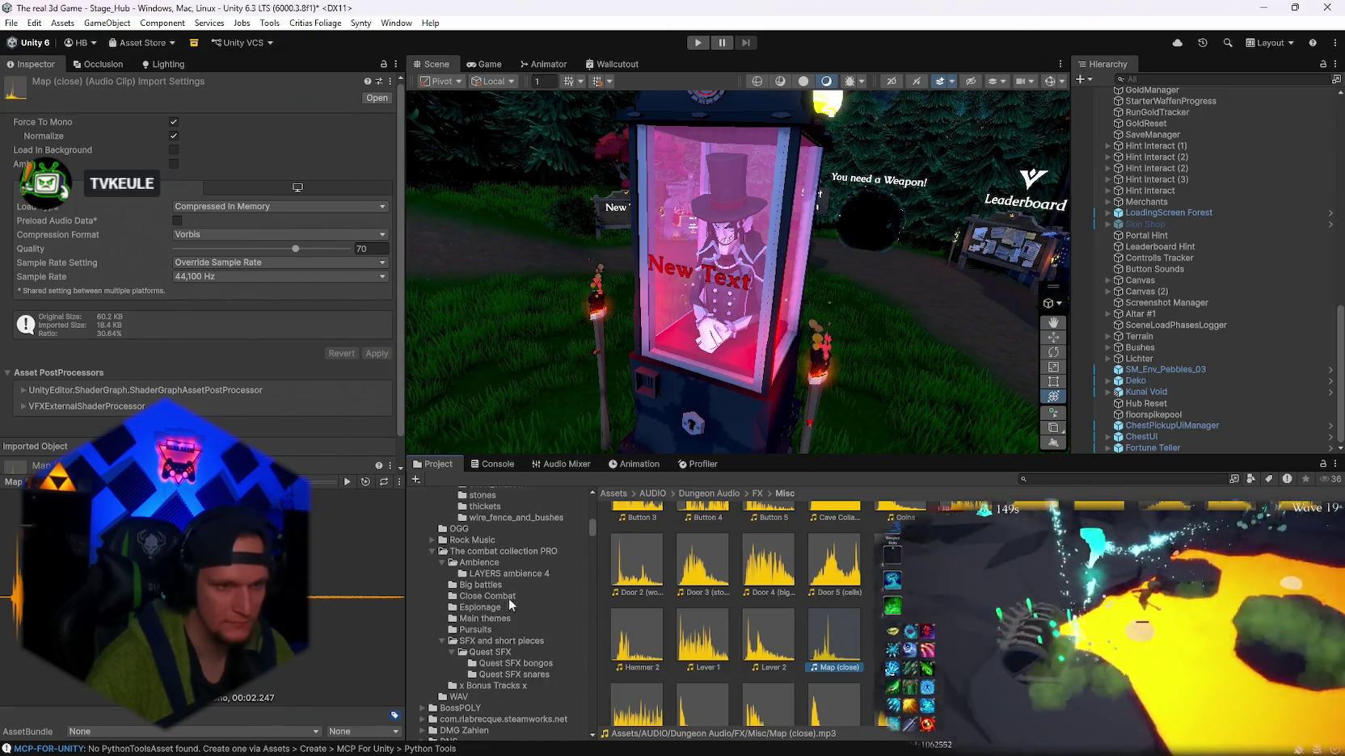
pyautogui.click(477, 608)
pyautogui.scroll(-10, 512, 631)
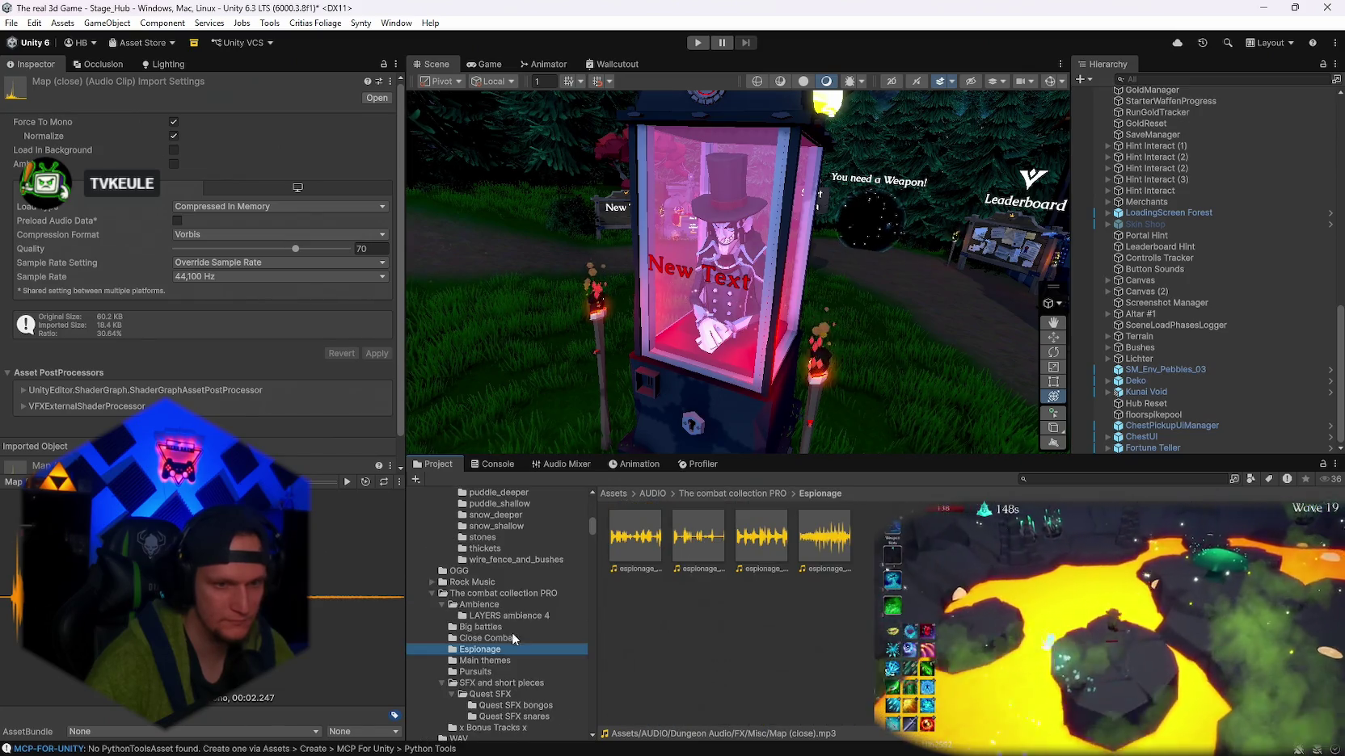
pyautogui.scroll(12, 522, 651)
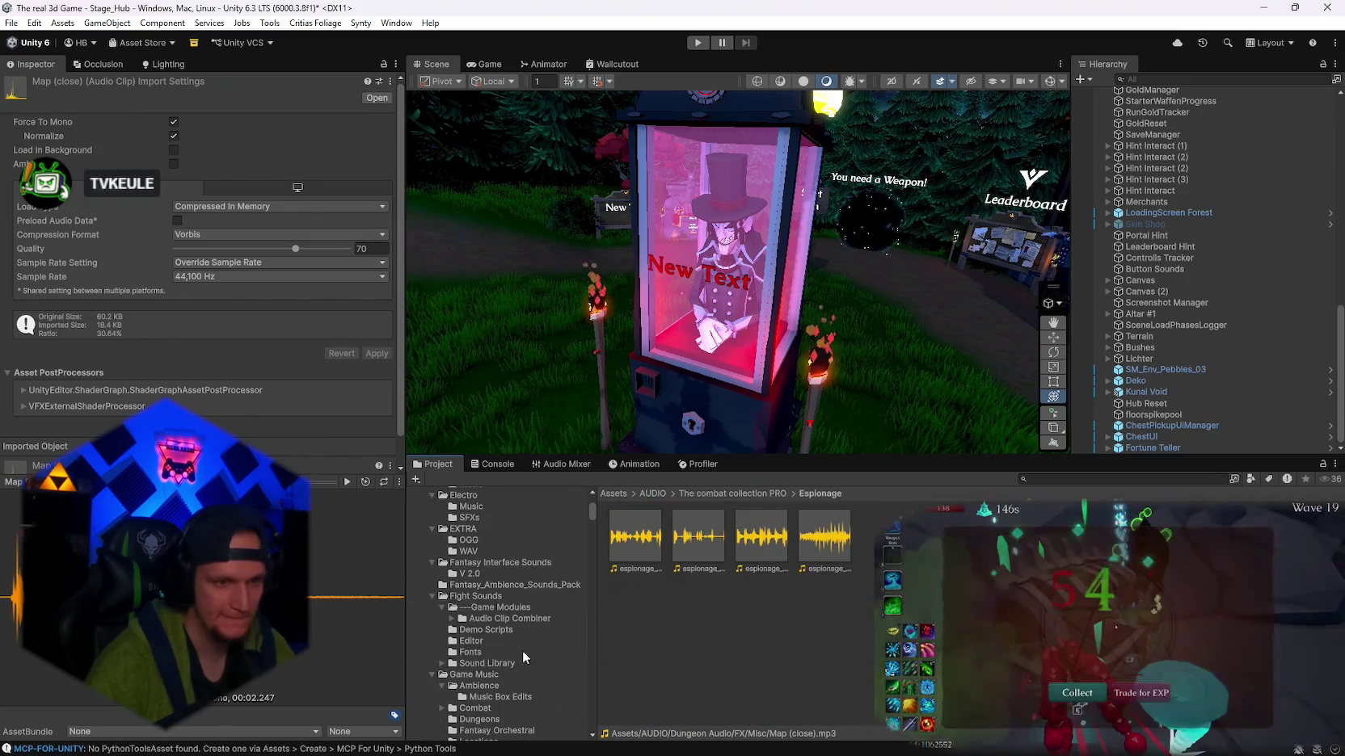
pyautogui.scroll(-8, 514, 651)
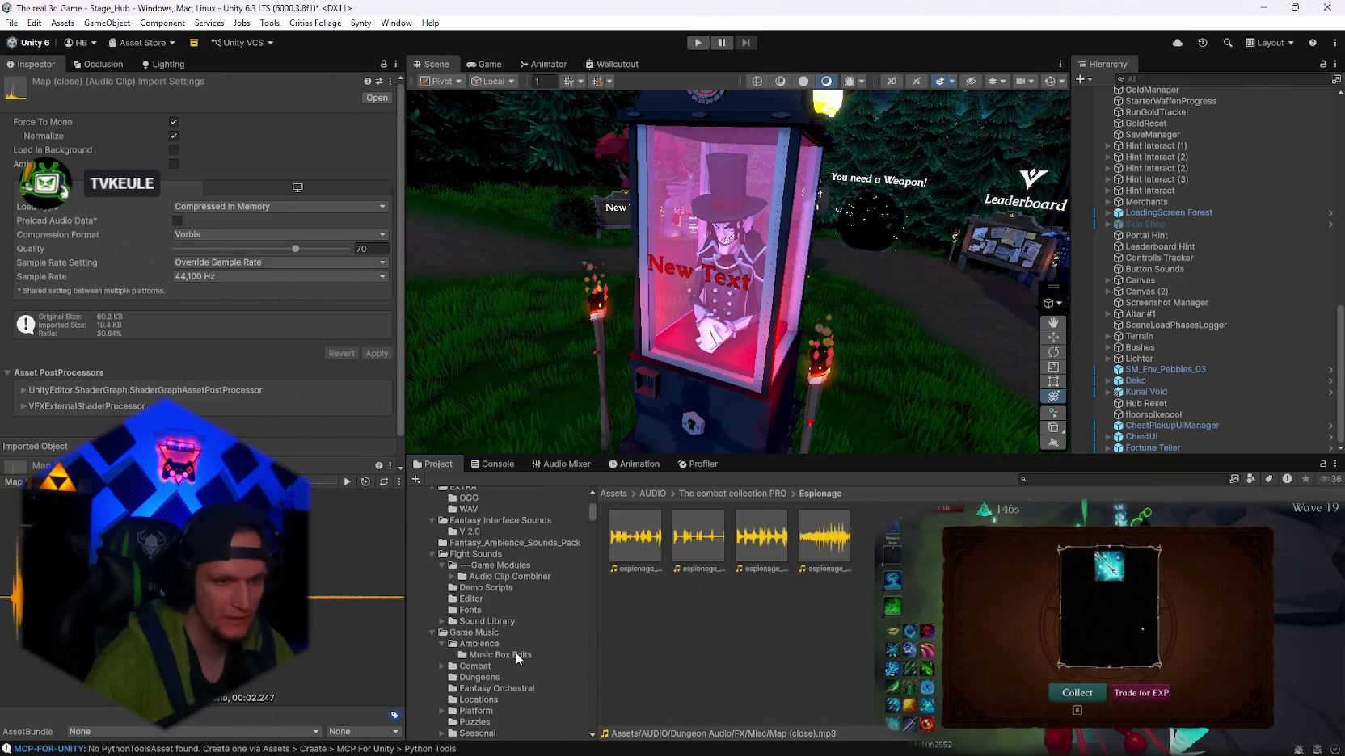
pyautogui.click(492, 614)
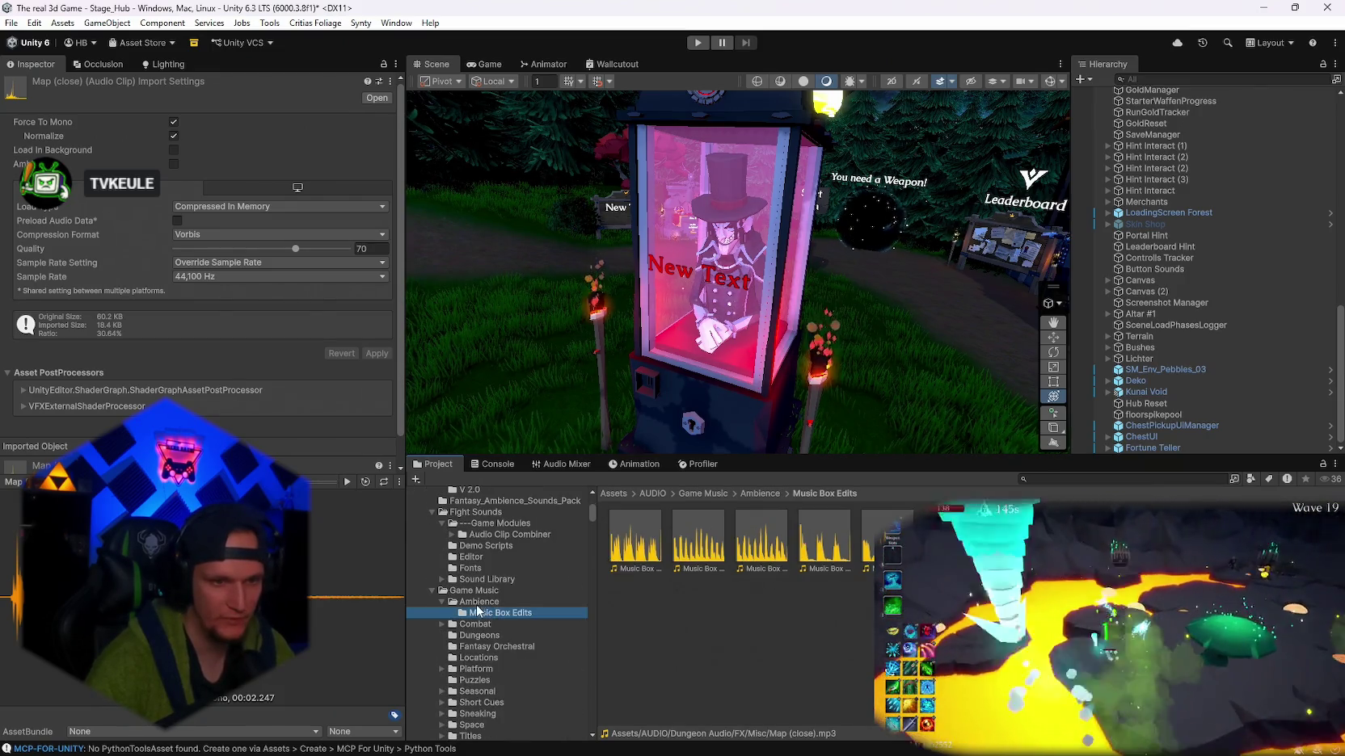
pyautogui.click(479, 602)
pyautogui.click(483, 637)
pyautogui.click(483, 648)
pyautogui.scroll(-3, 484, 648)
pyautogui.click(482, 643)
pyautogui.scroll(-3, 482, 646)
# - Browse the Draconic Speech, Goblins Speech, Monster Mini Scenes and Werewolves clip folders
pyautogui.click(491, 616)
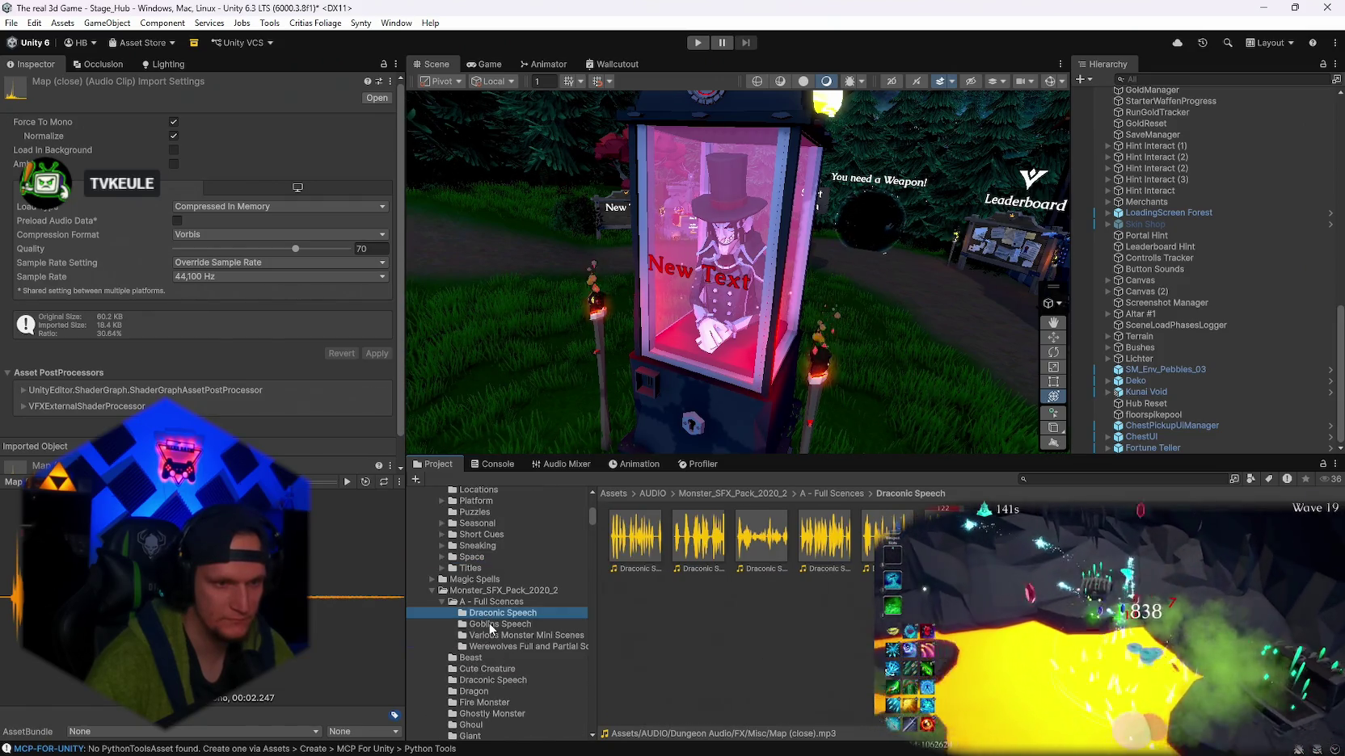
pyautogui.click(492, 625)
pyautogui.click(485, 635)
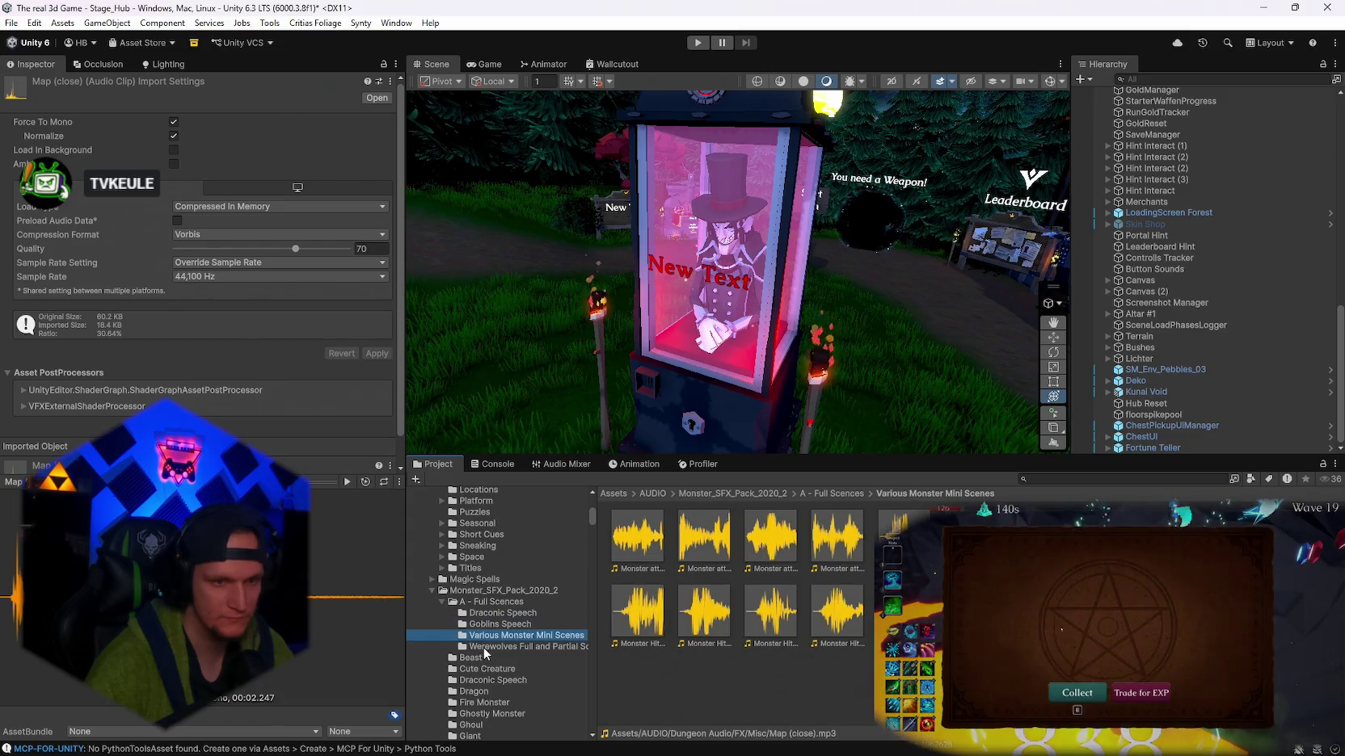
pyautogui.click(484, 646)
pyautogui.scroll(-2, 515, 661)
# - Browse the Monster_SFX_Pack folders from Cute Creature through Goblins to Monster Speech
pyautogui.click(508, 629)
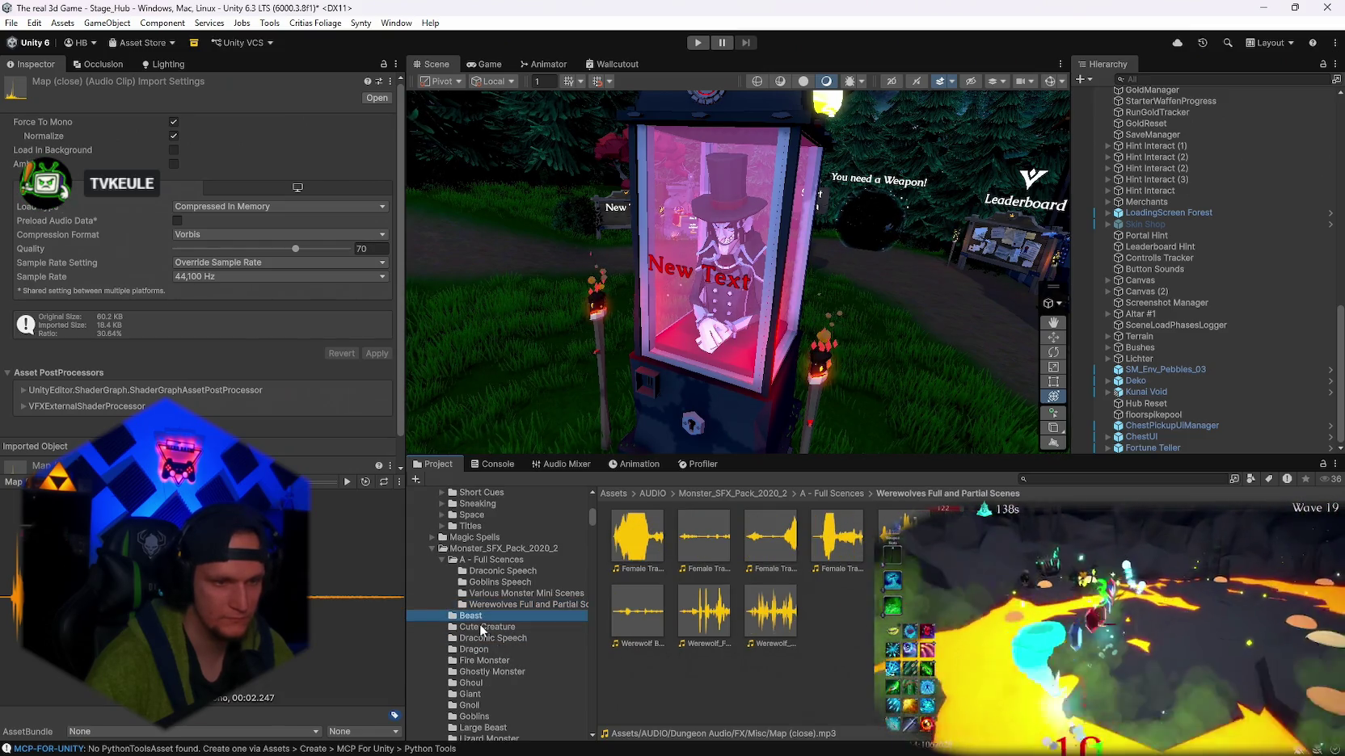
pyautogui.click(495, 638)
pyautogui.click(485, 650)
pyautogui.click(484, 661)
pyautogui.click(487, 671)
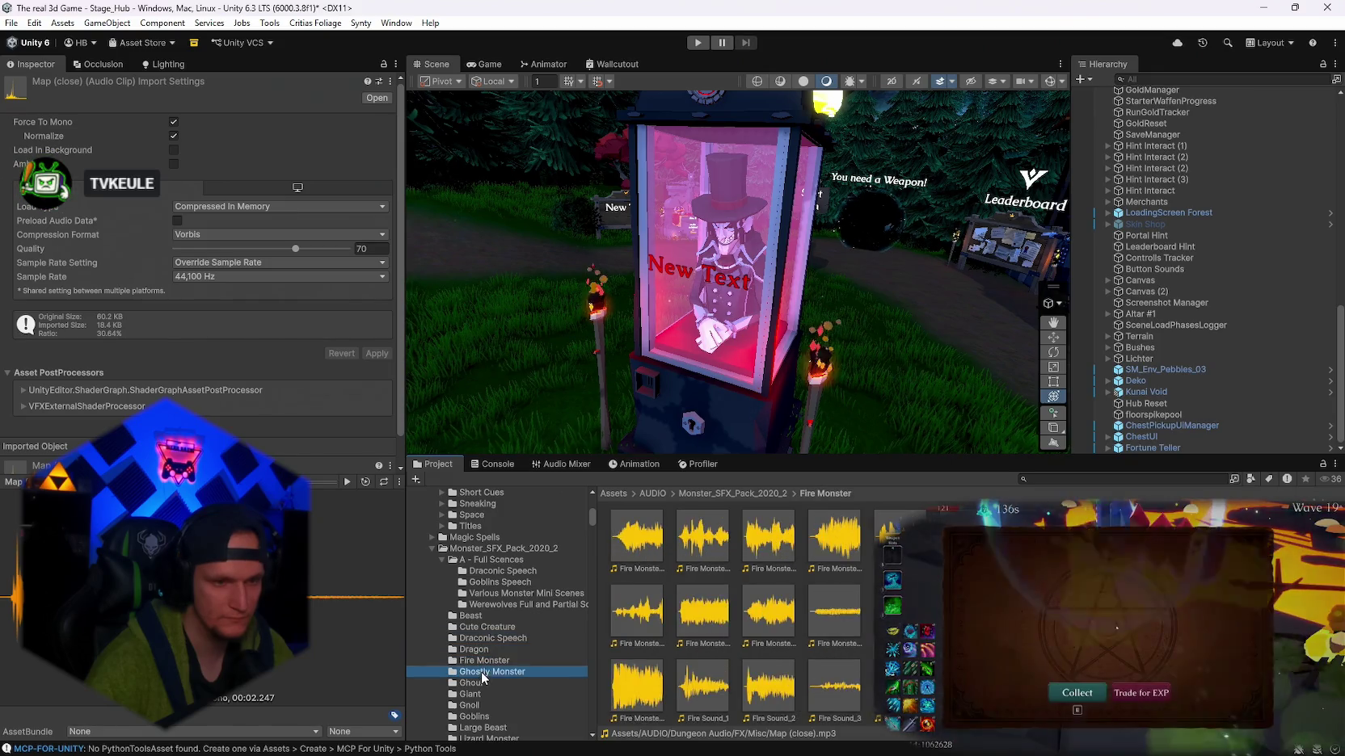
pyautogui.scroll(-2, 516, 676)
pyautogui.click(484, 643)
pyautogui.click(486, 652)
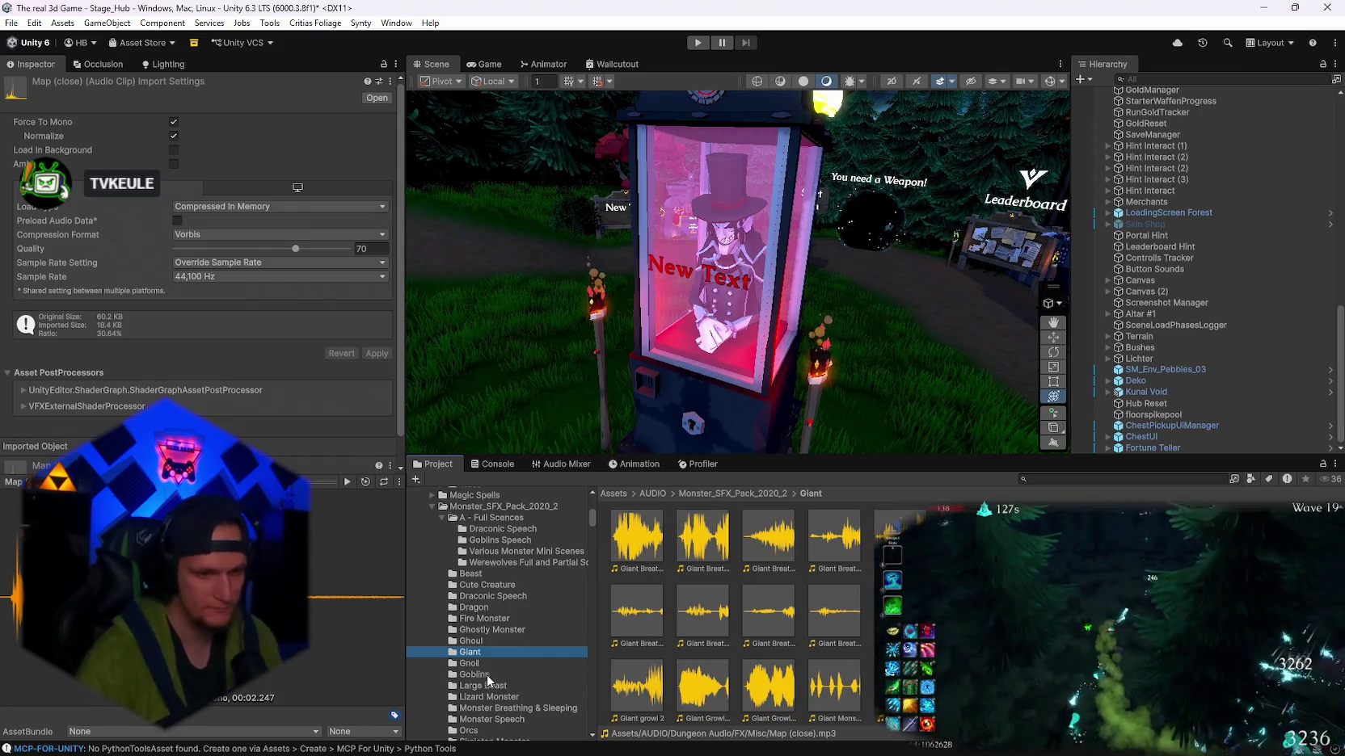
pyautogui.click(484, 675)
pyautogui.scroll(-2, 524, 697)
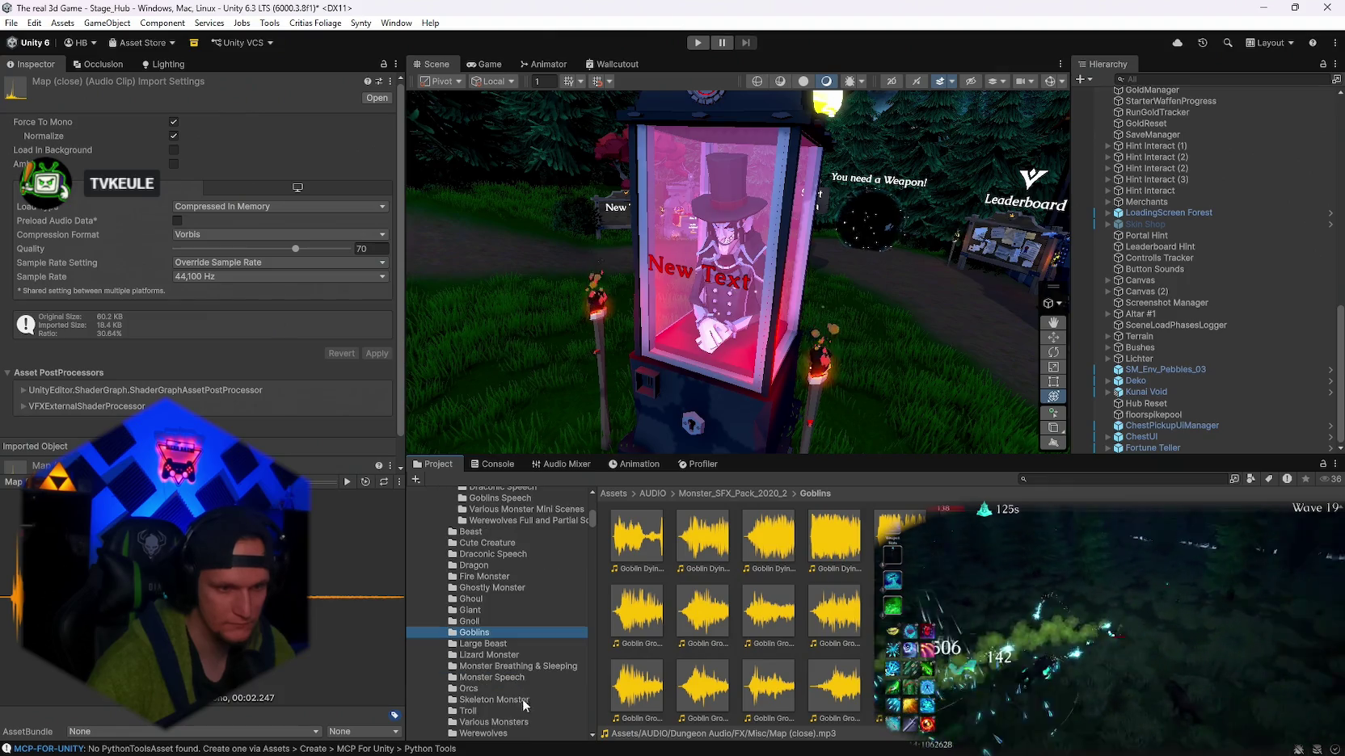
pyautogui.click(518, 679)
# - Audition the Monster Laugh and Monster talk clips from the audio packs
pyautogui.scroll(-2, 519, 679)
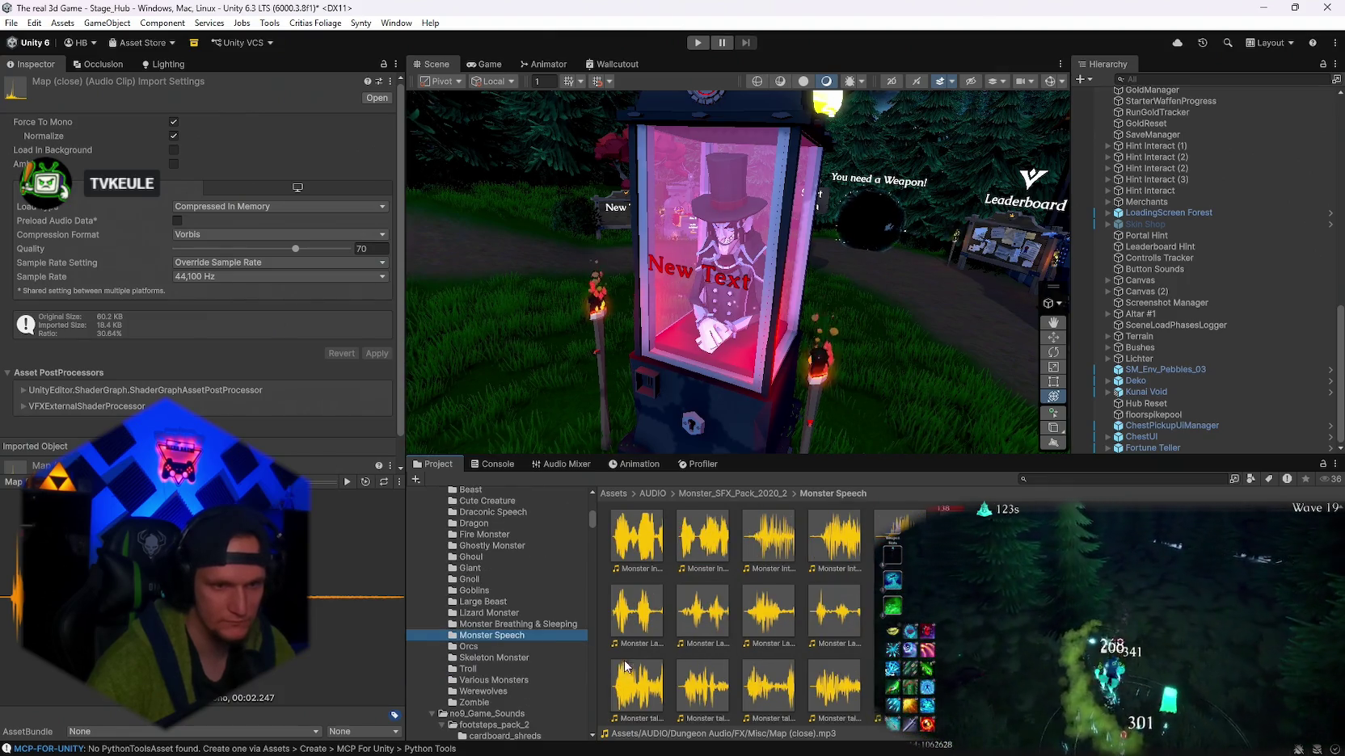
pyautogui.scroll(-2, 523, 658)
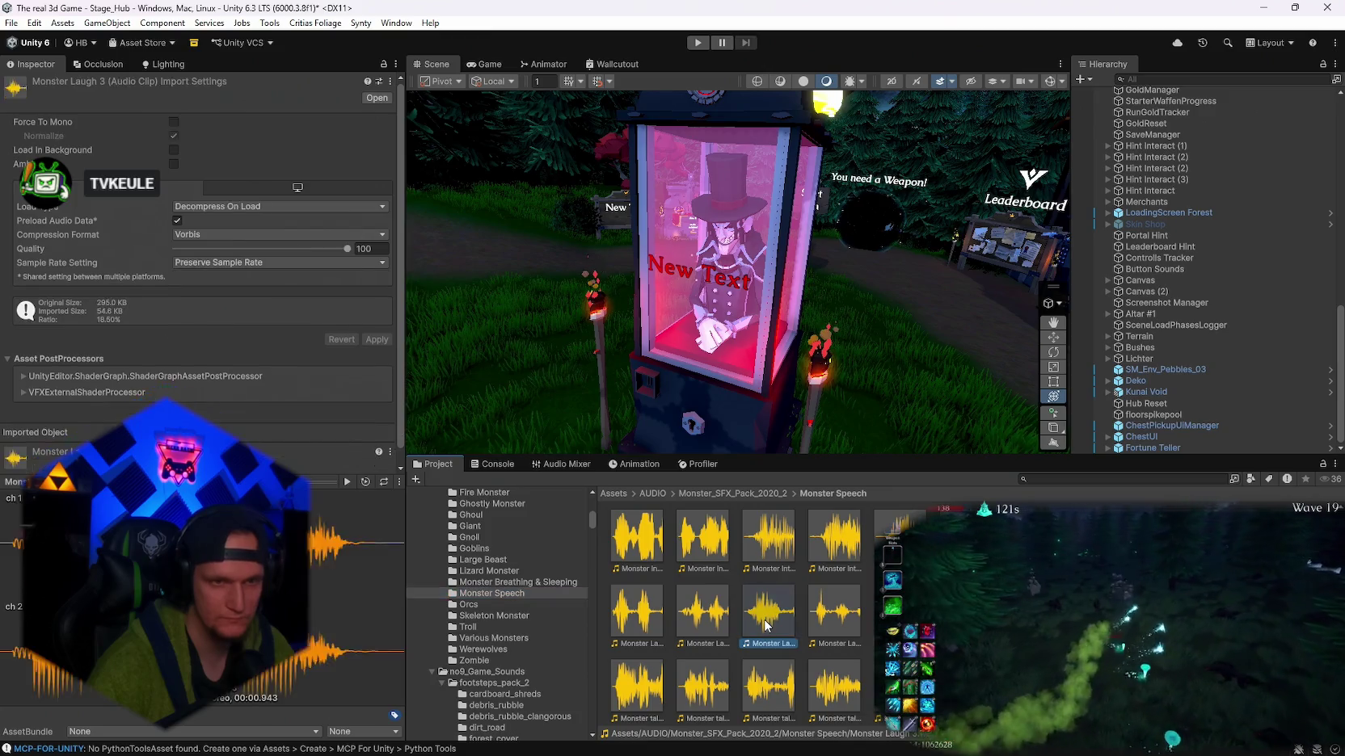
pyautogui.click(766, 625)
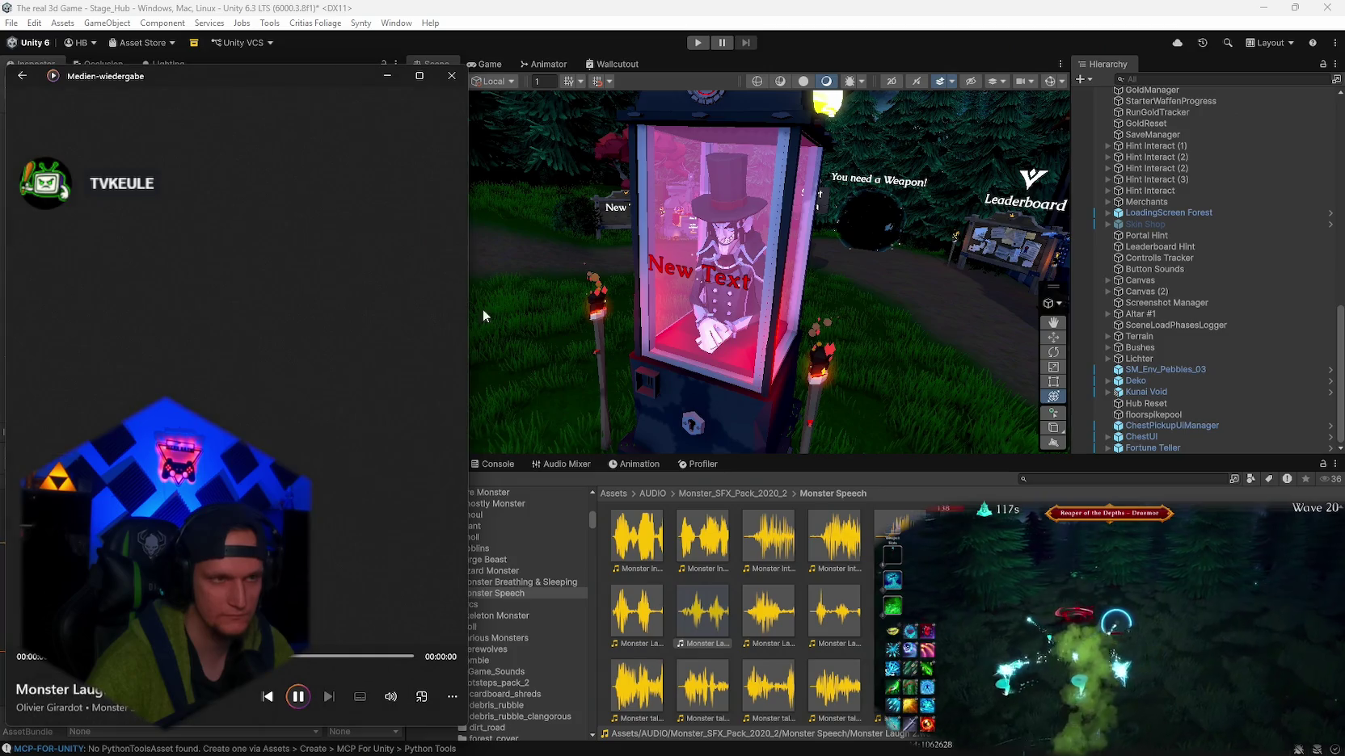
pyautogui.doubleClick(637, 612)
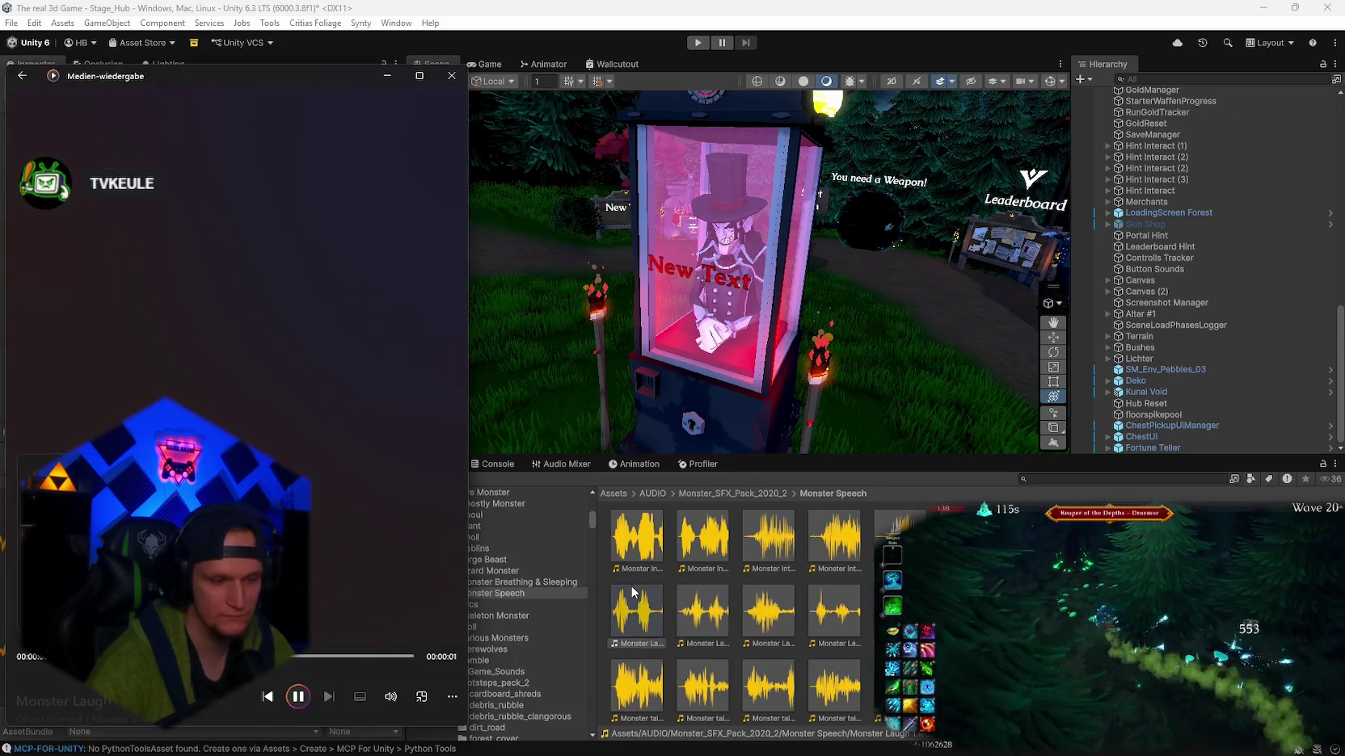
pyautogui.doubleClick(769, 535)
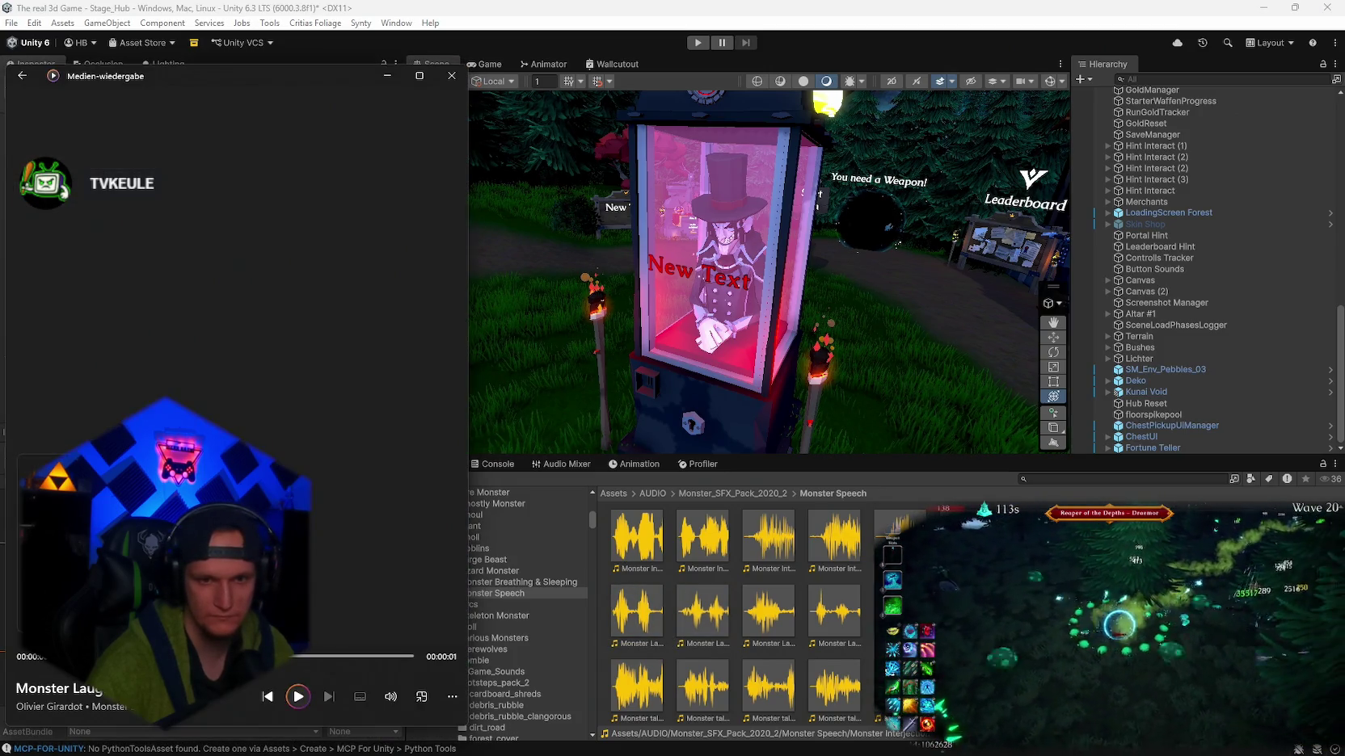
pyautogui.doubleClick(702, 687)
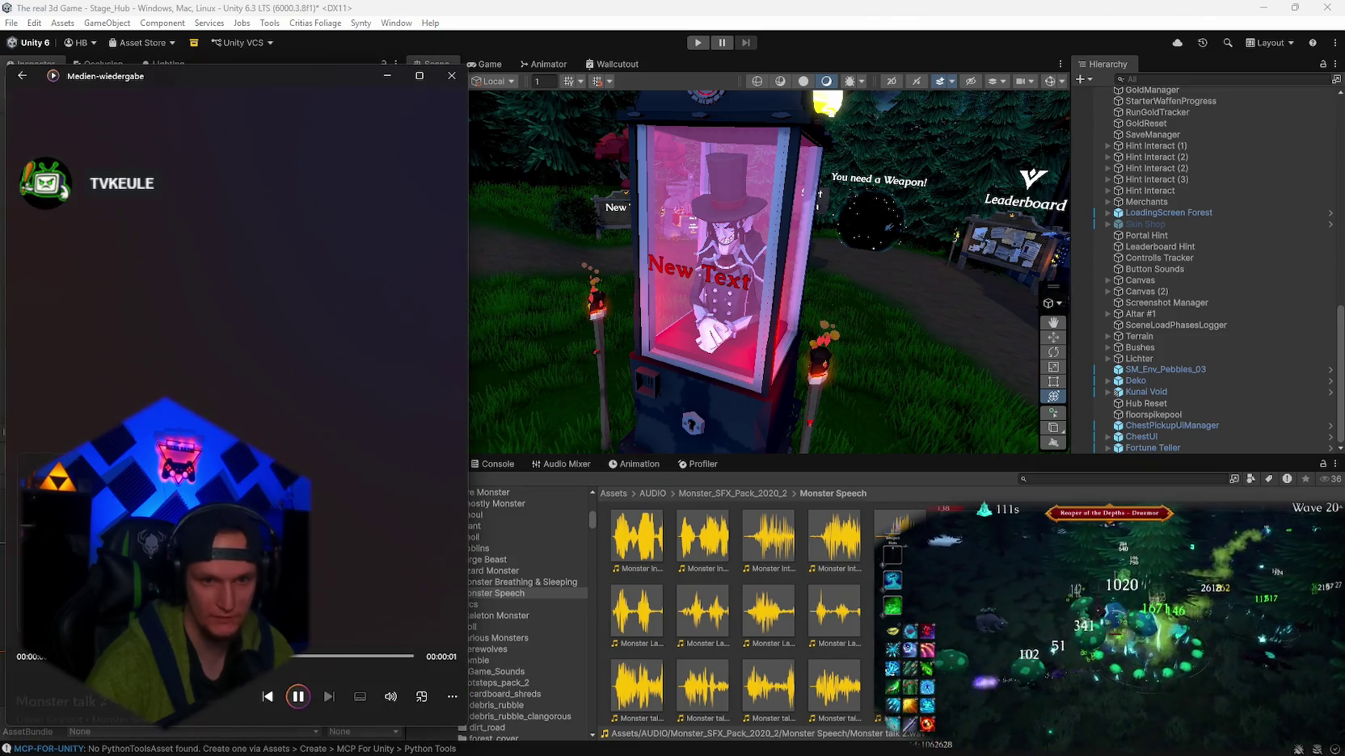
pyautogui.doubleClick(703, 612)
# - Search 'laugh' and play the Demon 1, Demon 3, Draconic, Humanoid Large and Monster laugh clips
pyautogui.click(1100, 479)
pyautogui.write('laugh')
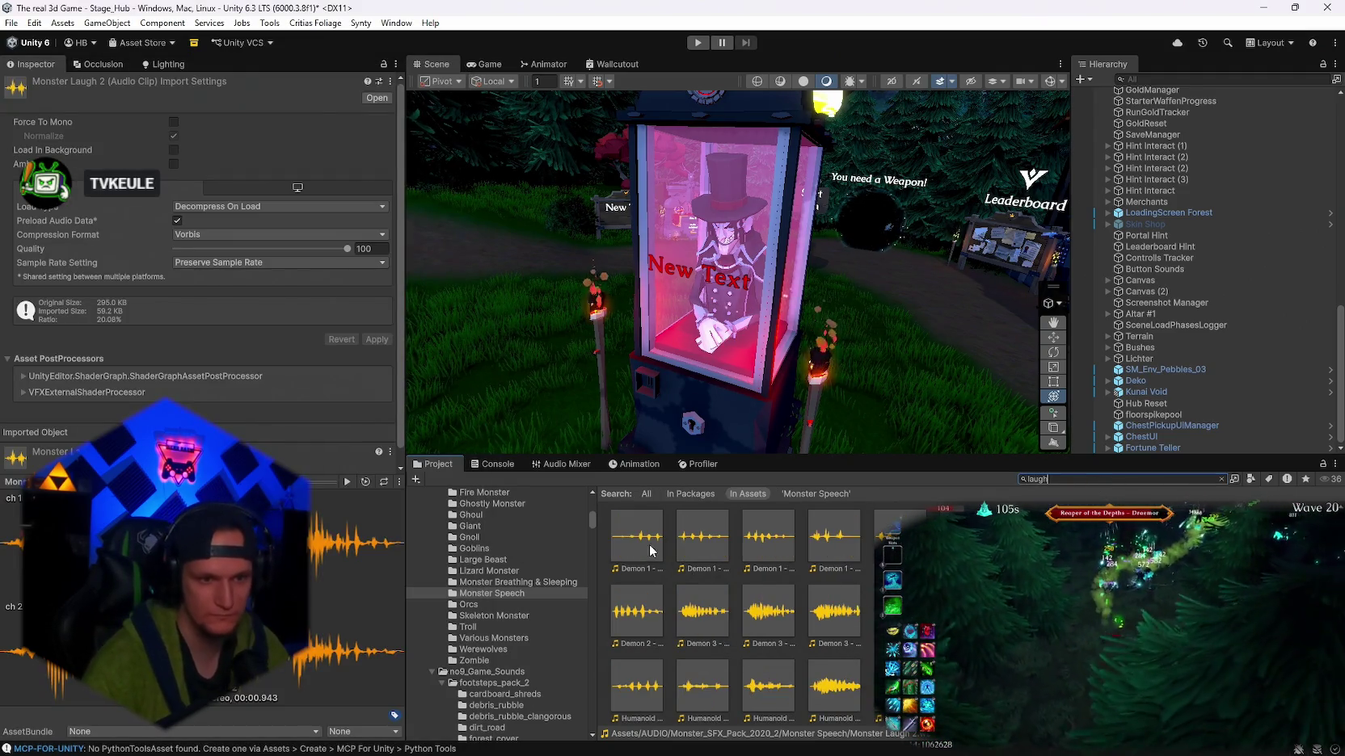
pyautogui.doubleClick(700, 556)
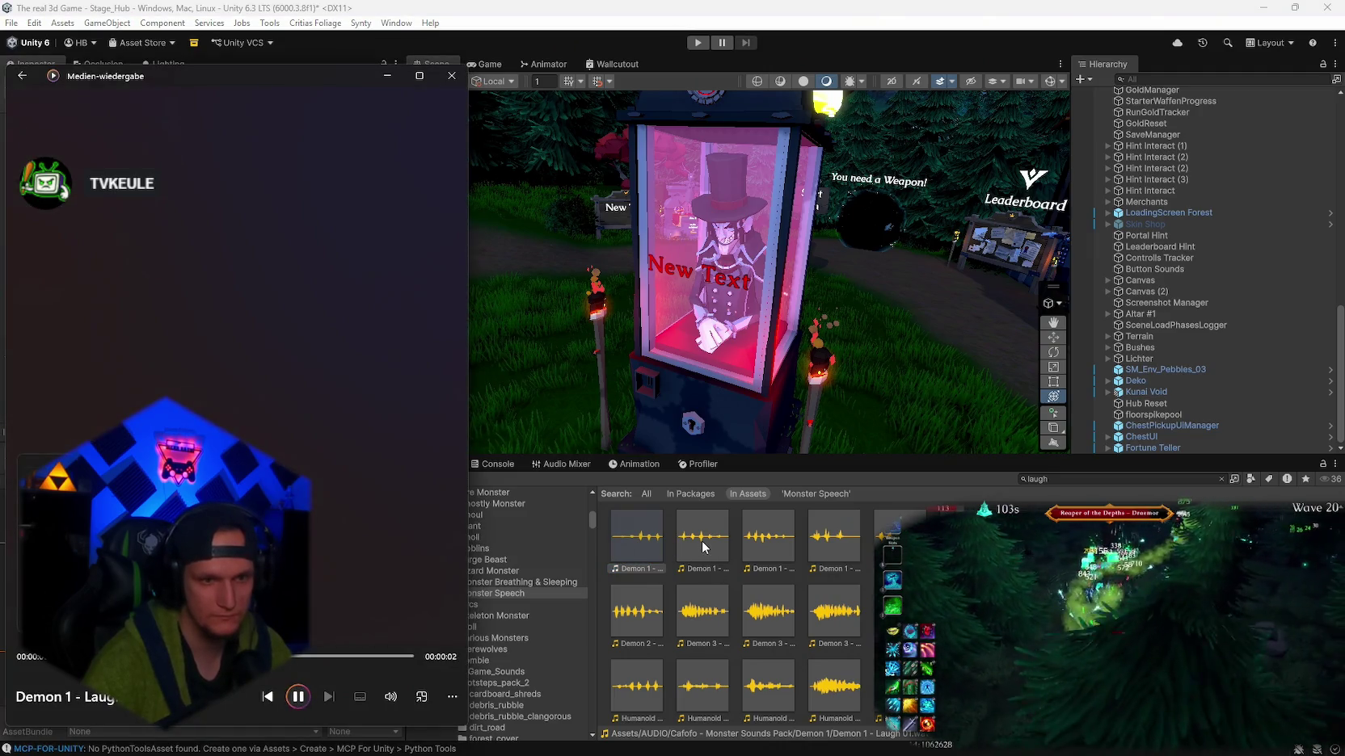
pyautogui.doubleClick(750, 548)
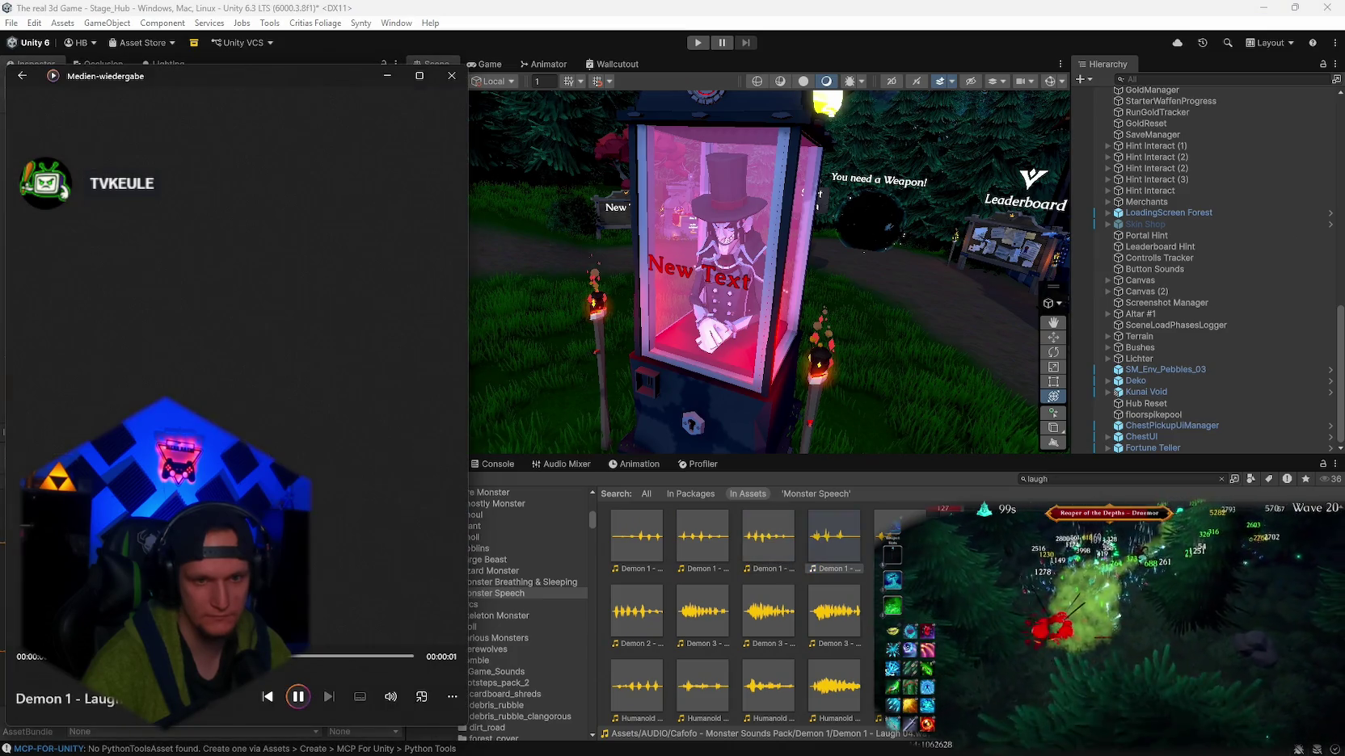
pyautogui.doubleClick(842, 549)
pyautogui.doubleClick(843, 615)
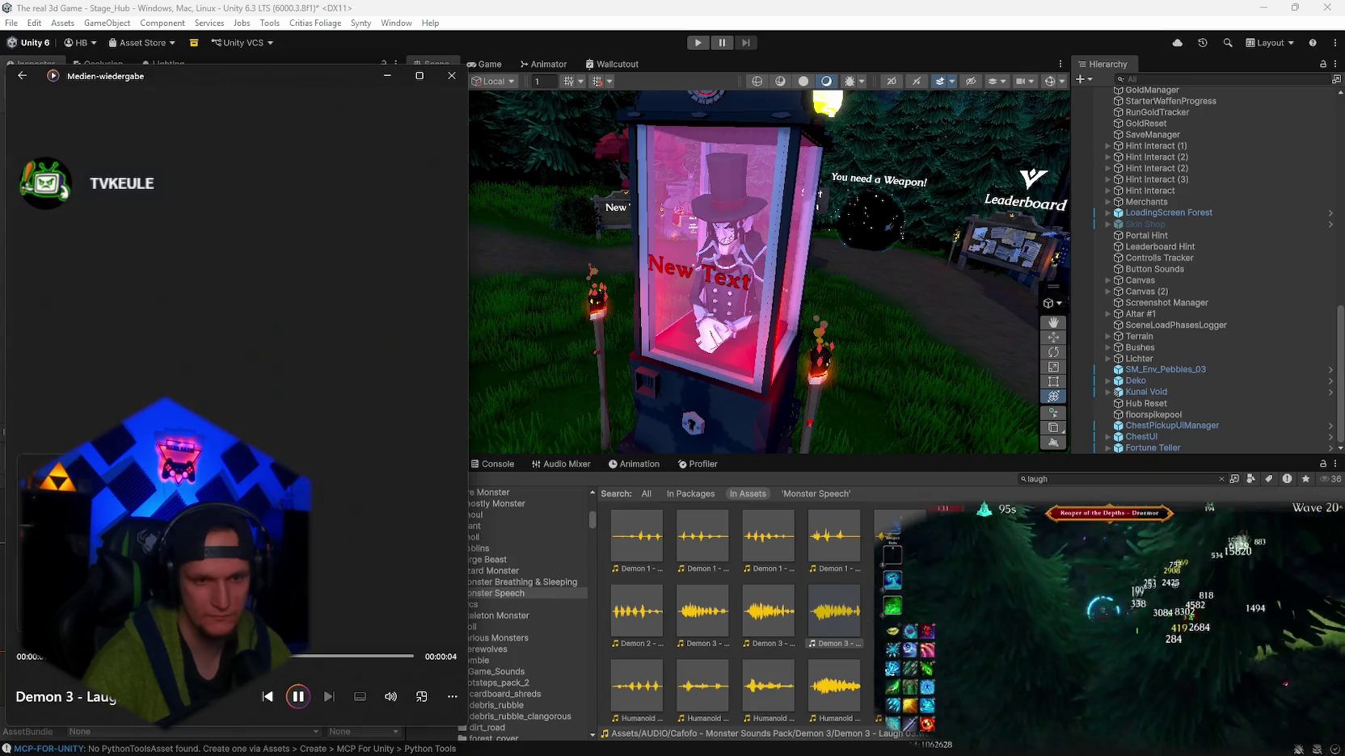
pyautogui.doubleClick(780, 616)
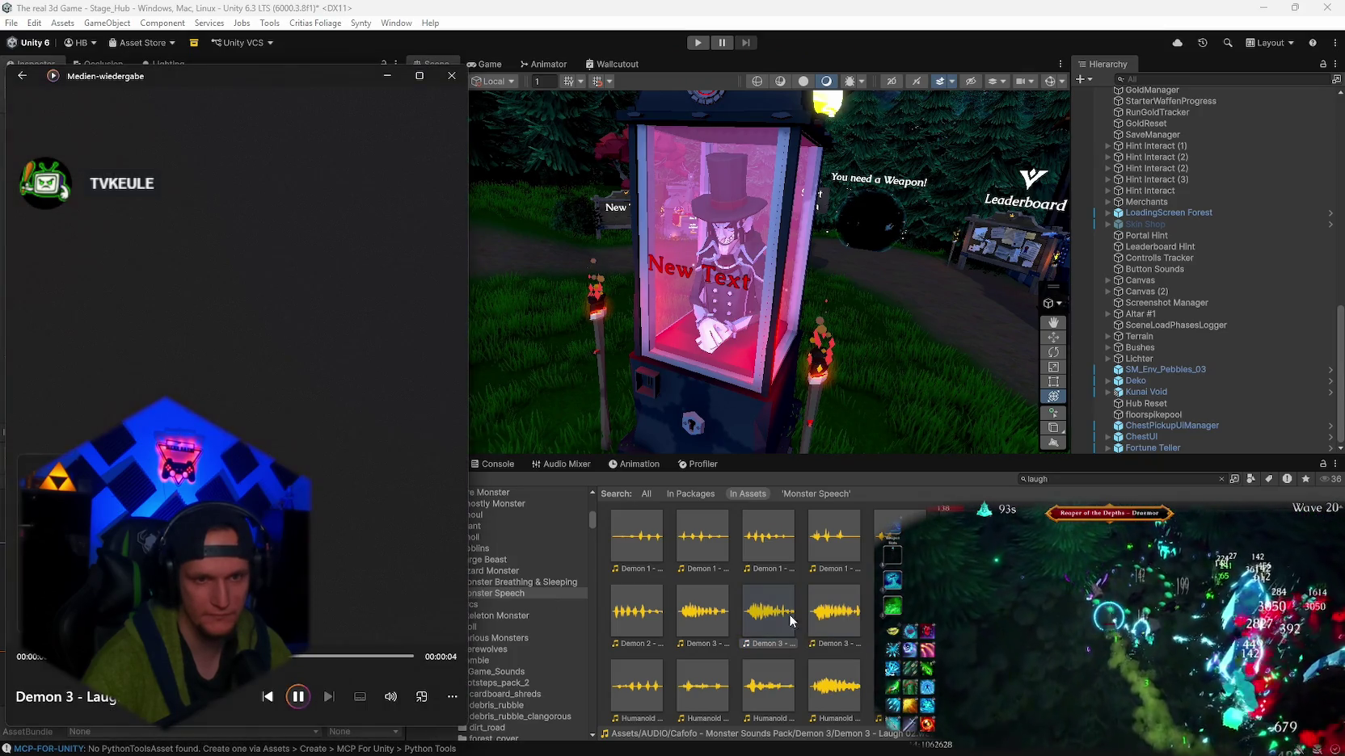
pyautogui.doubleClick(900, 611)
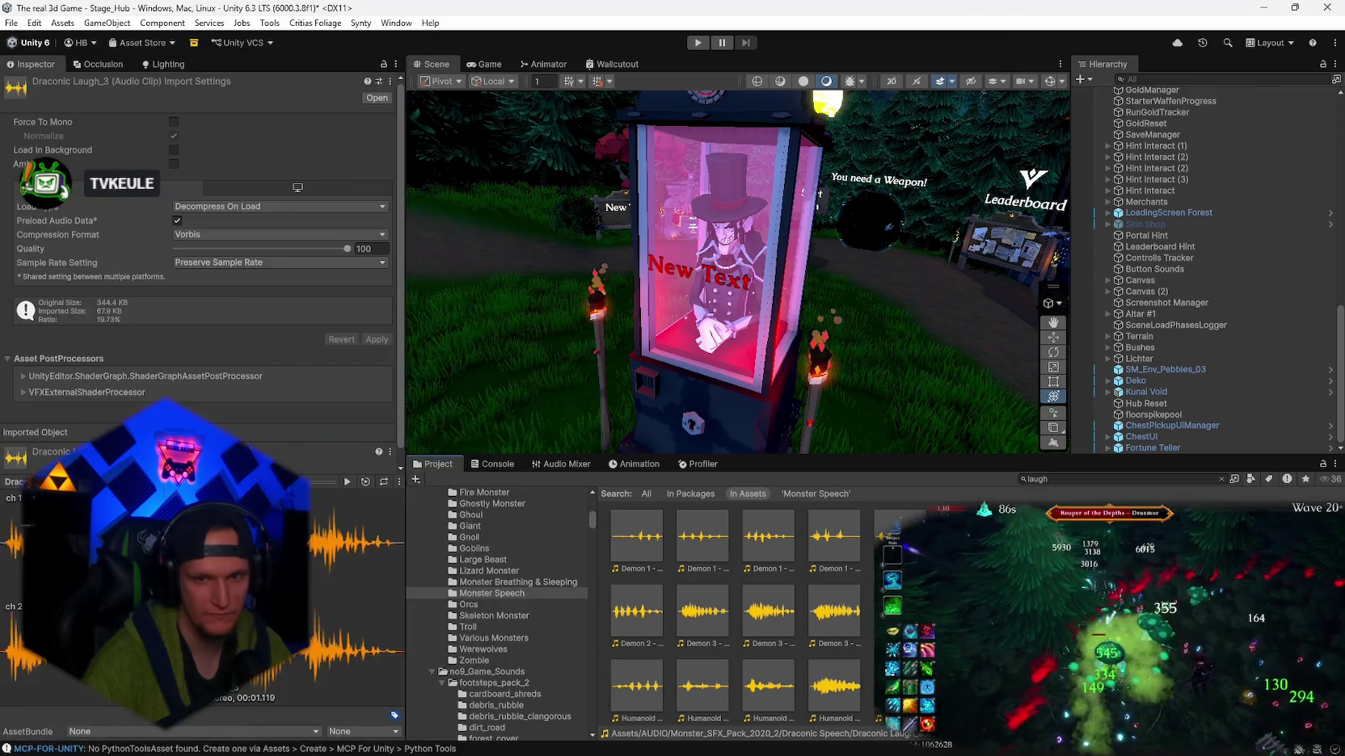
pyautogui.doubleClick(900, 686)
pyautogui.scroll(-2, 736, 614)
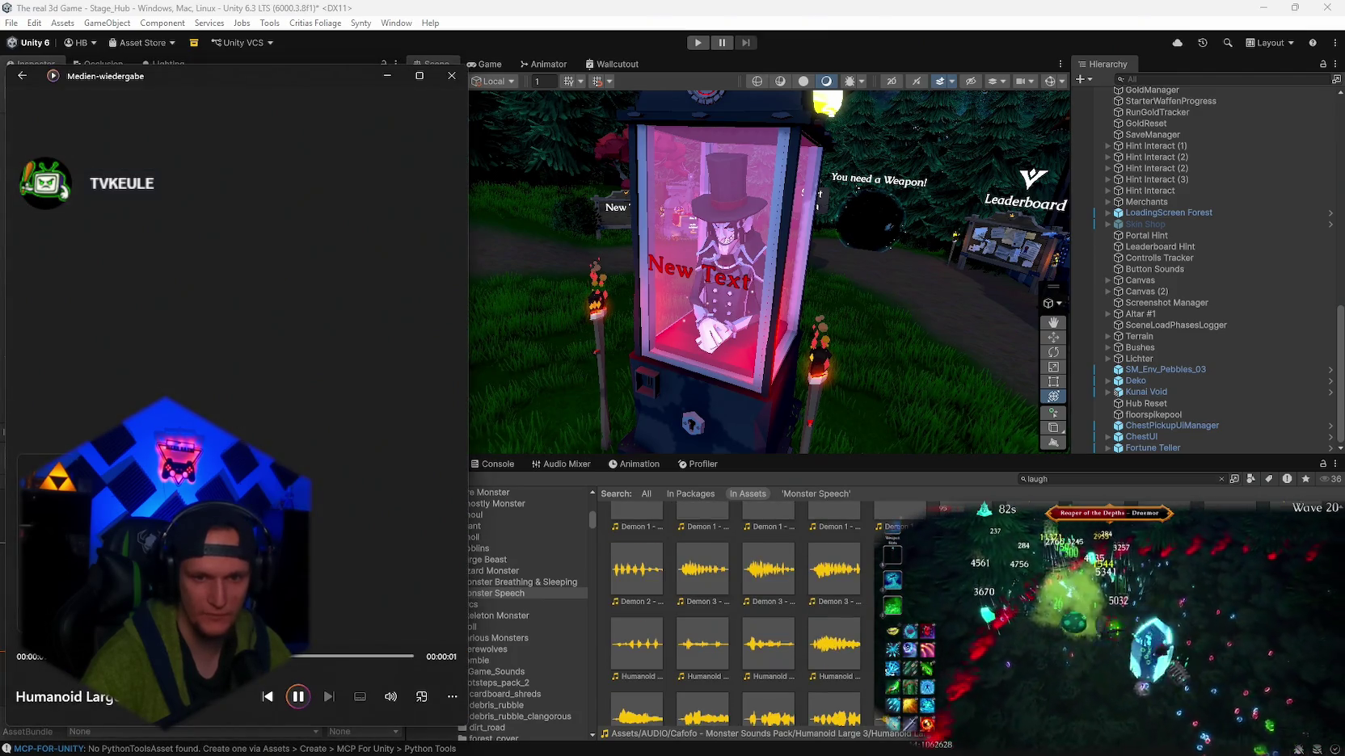
pyautogui.doubleClick(637, 683)
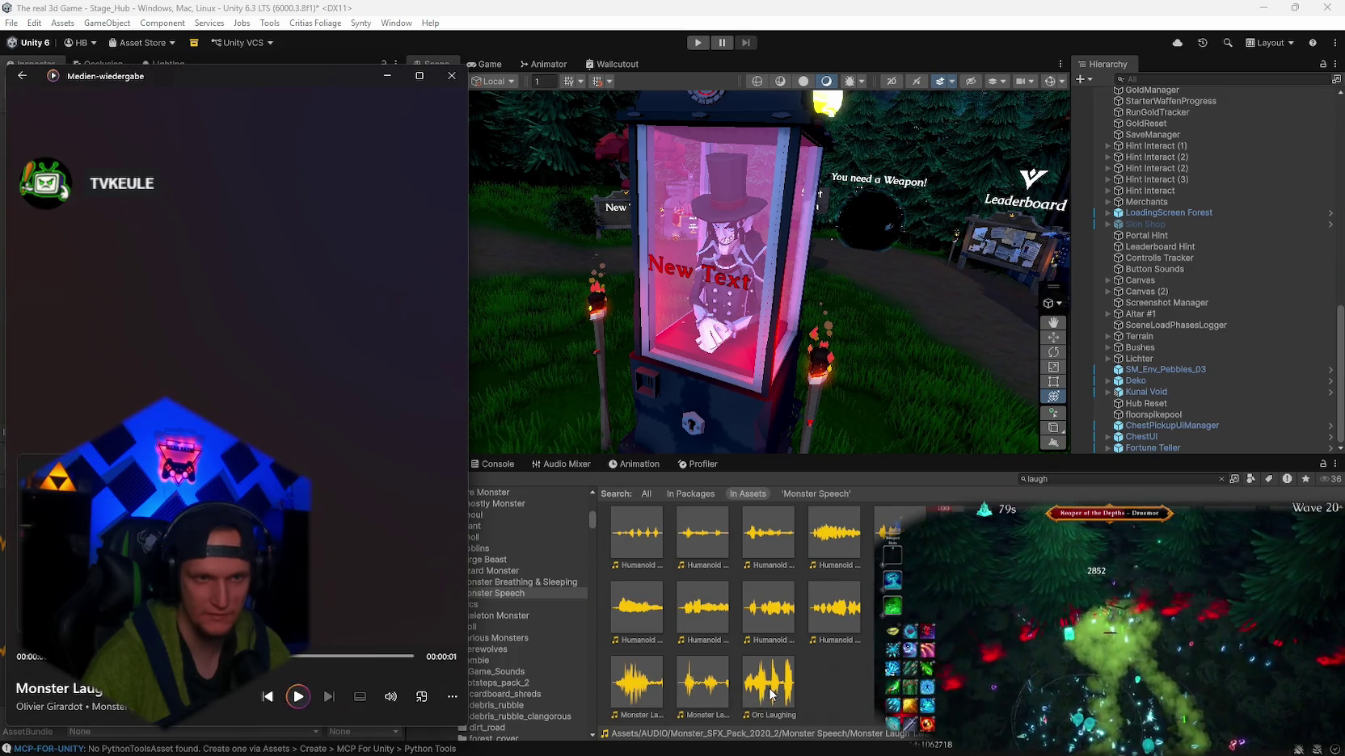
pyautogui.scroll(1, 734, 614)
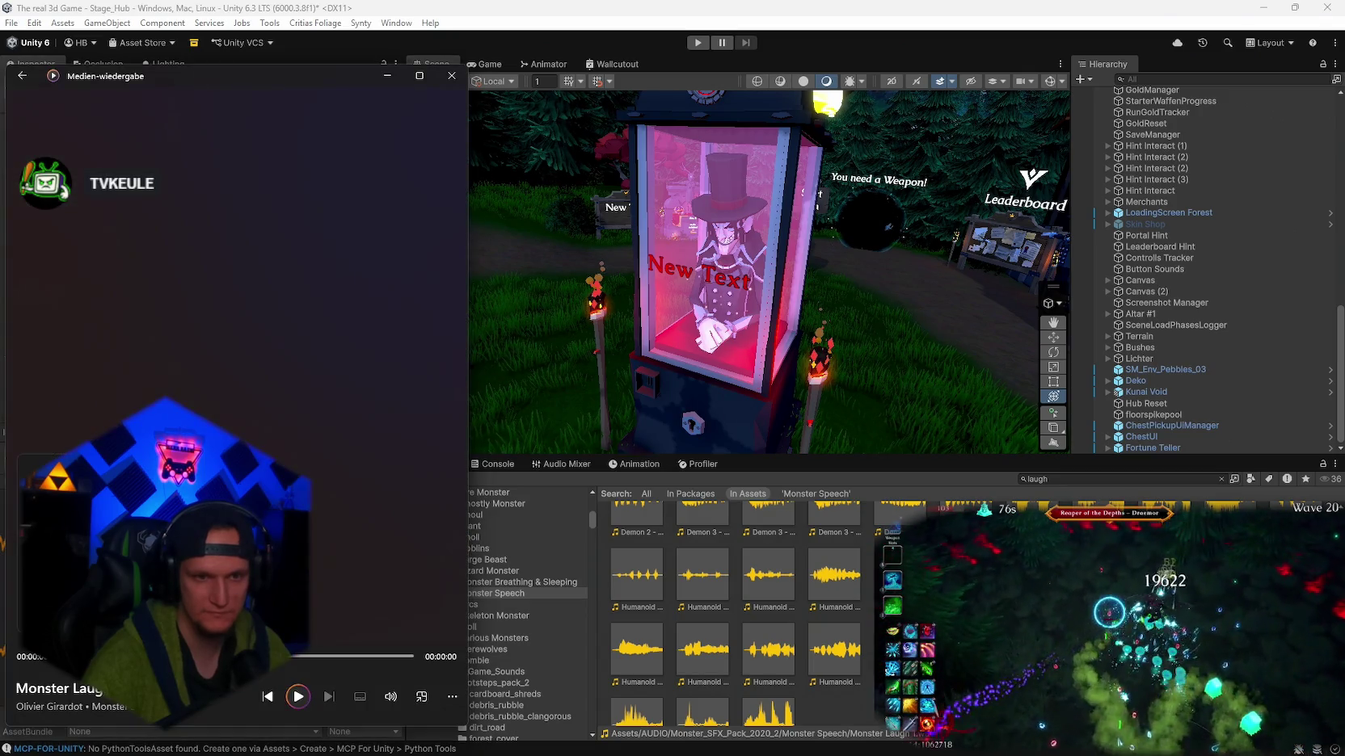
# - Close the media player and open the Fortune teller folder via a 'fortune' search
pyautogui.click(450, 80)
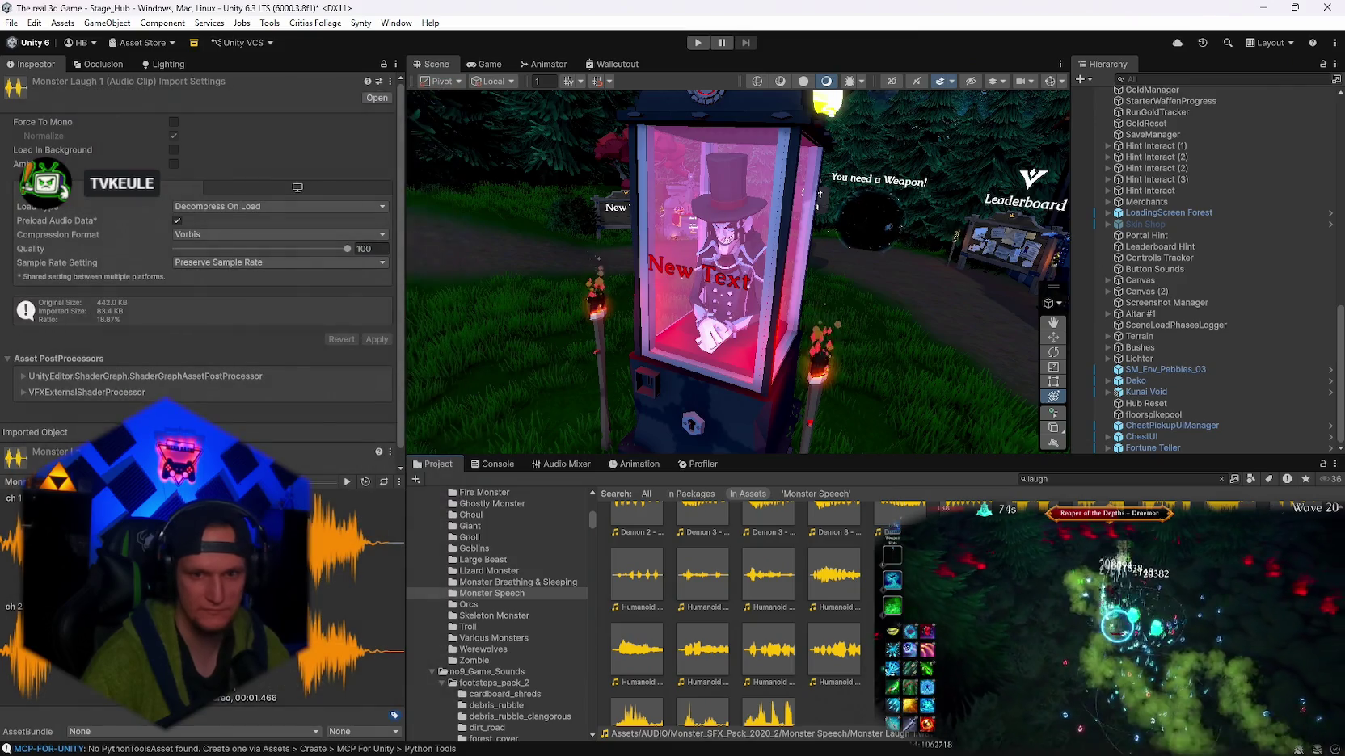
pyautogui.click(1051, 479)
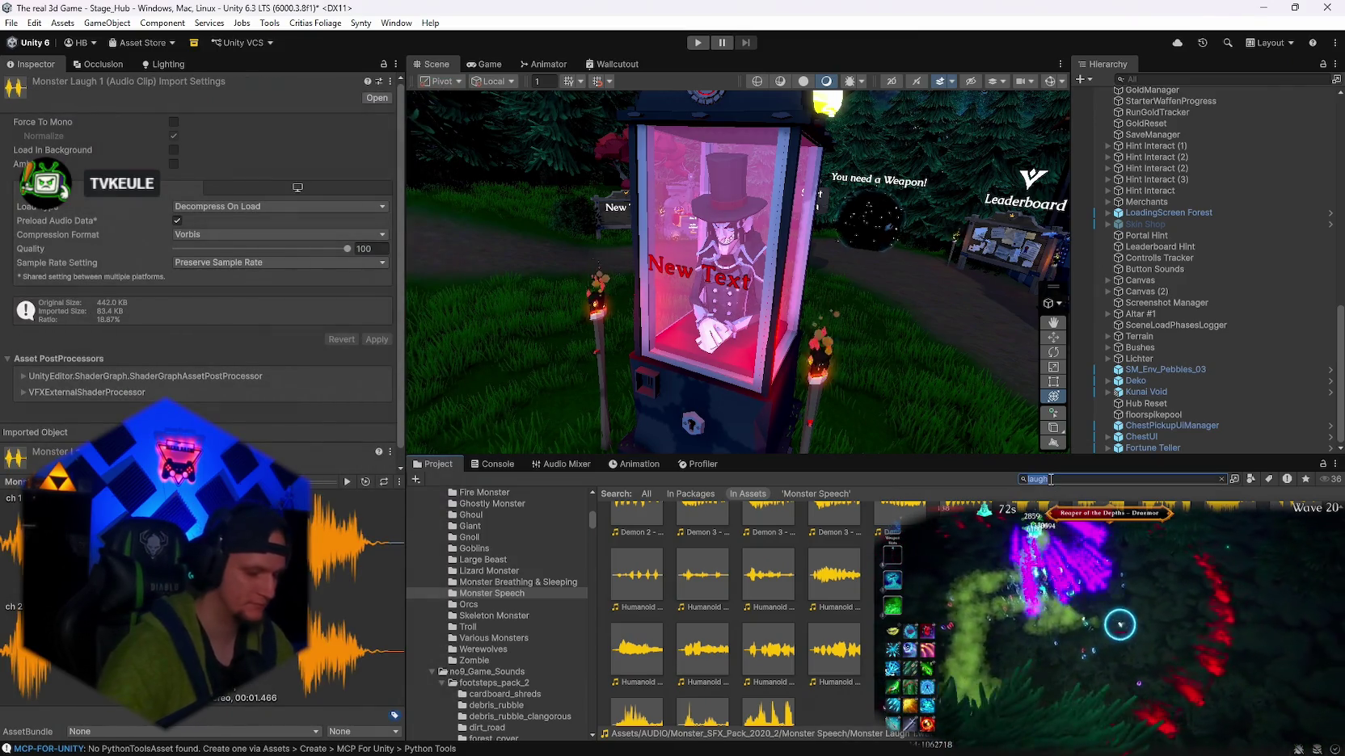
pyautogui.write('fortune')
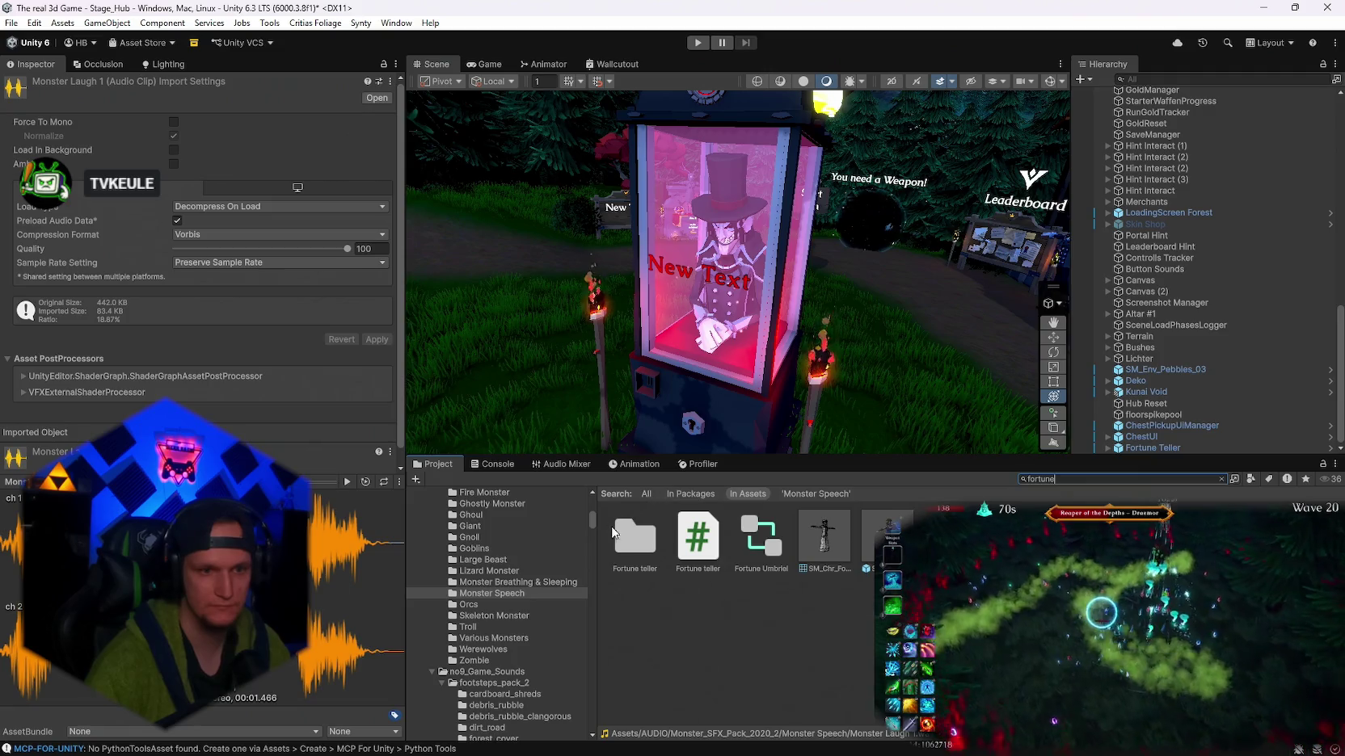
pyautogui.doubleClick(634, 537)
# - Search 'laugh' again and compare the Monster, Draconic, Humanoid Large and Demon 3 laughs
pyautogui.click(1065, 479)
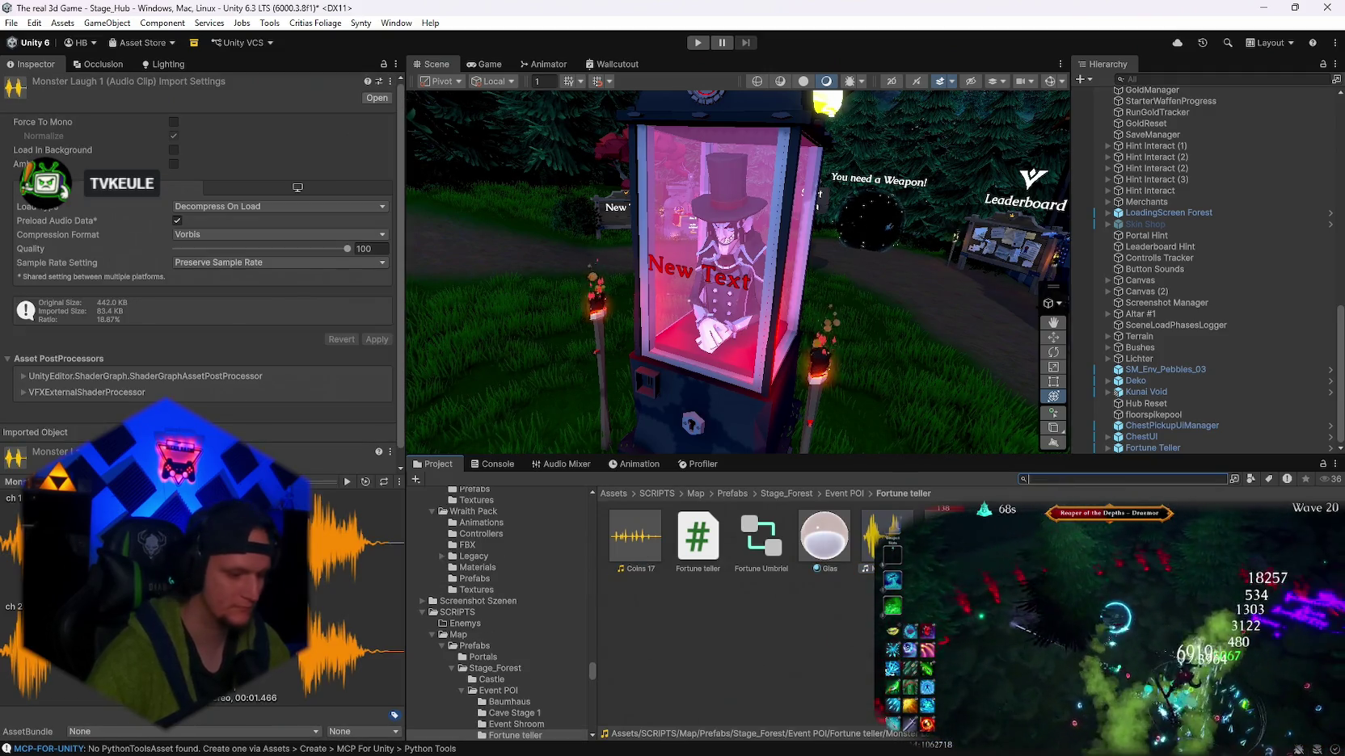
pyautogui.write('laugh')
pyautogui.scroll(-3, 719, 614)
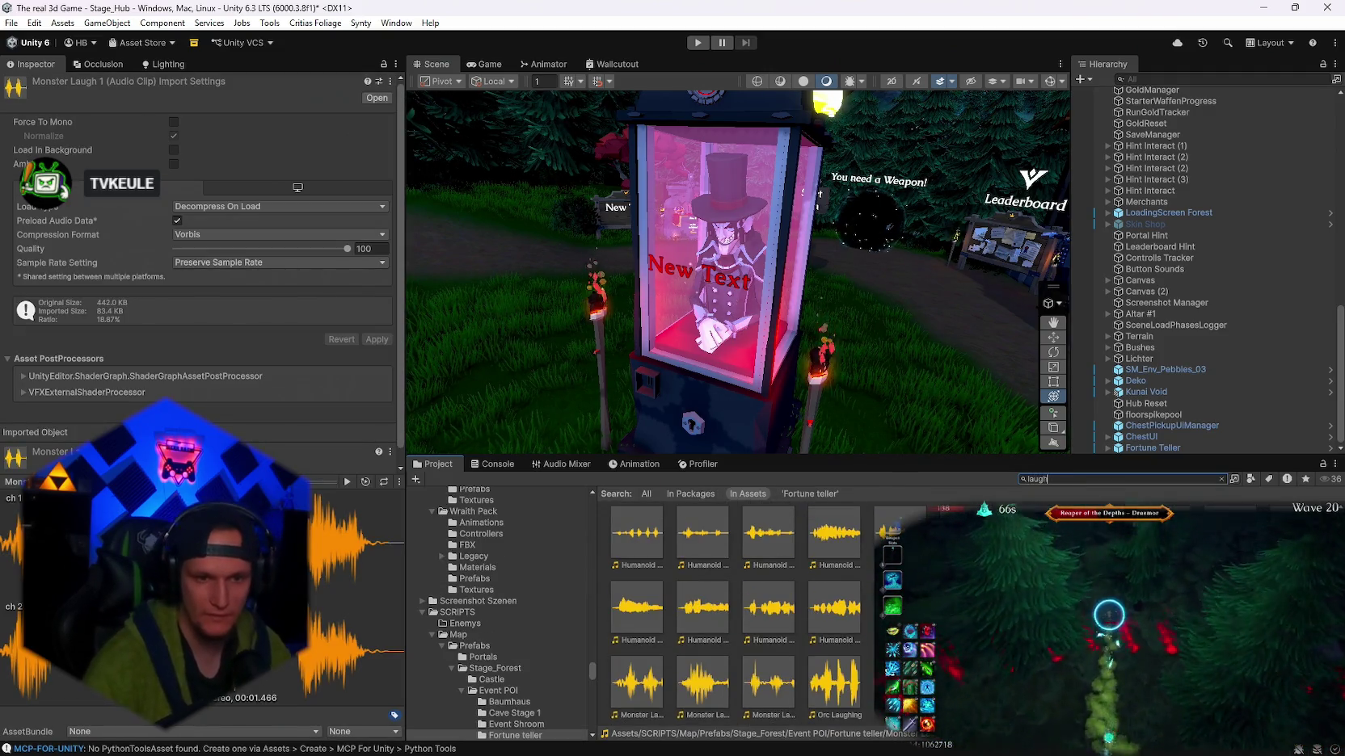
pyautogui.click(644, 692)
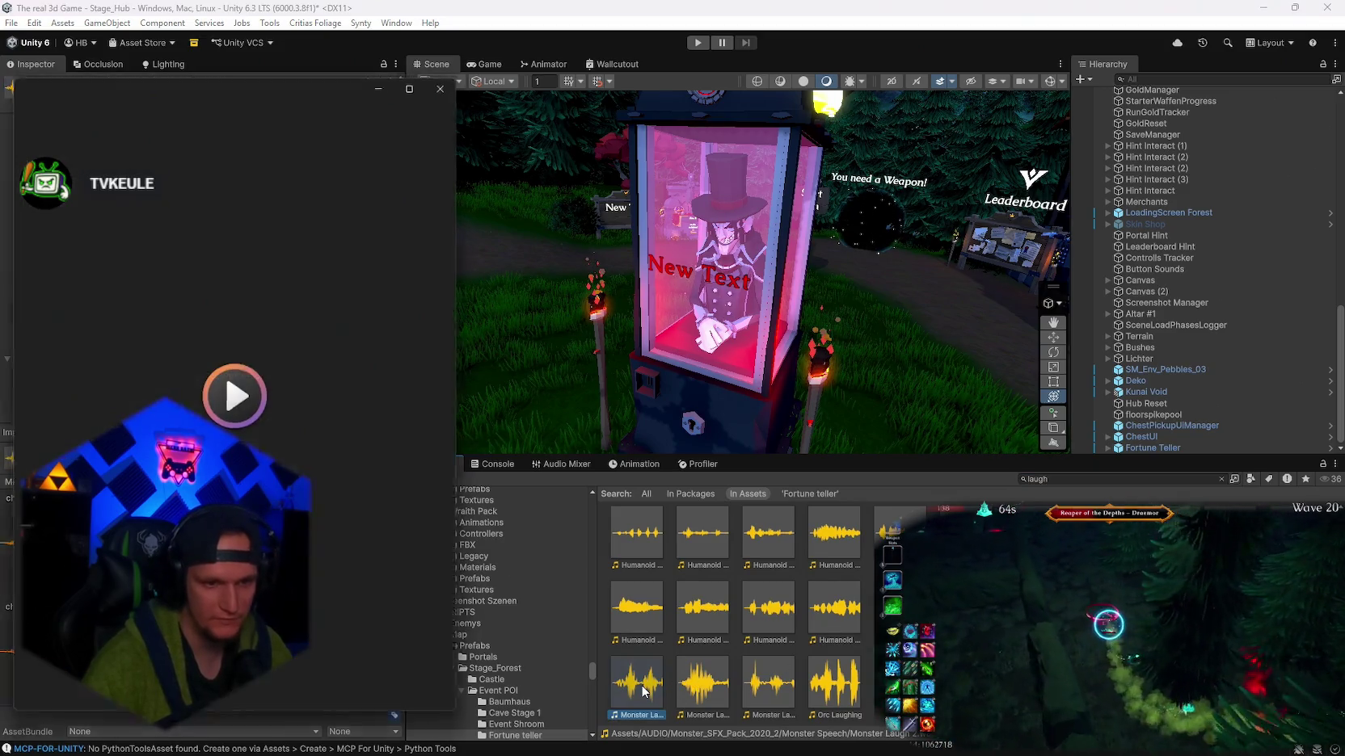
pyautogui.click(697, 684)
pyautogui.doubleClick(697, 683)
pyautogui.scroll(1, 663, 671)
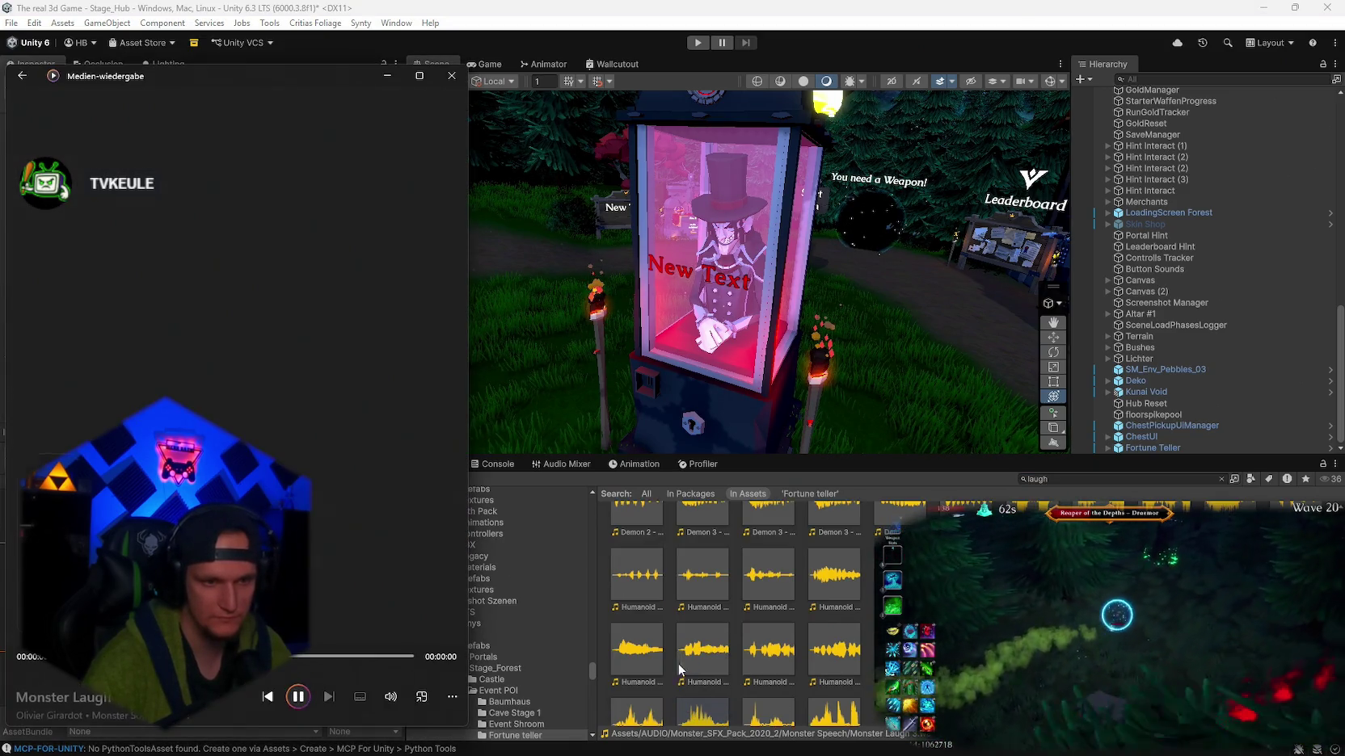
pyautogui.scroll(1, 719, 614)
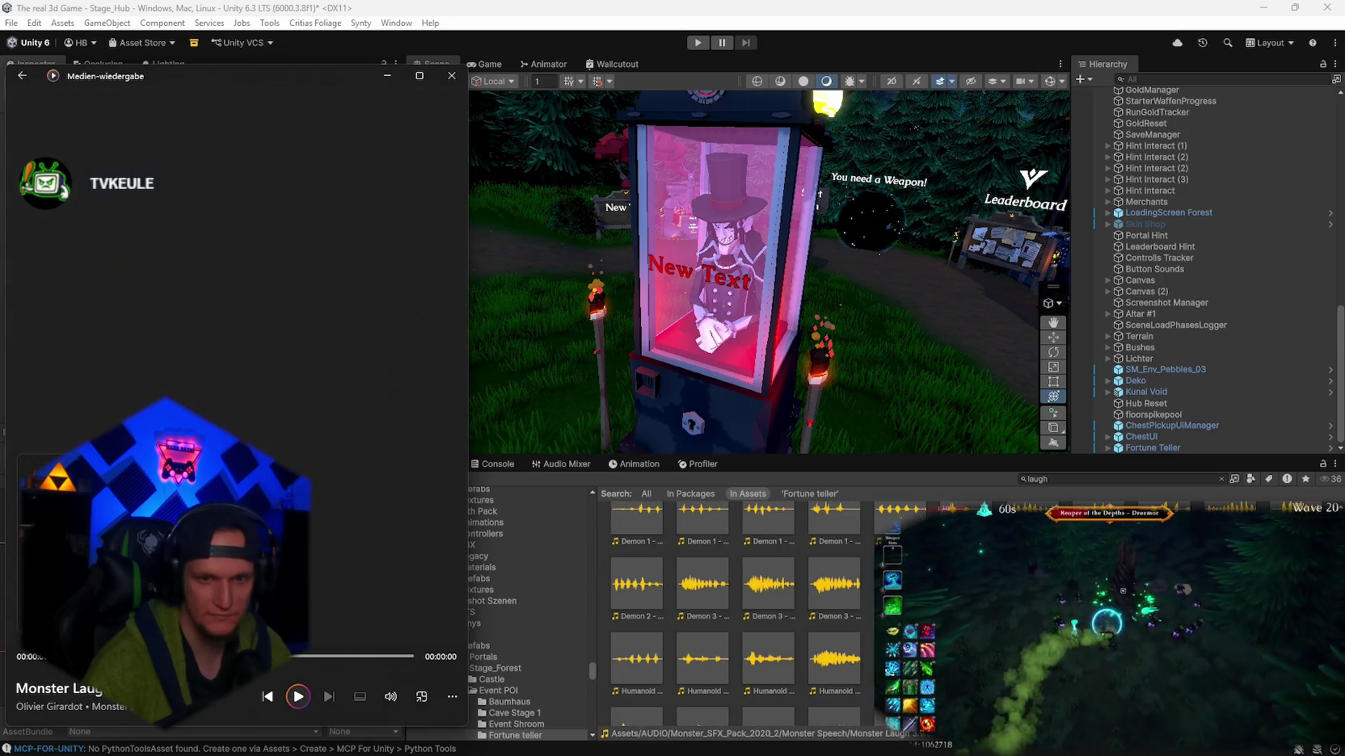
pyautogui.doubleClick(637, 511)
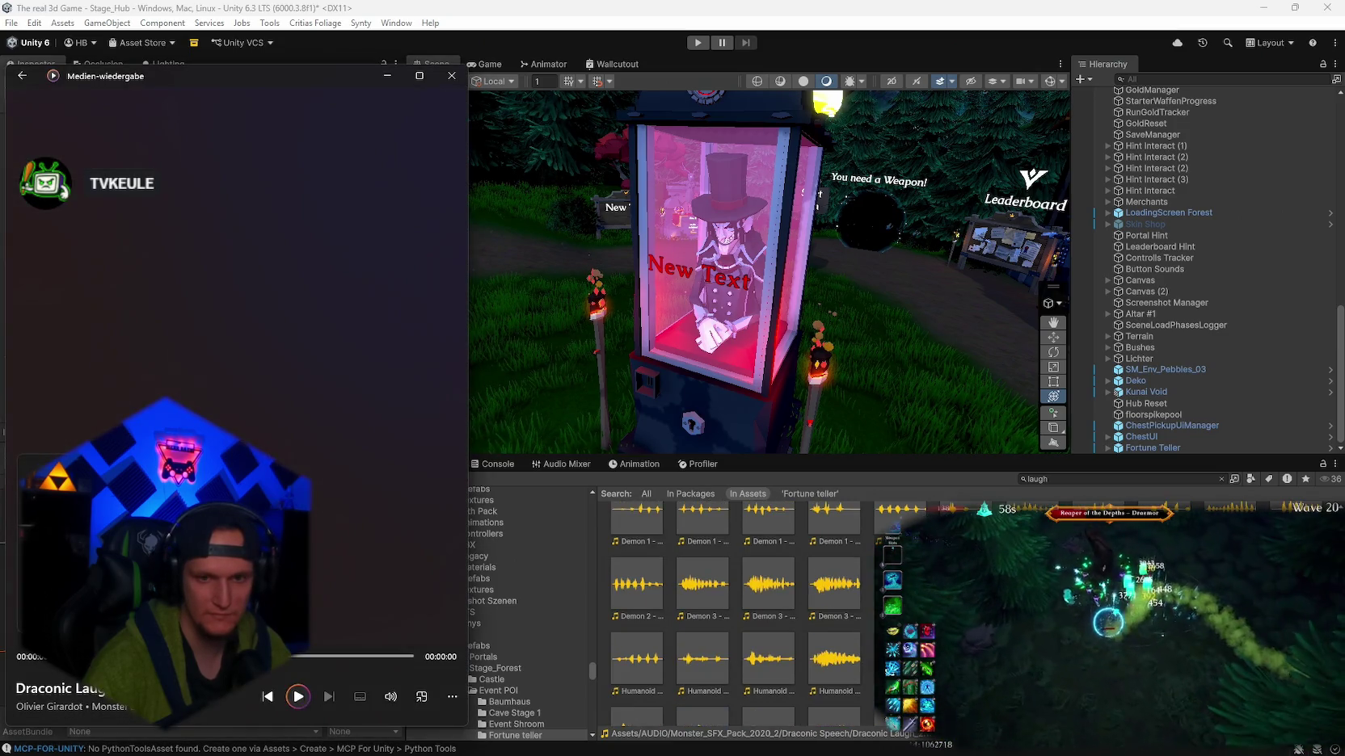
pyautogui.scroll(1, 727, 614)
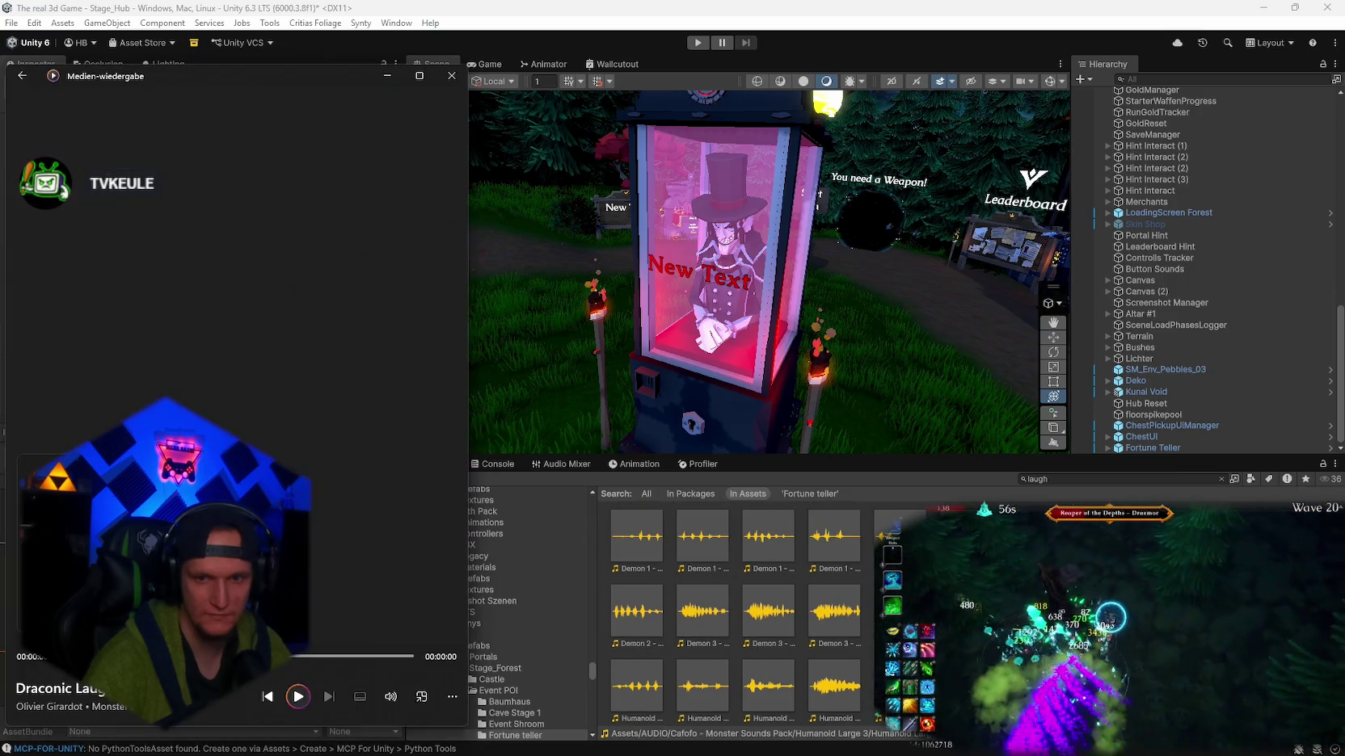
pyautogui.doubleClick(636, 686)
pyautogui.doubleClick(703, 611)
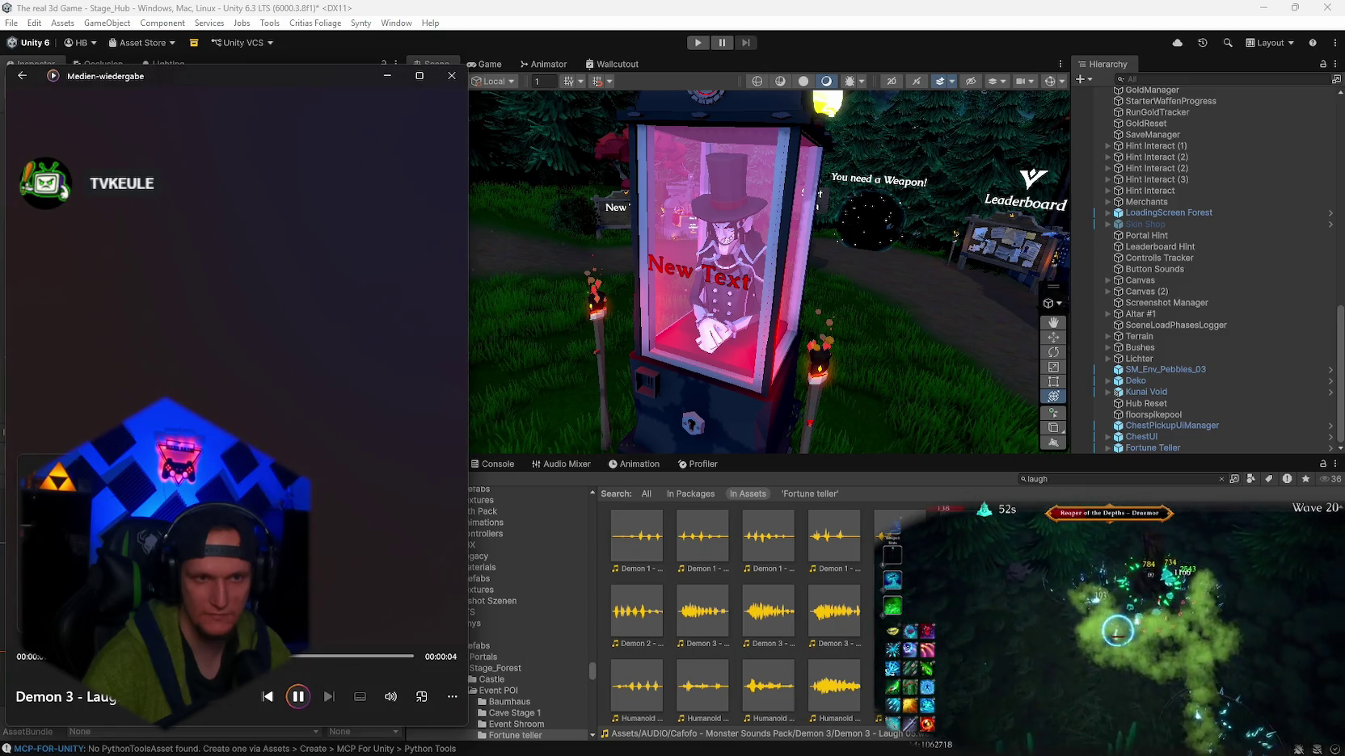
pyautogui.doubleClick(900, 536)
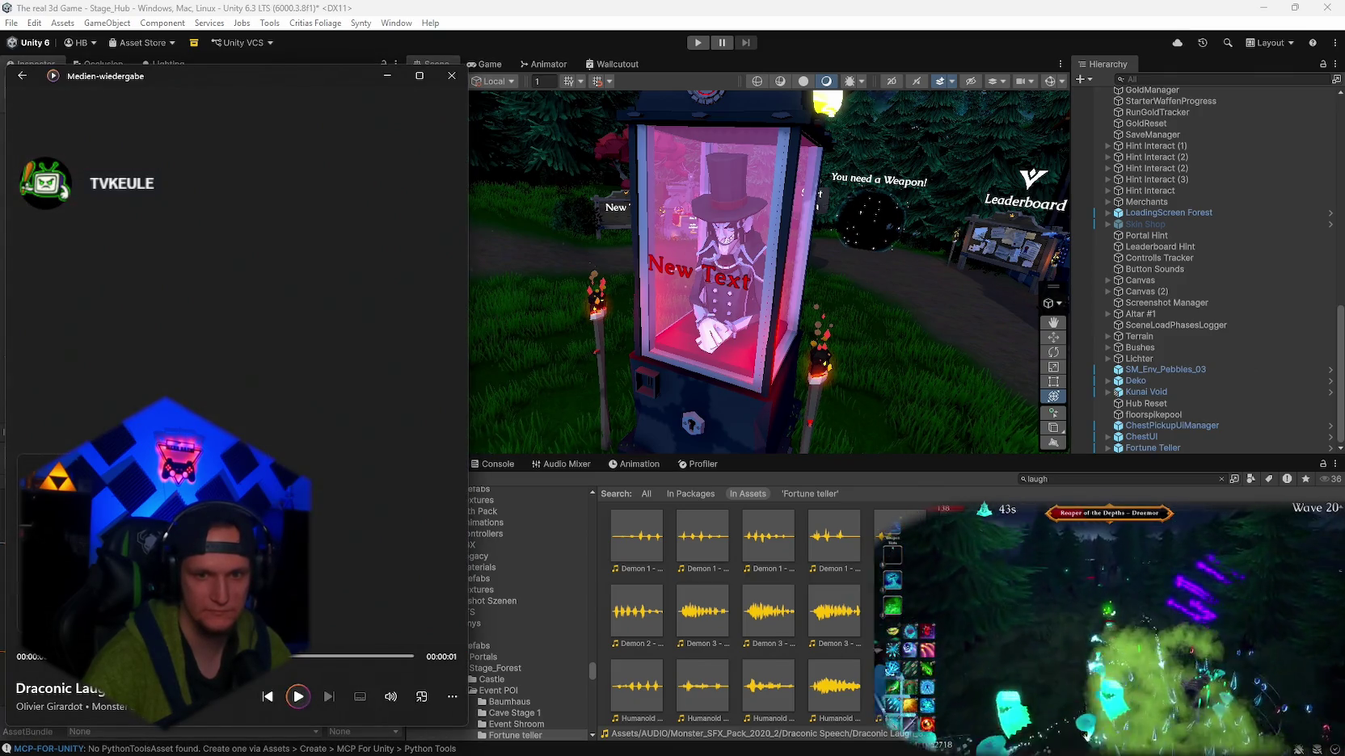
# - Close the media player, clear the search and return to the Fortune teller folder
pyautogui.click(1100, 477)
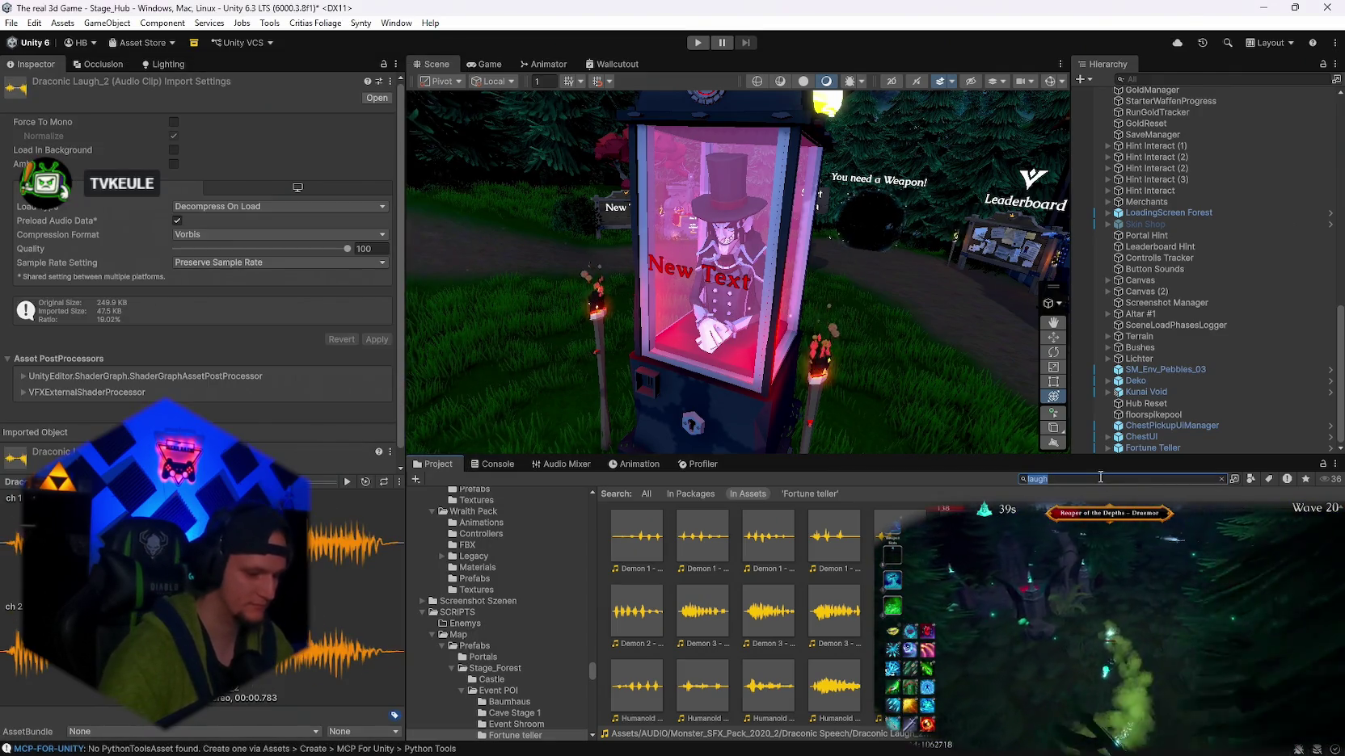
pyautogui.write('fortune')
pyautogui.press('BackSpace')
pyautogui.press('BackSpace')
pyautogui.press('BackSpace')
pyautogui.click(752, 588)
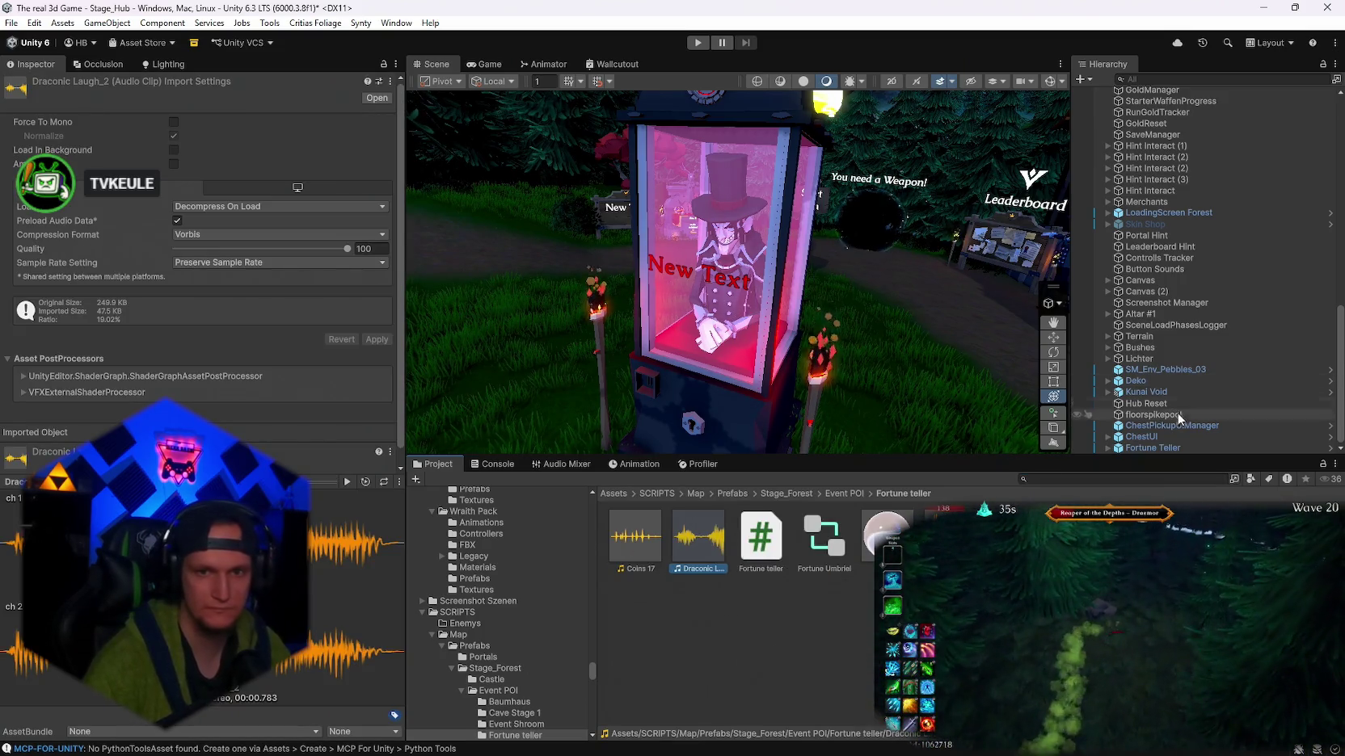
# - Review the Fortune Teller's Sounds and preview the Monster and Draconic laugh clips
pyautogui.click(1132, 449)
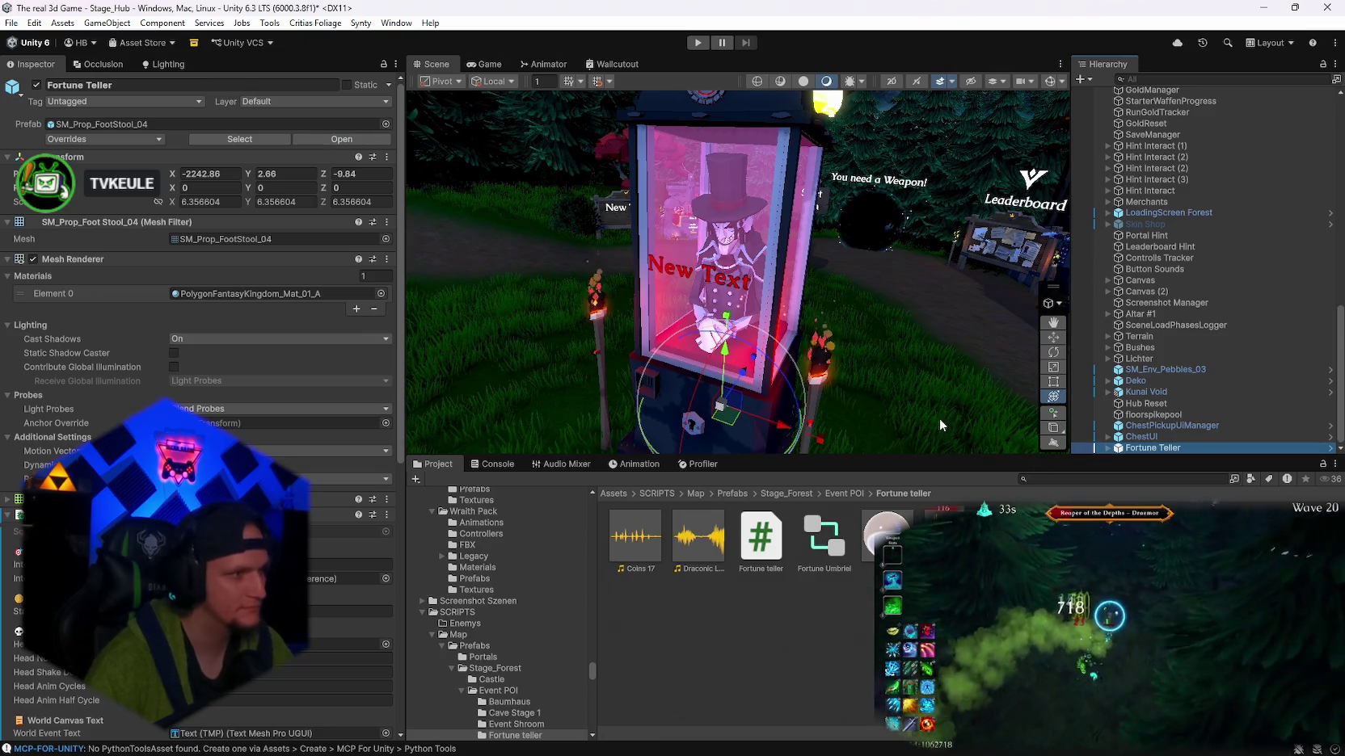
pyautogui.scroll(-5, 202, 404)
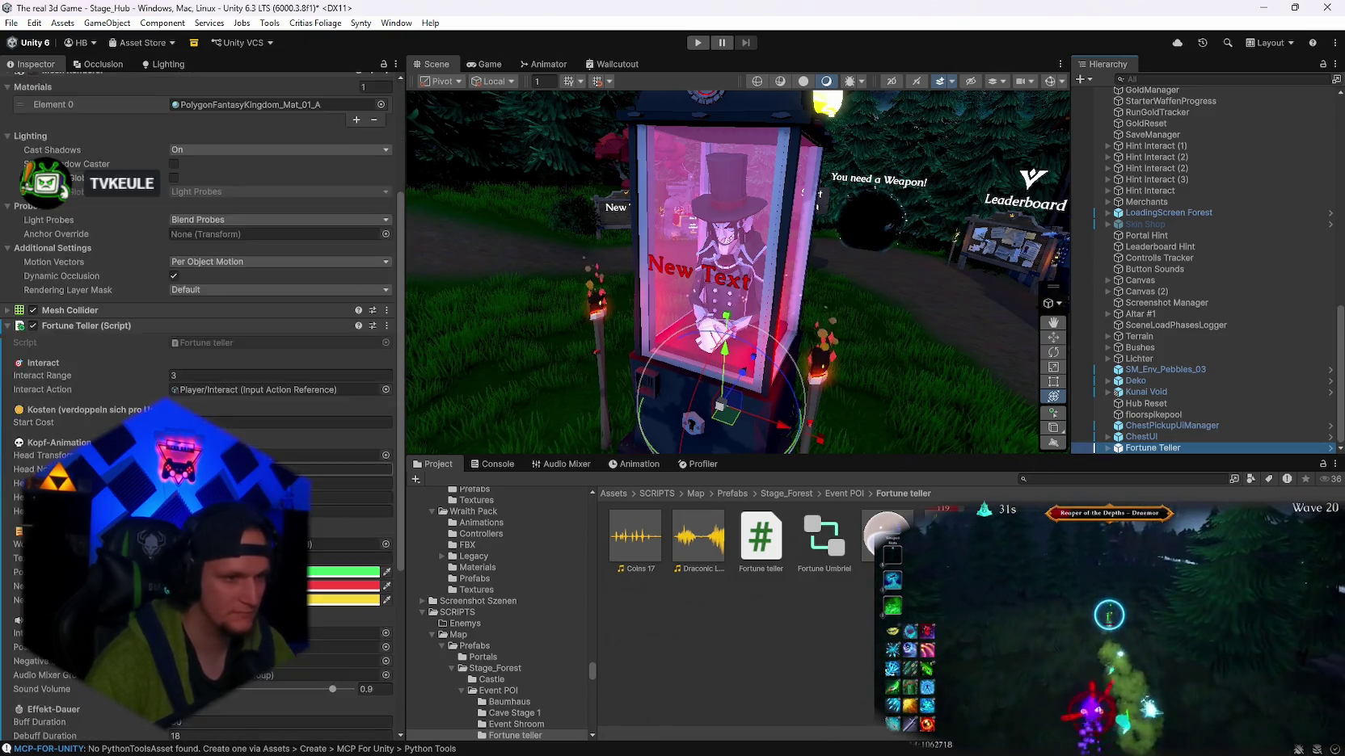
pyautogui.scroll(-7, 225, 365)
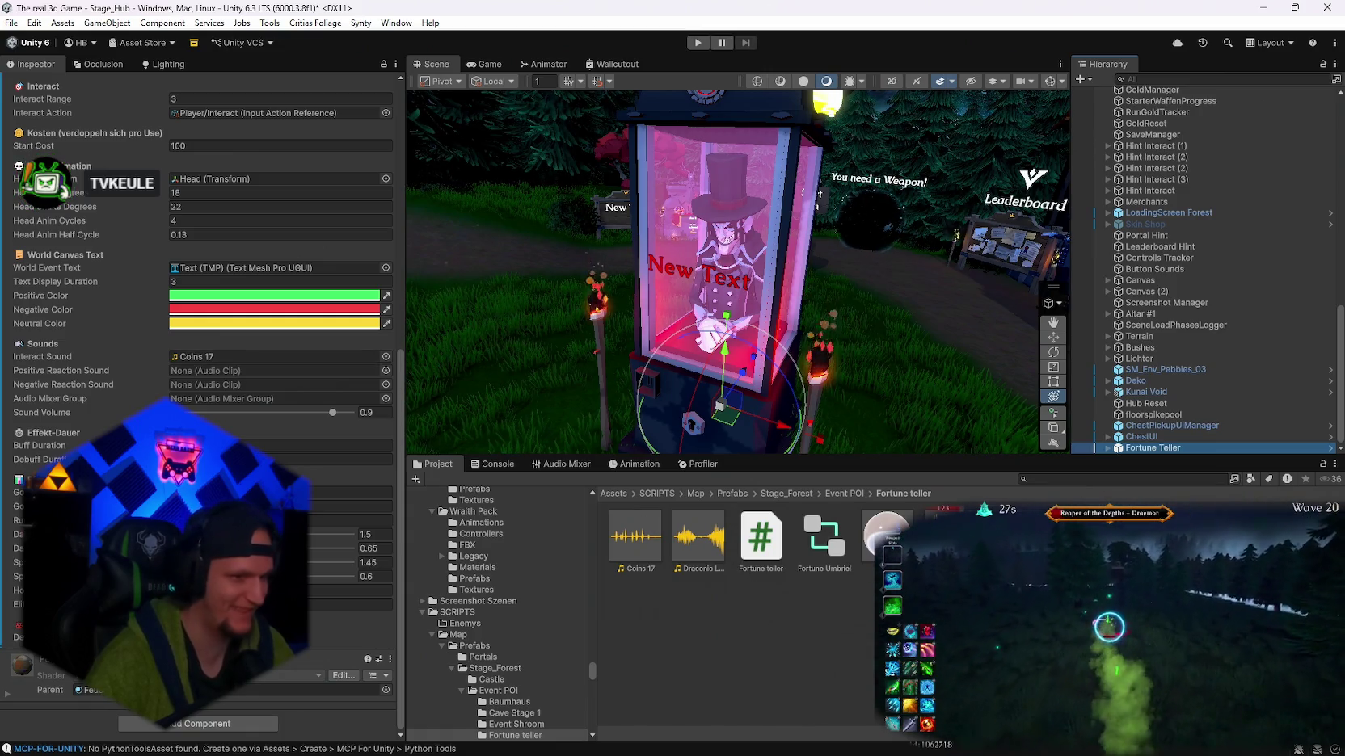
pyautogui.doubleClick(949, 537)
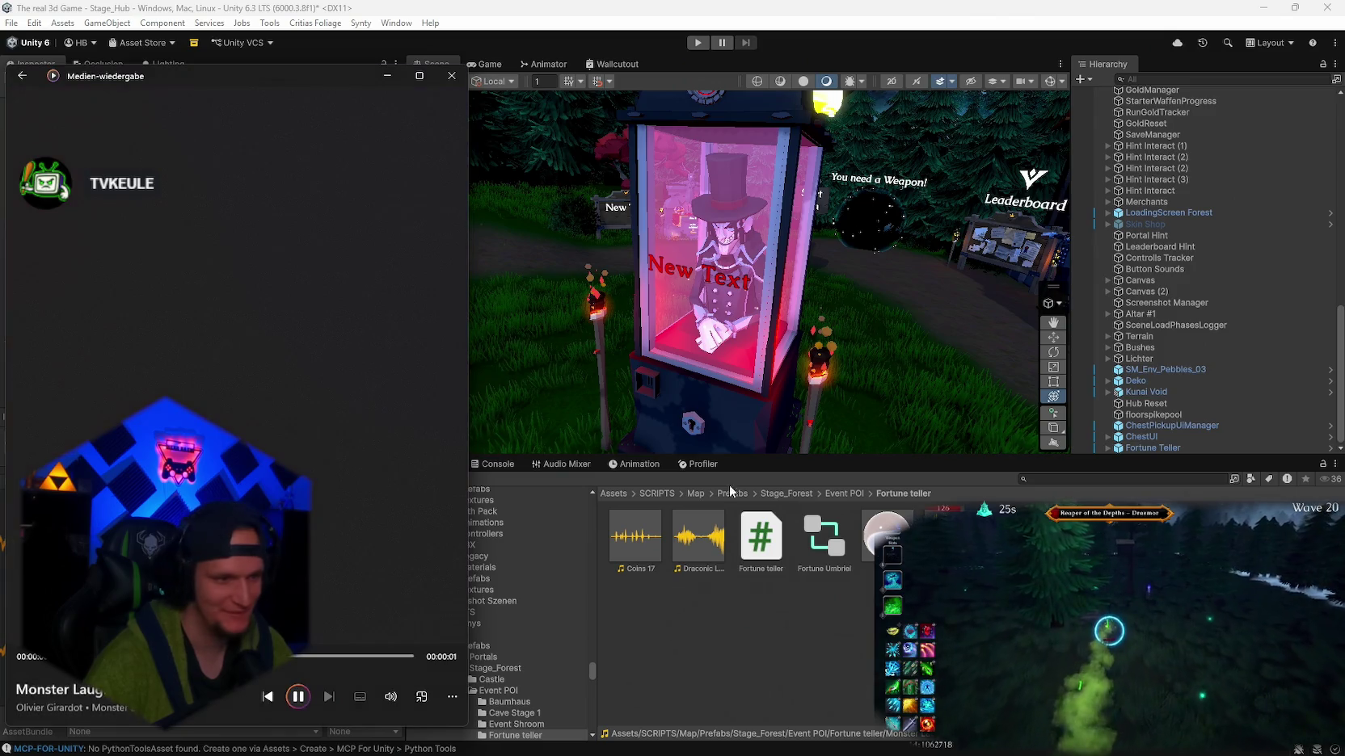
pyautogui.click(443, 78)
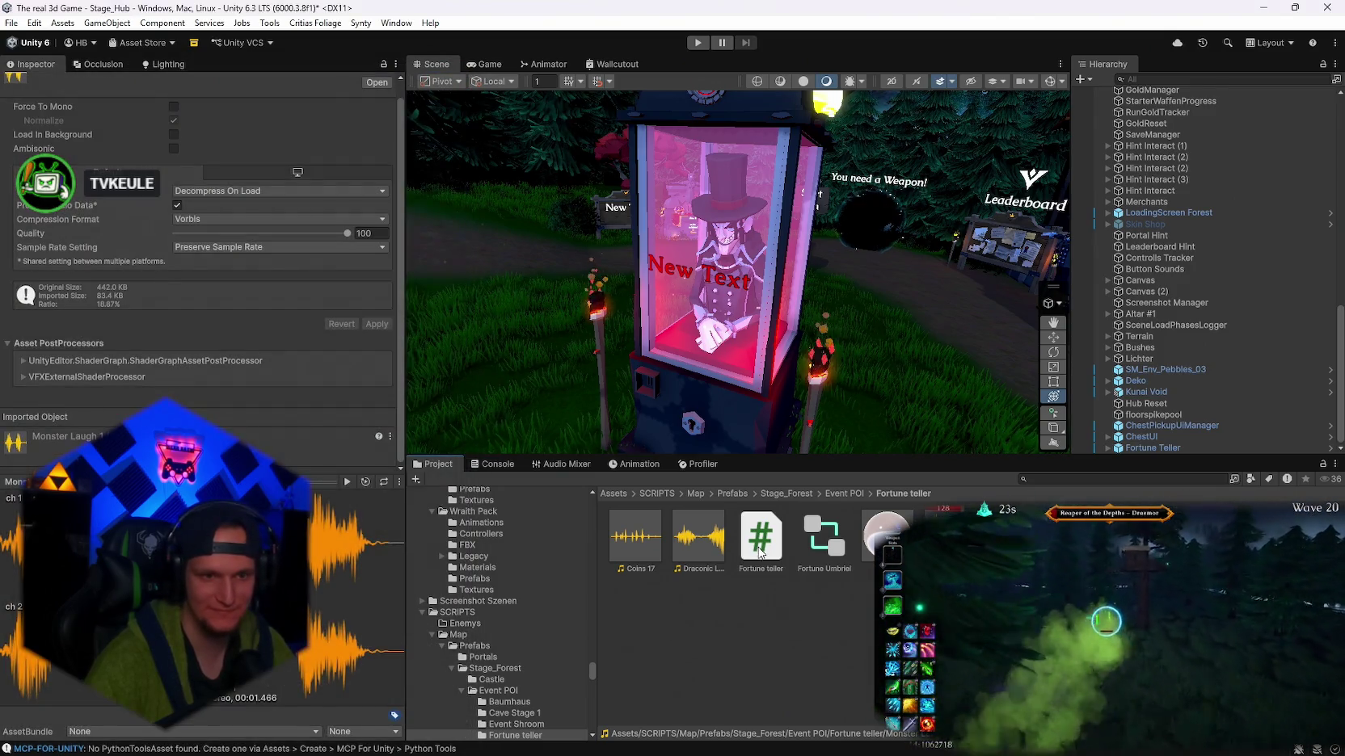
pyautogui.doubleClick(699, 538)
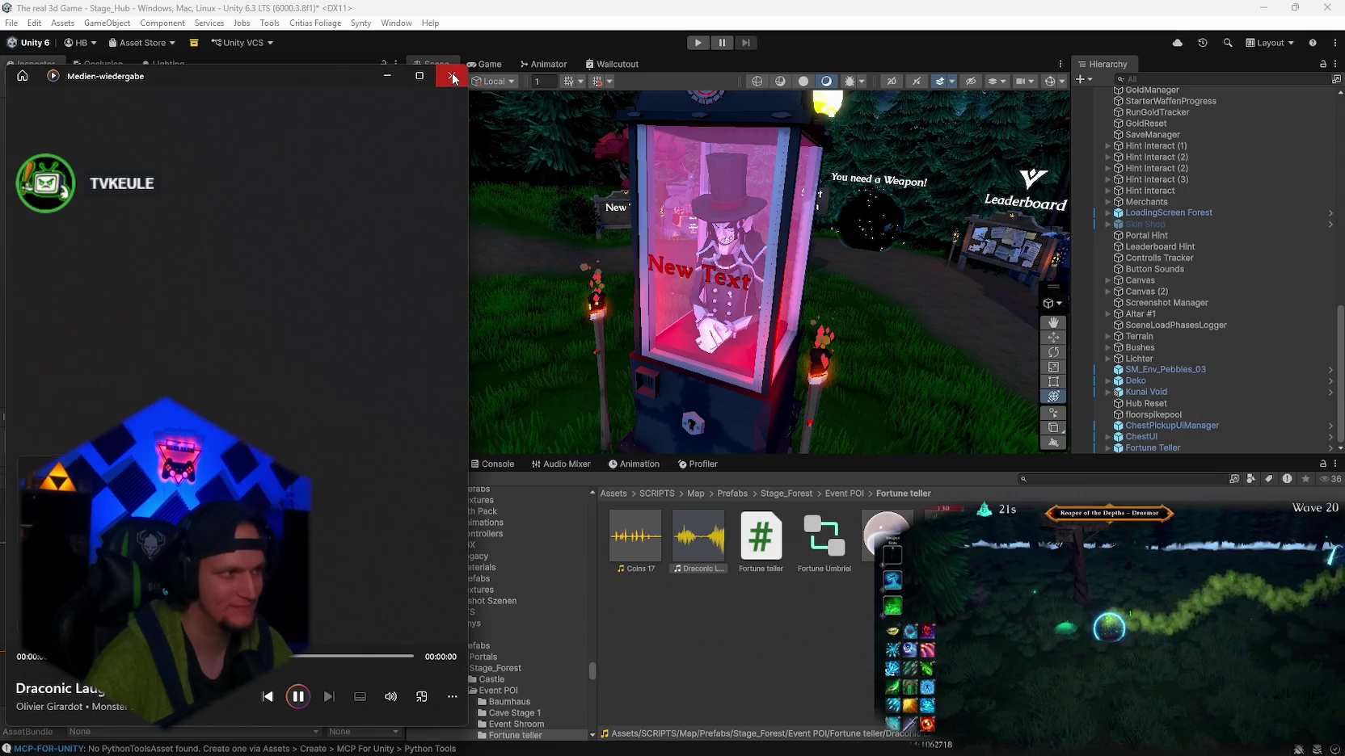
pyautogui.click(454, 78)
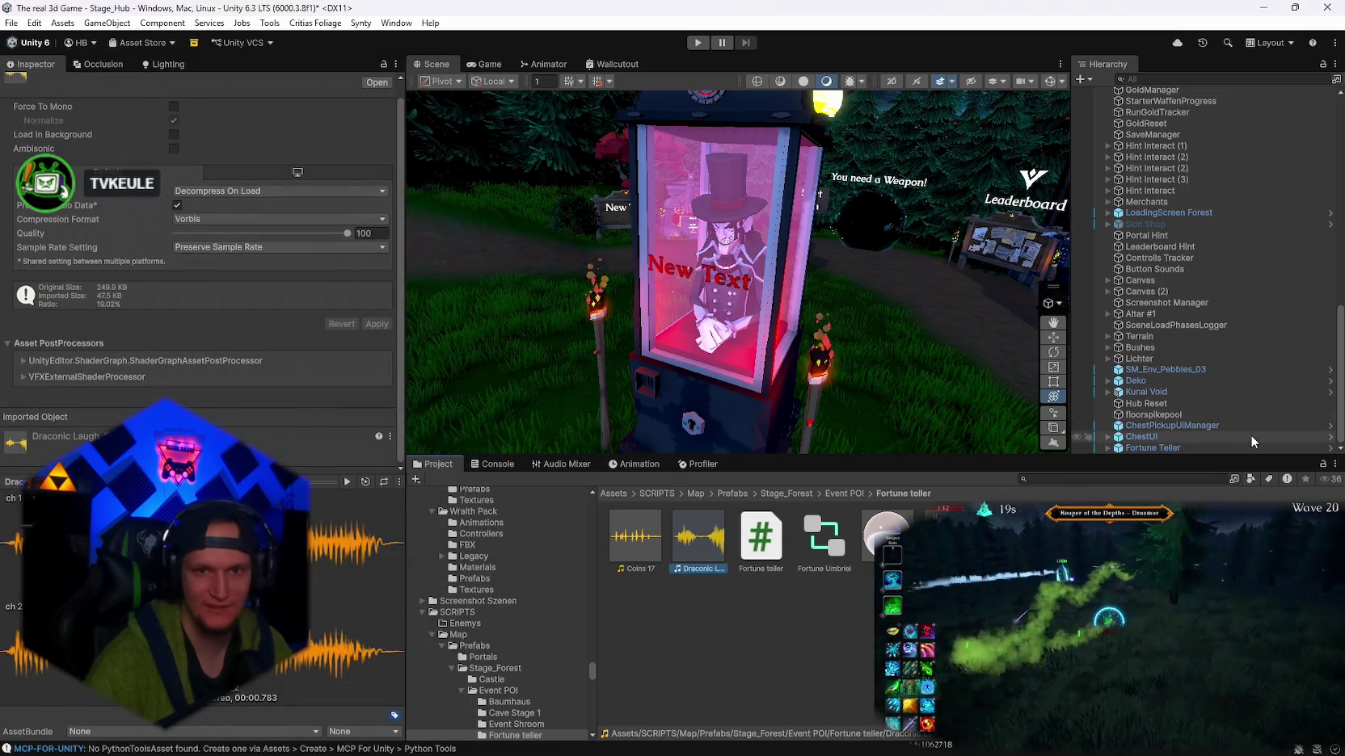
pyautogui.click(1152, 448)
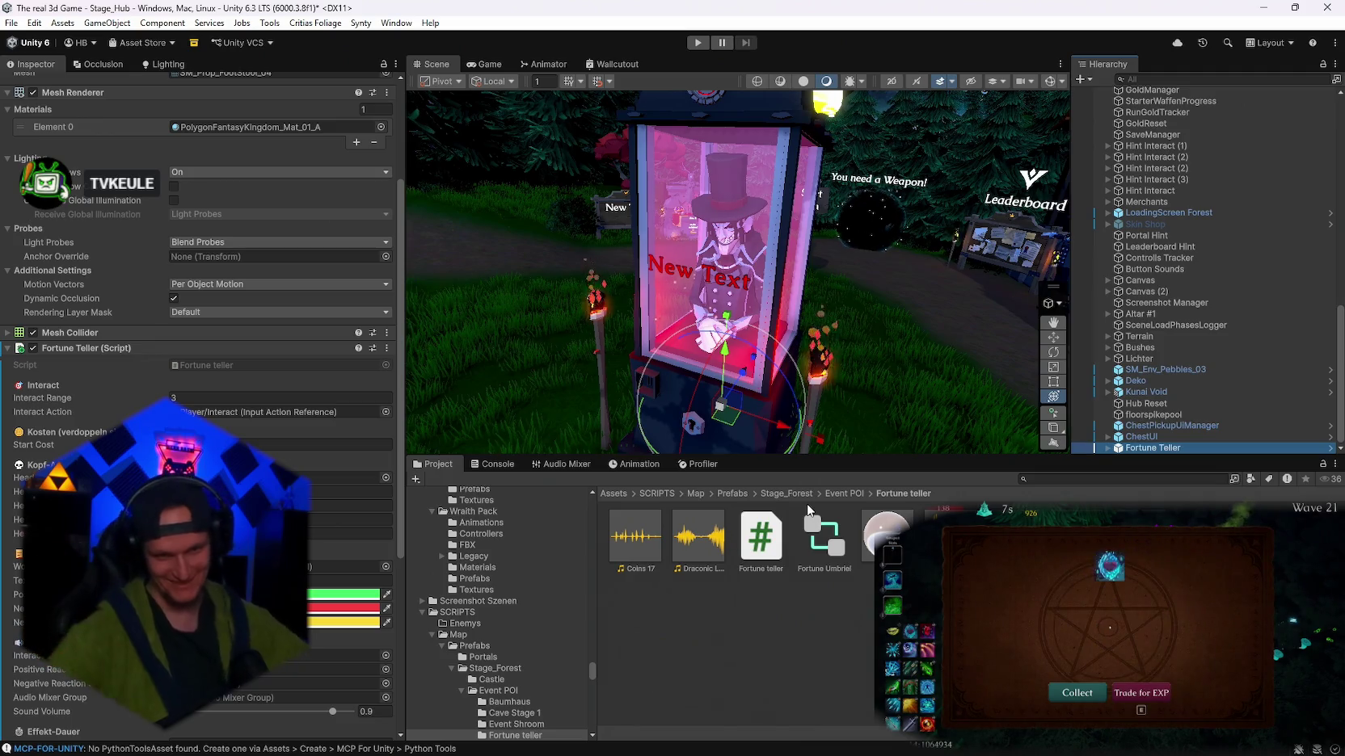
pyautogui.doubleClick(950, 537)
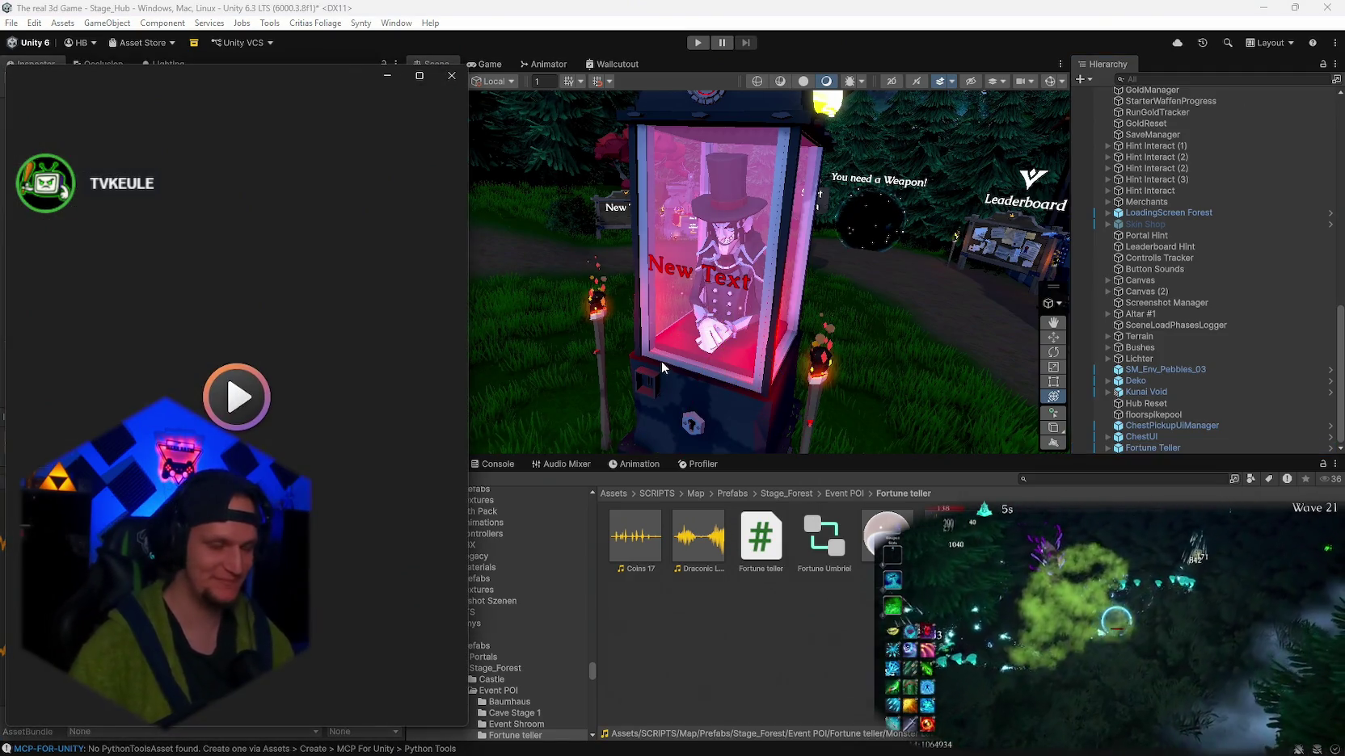
pyautogui.click(451, 76)
pyautogui.click(1152, 448)
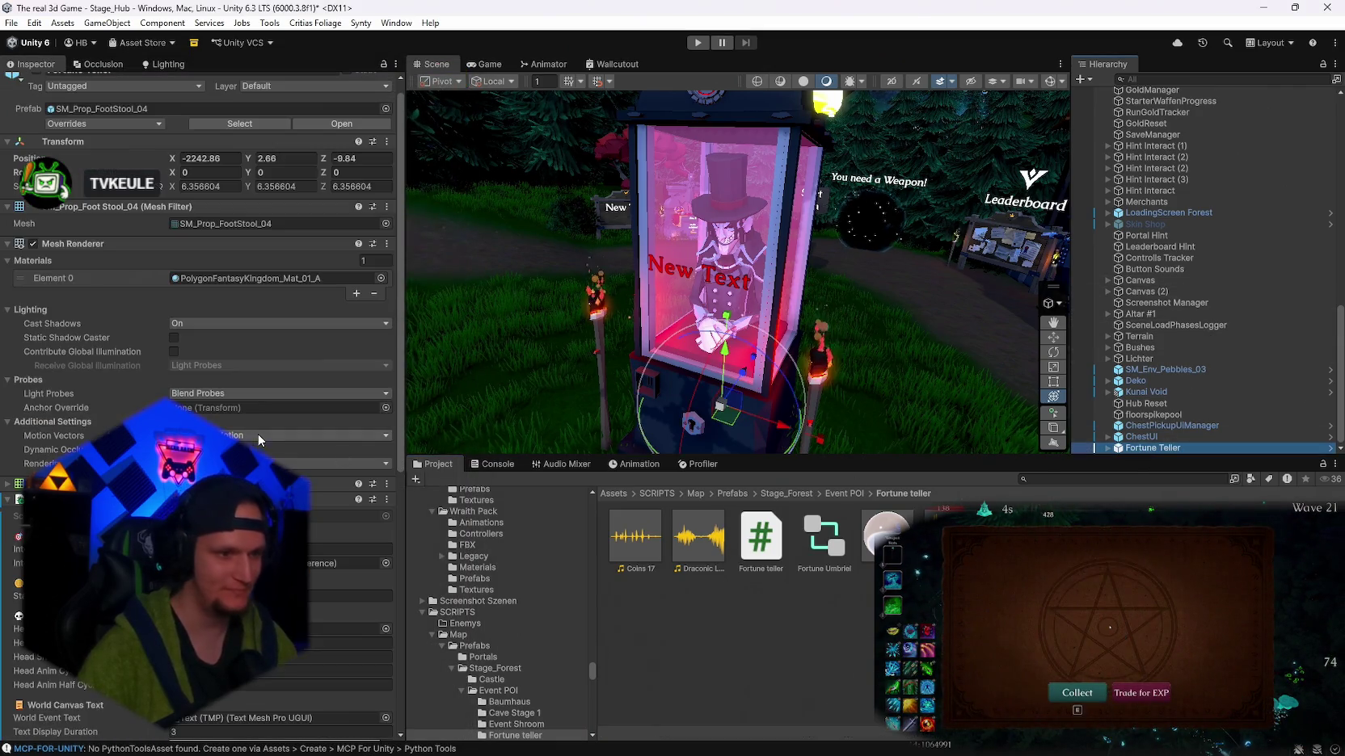
pyautogui.scroll(-5, 256, 439)
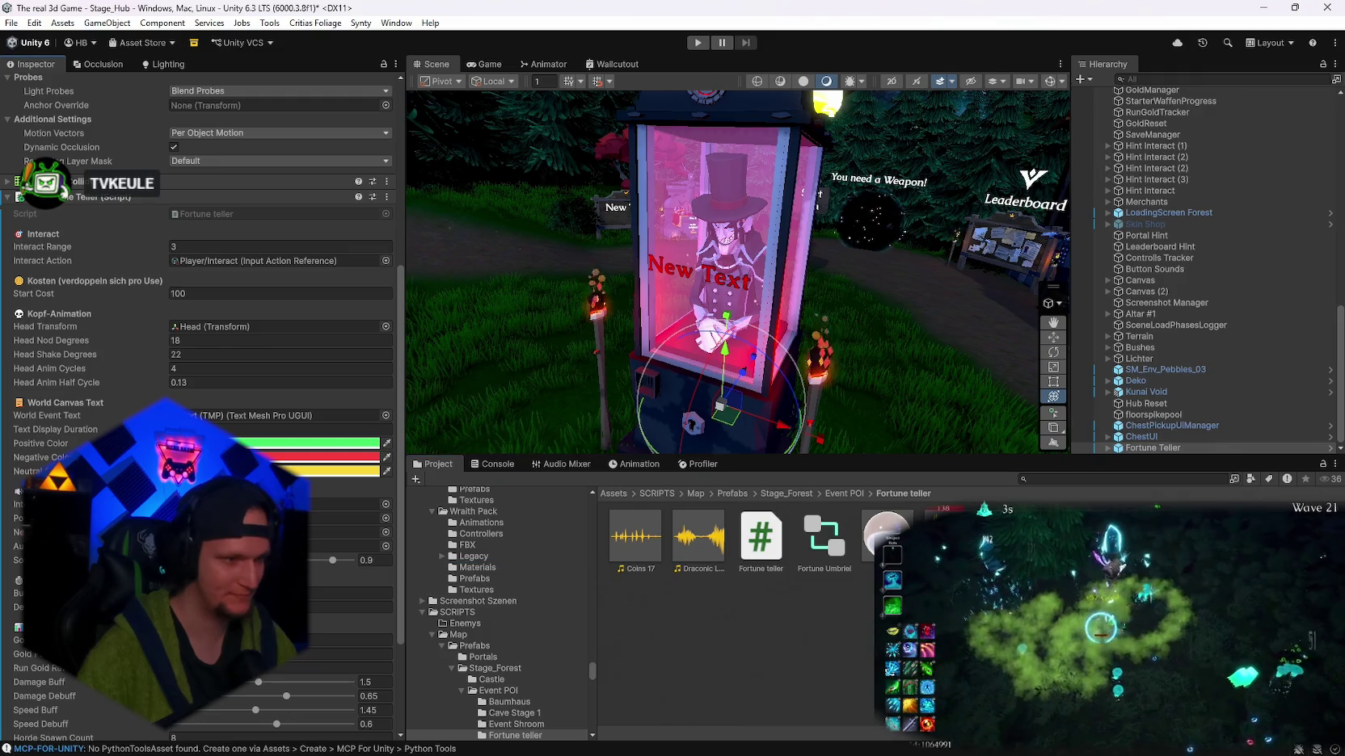
pyautogui.moveTo(718, 554); pyautogui.dragTo(267, 518)
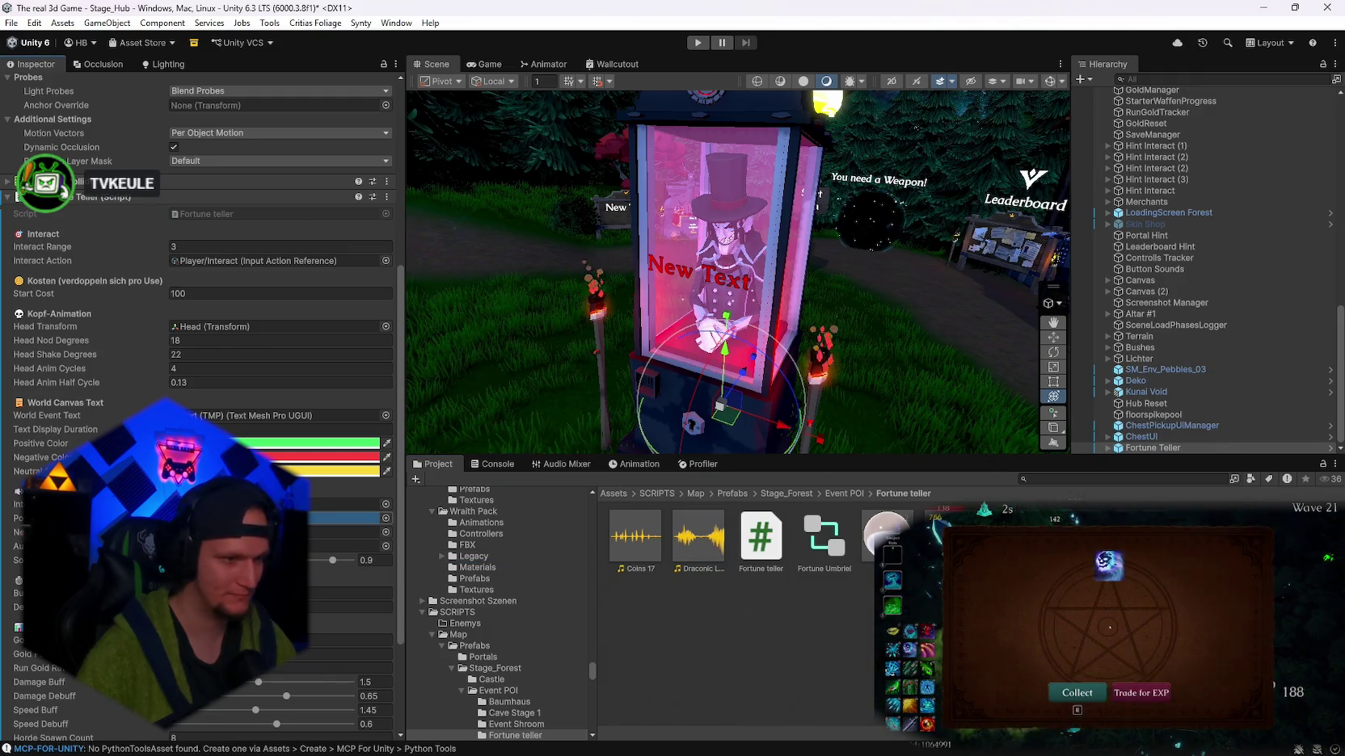
pyautogui.click(385, 518)
pyautogui.click(423, 450)
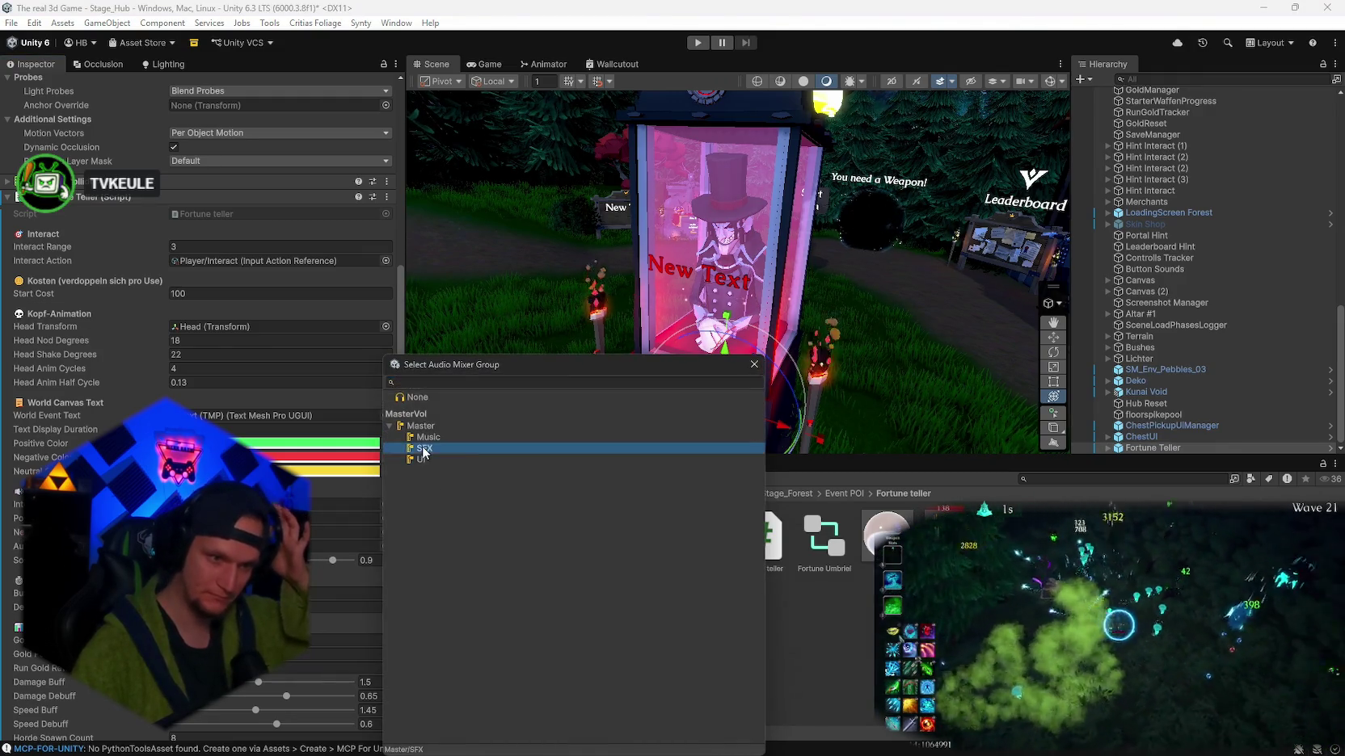
pyautogui.doubleClick(423, 450)
pyautogui.scroll(-2, 320, 588)
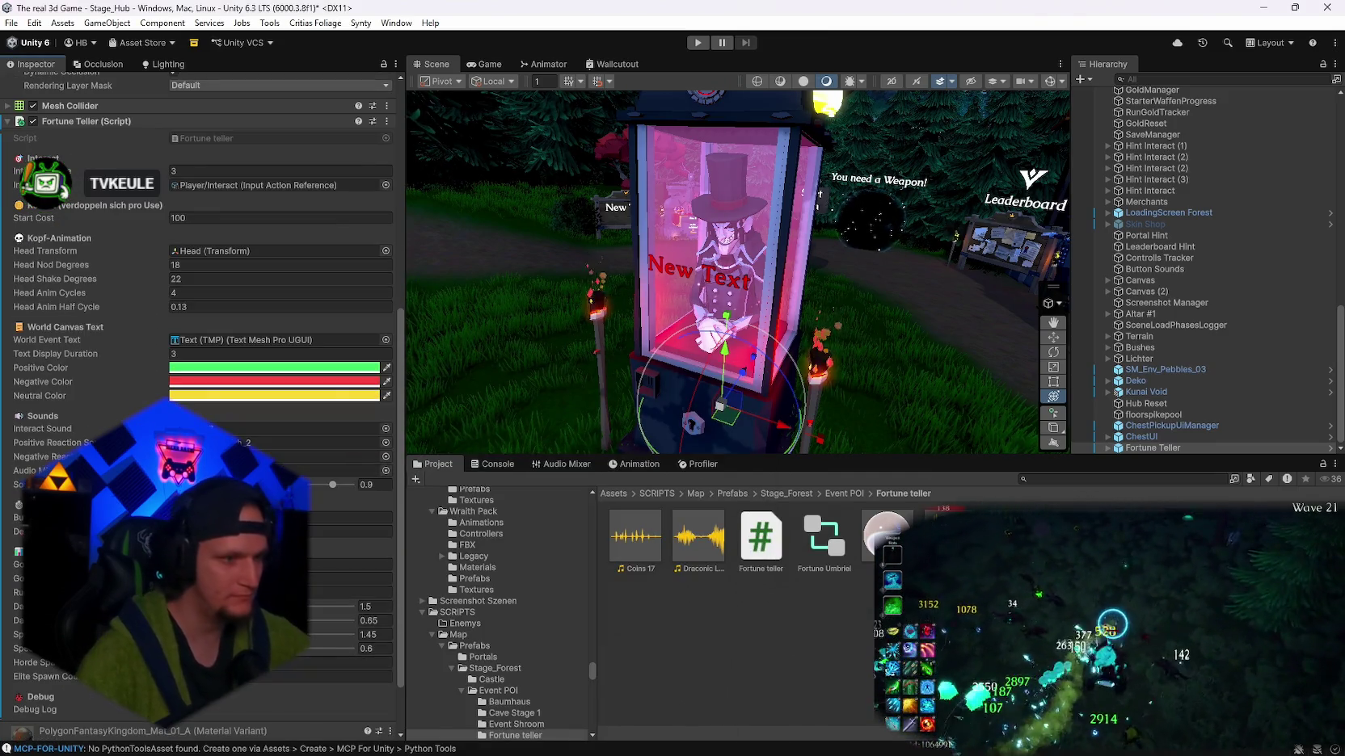
pyautogui.click(350, 518)
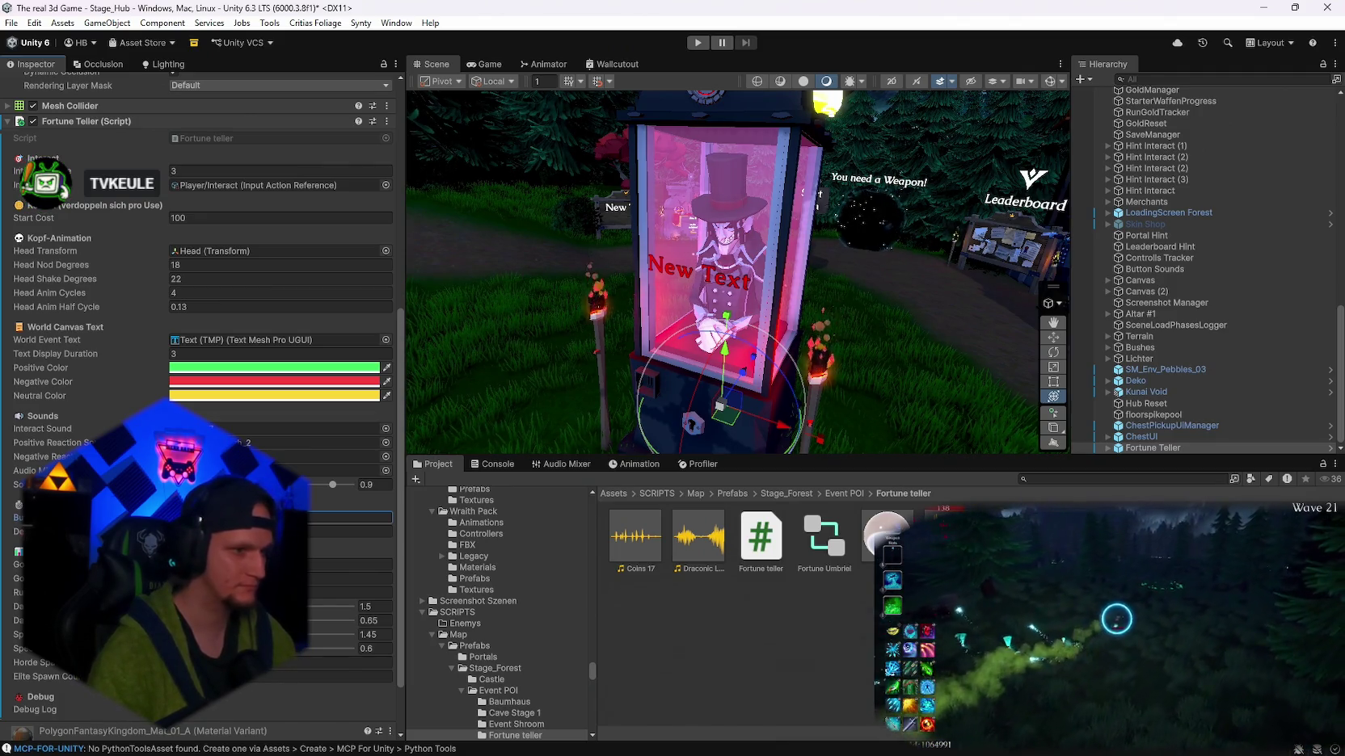
pyautogui.click(350, 531)
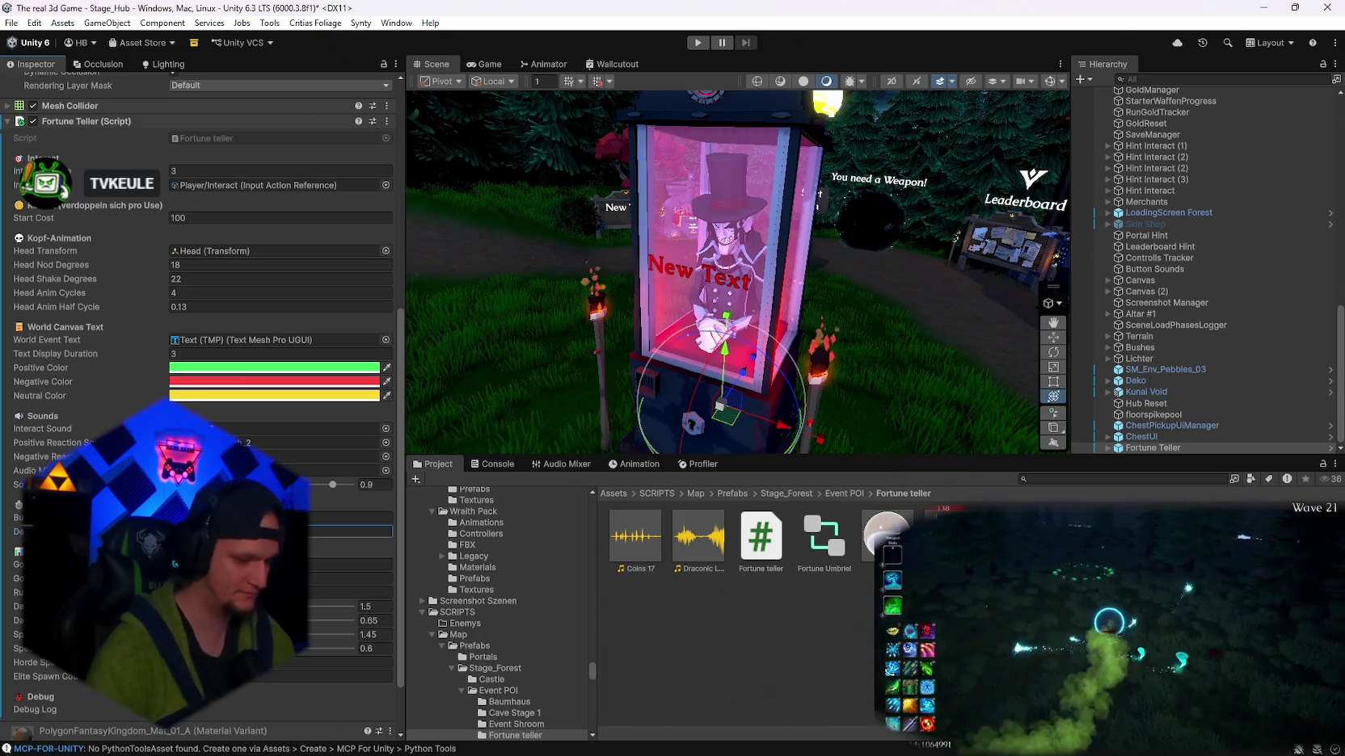
pyautogui.scroll(-3, 202, 404)
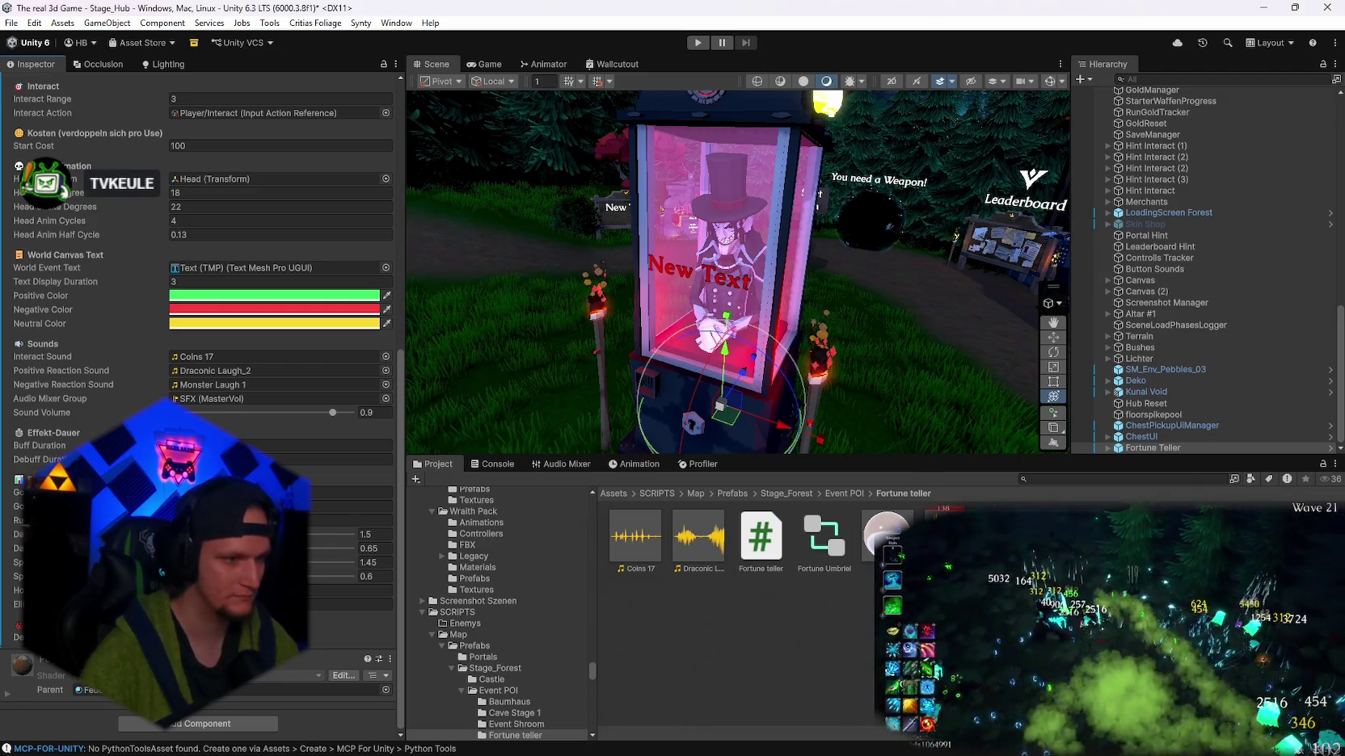
pyautogui.scroll(3, 202, 396)
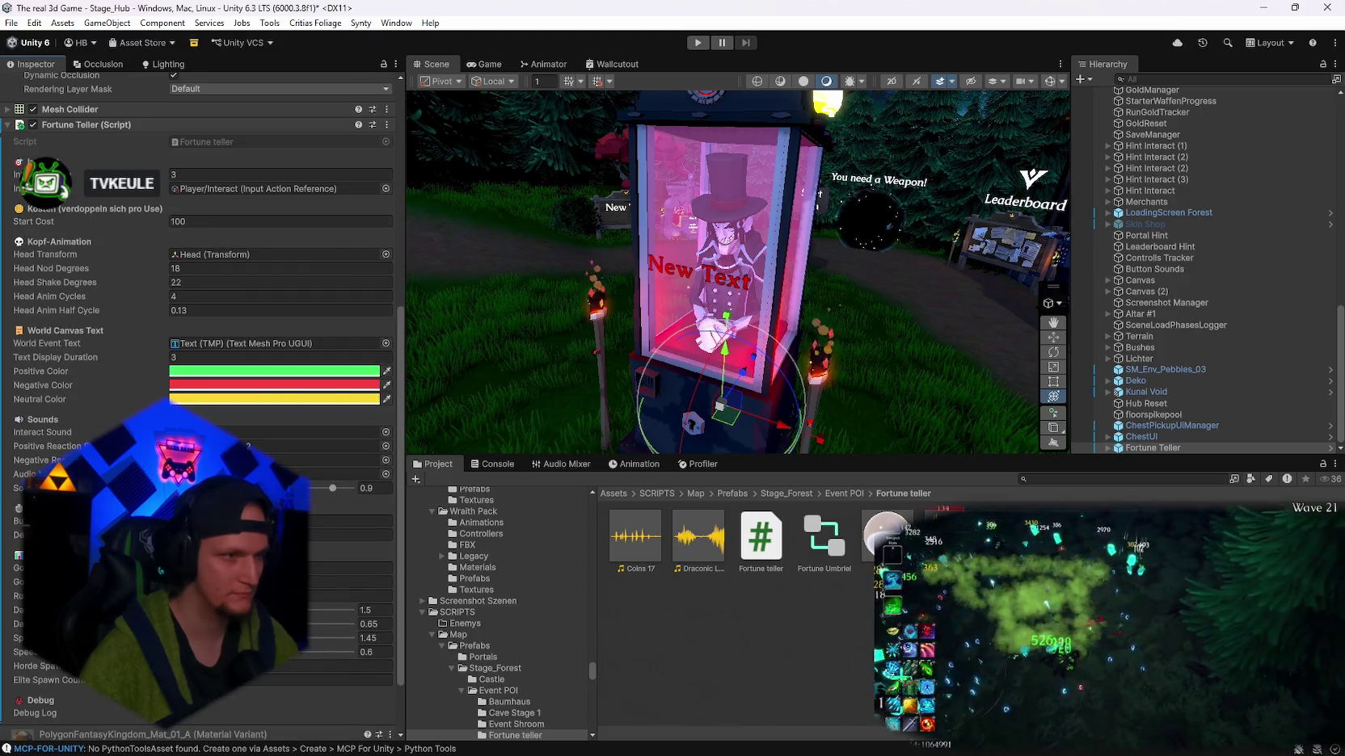
pyautogui.scroll(-3, 202, 396)
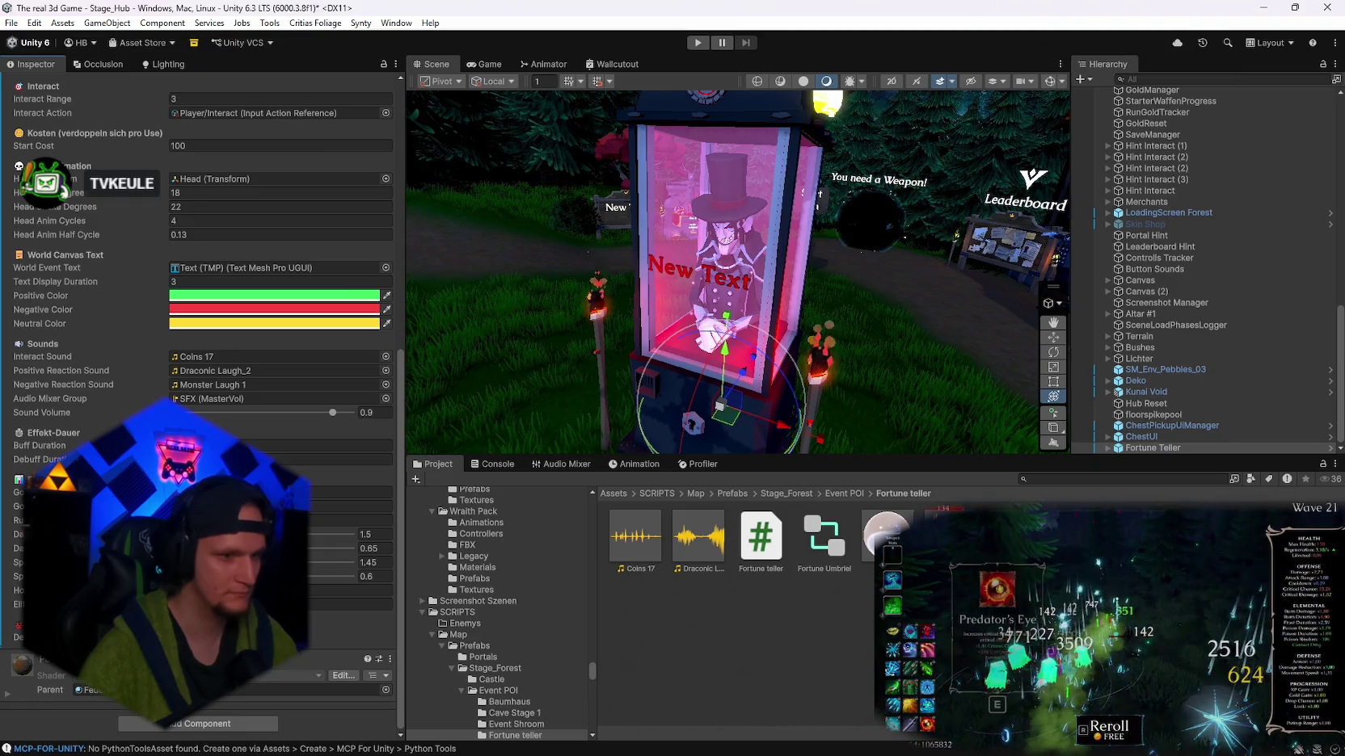
pyautogui.scroll(1, 202, 396)
pyautogui.scroll(2, 202, 396)
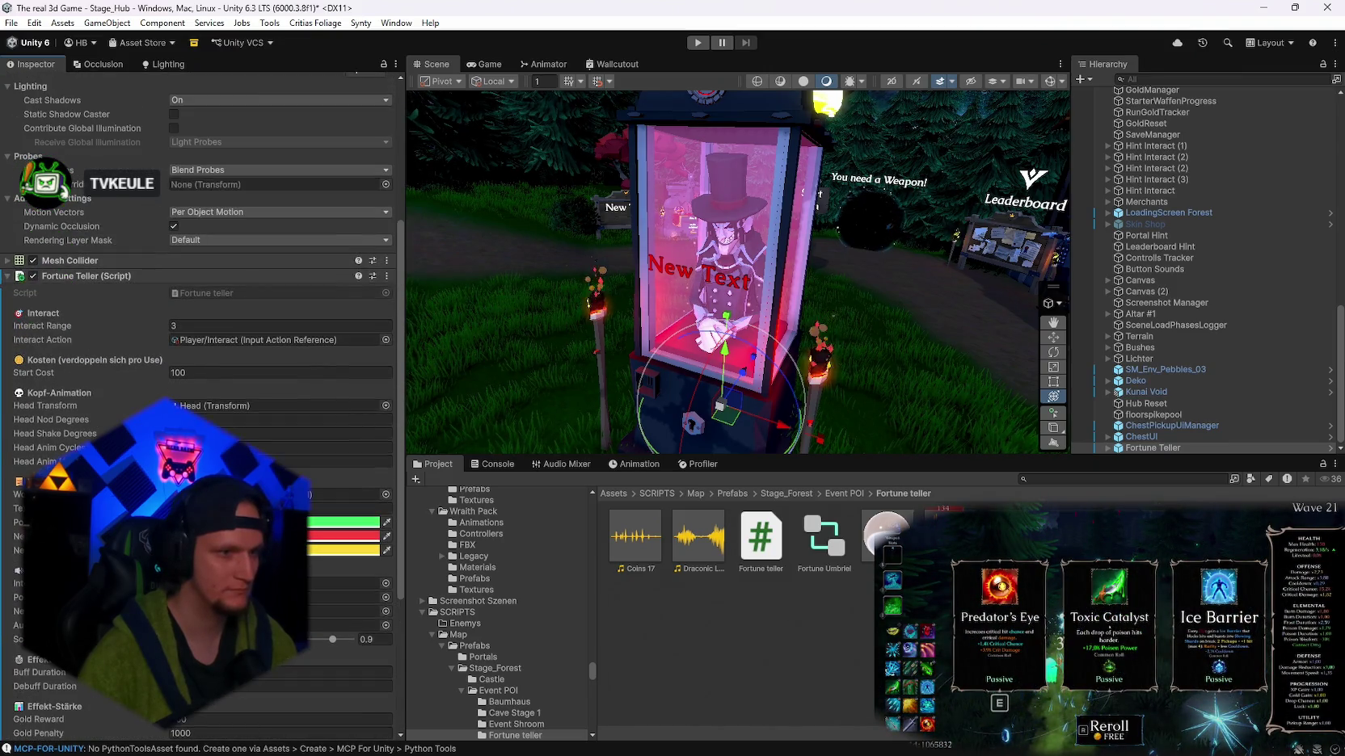
pyautogui.scroll(-3, 202, 396)
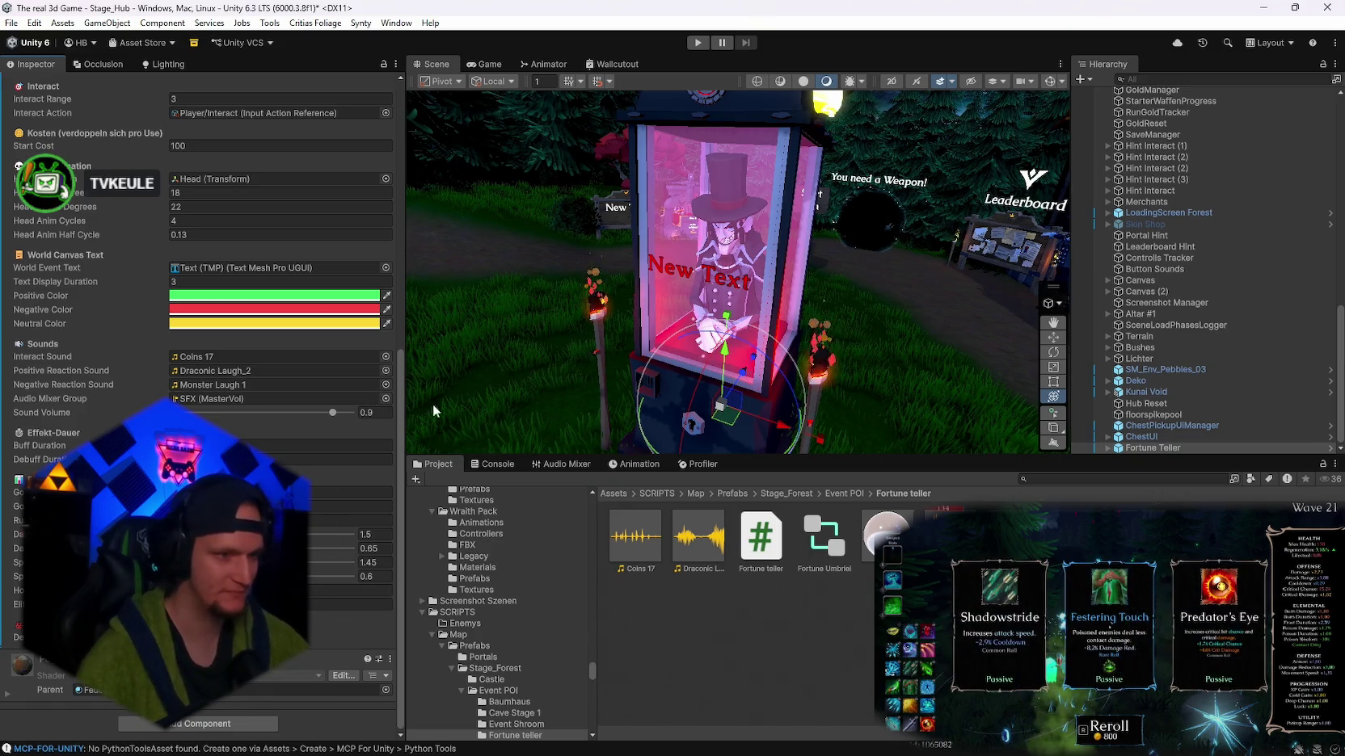
pyautogui.scroll(3, 275, 355)
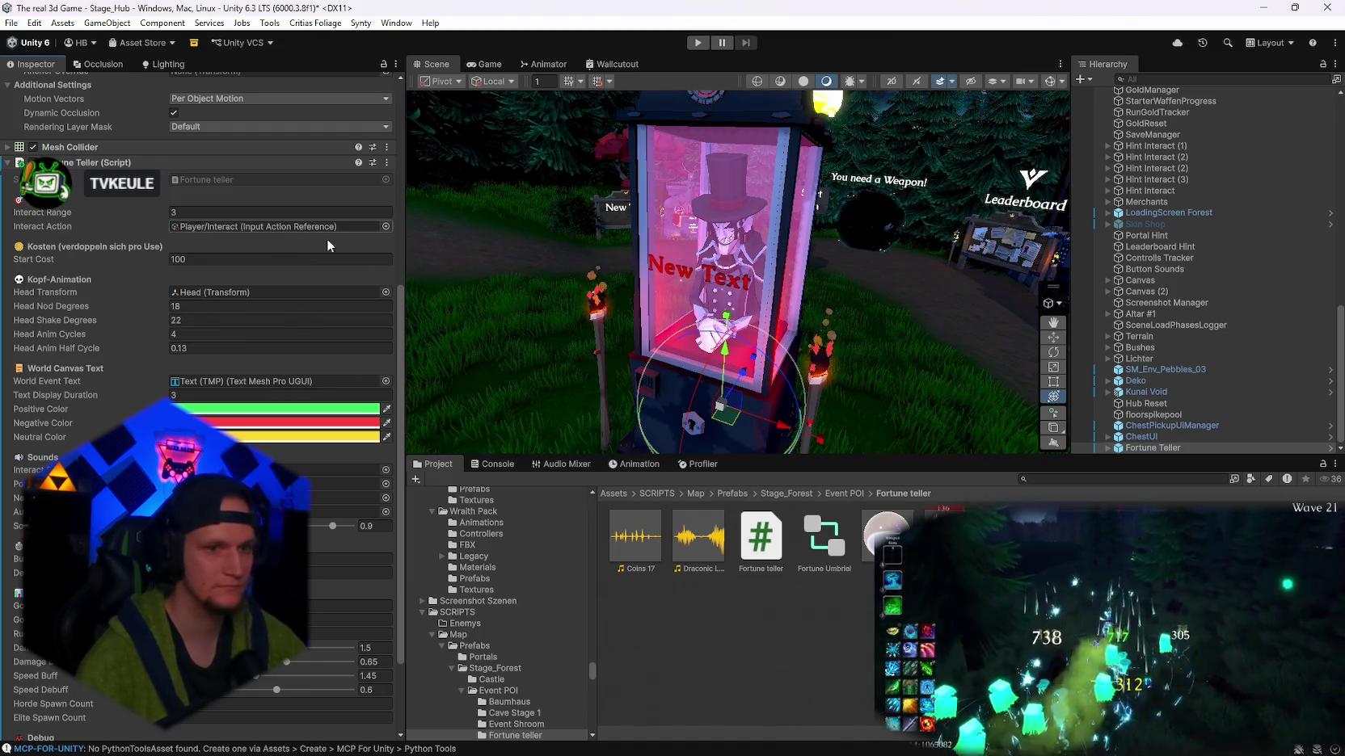
pyautogui.click(1049, 81)
# - Set the Fortune Teller's Interact Range to 5.82 and turn gizmos off
pyautogui.moveTo(1022, 127); pyautogui.dragTo(461, 264)
pyautogui.moveTo(161, 219); pyautogui.dragTo(232, 218)
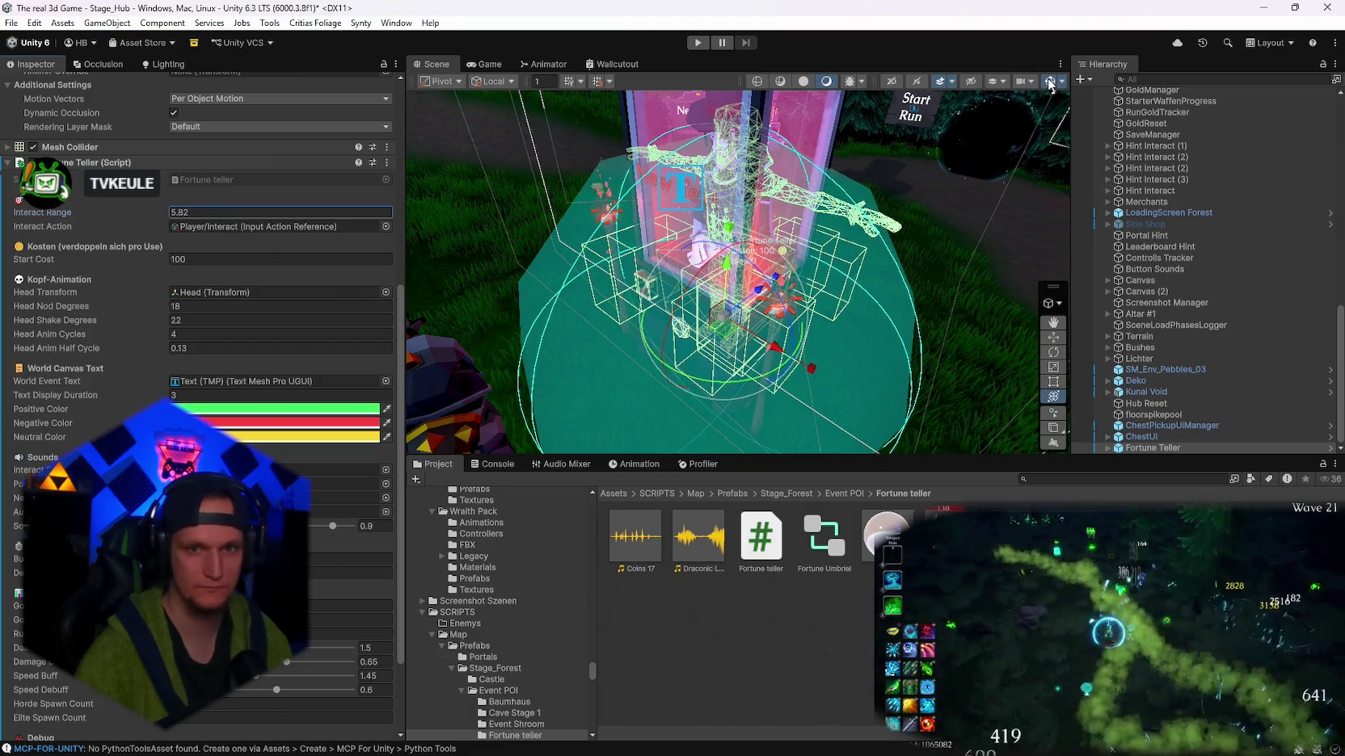
pyautogui.click(1049, 81)
# - Parent Hint Interact (4) under Fortune Teller in the Hierarchy
pyautogui.scroll(3, 1152, 278)
pyautogui.click(1148, 264)
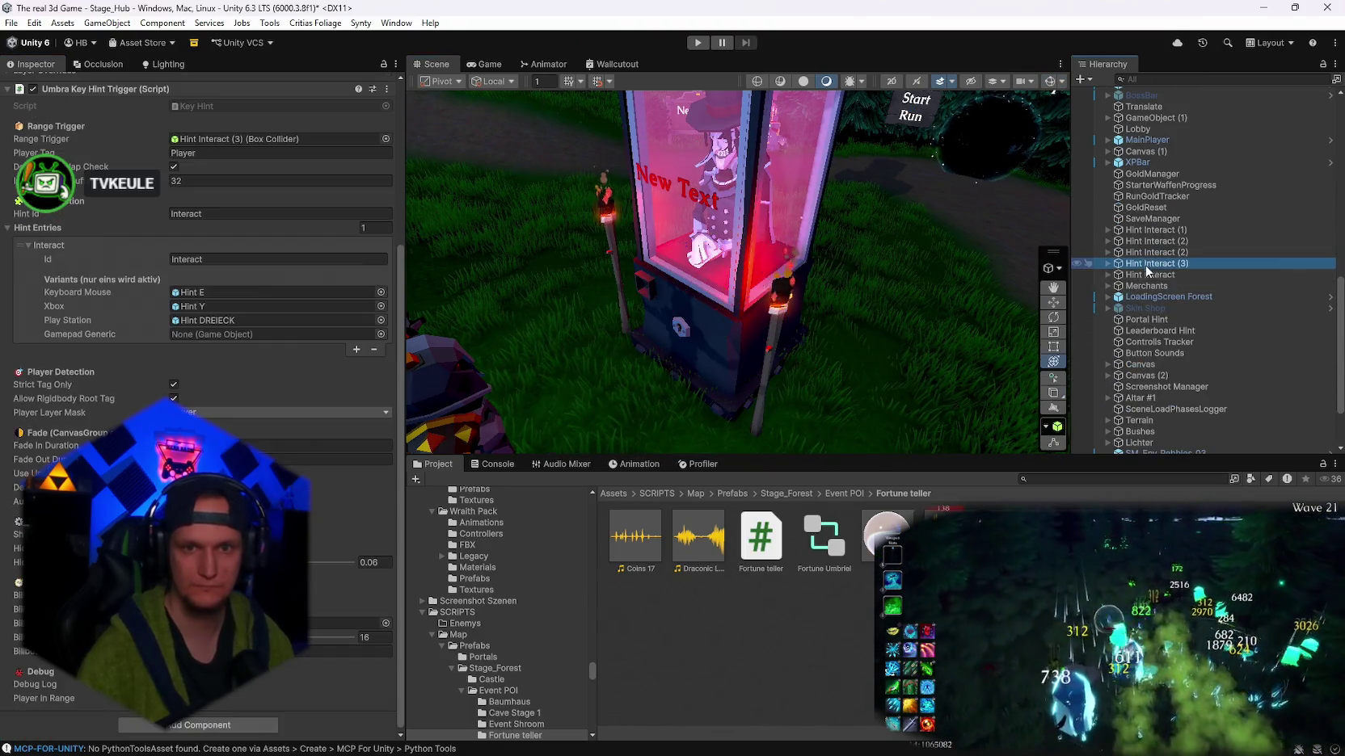
pyautogui.scroll(-3, 1147, 270)
pyautogui.click(1153, 439)
pyautogui.click(1199, 417)
pyautogui.click(1146, 450)
pyautogui.moveTo(1144, 448); pyautogui.dragTo(1138, 437)
pyautogui.scroll(-10, 1148, 364)
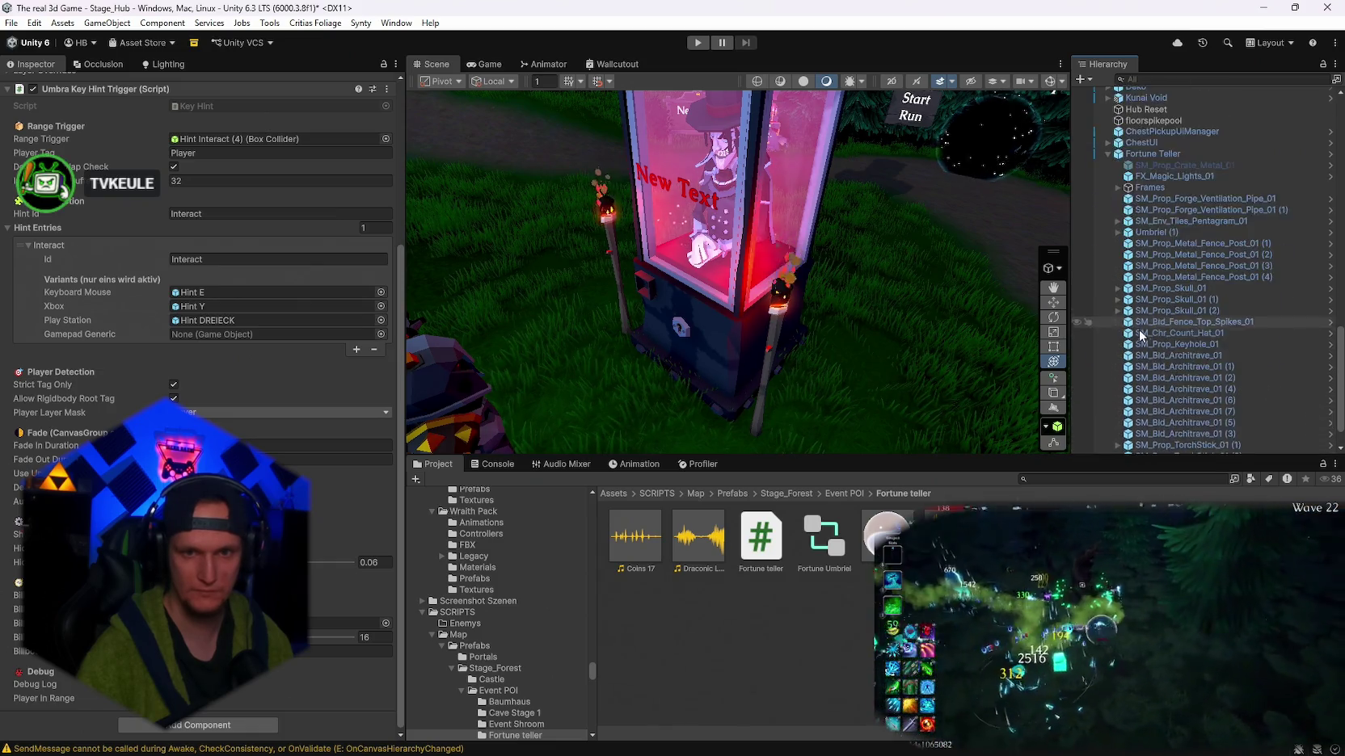
pyautogui.scroll(5, 236, 343)
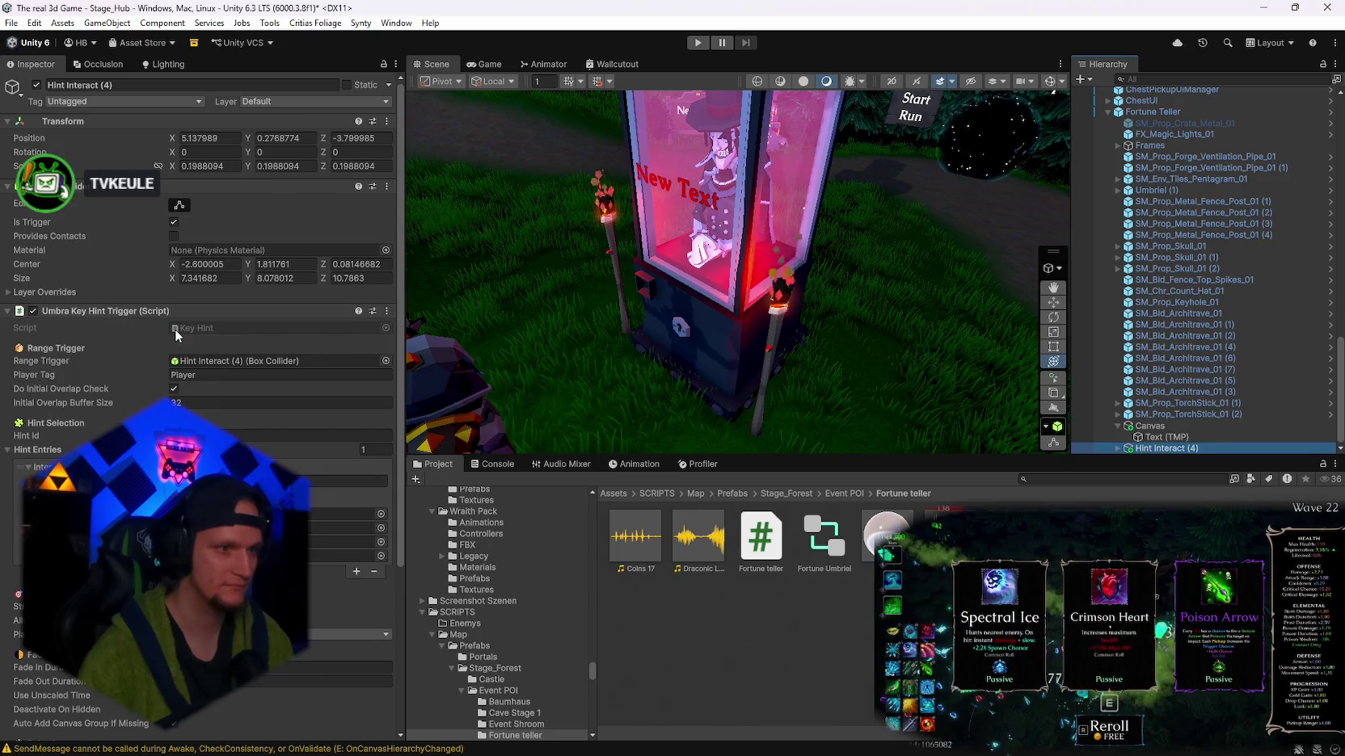
# - Position Hint Interact (4) at local 0, 0, 0.1 at the booth
pyautogui.scroll(-6, 189, 328)
pyautogui.scroll(6, 194, 330)
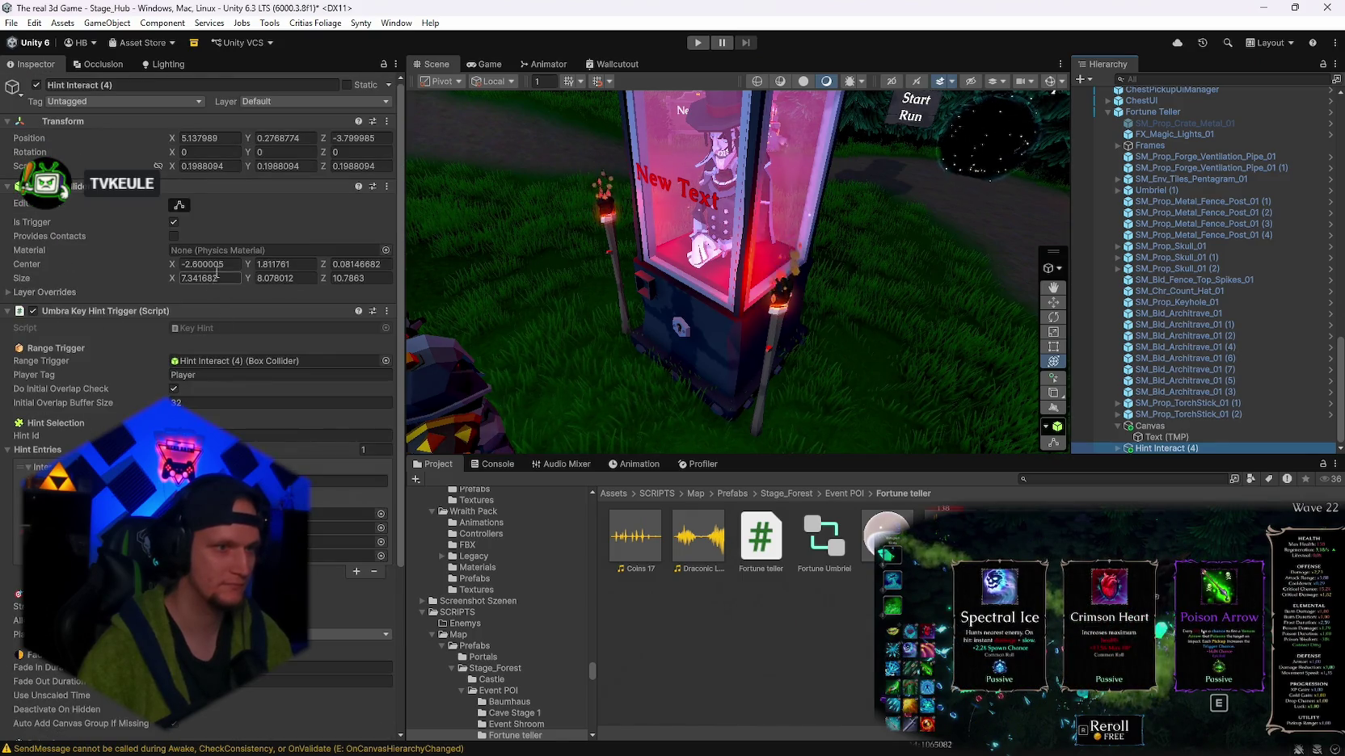
pyautogui.click(202, 165)
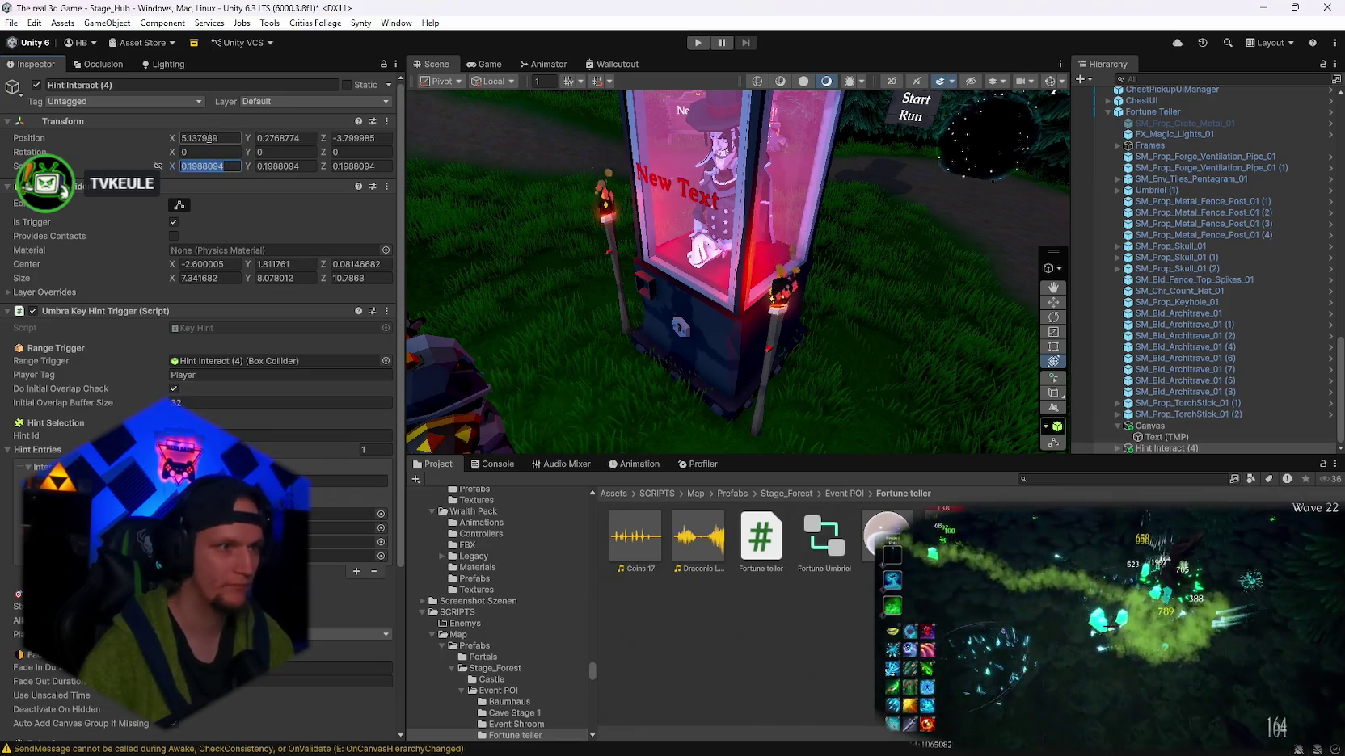
pyautogui.click(207, 138)
pyautogui.write('0')
pyautogui.press('Tab')
pyautogui.write('0')
pyautogui.click(369, 137)
pyautogui.write('-0.156')
pyautogui.press('Return')
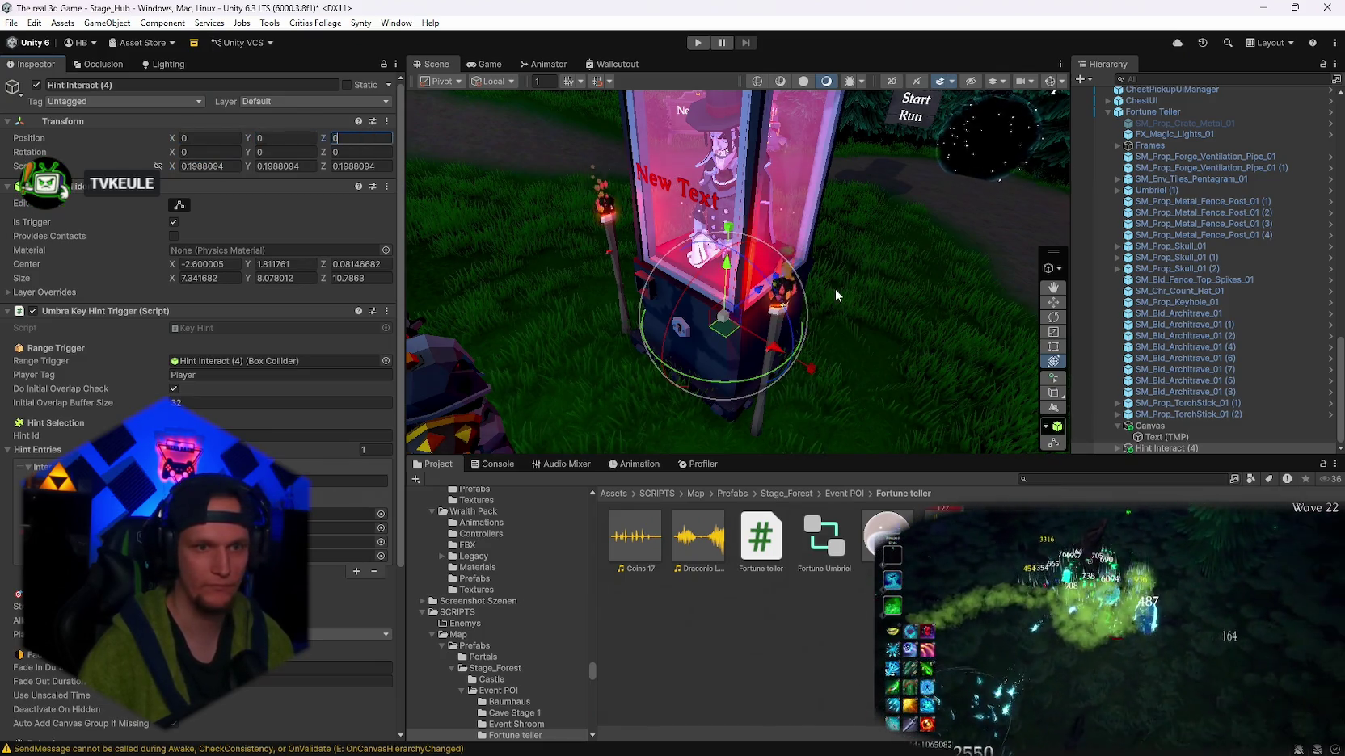
pyautogui.moveTo(727, 311)
pyautogui.mouseDown()
pyautogui.moveTo(804, 320)
pyautogui.moveTo(784, 327)
pyautogui.moveTo(792, 336)
pyautogui.moveTo(754, 295)
pyautogui.moveTo(809, 287)
pyautogui.mouseUp()
# - Turn gizmos on and expand Hint Interact (4) in the Hierarchy
pyautogui.click(1049, 80)
pyautogui.click(1118, 448)
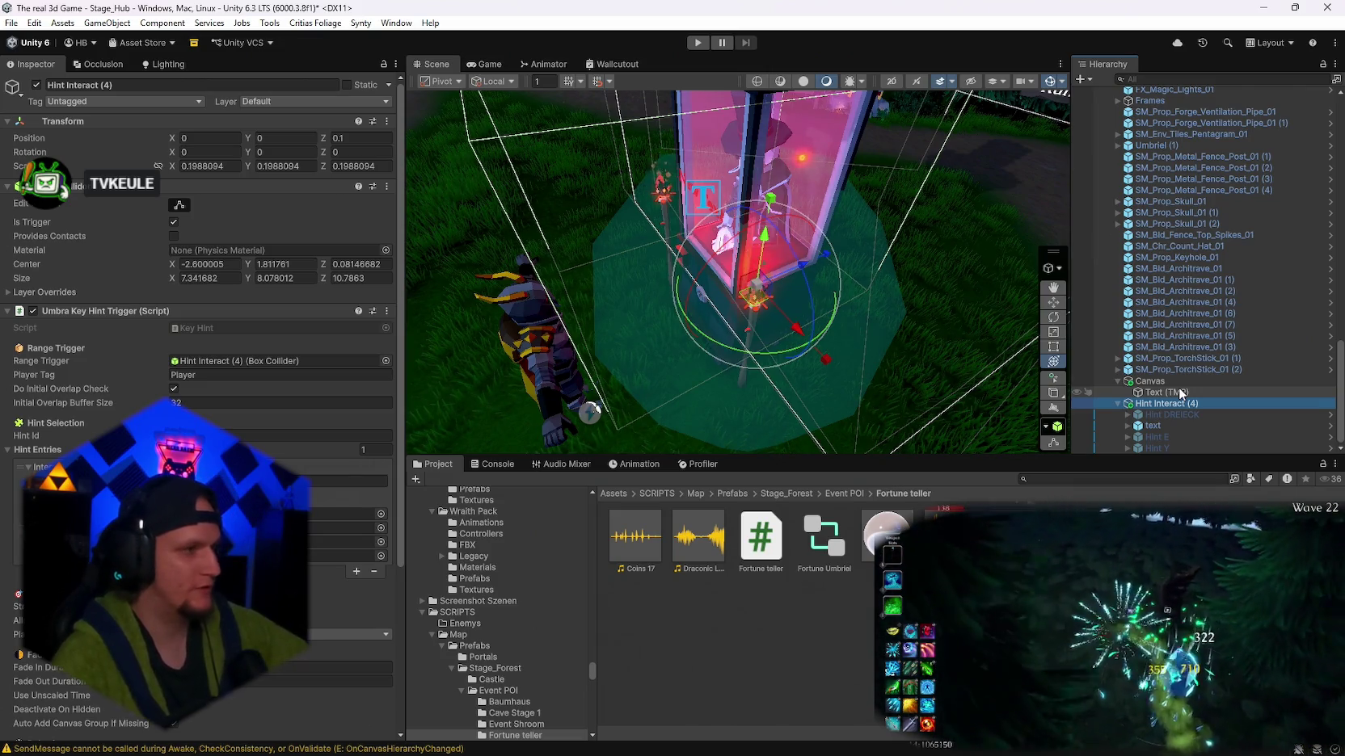
pyautogui.click(1061, 480)
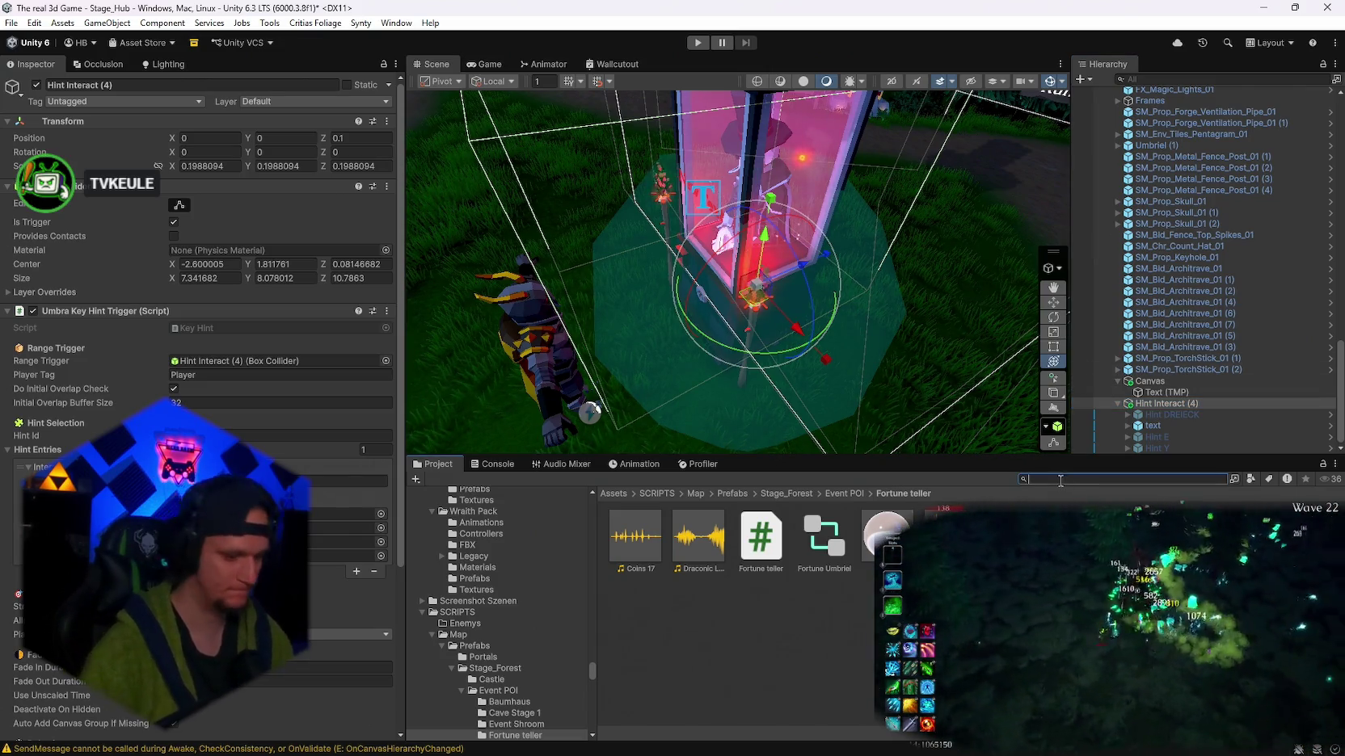
# - Search 'enemywave' and view EnemyWaveConfig's boss and Treasure Goblin wave settings
pyautogui.write('enemywave')
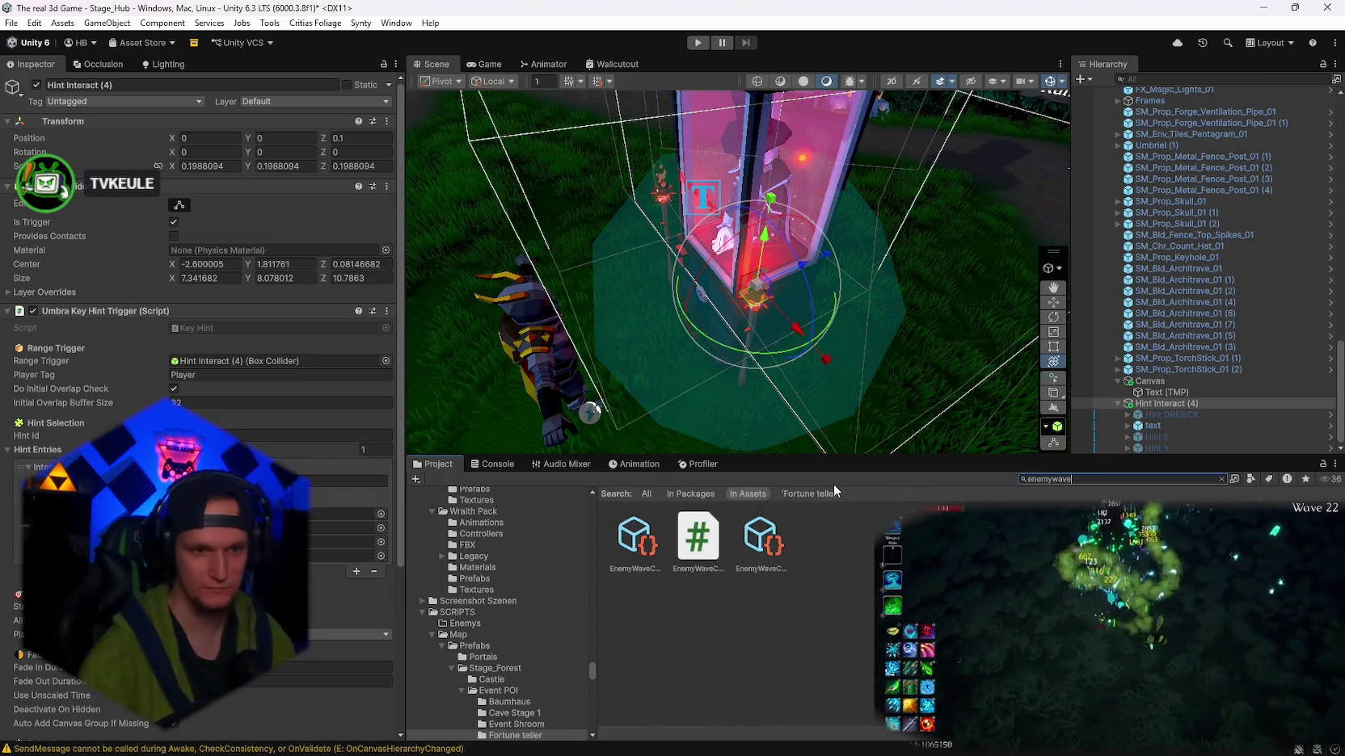
pyautogui.click(635, 540)
pyautogui.scroll(-5, 296, 473)
pyautogui.scroll(-15, 297, 473)
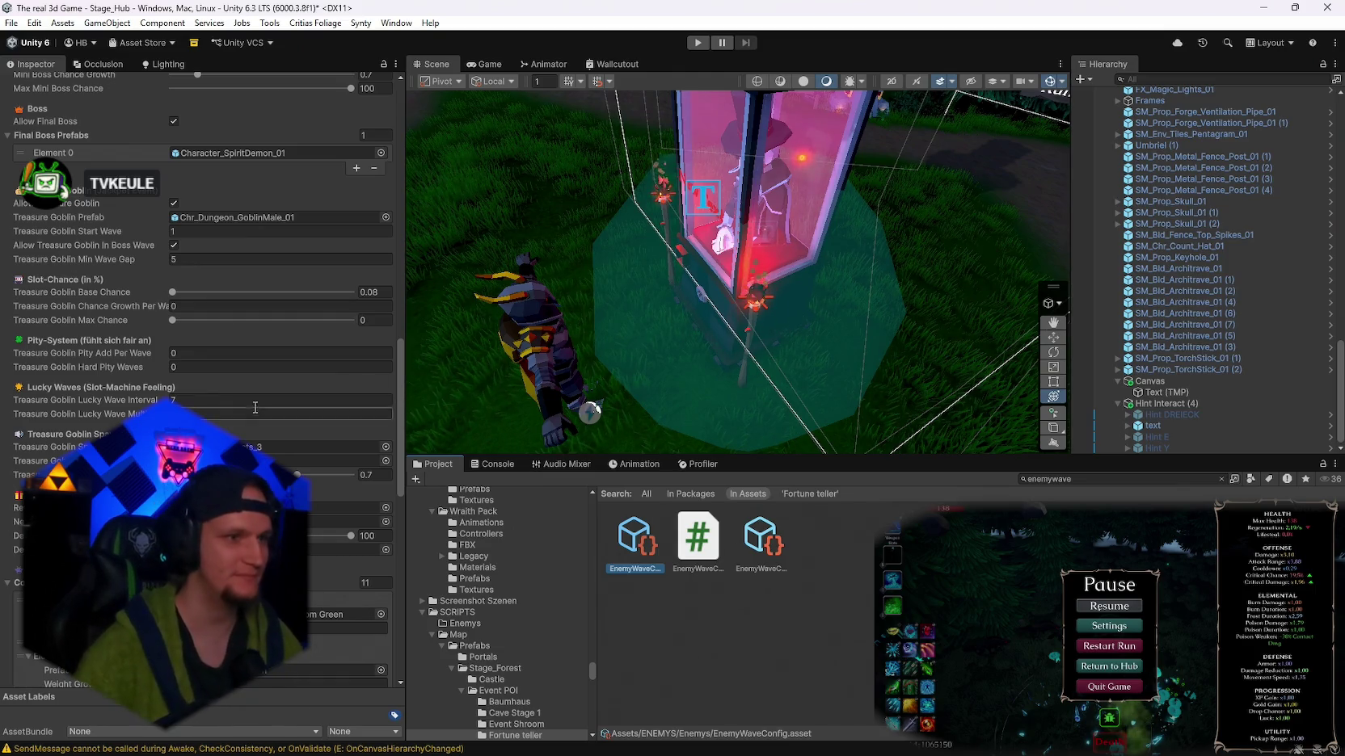
pyautogui.scroll(5, 254, 408)
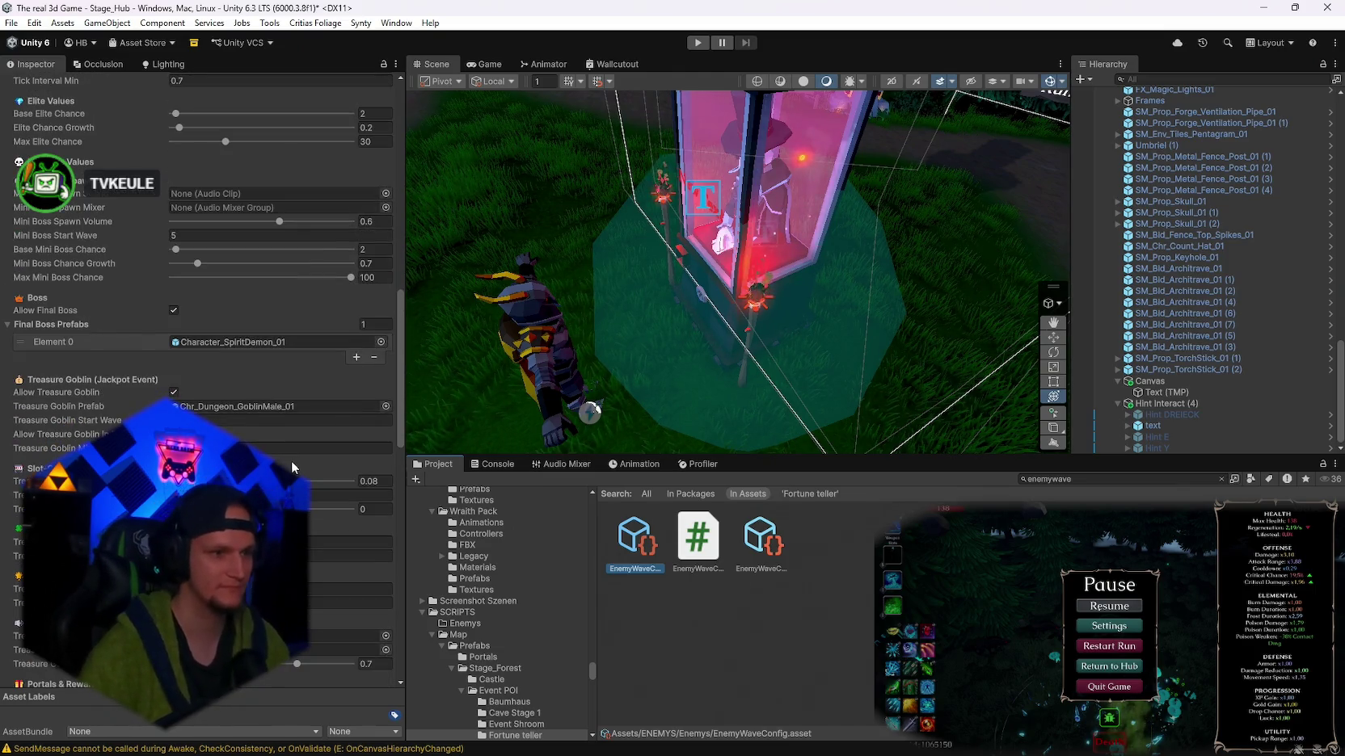
pyautogui.scroll(-4, 293, 466)
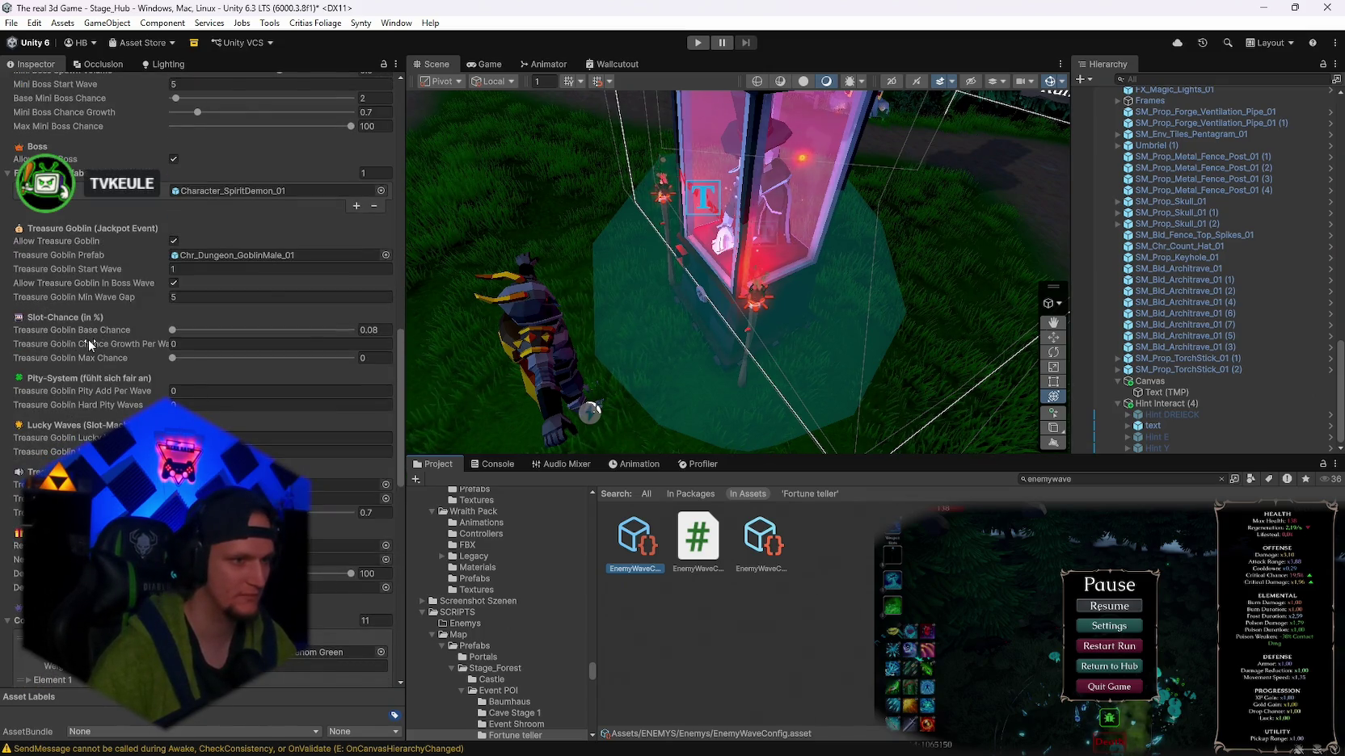
pyautogui.scroll(4, 93, 353)
pyautogui.scroll(-4, 92, 353)
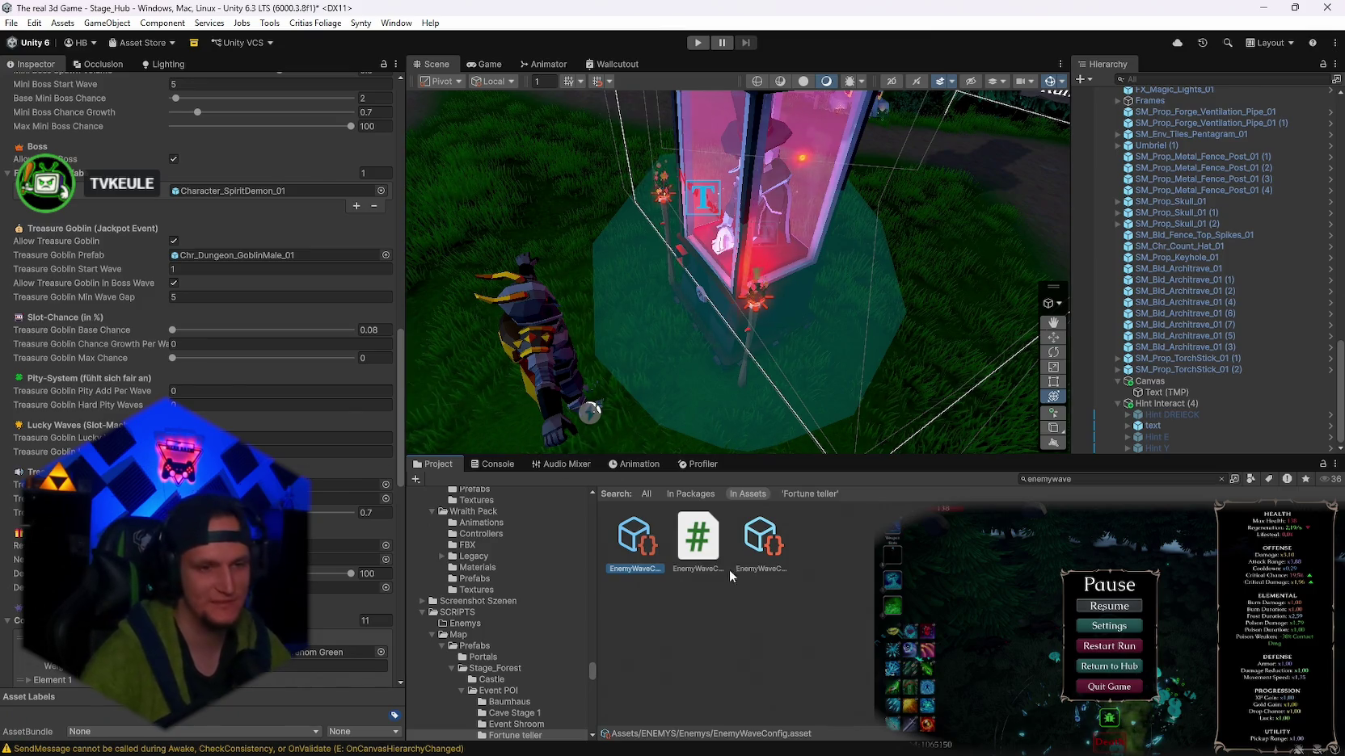
# - Deactivate the text child of Hint Interact (4)
pyautogui.click(1159, 425)
pyautogui.click(1154, 437)
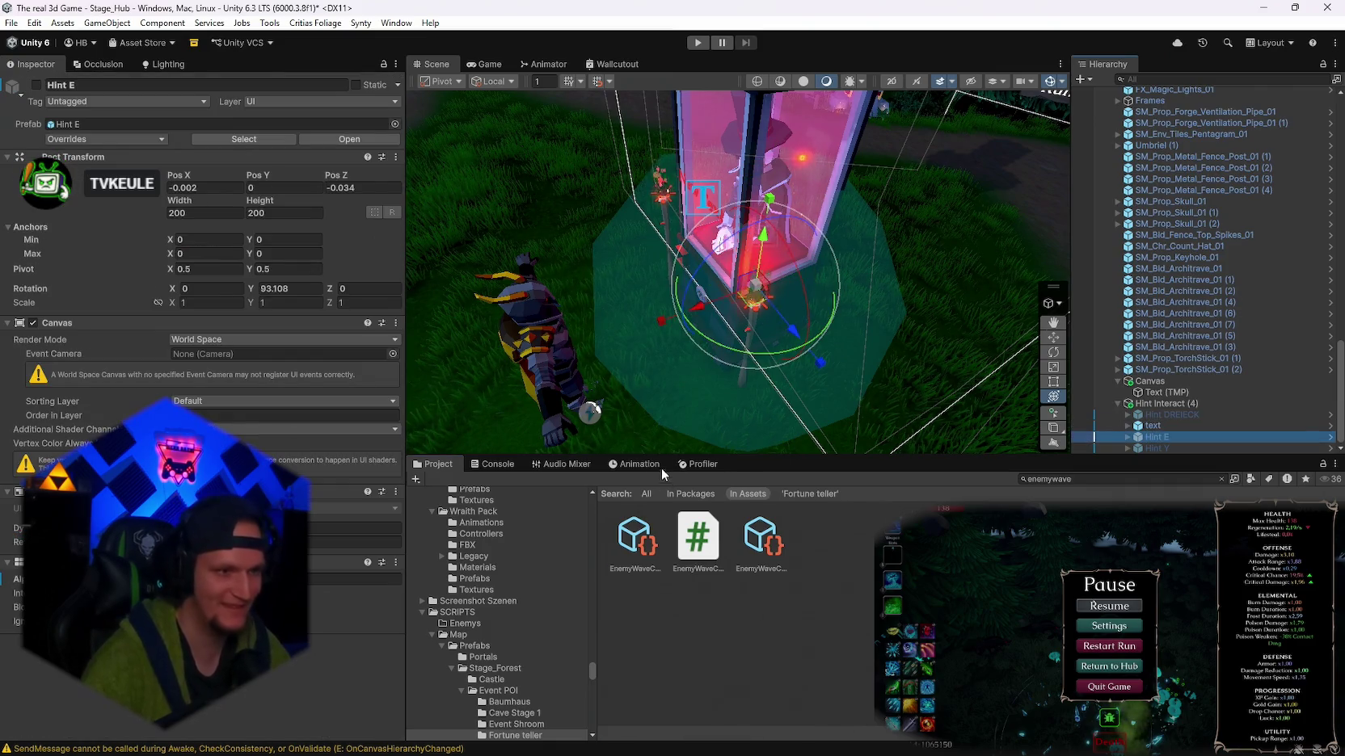
pyautogui.click(1164, 425)
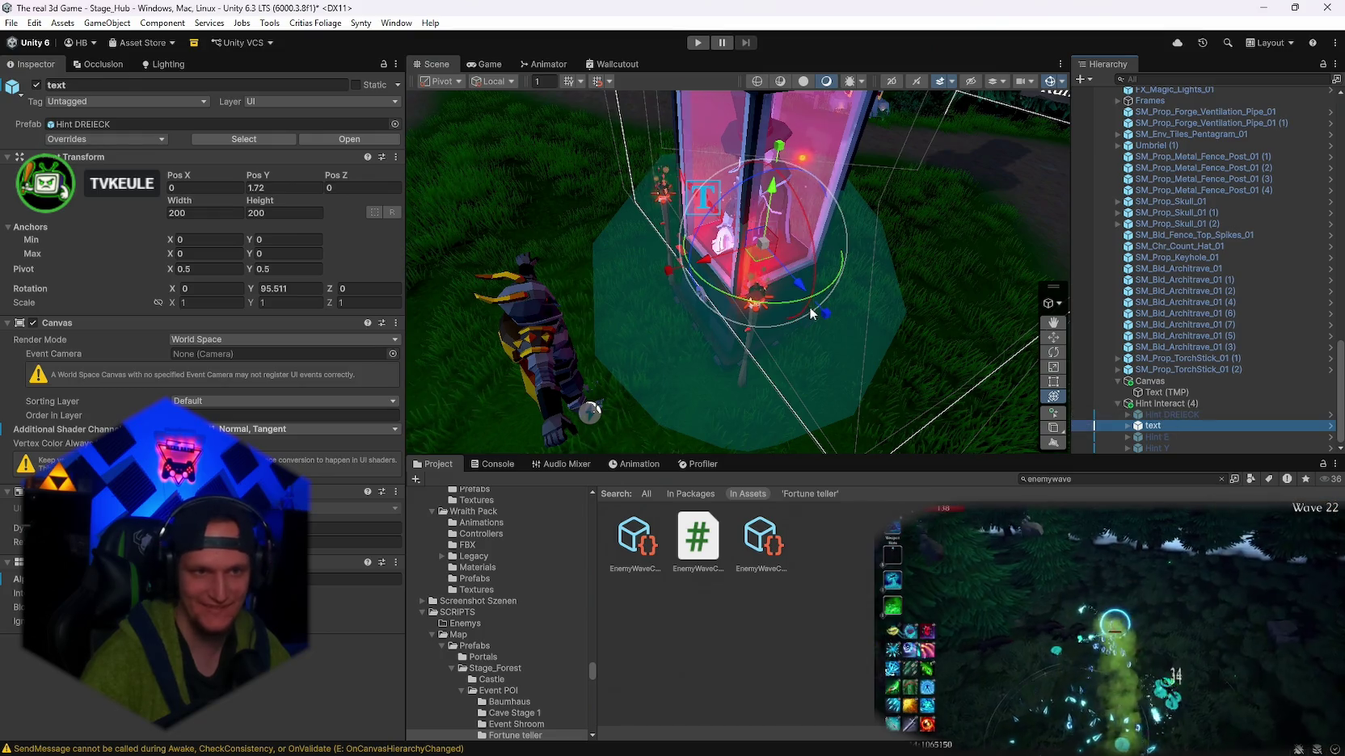
pyautogui.moveTo(806, 317); pyautogui.dragTo(630, 276)
pyautogui.hotkey('ctrl', 'z')
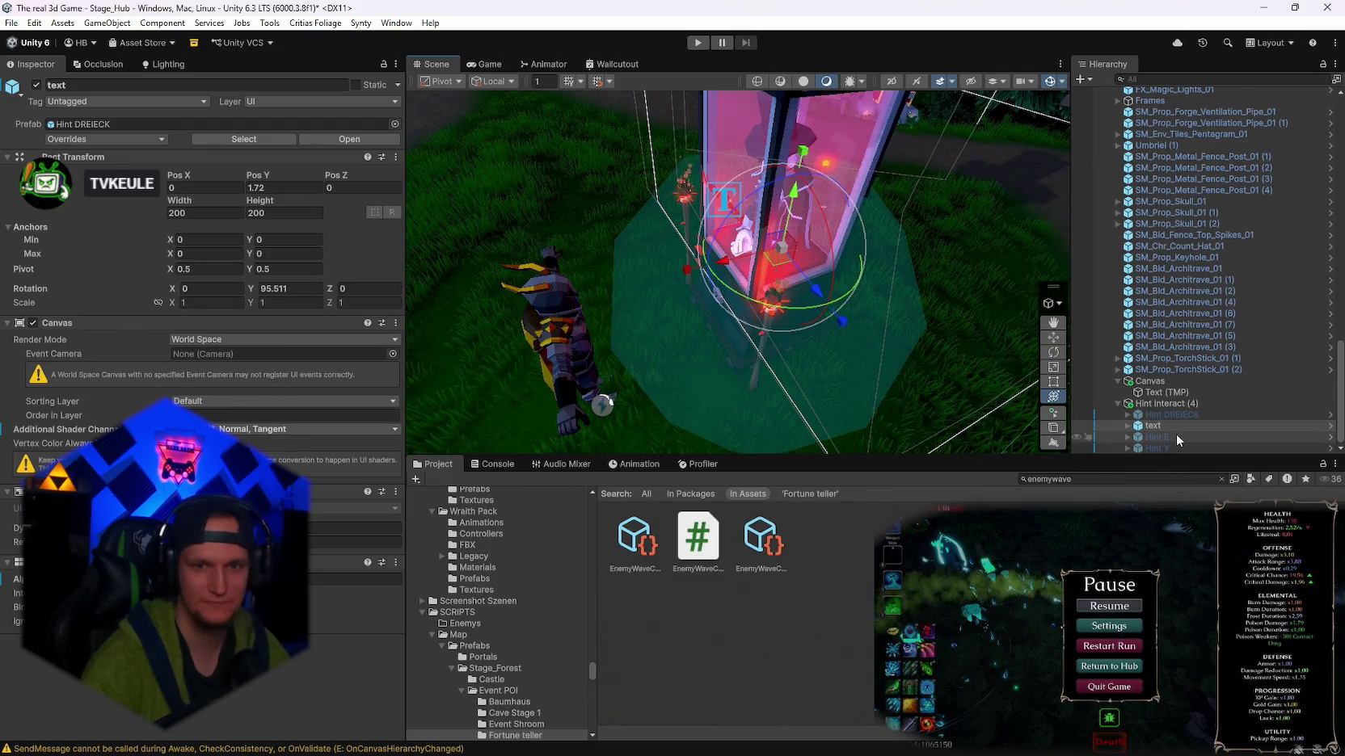
pyautogui.click(36, 84)
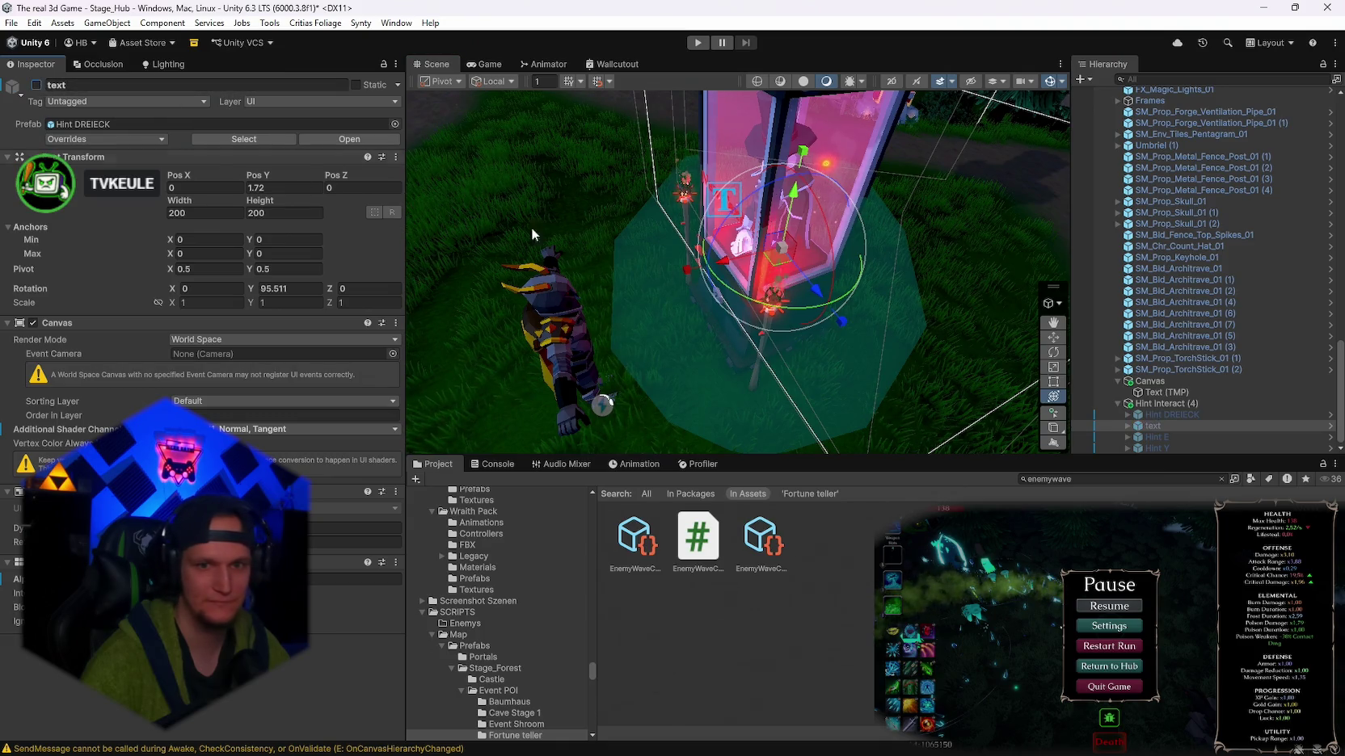
pyautogui.click(37, 85)
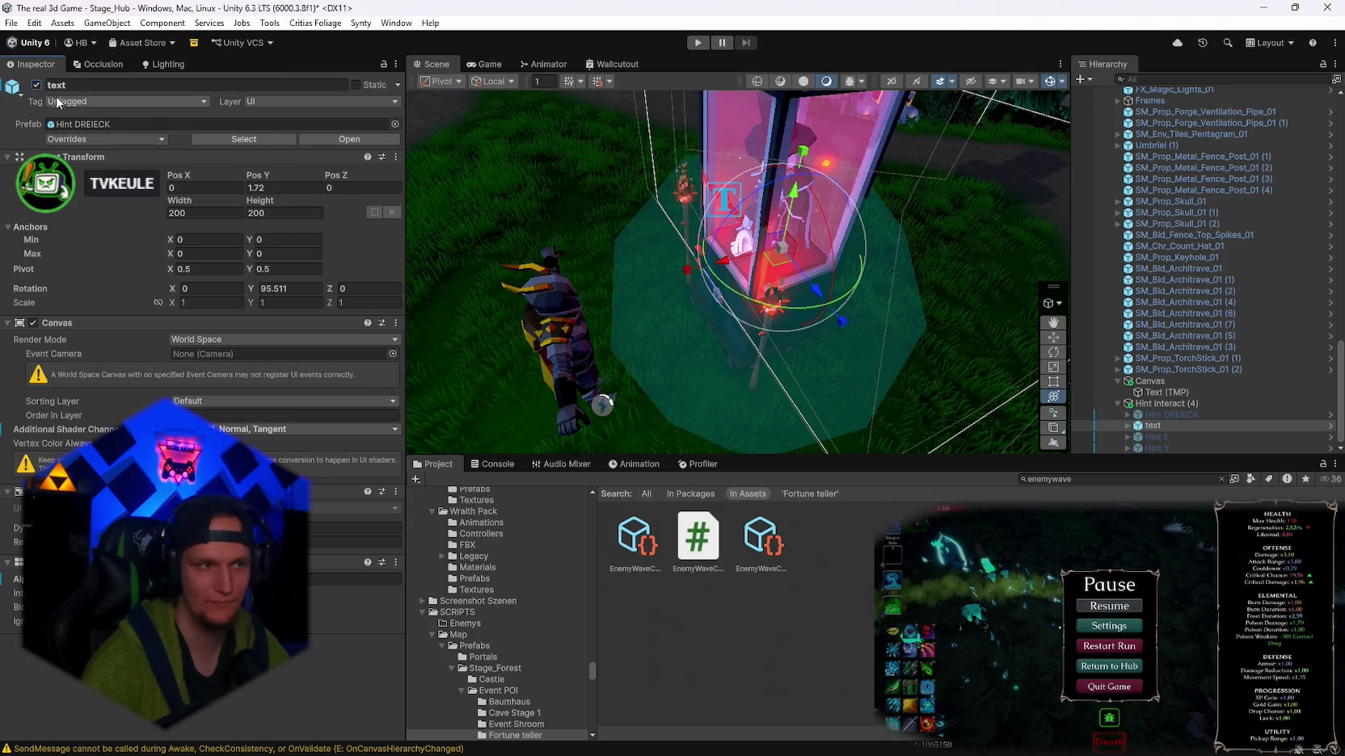
pyautogui.click(36, 84)
# - Move Hint Interact (4) to Position Z -0.16 at the booth
pyautogui.click(1171, 414)
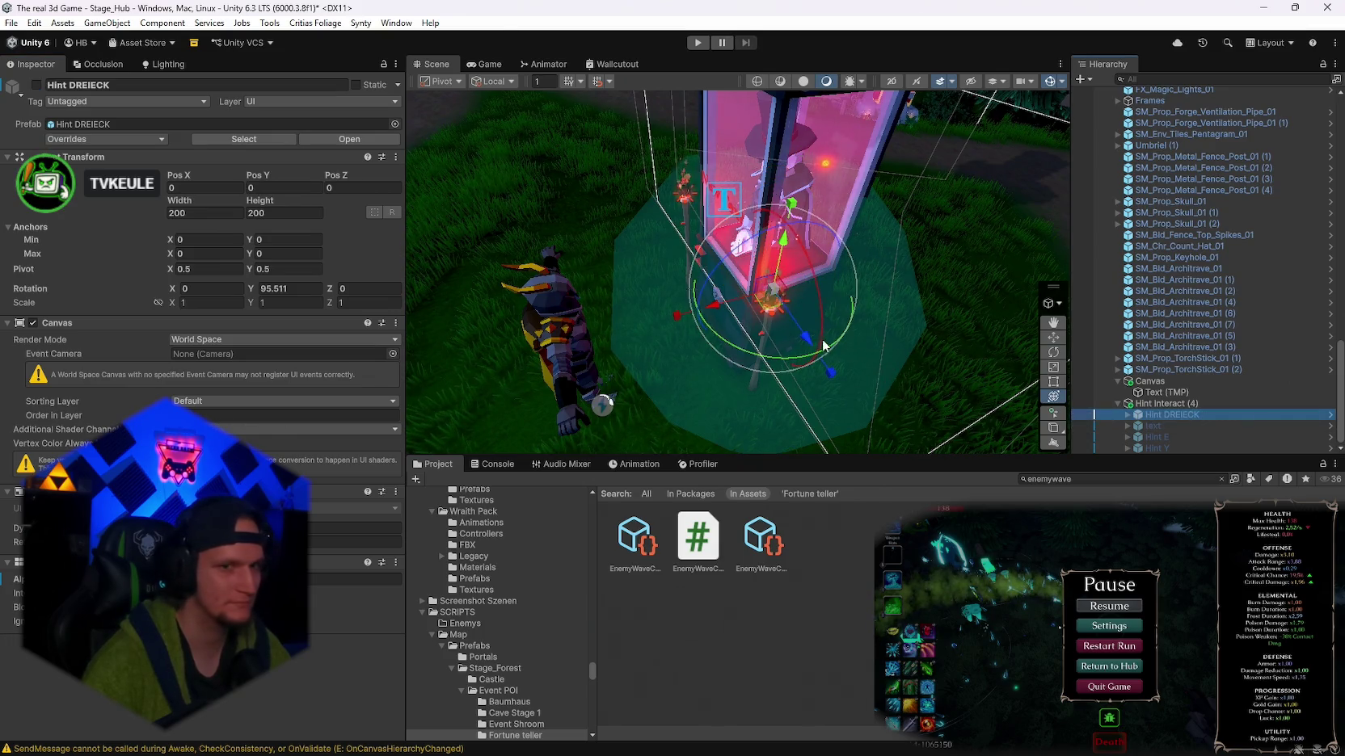
pyautogui.moveTo(925, 350); pyautogui.dragTo(838, 316)
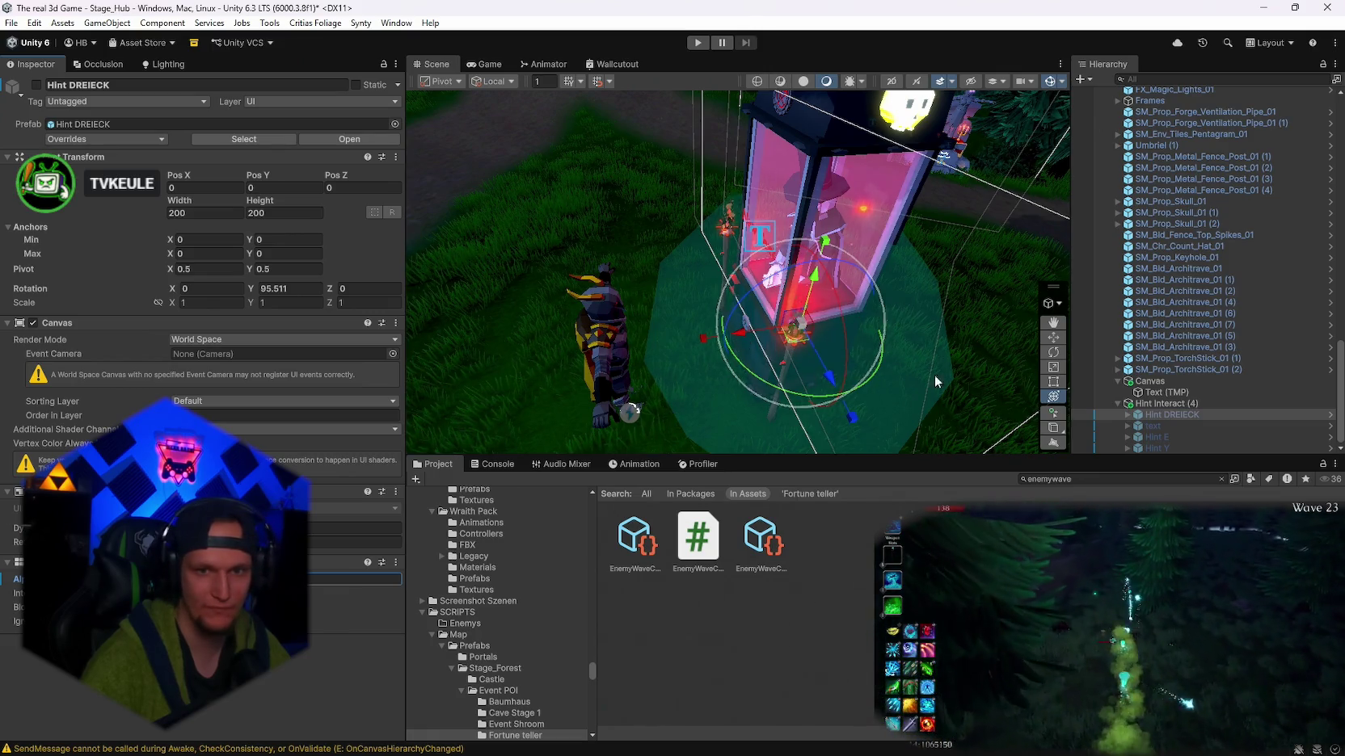
pyautogui.click(1152, 403)
pyautogui.moveTo(854, 315)
pyautogui.mouseDown()
pyautogui.moveTo(840, 313)
pyautogui.moveTo(856, 279)
pyautogui.moveTo(1010, 291)
pyautogui.mouseUp()
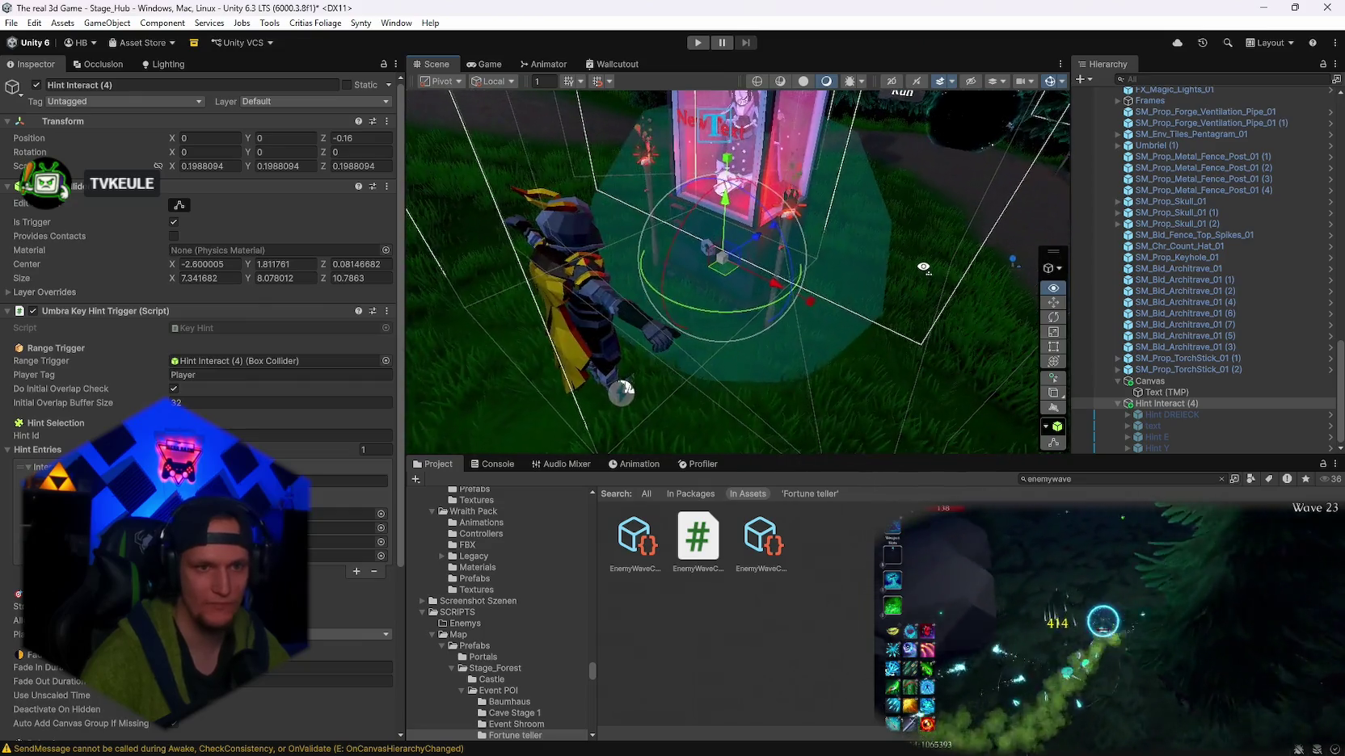
pyautogui.click(1174, 415)
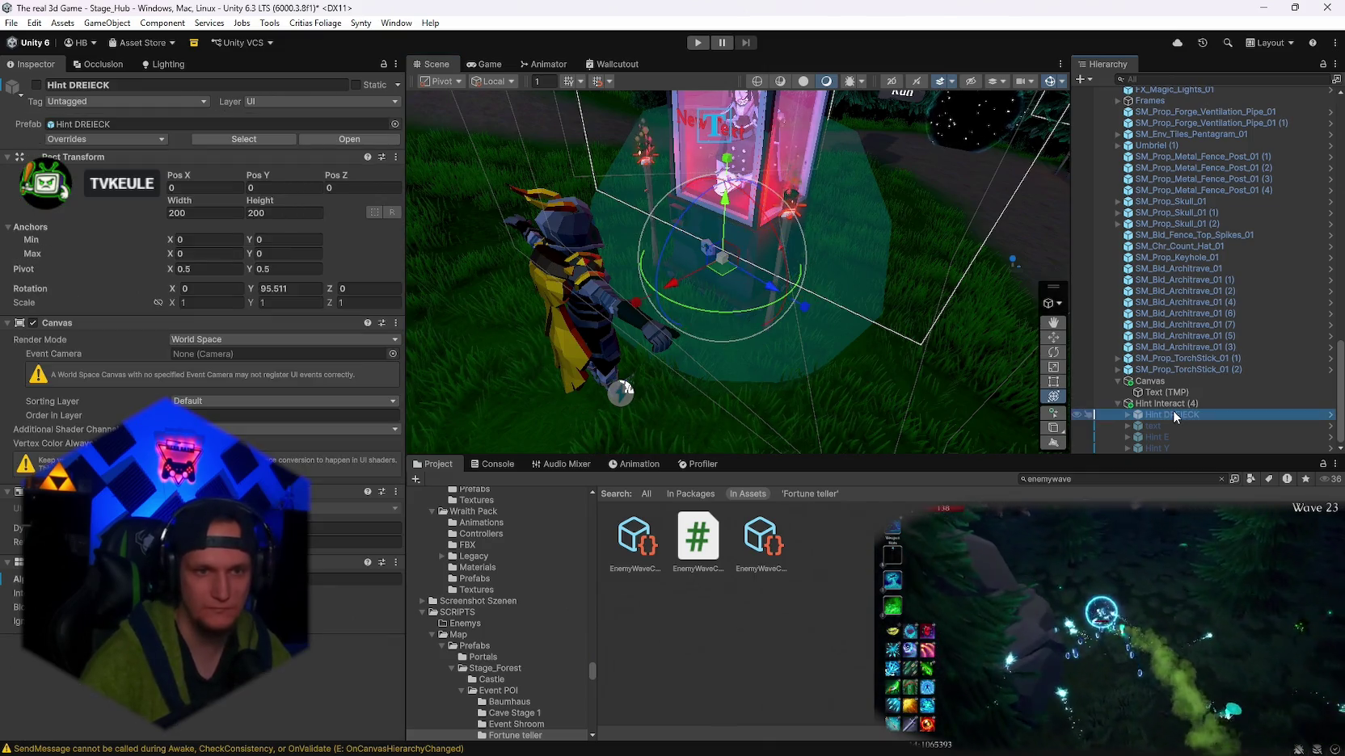
pyautogui.keyDown('alt'); pyautogui.moveTo(946, 402); pyautogui.dragTo(726, 347); pyautogui.keyUp('alt')
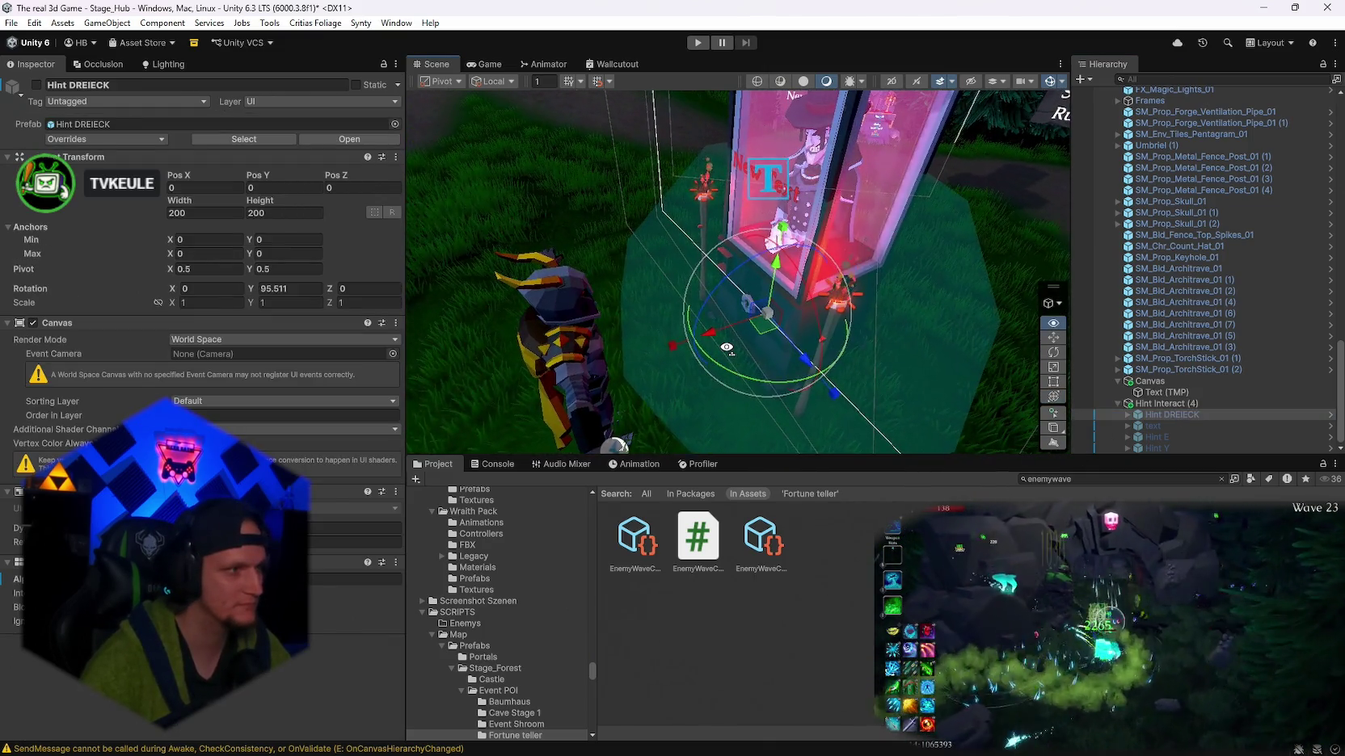
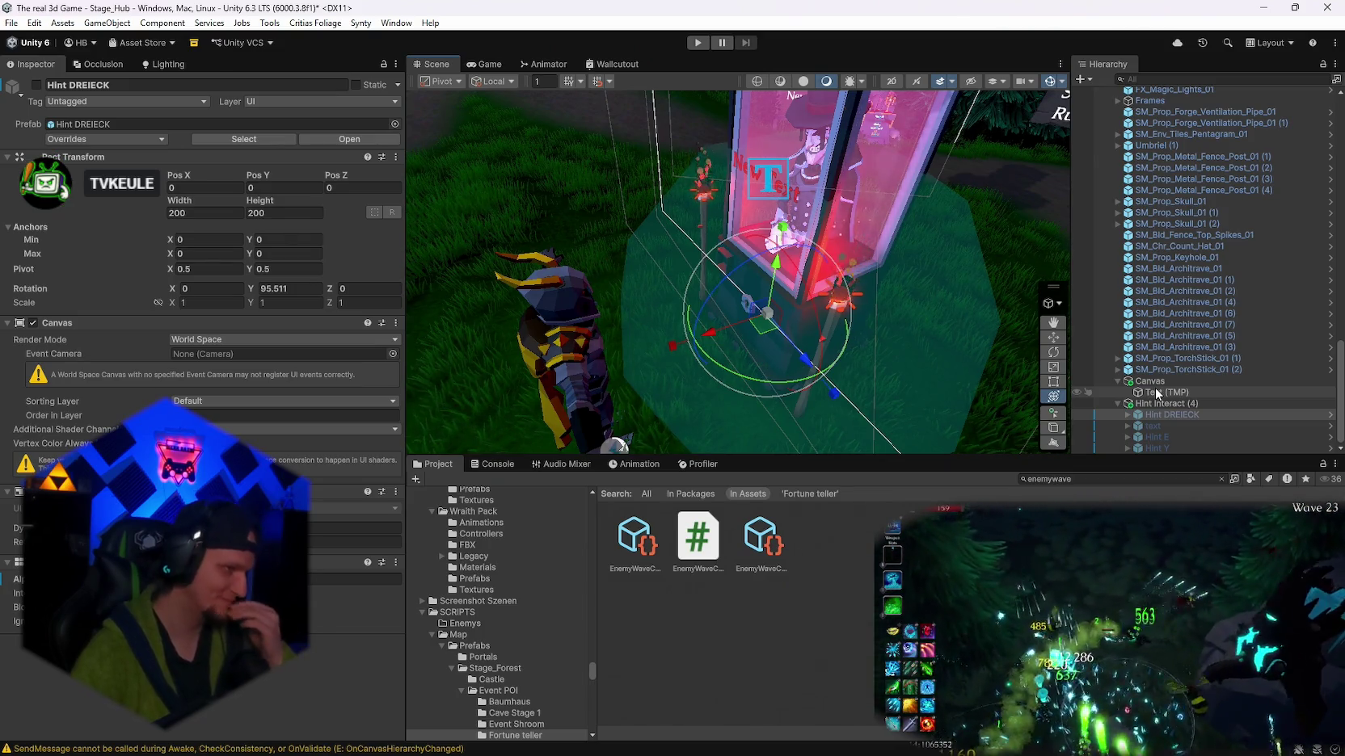
# - Activate Hint DREIECK and shift it along its X axis
pyautogui.moveTo(900, 337); pyautogui.dragTo(709, 262)
pyautogui.hotkey('alt', 'shift', 'a')
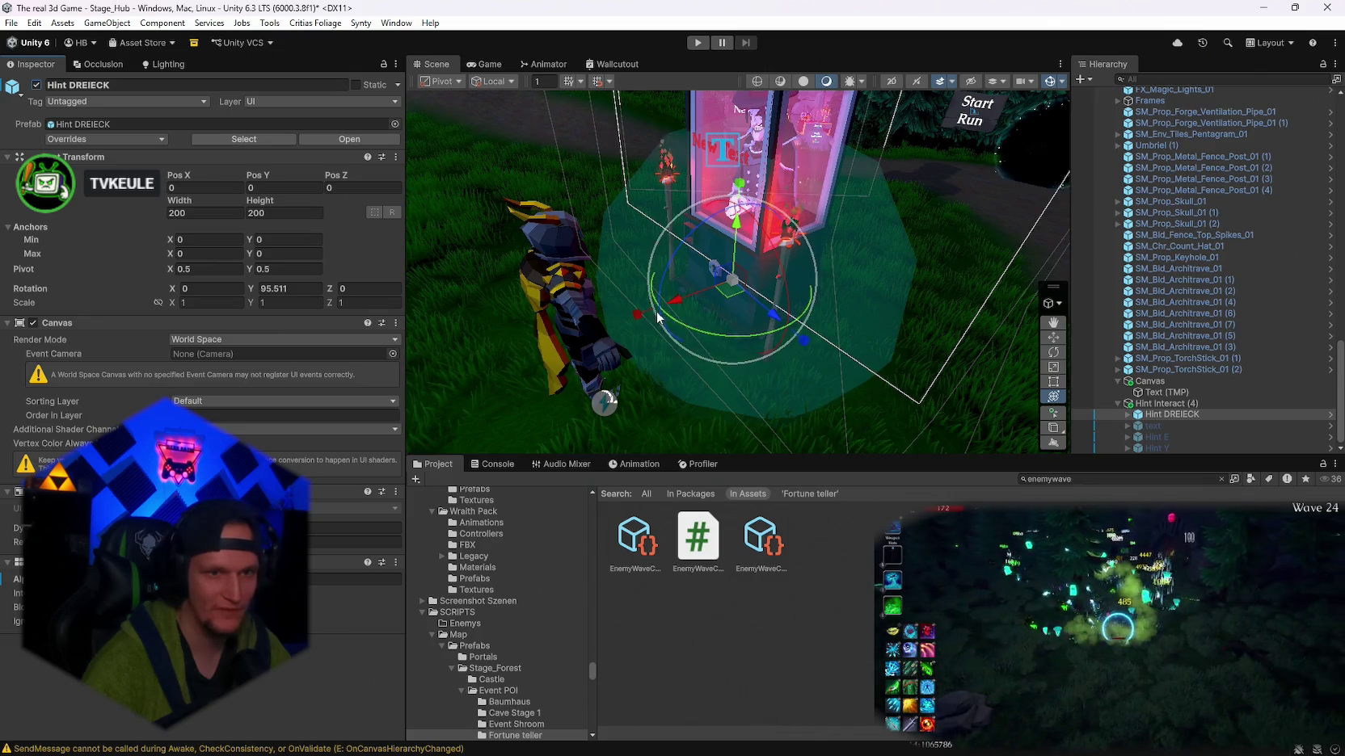
pyautogui.moveTo(656, 318); pyautogui.dragTo(639, 335)
# - Select Hint Interact (4) and raise it slightly on the Y axis
pyautogui.scroll(3, 799, 325)
pyautogui.moveTo(799, 325); pyautogui.dragTo(763, 321)
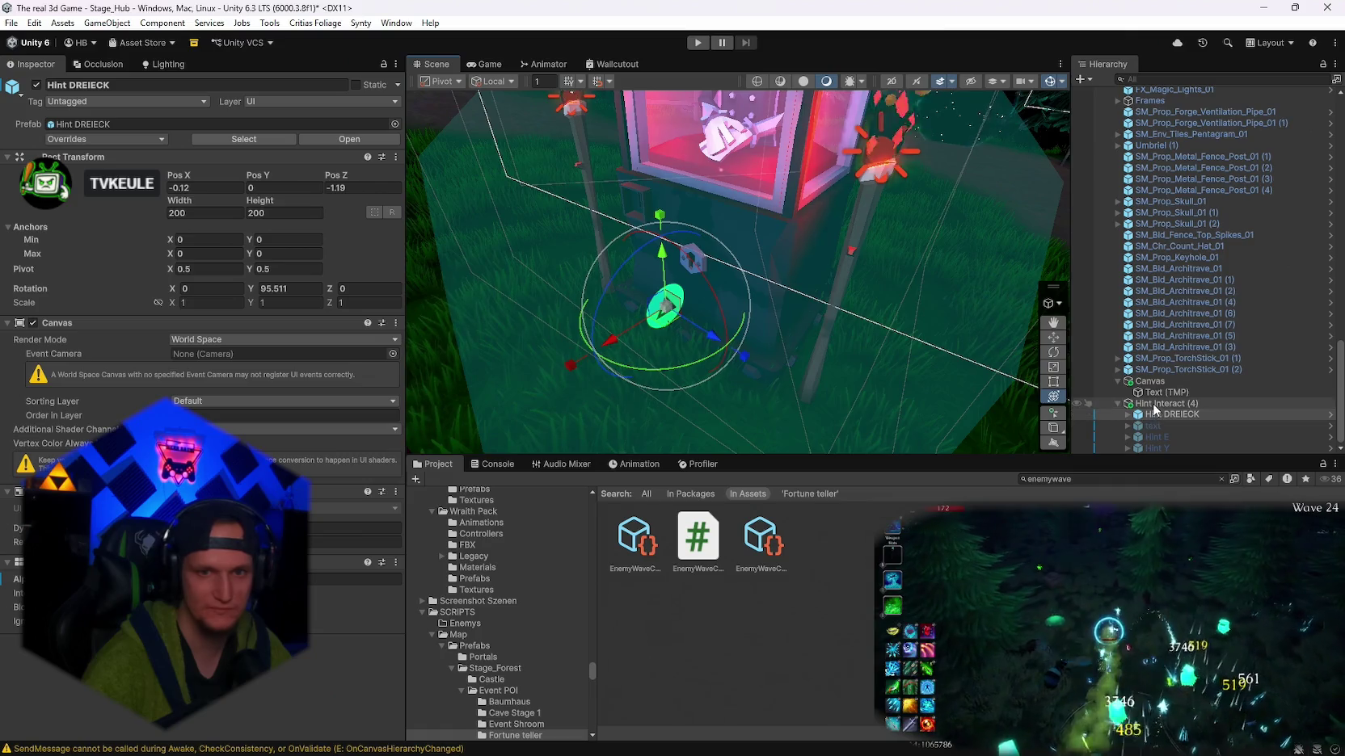
pyautogui.click(674, 259)
pyautogui.moveTo(719, 252)
pyautogui.mouseDown()
pyautogui.moveTo(719, 234)
pyautogui.moveTo(854, 181)
pyautogui.moveTo(754, 275)
pyautogui.mouseUp()
pyautogui.scroll(-3, 753, 278)
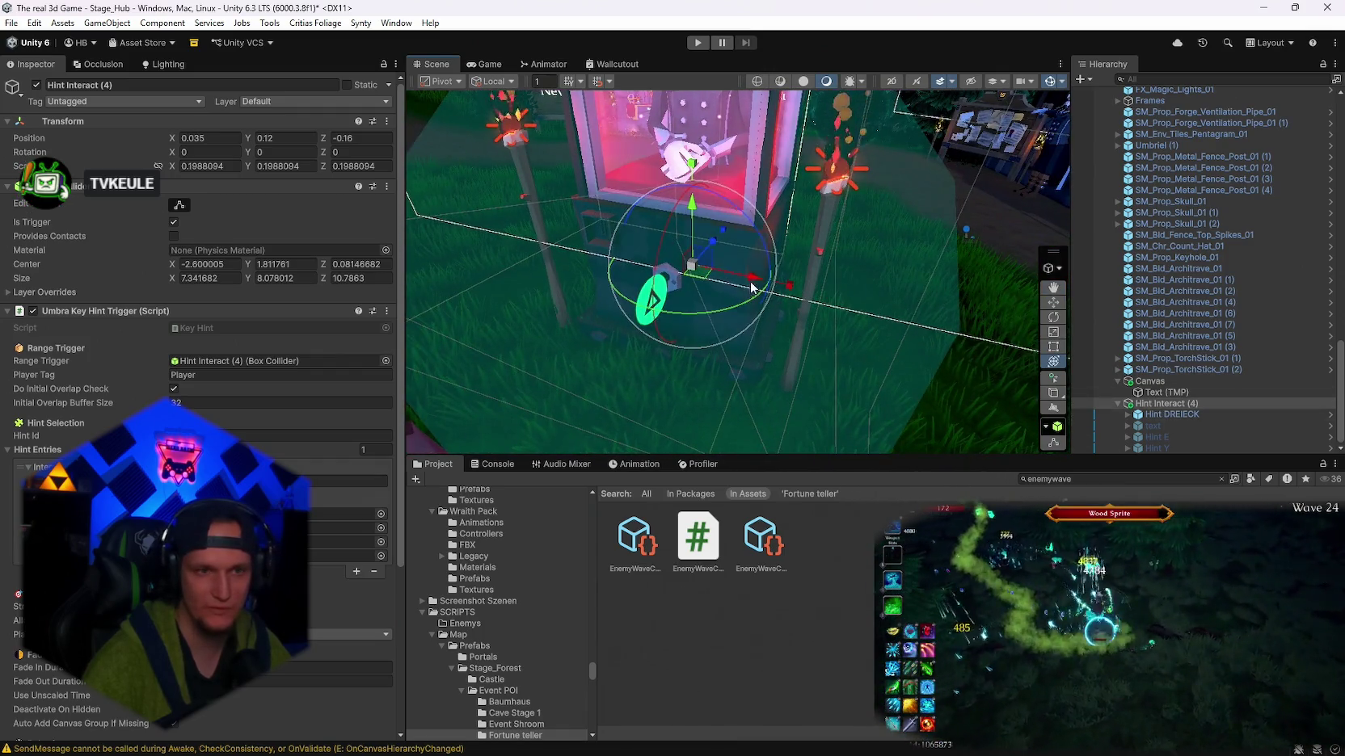
# - Nudge Hint Interact (4) to Y 0.154, Z -0.143, then frame the booth via Hint DREIECK
pyautogui.moveTo(722, 232)
pyautogui.mouseDown()
pyautogui.moveTo(720, 248)
pyautogui.moveTo(696, 223)
pyautogui.mouseUp()
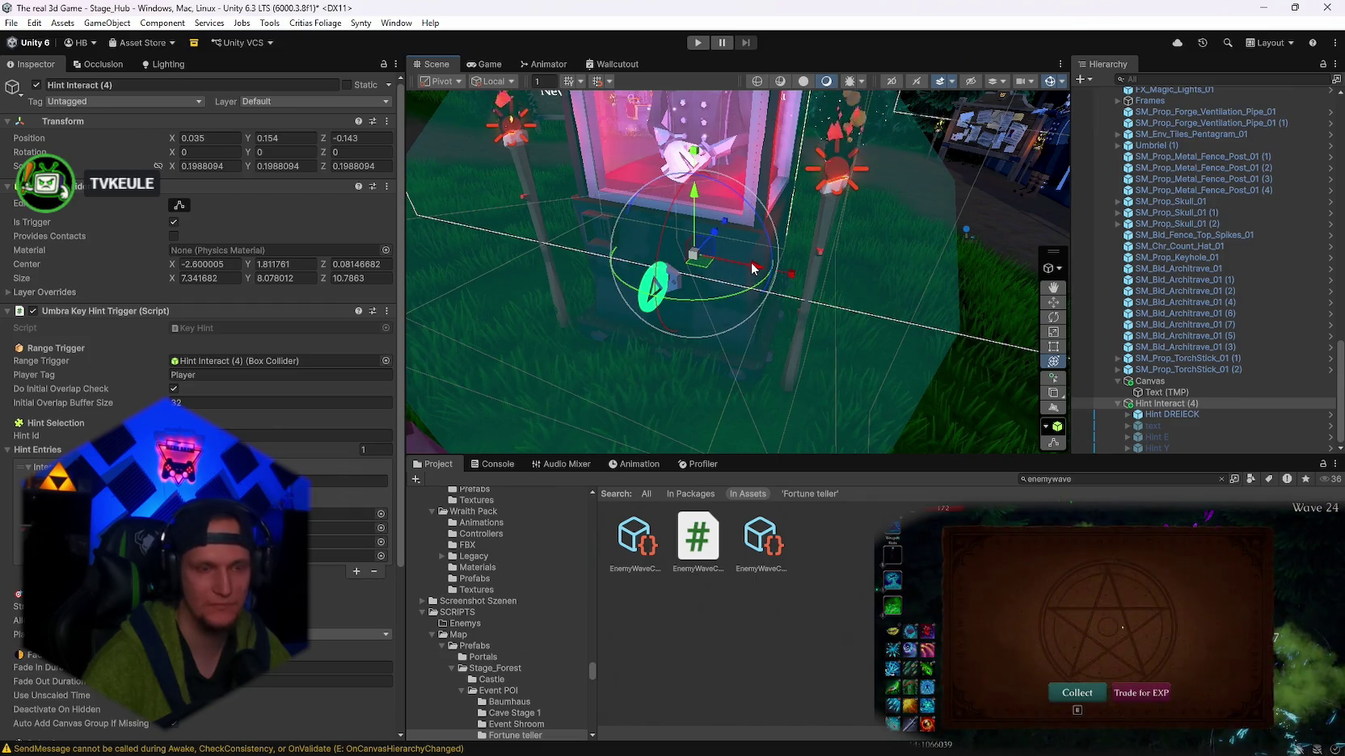
pyautogui.moveTo(740, 269)
pyautogui.mouseDown()
pyautogui.moveTo(644, 210)
pyautogui.moveTo(714, 153)
pyautogui.moveTo(727, 324)
pyautogui.mouseUp()
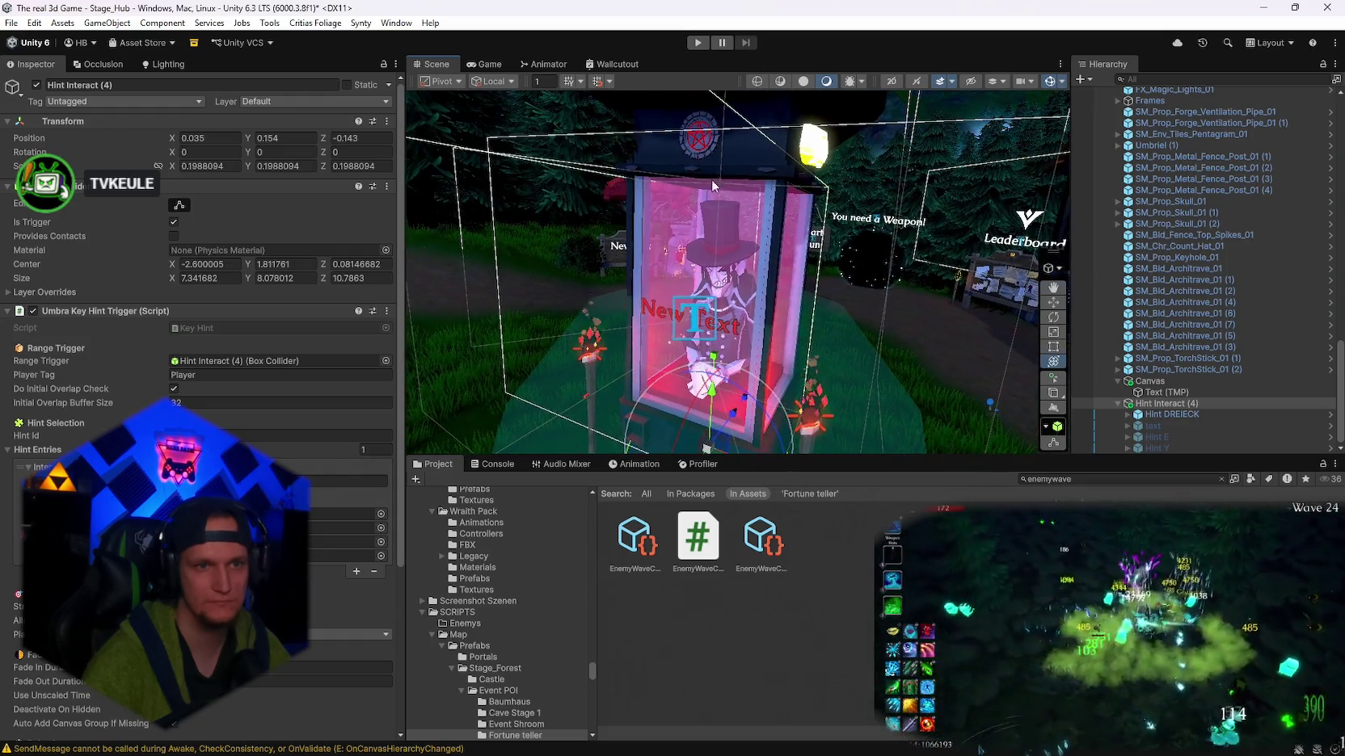
pyautogui.click(1165, 415)
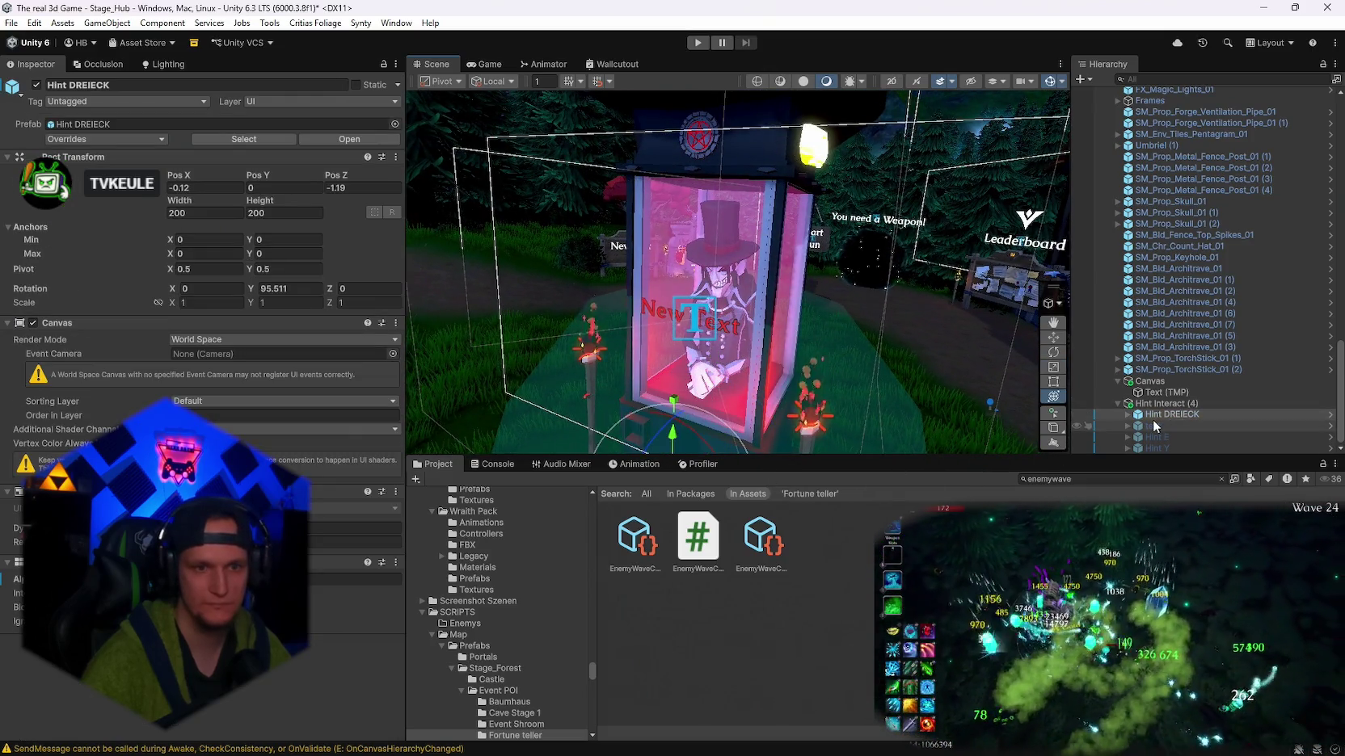
pyautogui.press('f')
pyautogui.moveTo(880, 307); pyautogui.dragTo(986, 313)
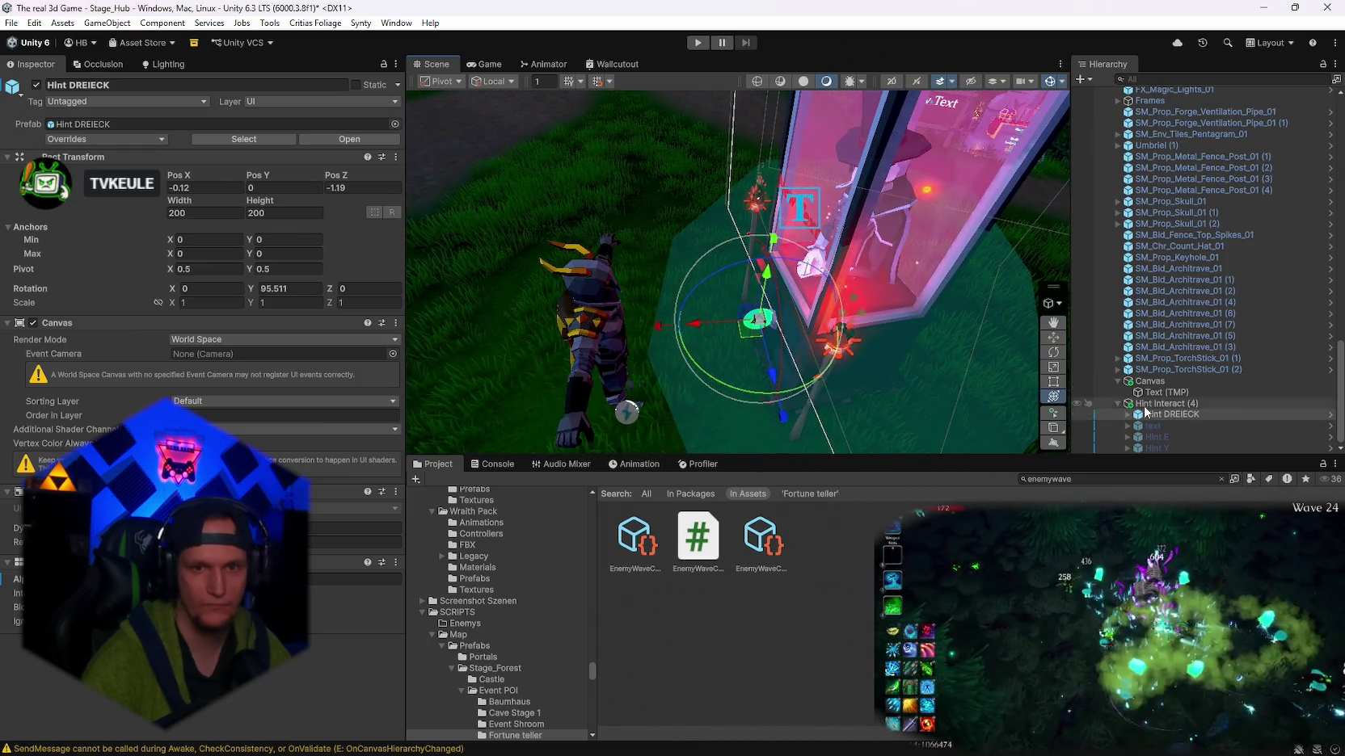
pyautogui.scroll(5, 1177, 406)
pyautogui.scroll(3, 1177, 406)
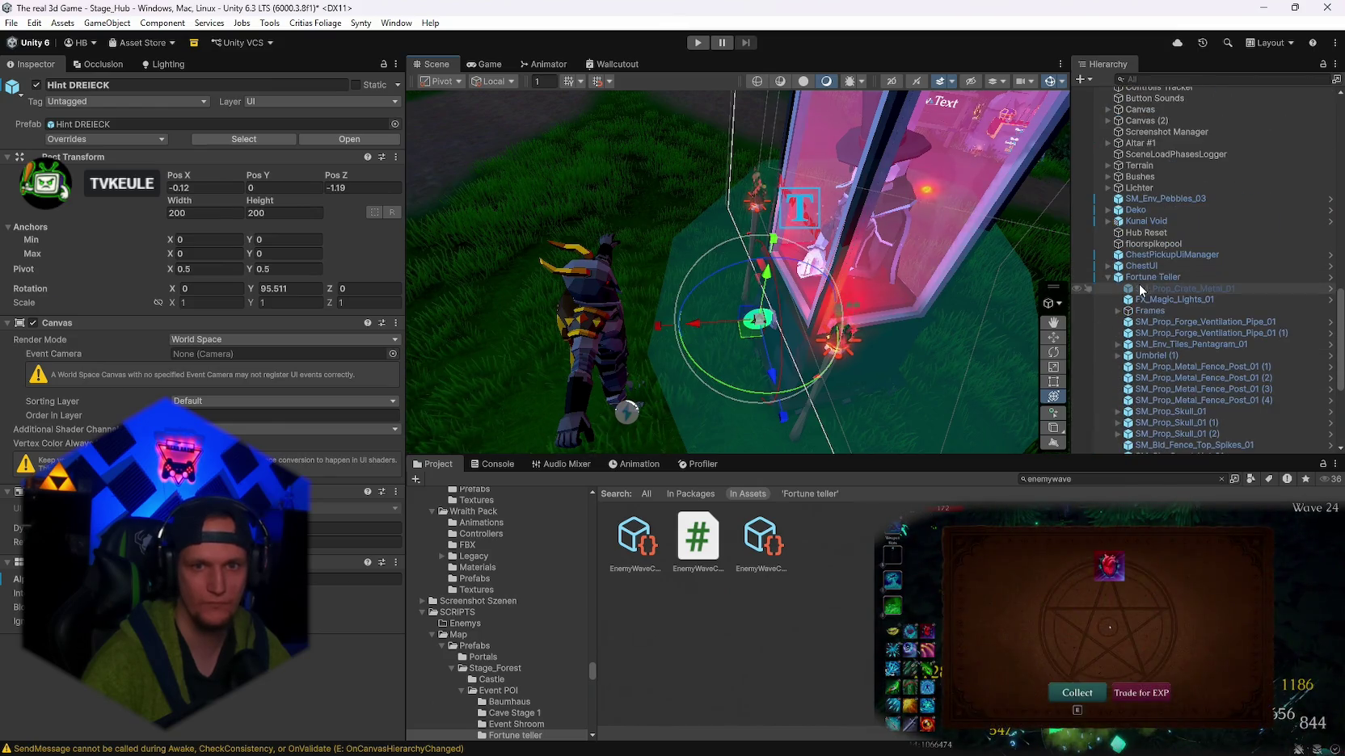
# - Select Fortune Teller and review its script: Interact Range 7.56, Start Cost 100, Head Nod 18
pyautogui.click(1136, 279)
pyautogui.scroll(-3, 305, 348)
pyautogui.click(242, 413)
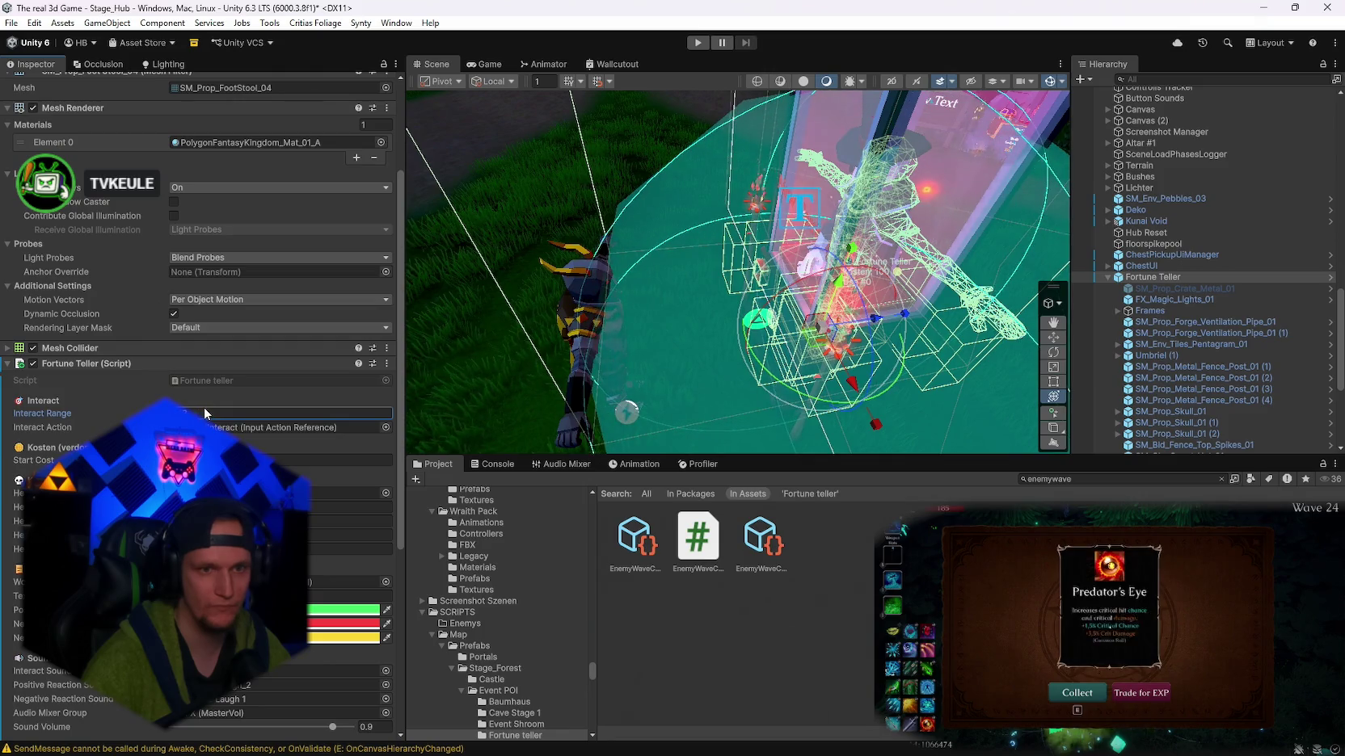
pyautogui.moveTo(727, 275); pyautogui.dragTo(832, 275)
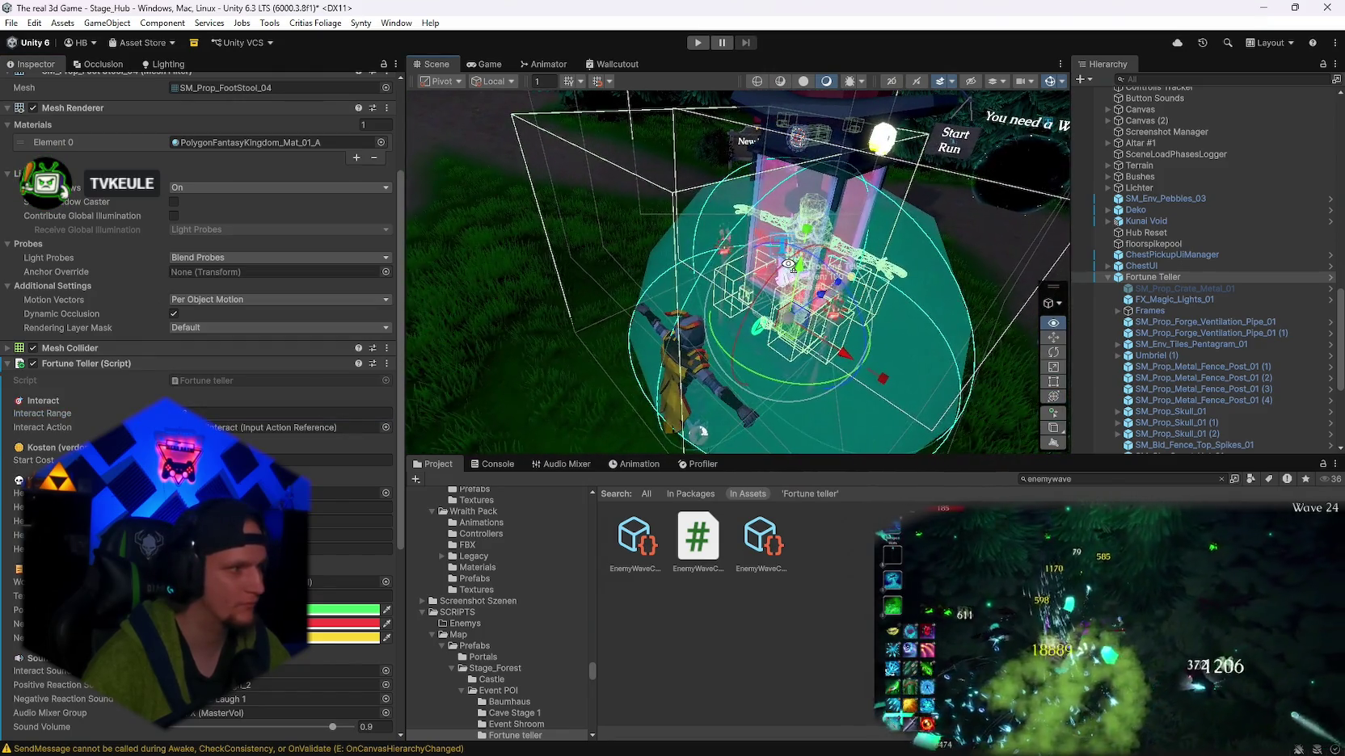
pyautogui.click(1108, 276)
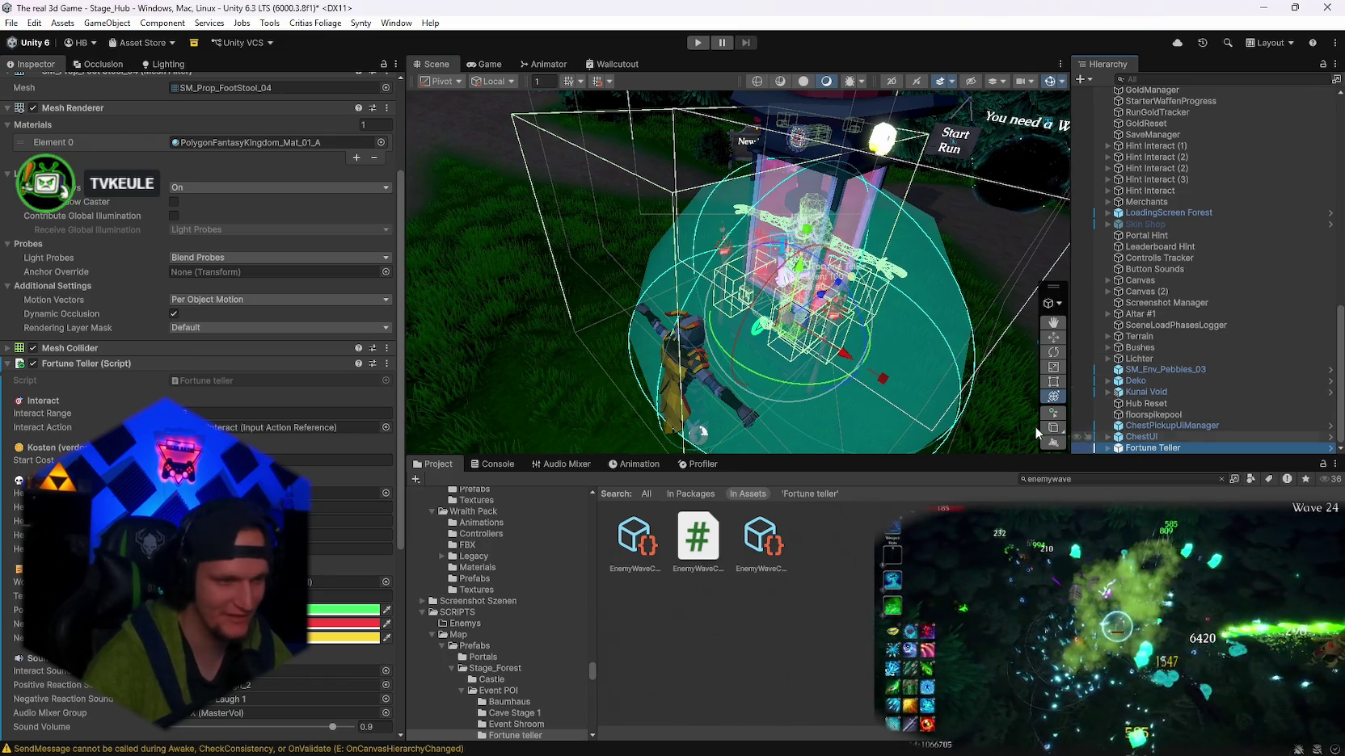
pyautogui.scroll(-1, 202, 404)
pyautogui.scroll(-6, 202, 404)
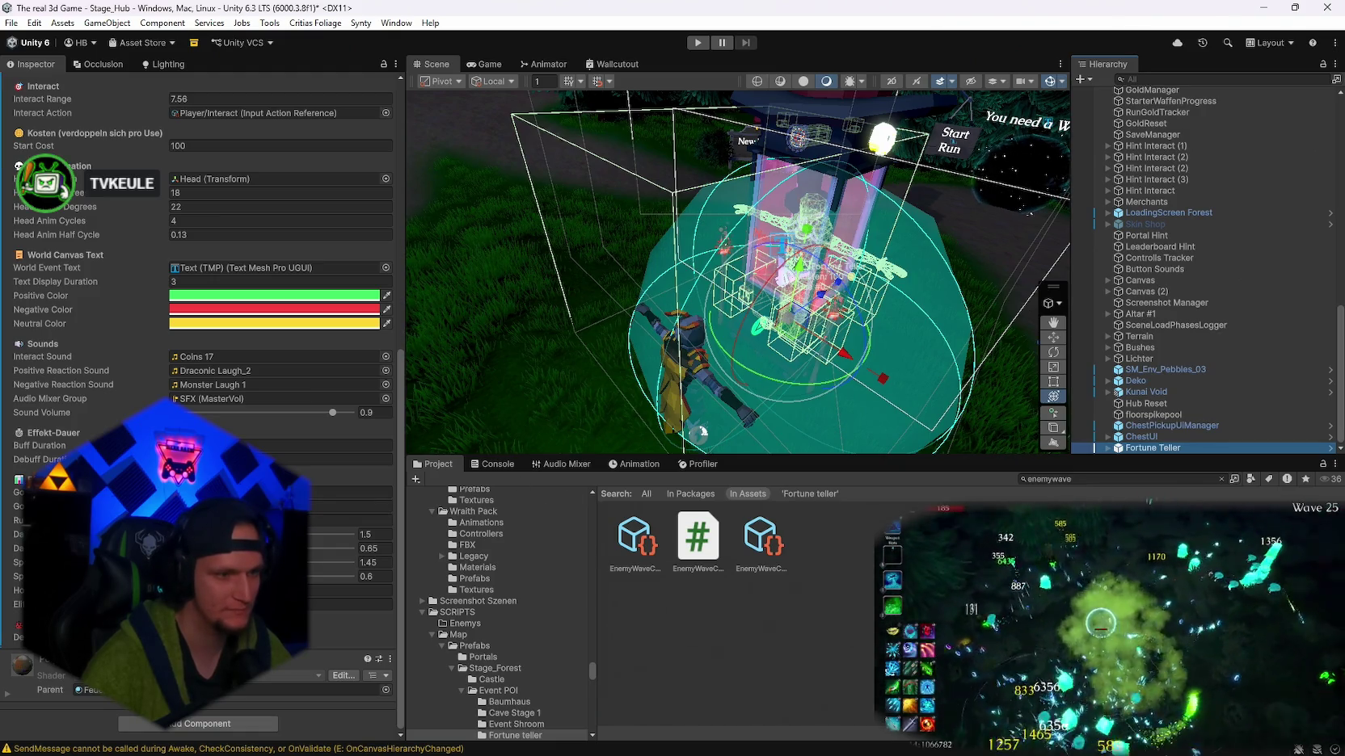
pyautogui.scroll(3, 202, 404)
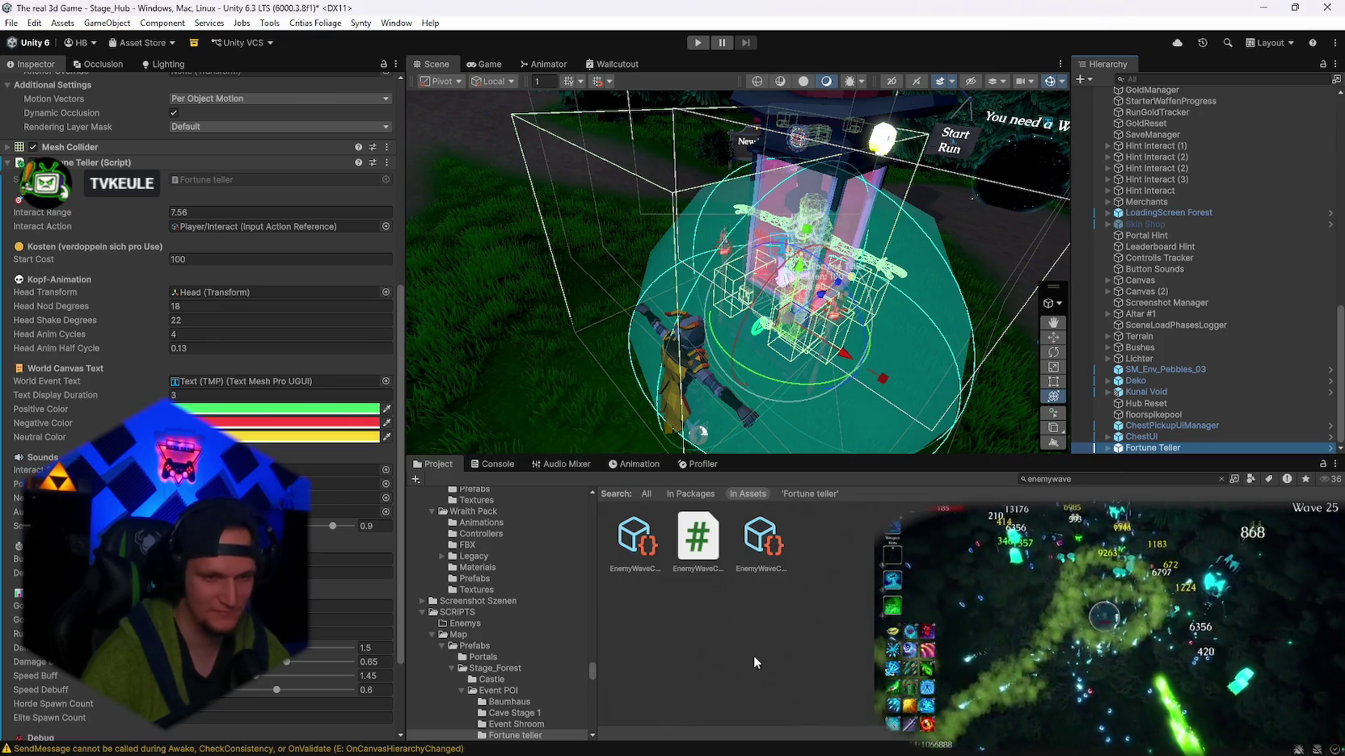
# - Add 'gift wolke leichte rdurchsichtiger' below 'tree shader' in the Notepad to-do list, then minimize it
pyautogui.click(525, 742)
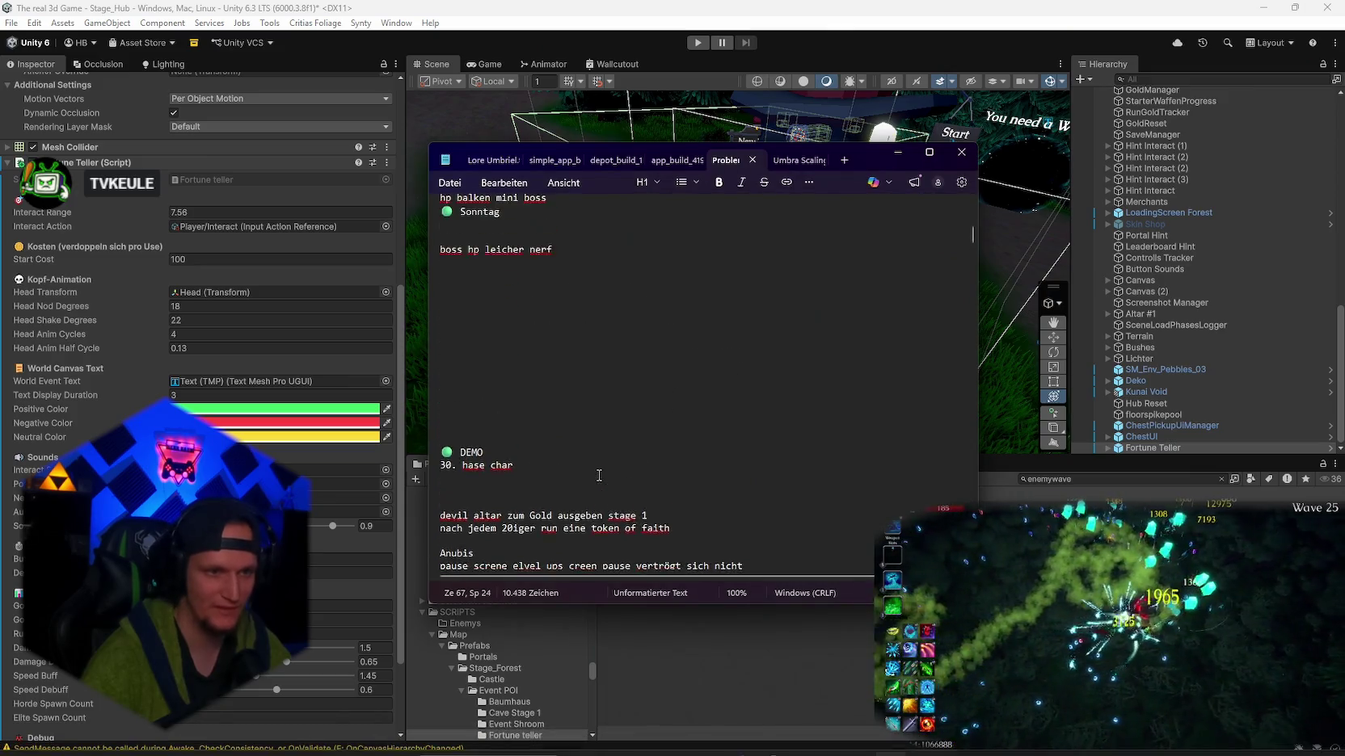
pyautogui.scroll(-4, 599, 475)
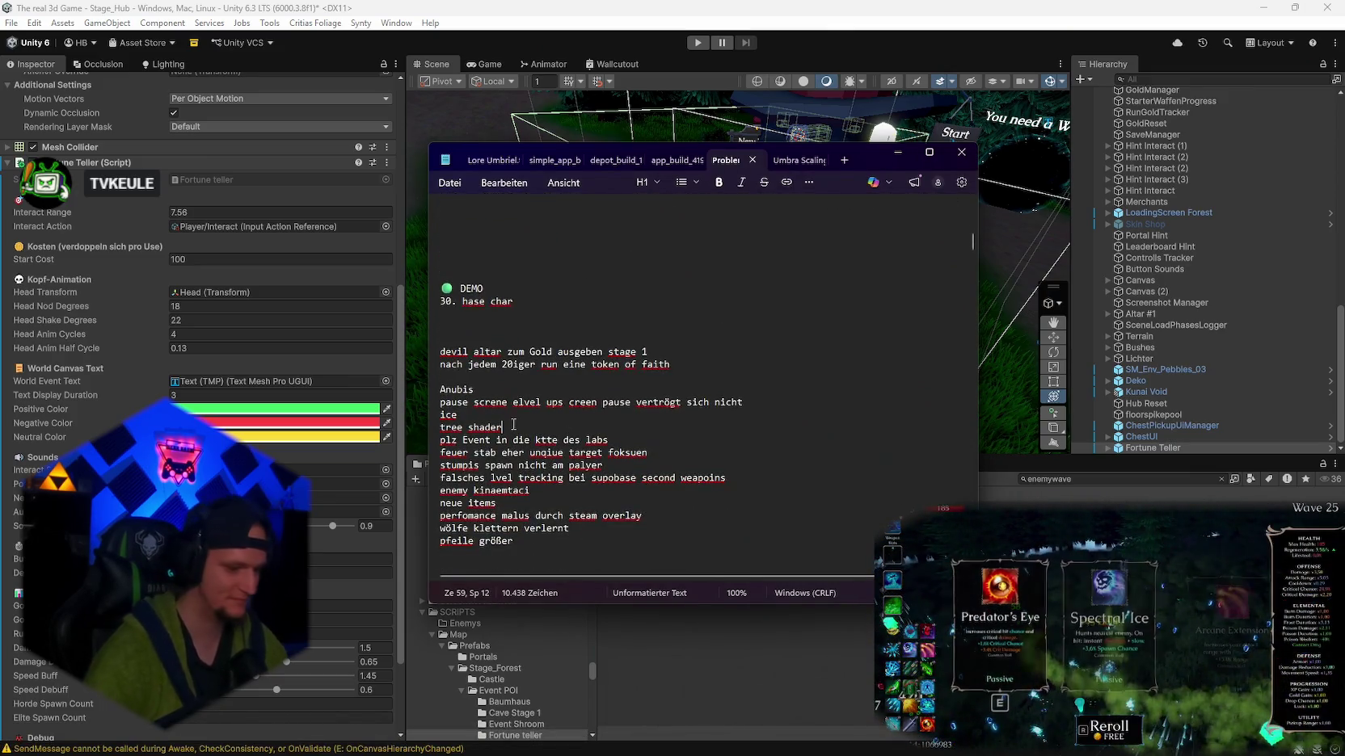
pyautogui.click(513, 424)
pyautogui.press('Return')
pyautogui.write('gift wolke lecuh')
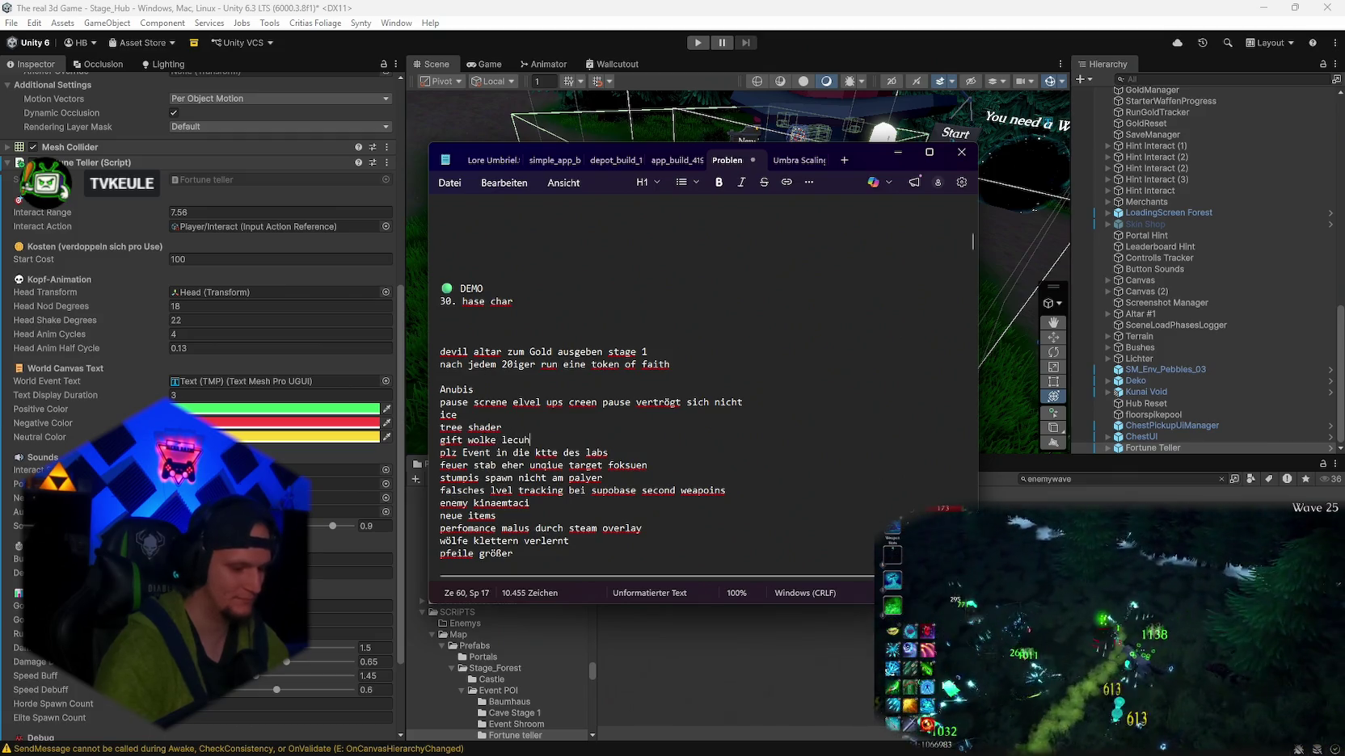
pyautogui.write('ten')
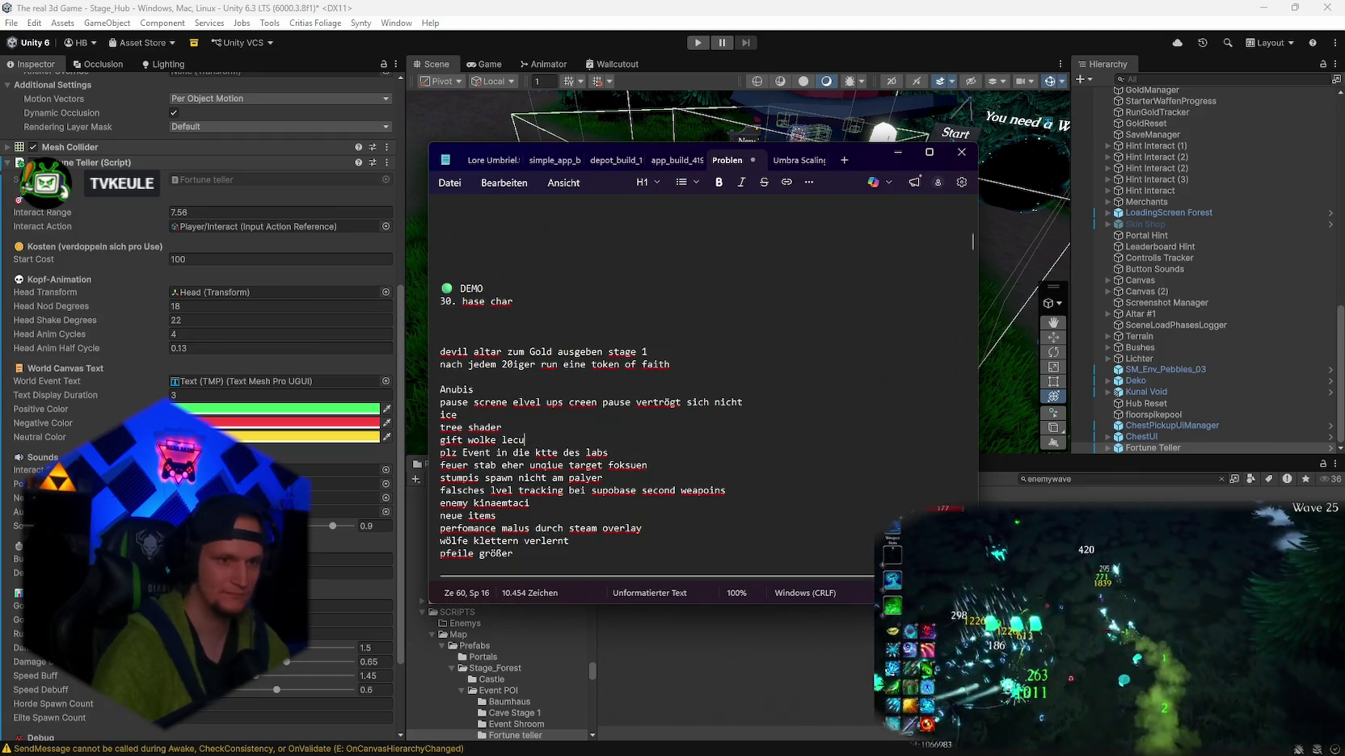
pyautogui.write('urchs')
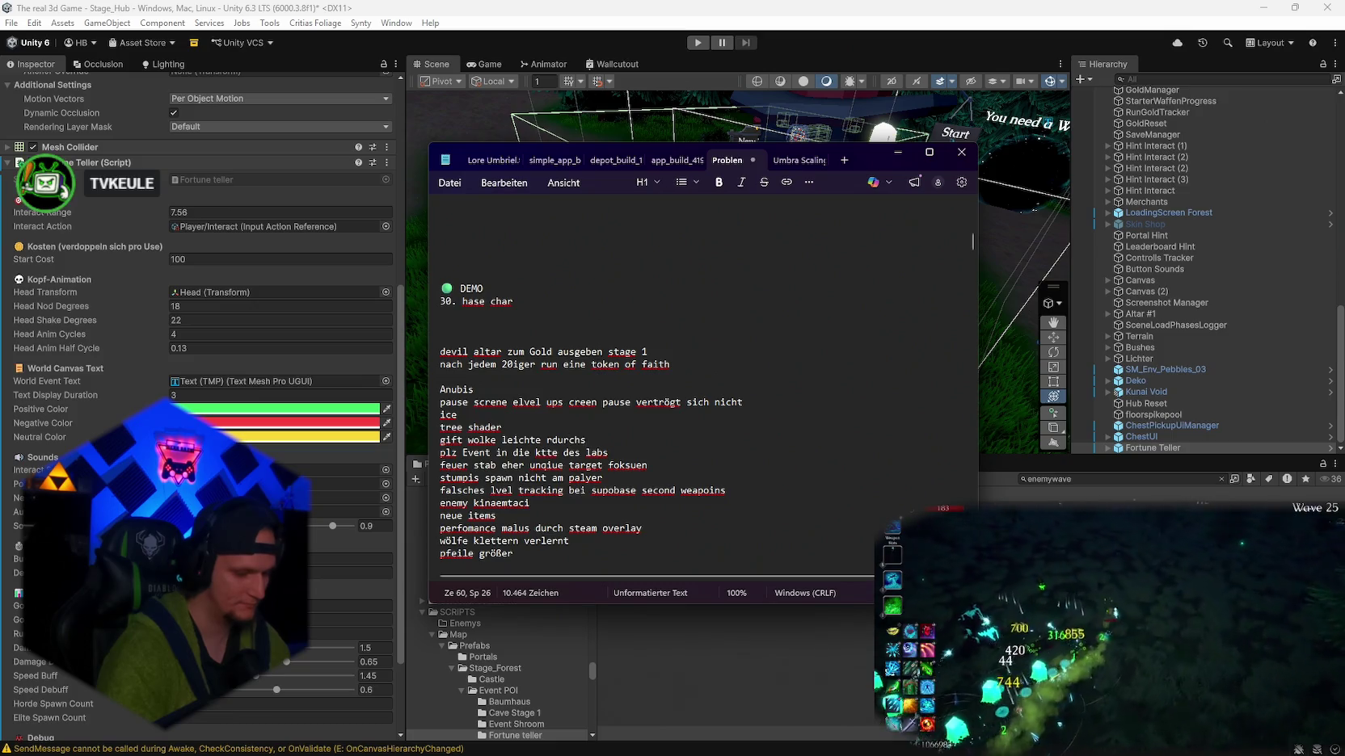
pyautogui.write('ichtiger')
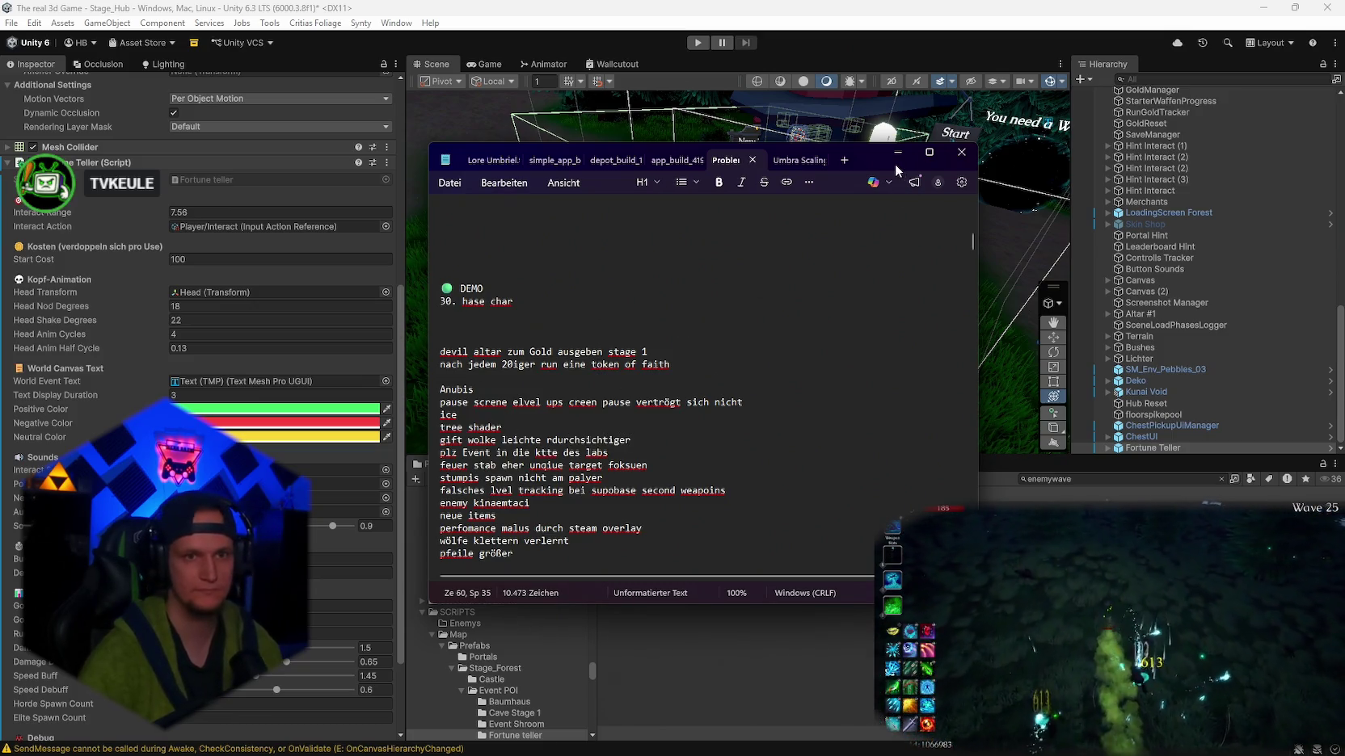
pyautogui.click(898, 153)
# - Frame and orbit around the Fortune Teller booth in the Scene view
pyautogui.moveTo(776, 404)
pyautogui.mouseDown()
pyautogui.moveTo(739, 418)
pyautogui.moveTo(946, 352)
pyautogui.mouseUp()
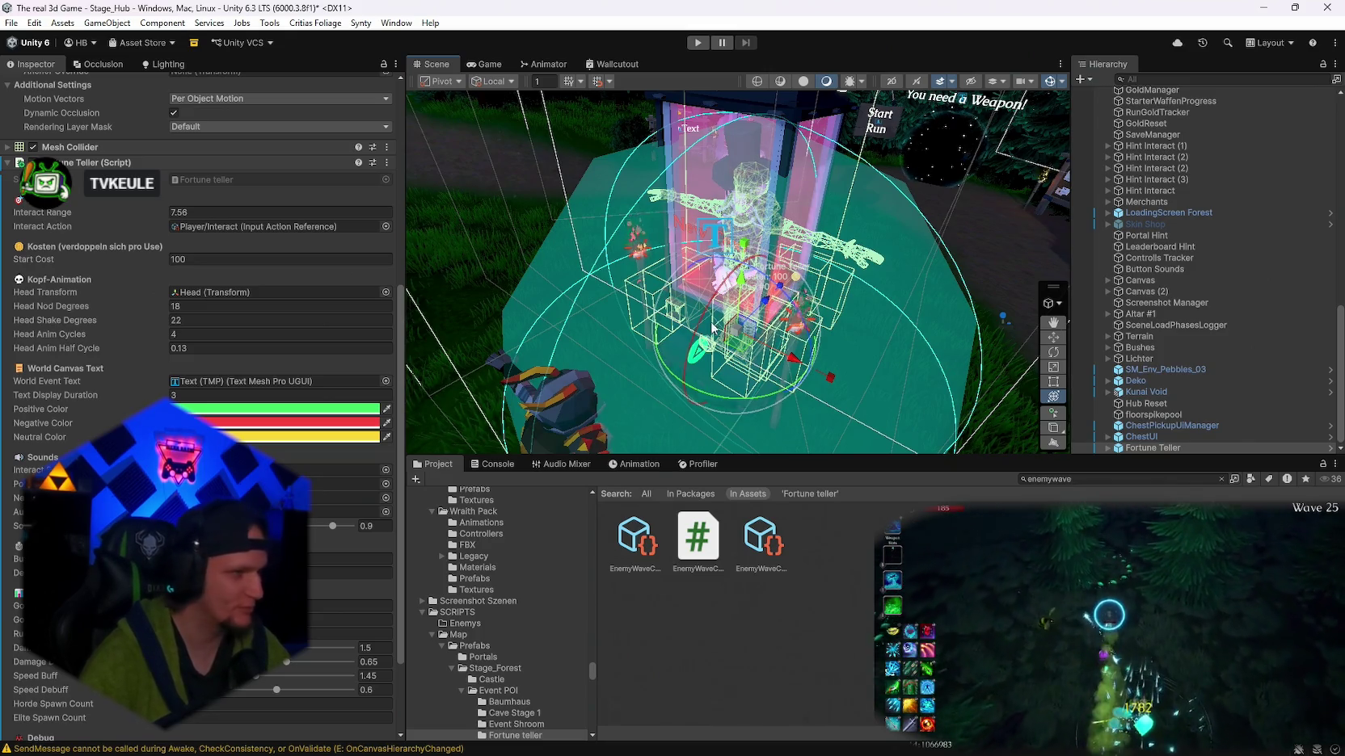
pyautogui.moveTo(791, 309); pyautogui.dragTo(646, 346)
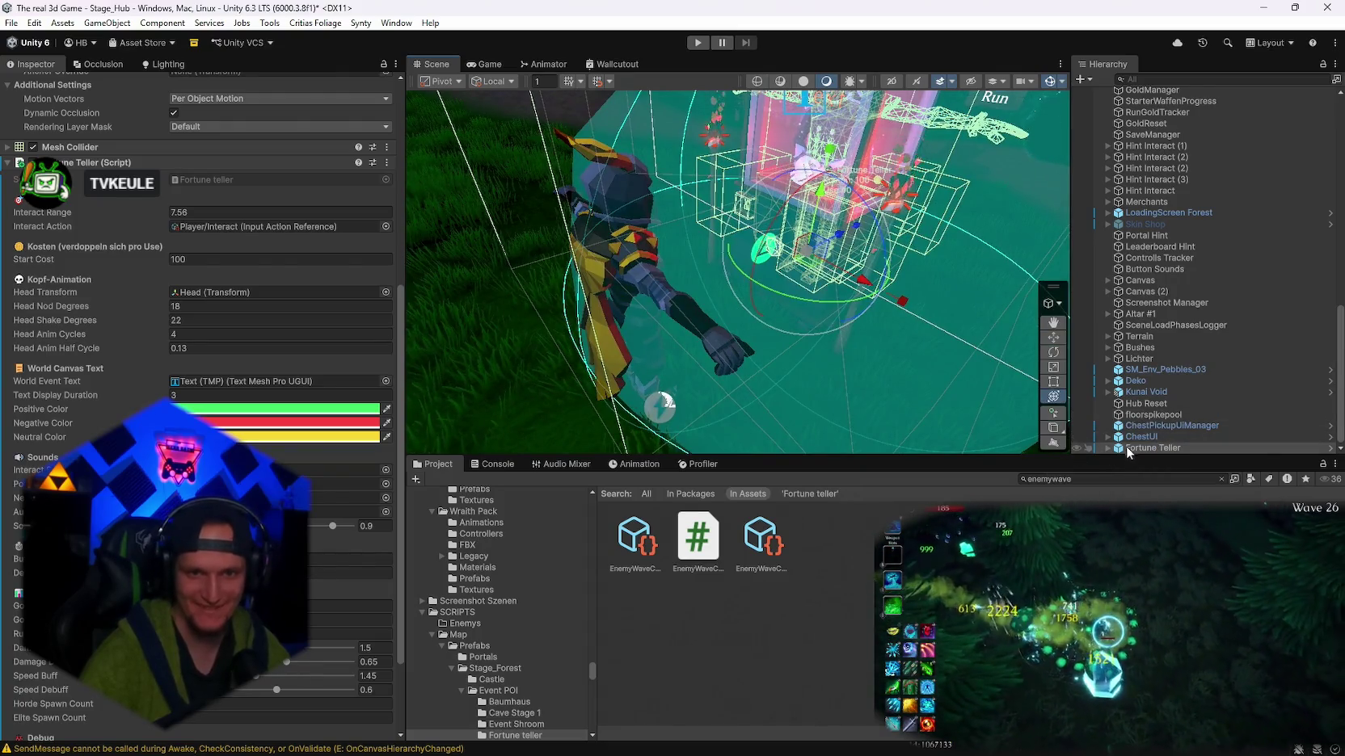
pyautogui.doubleClick(1153, 448)
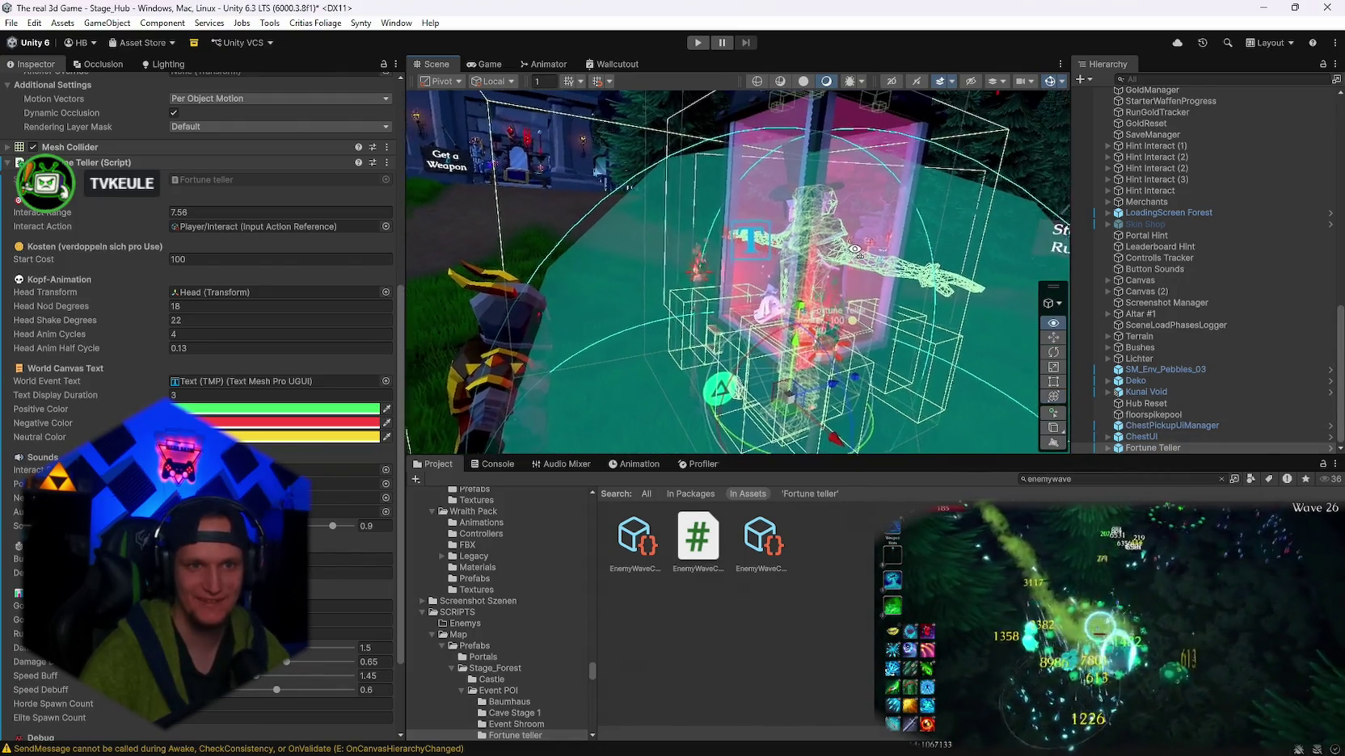
pyautogui.moveTo(818, 225); pyautogui.dragTo(931, 264)
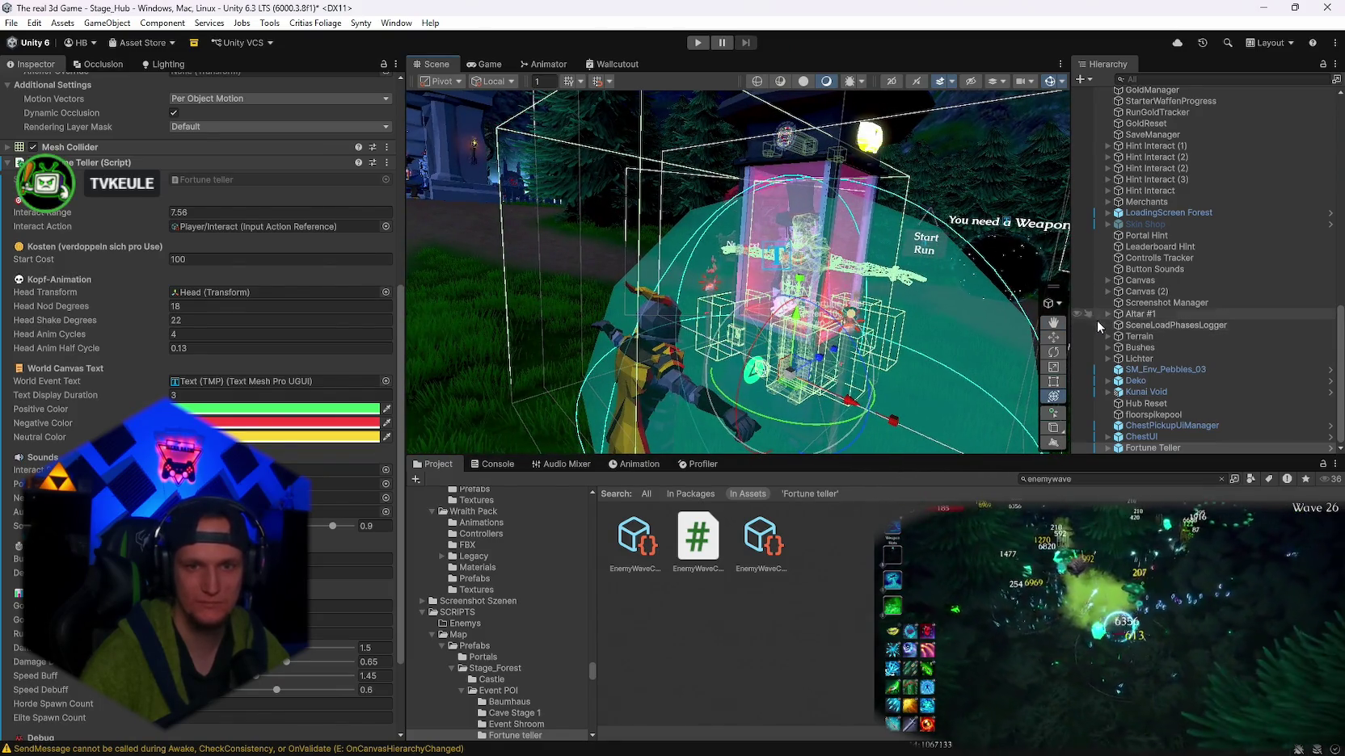
pyautogui.scroll(-3, 1154, 418)
pyautogui.scroll(-3, 1154, 418)
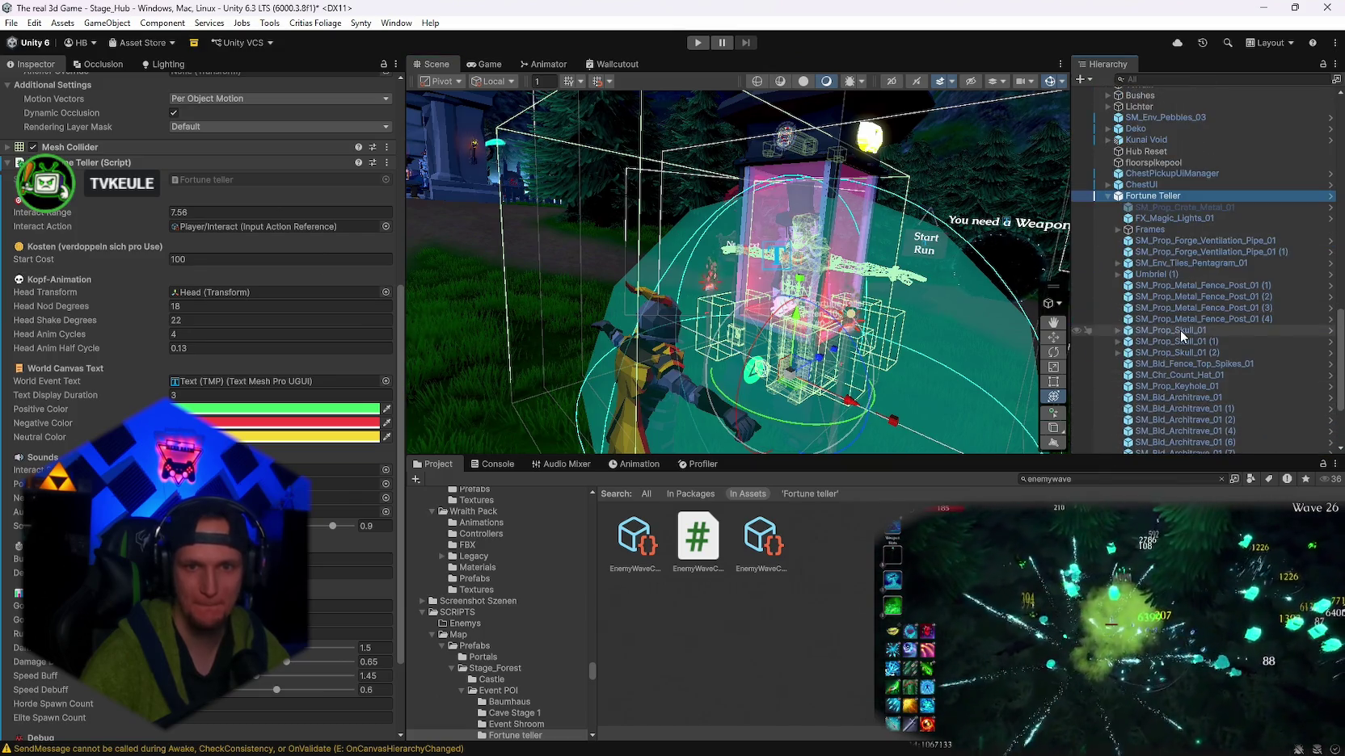
pyautogui.scroll(-3, 1131, 416)
pyautogui.scroll(2, 1129, 417)
# - Expand Hint Interact (4) and select its Hint DREIECK child to inspect it
pyautogui.click(1127, 450)
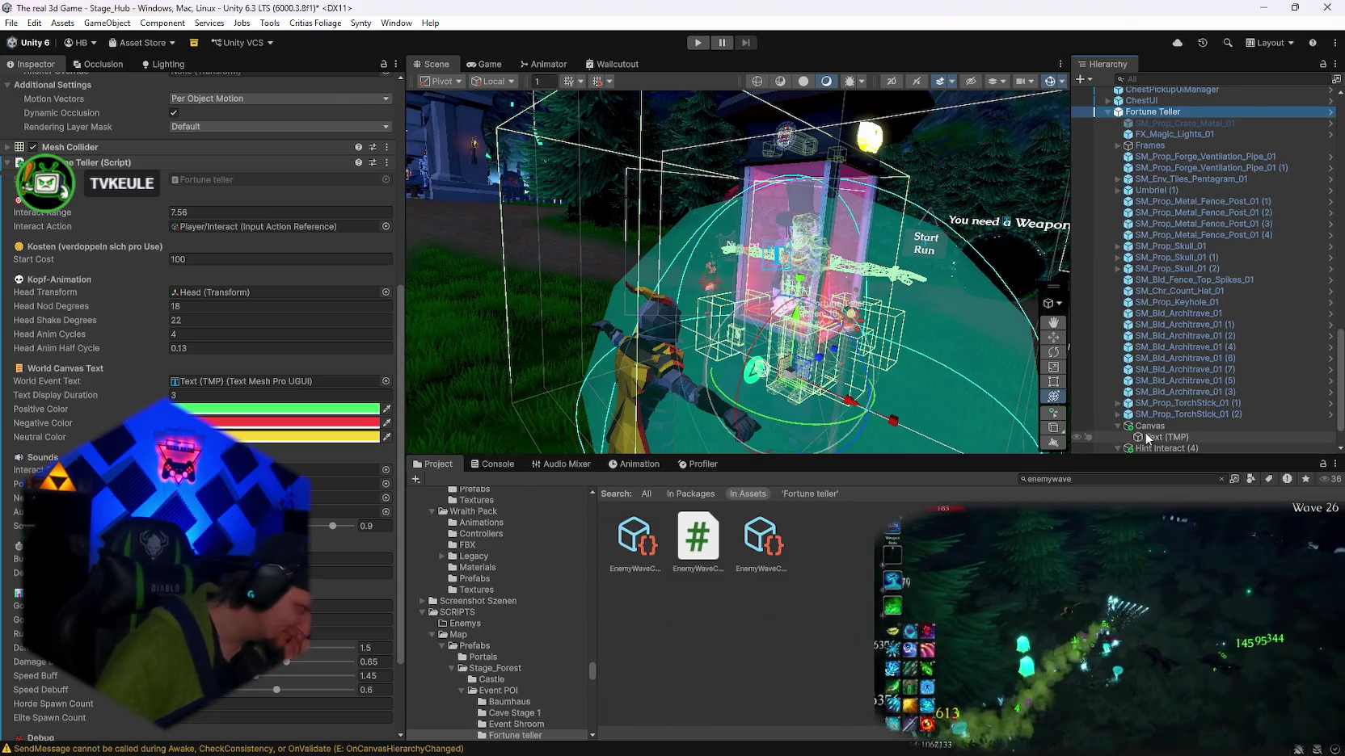
pyautogui.scroll(-2, 1180, 419)
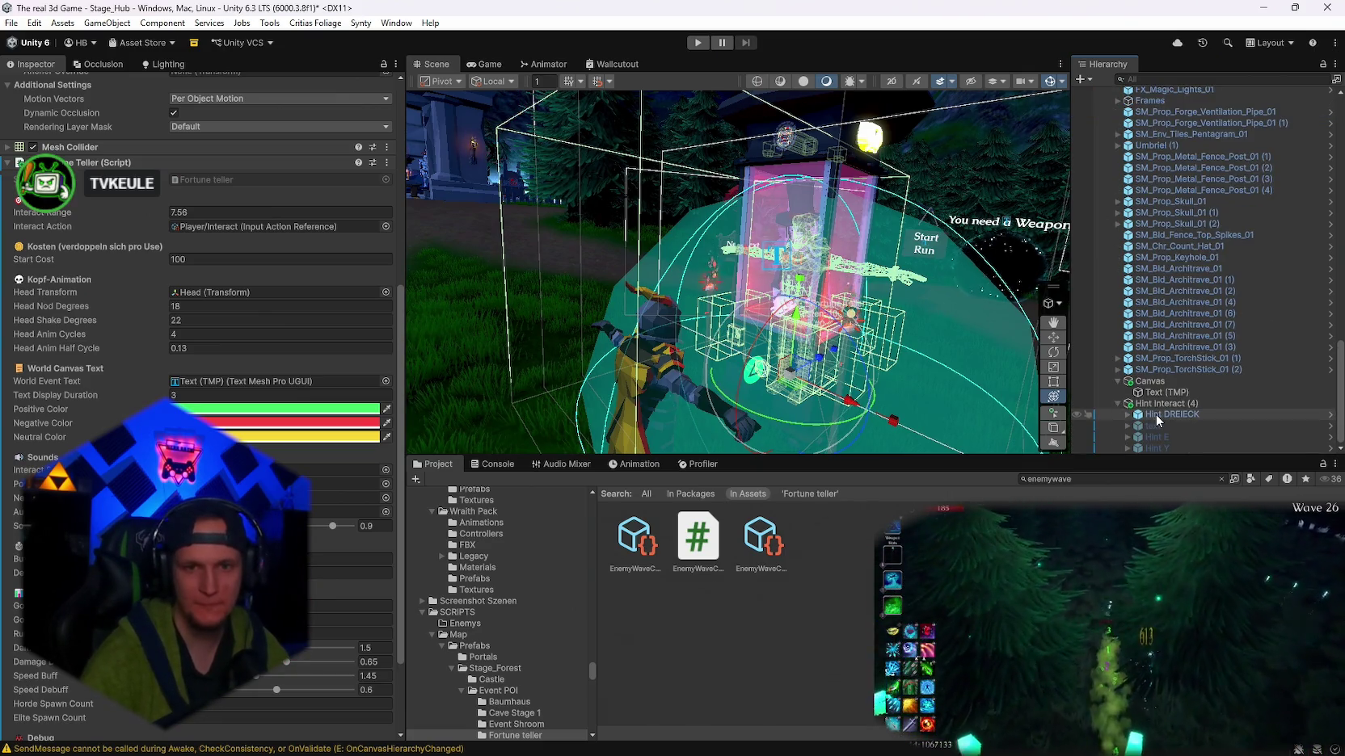
pyautogui.click(1202, 414)
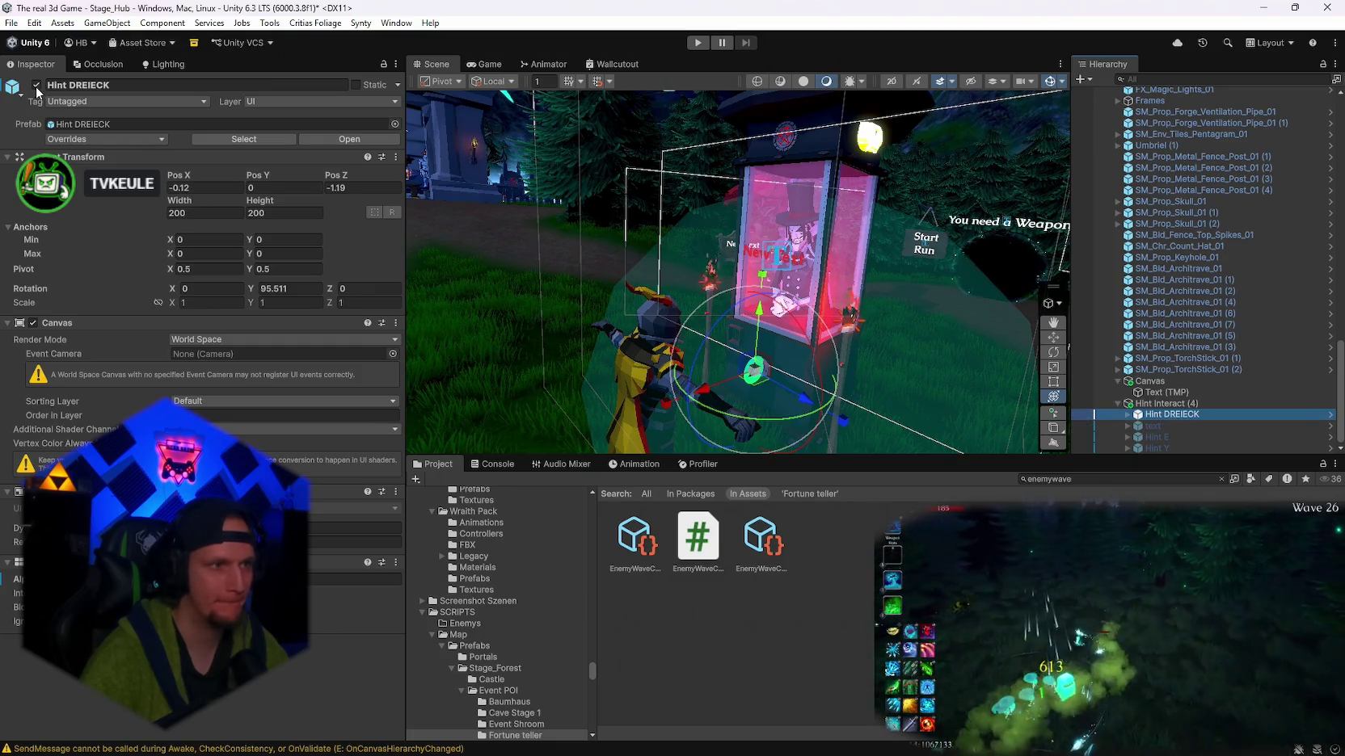
pyautogui.moveTo(966, 318)
pyautogui.mouseDown()
pyautogui.moveTo(943, 327)
pyautogui.moveTo(995, 320)
pyautogui.mouseUp()
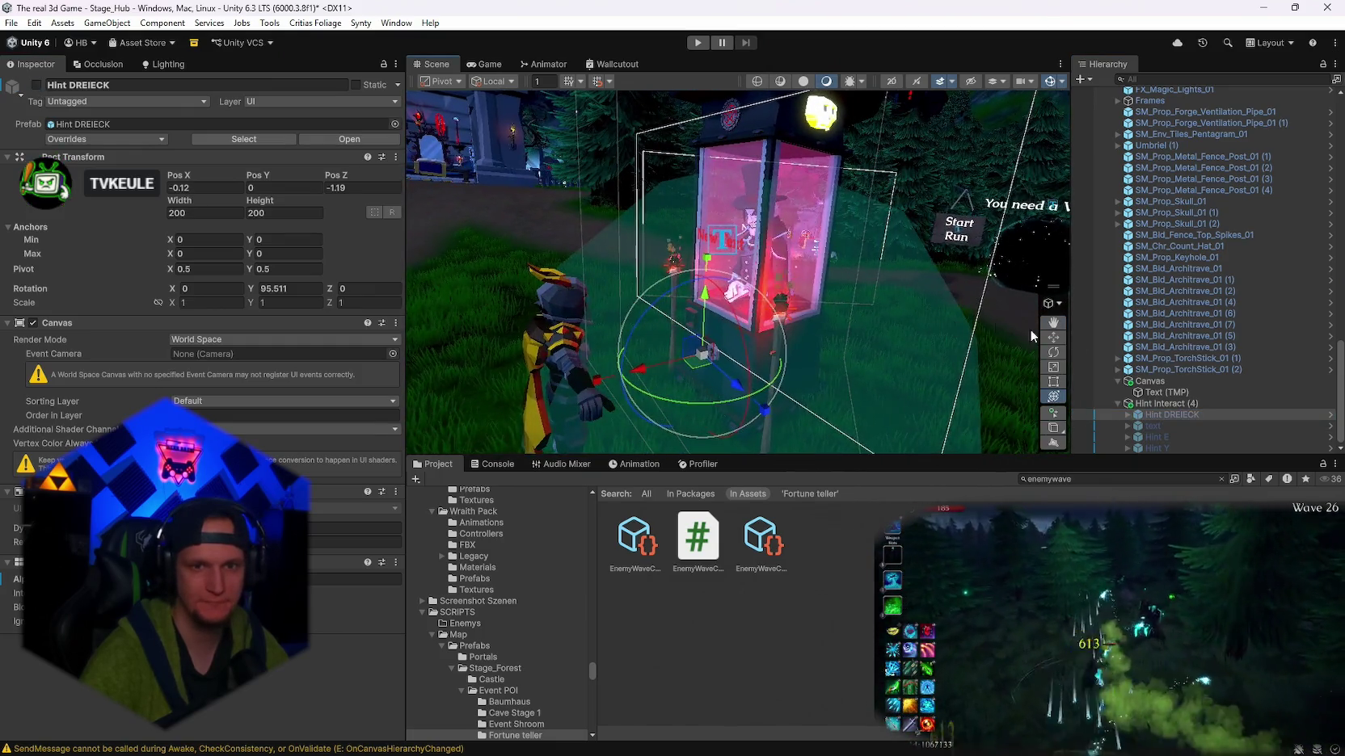
pyautogui.scroll(10, 1169, 362)
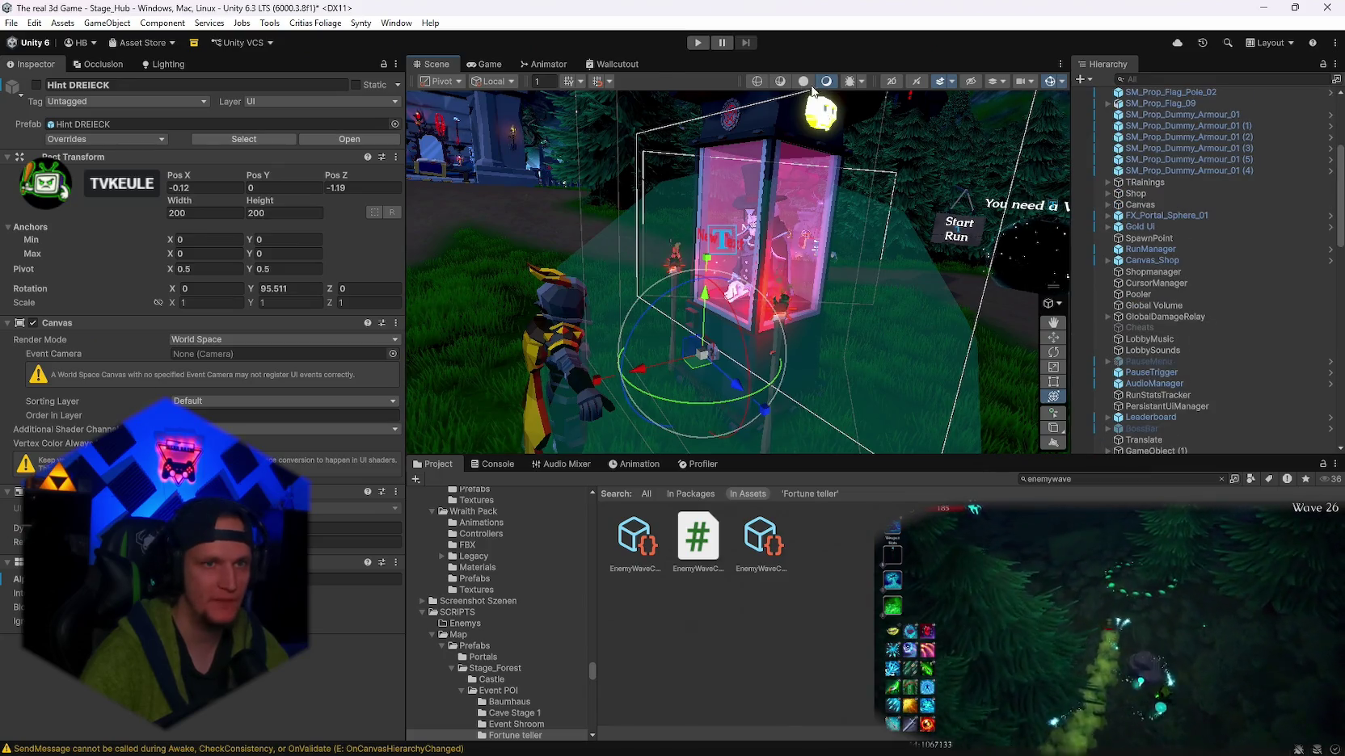
pyautogui.scroll(-10, 1172, 379)
pyautogui.scroll(-3, 1158, 388)
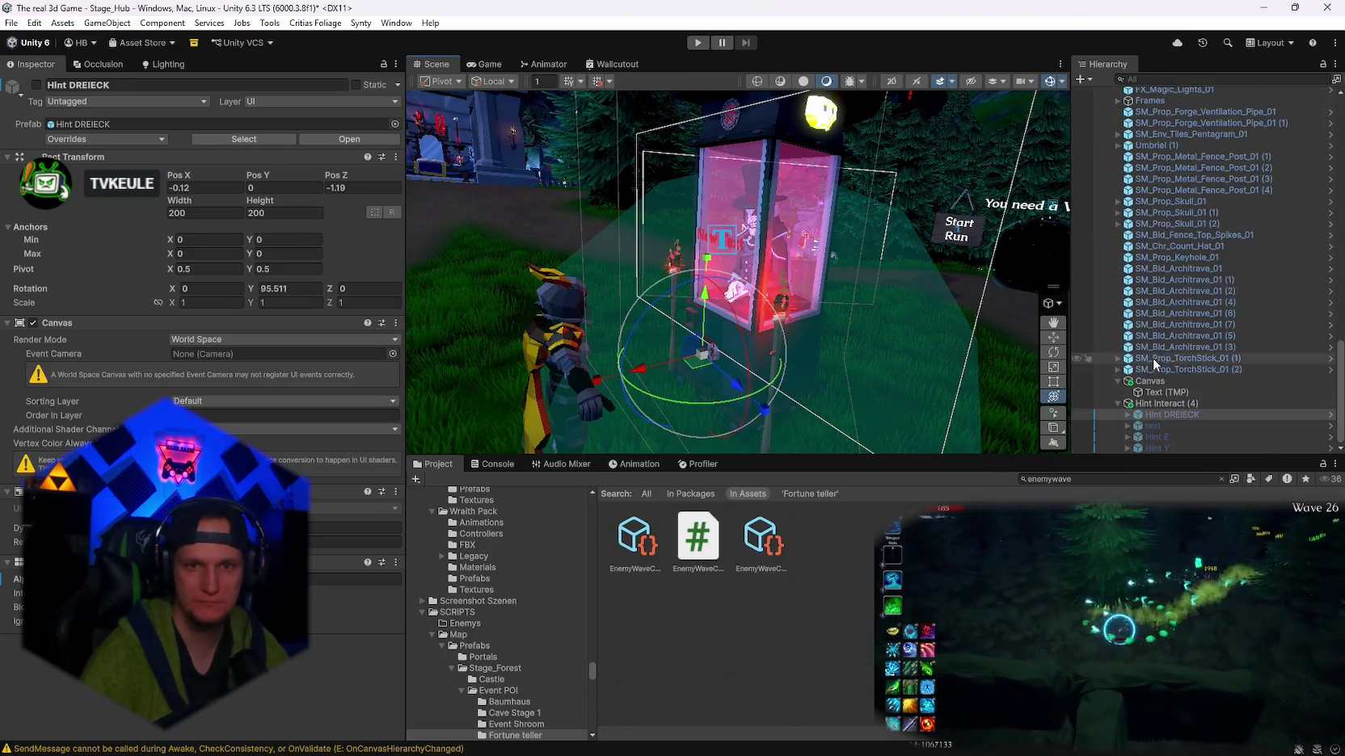
pyautogui.scroll(3, 1159, 339)
# - Check the Fortune Teller's prefab overrides and enter Play mode
pyautogui.click(1160, 236)
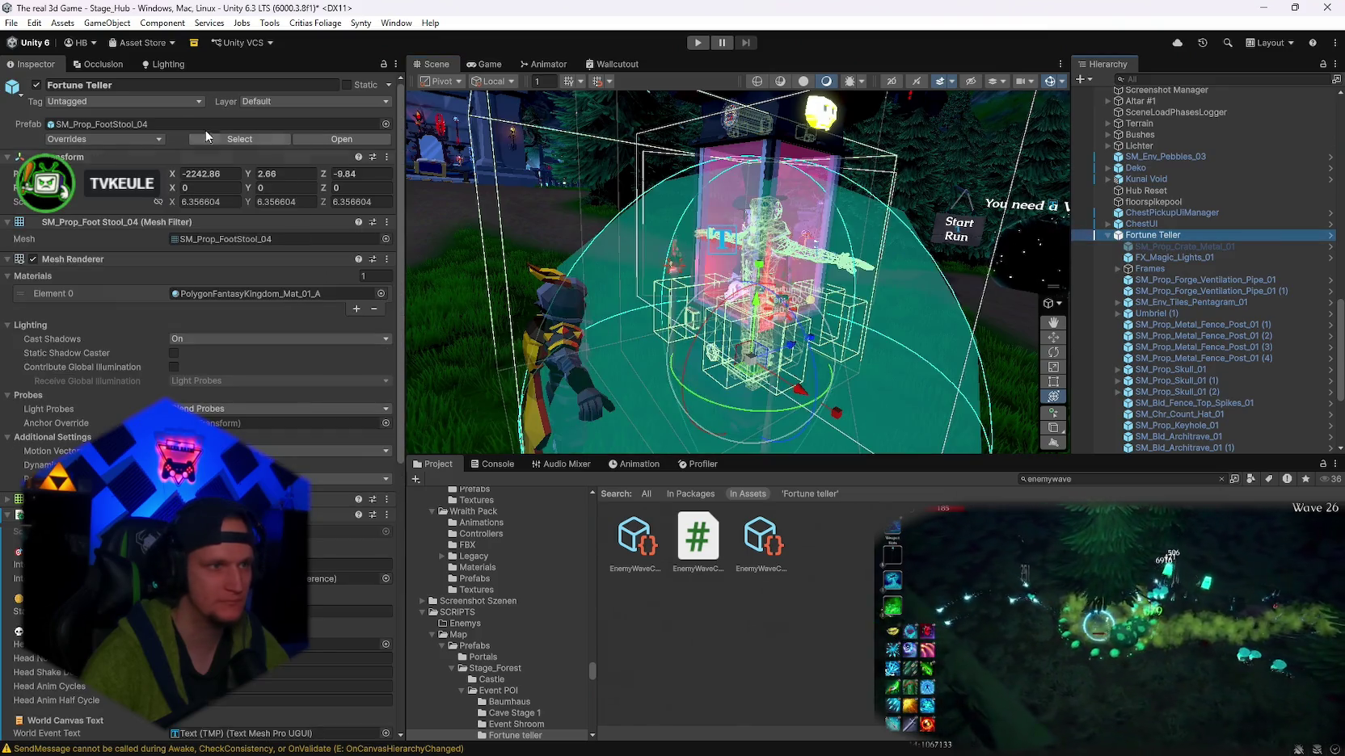
pyautogui.click(88, 138)
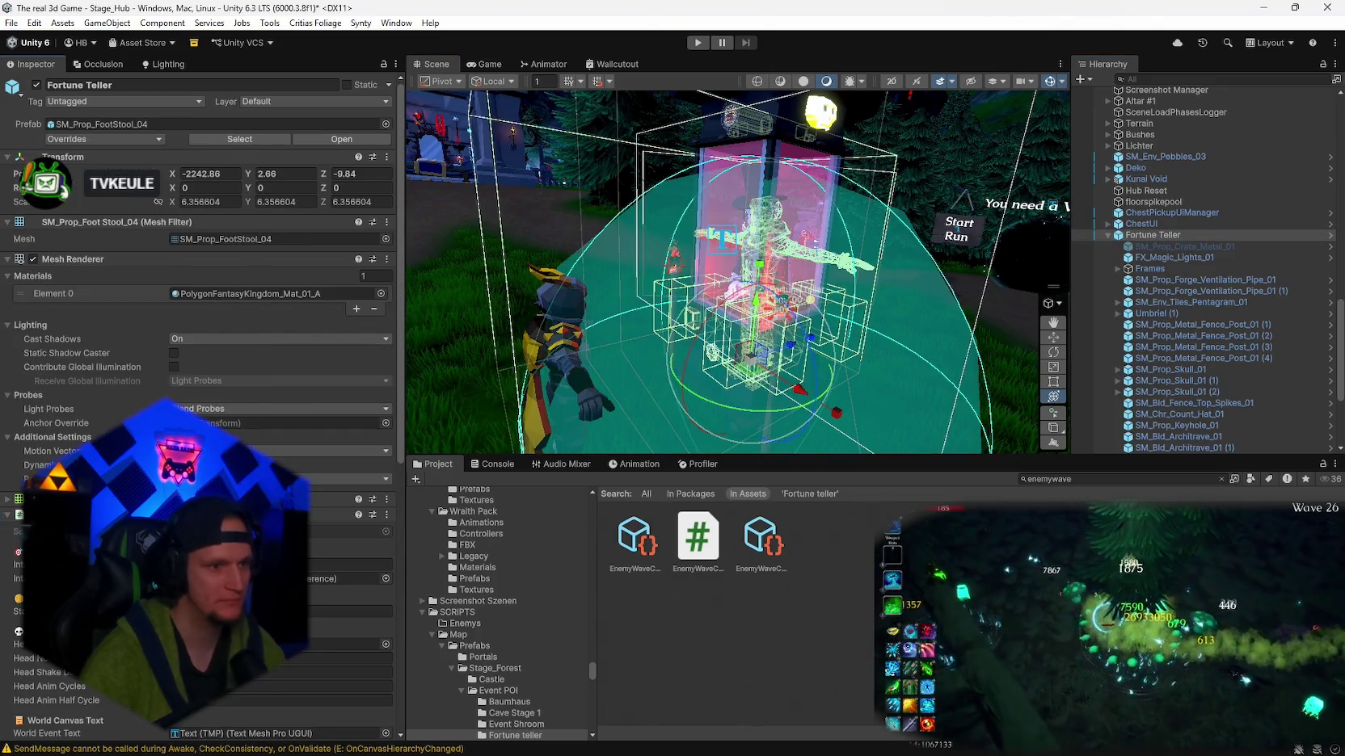
pyautogui.click(693, 42)
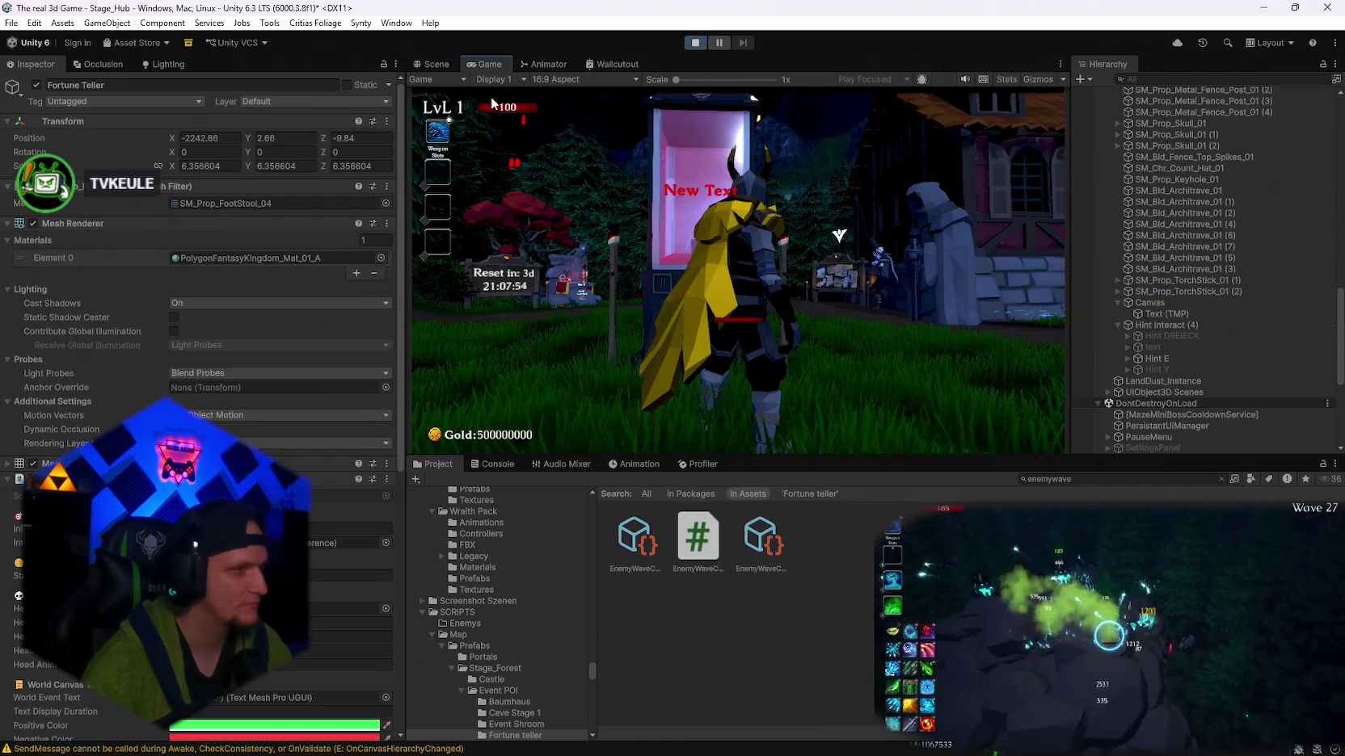
# - Walk to the booth and buy a fortune, receiving 'Heilsegen! +35 HP'
pyautogui.press('w')
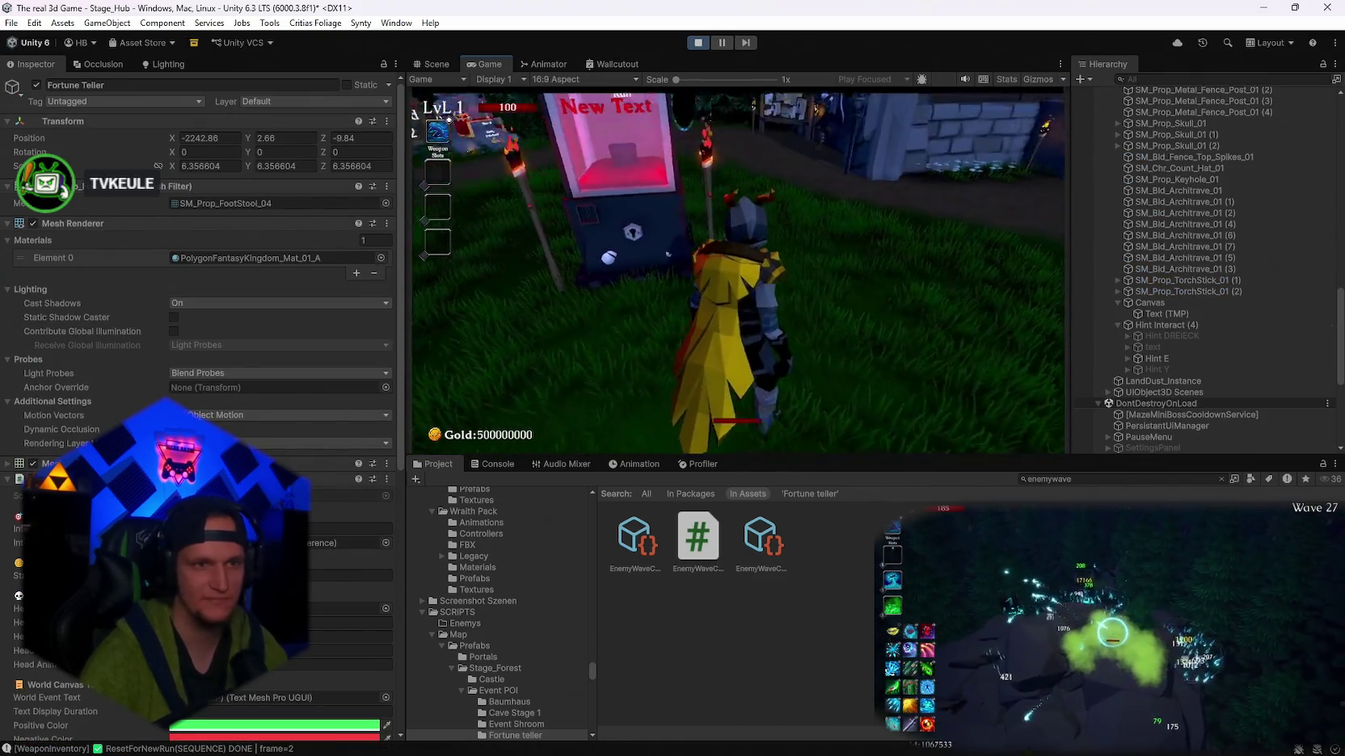
pyautogui.press('s')
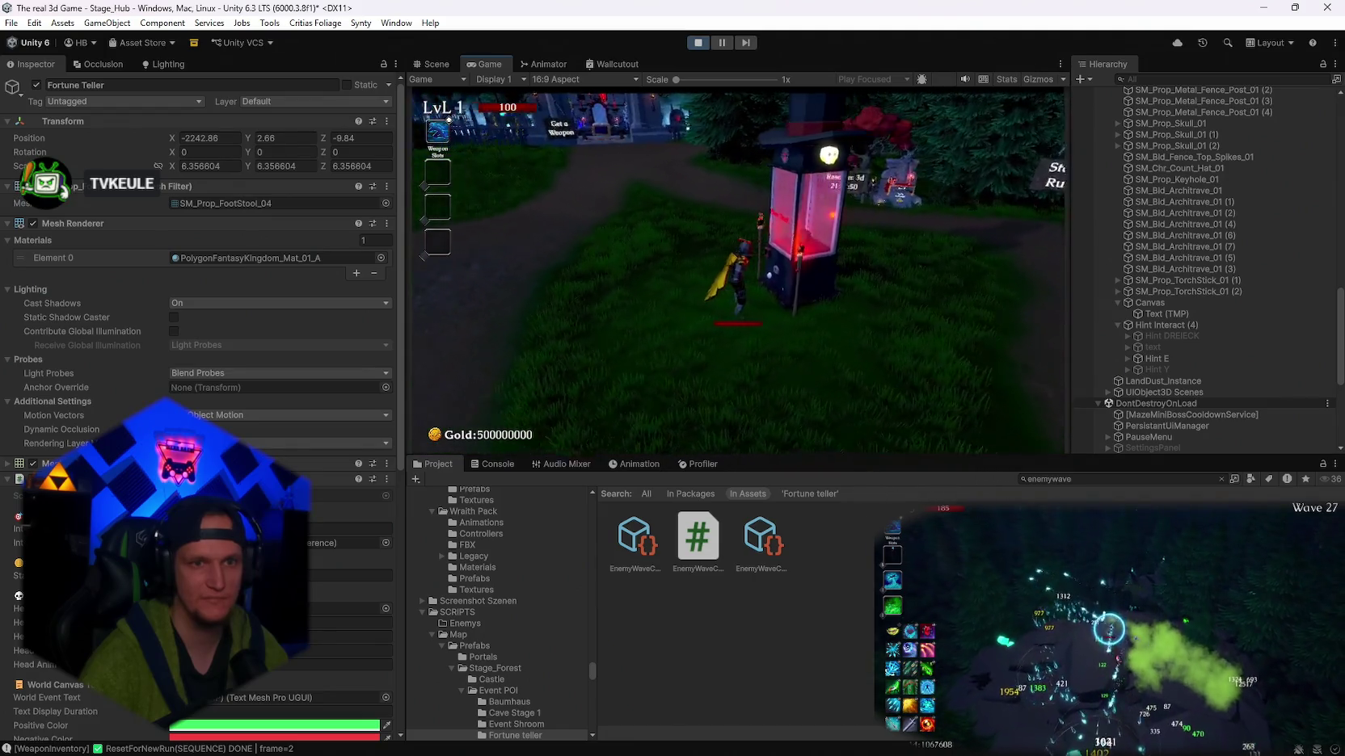
pyautogui.press('w')
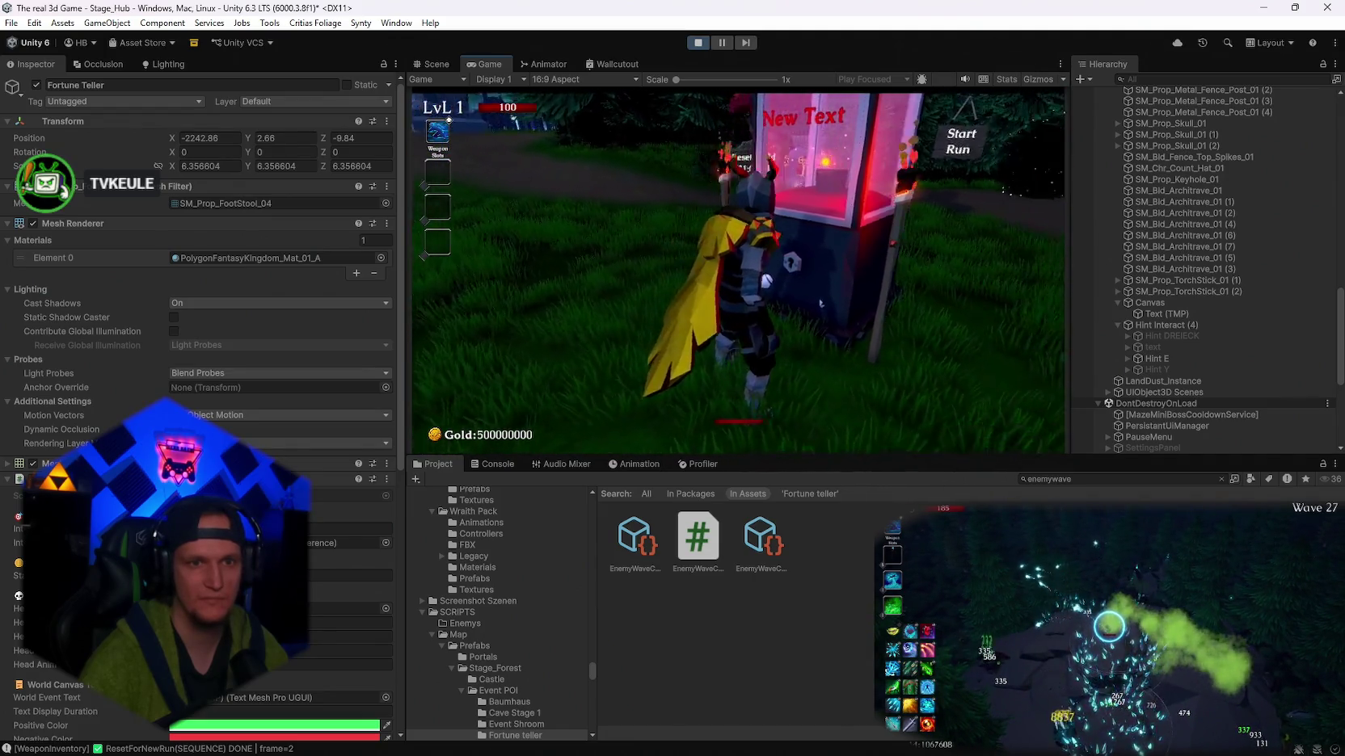
pyautogui.press('e')
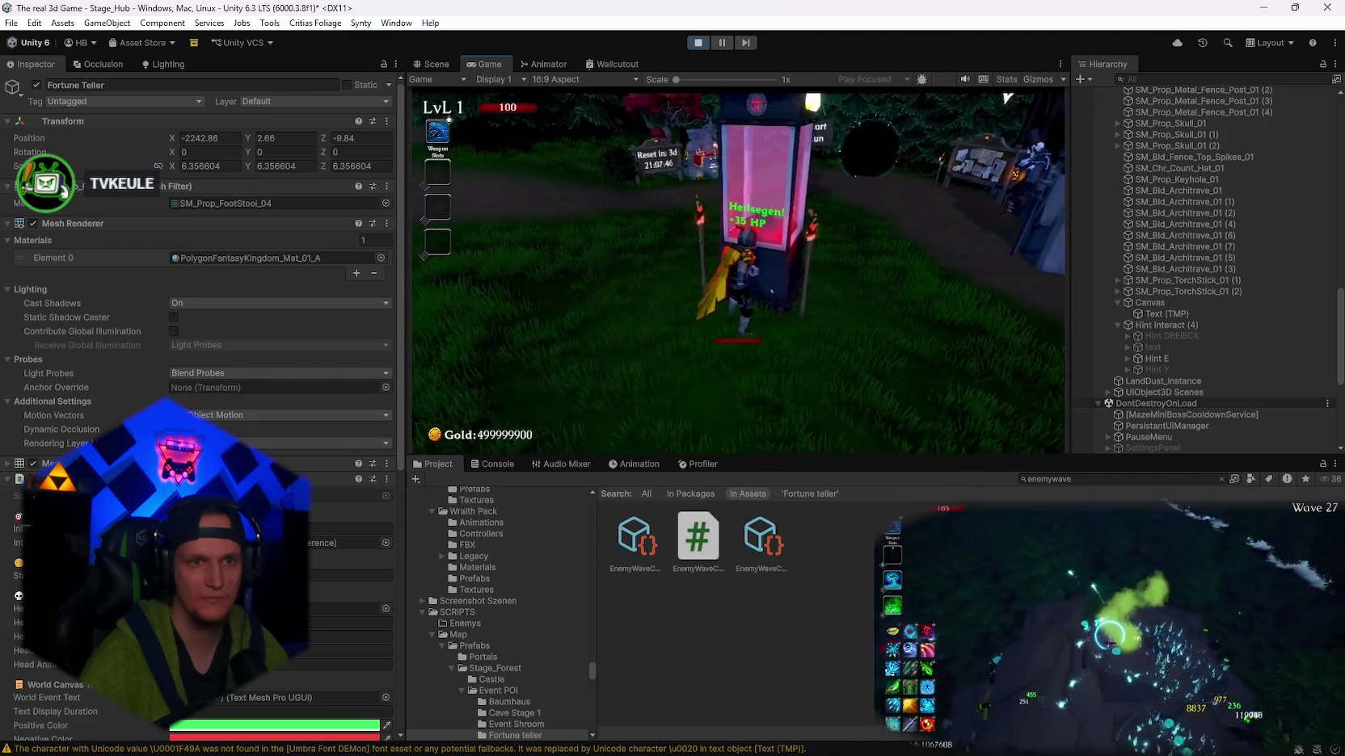
pyautogui.press('Escape')
pyautogui.press('Escape')
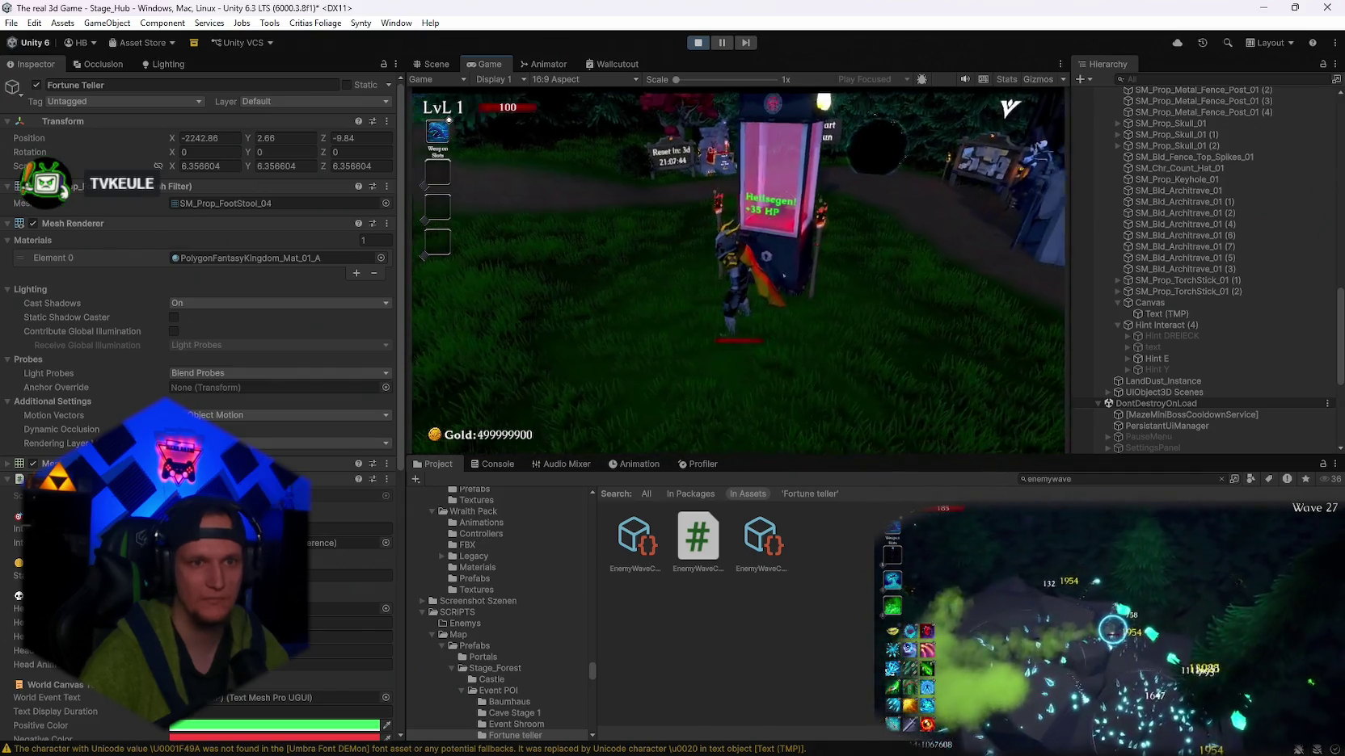
# - Buy a second fortune, 'Windläufer +45% Speed', then pause and stop Play mode
pyautogui.press('w')
pyautogui.press('e')
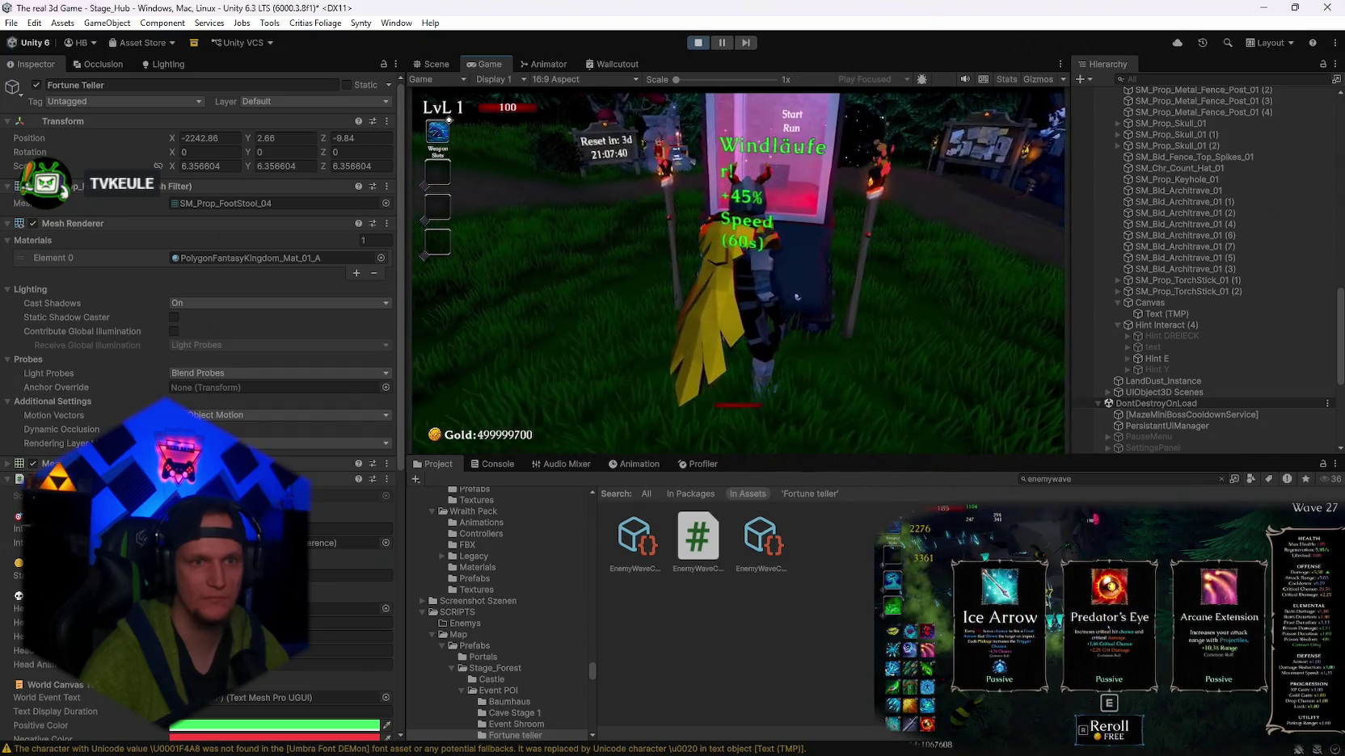
pyautogui.press('w')
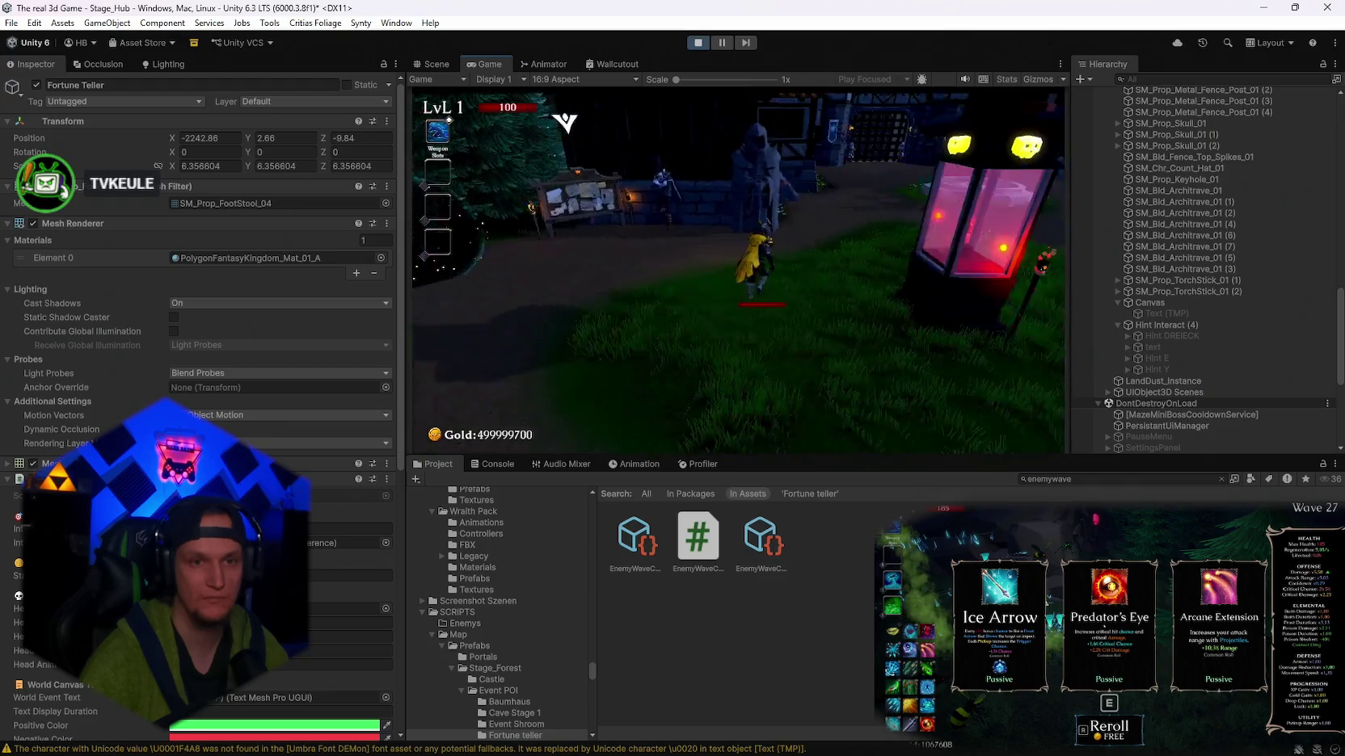
pyautogui.press('d')
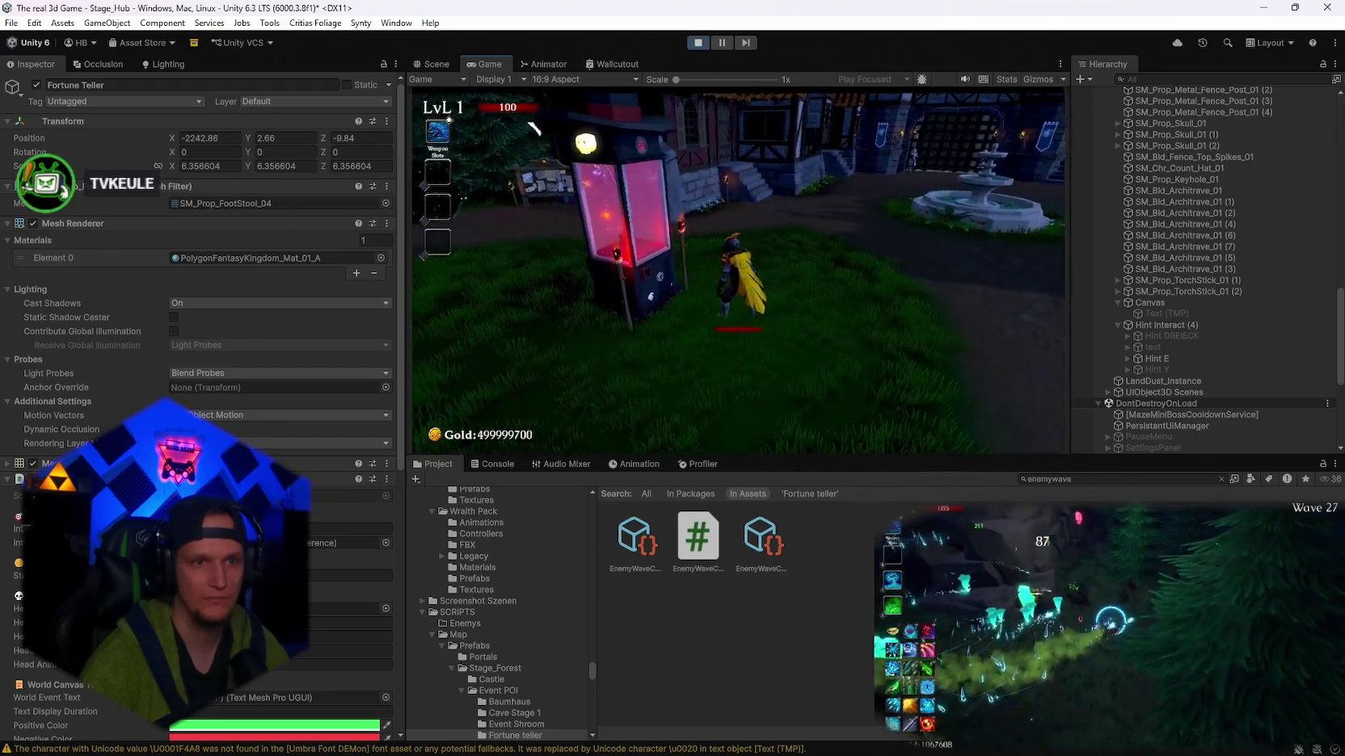
pyautogui.press('Escape')
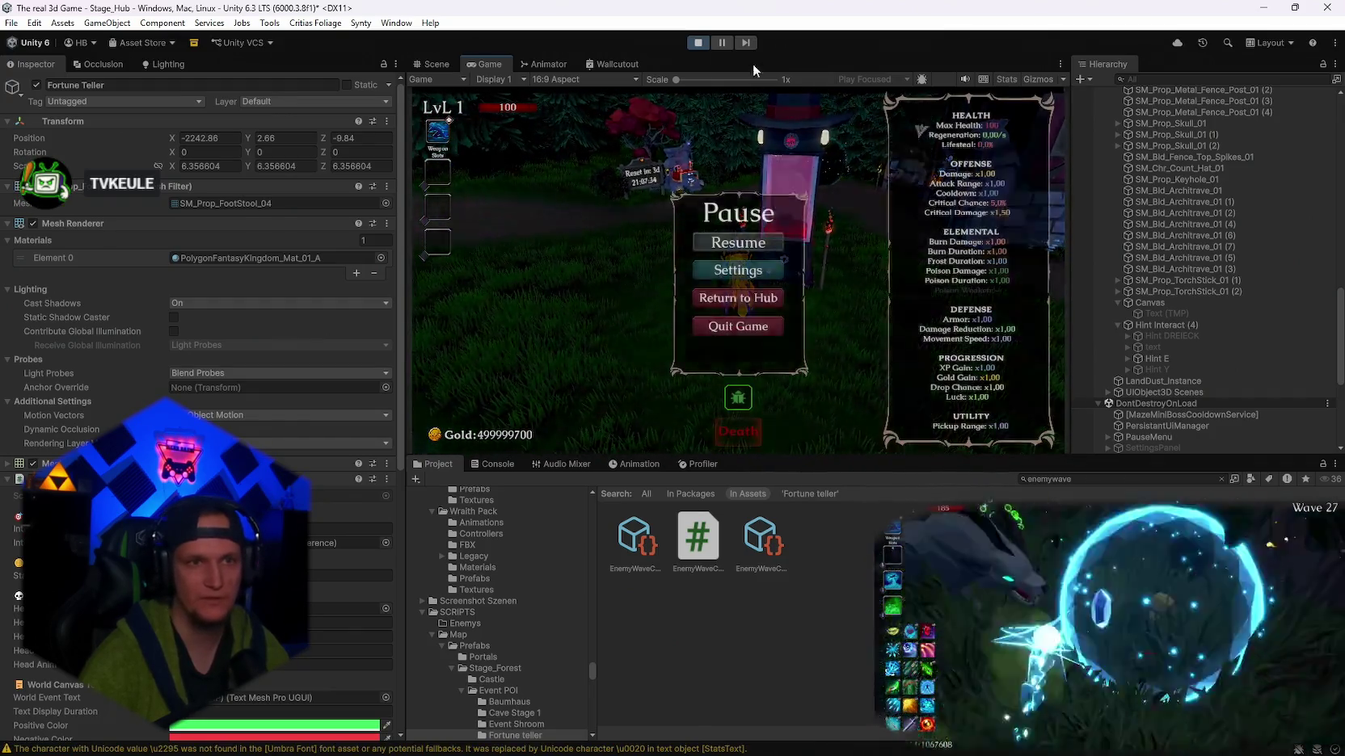
pyautogui.click(696, 43)
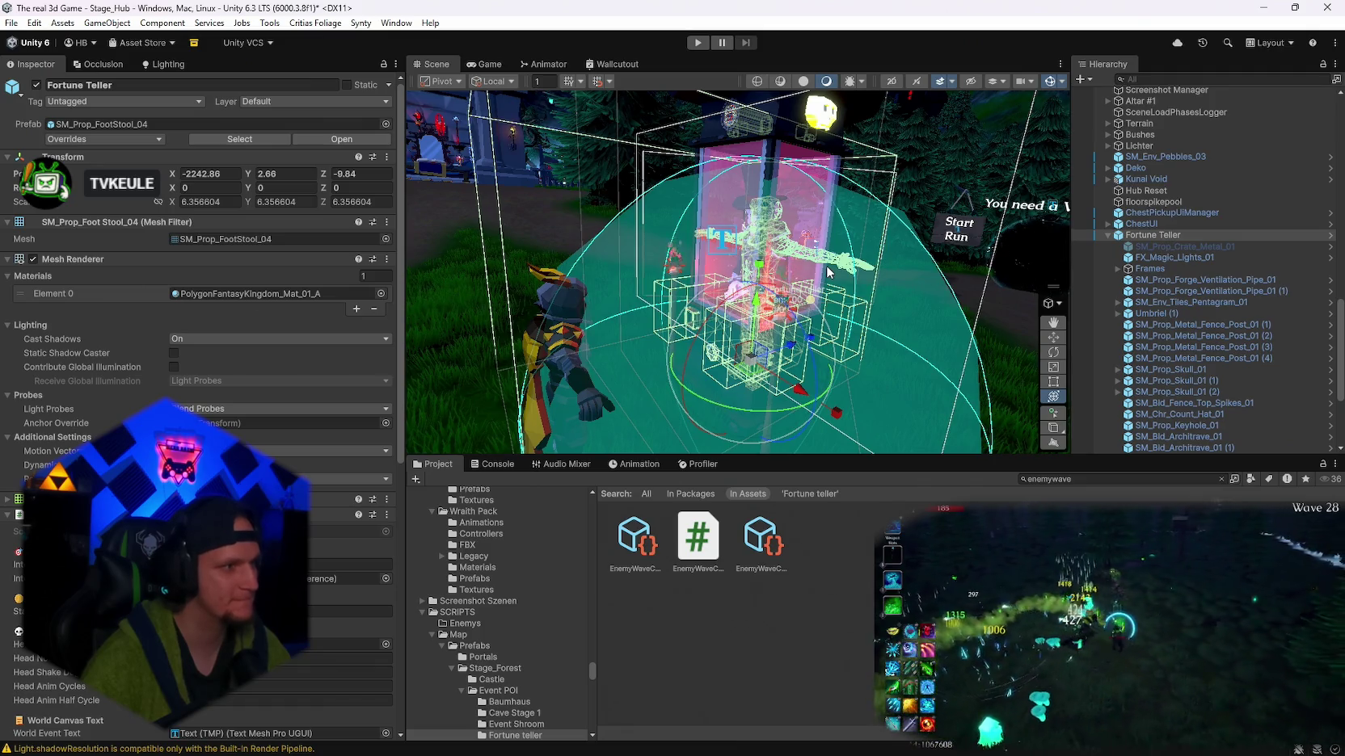
# - Orbit closer to the Fortune Teller booth and bring up the Notepad todo list
pyautogui.moveTo(827, 272)
pyautogui.mouseDown()
pyautogui.moveTo(973, 288)
pyautogui.moveTo(1030, 329)
pyautogui.mouseUp()
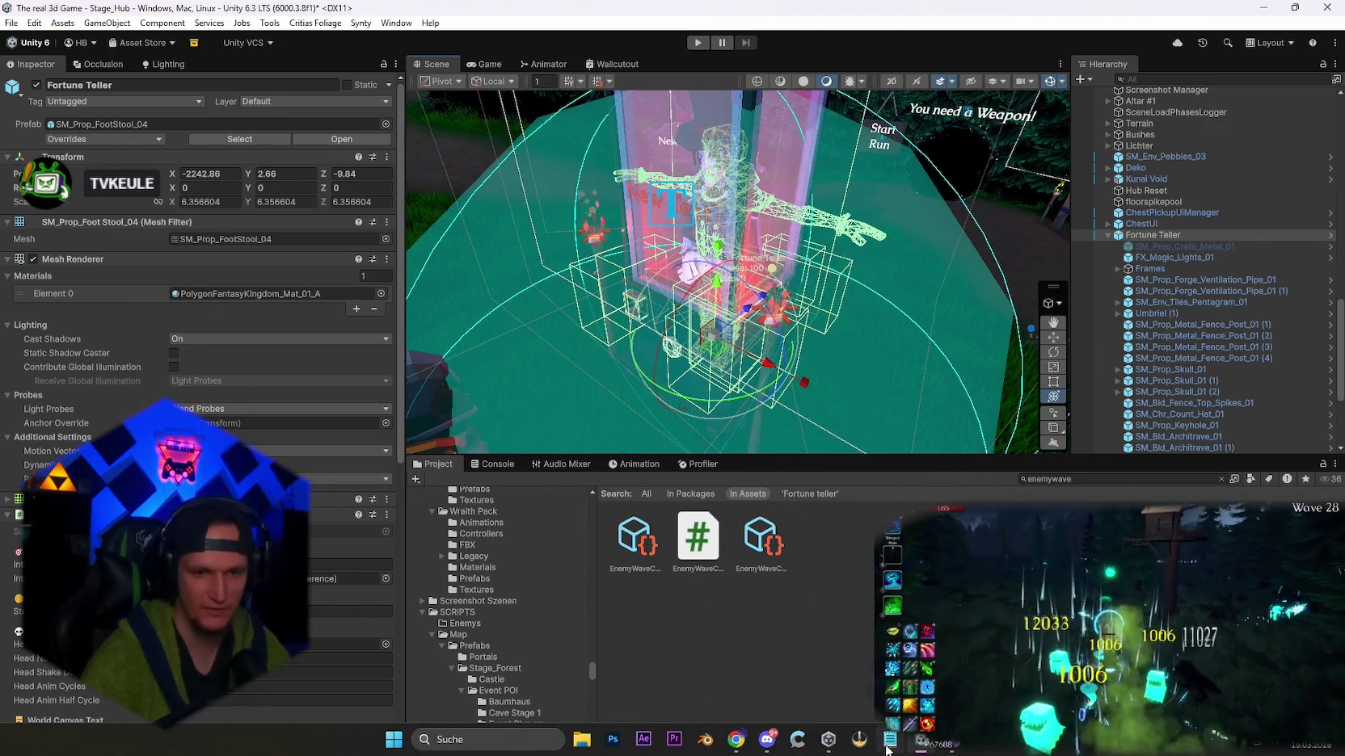
pyautogui.click(882, 743)
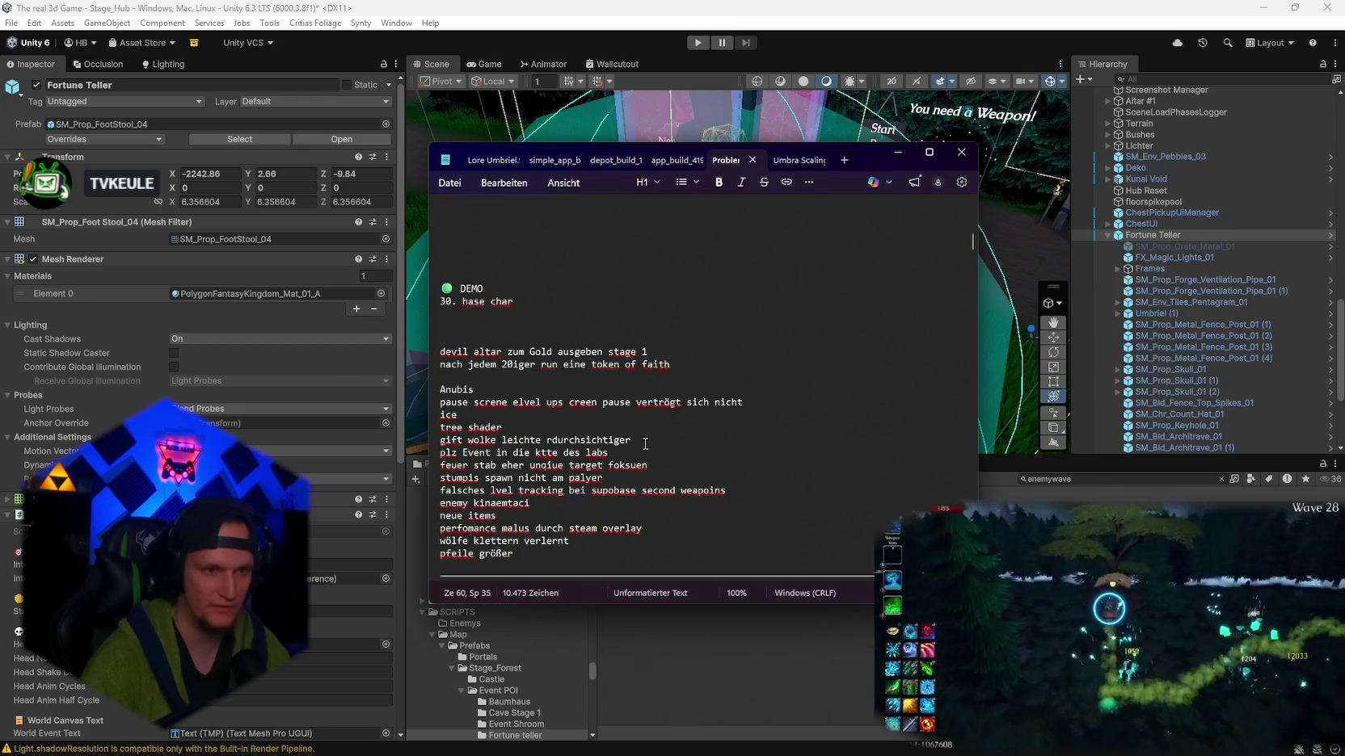
# - Add 'höhle immernoch im berg' below the poison-cloud note, then minimize Notepad
pyautogui.press('Return')
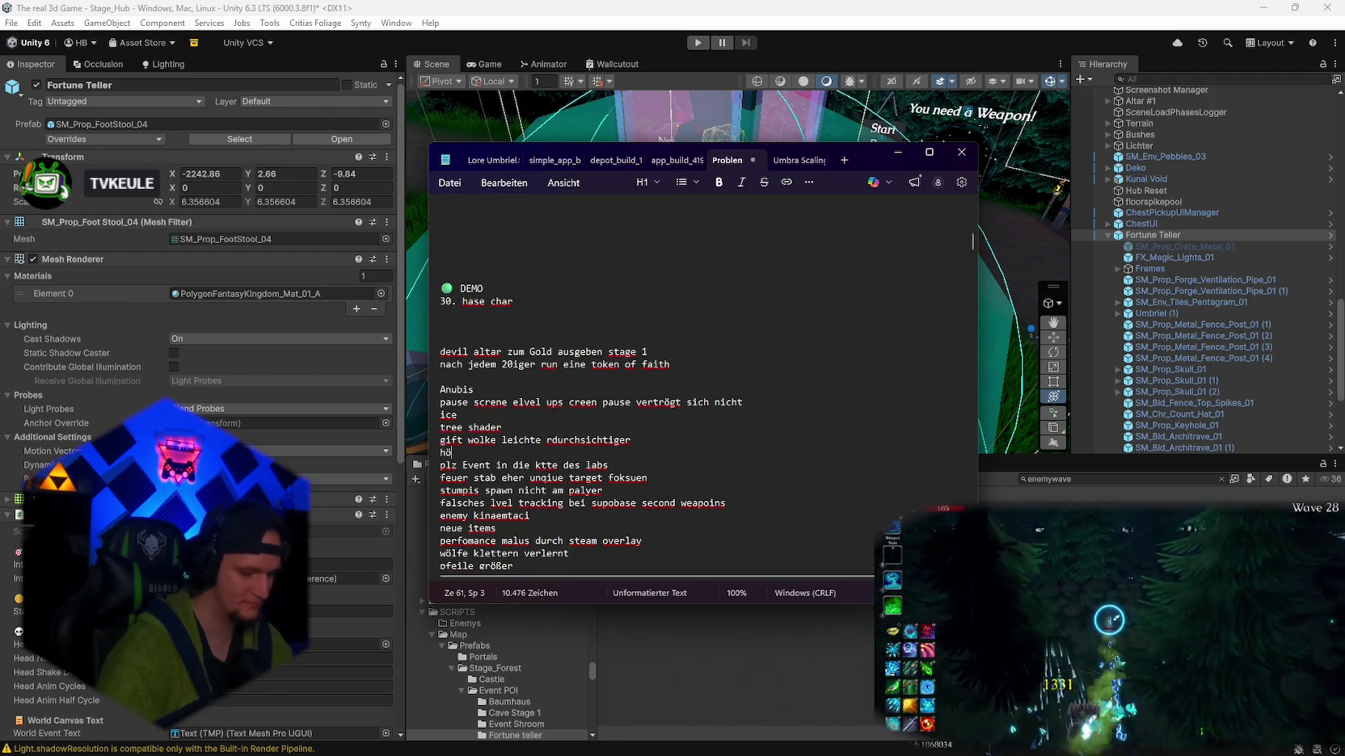
pyautogui.write('hle imemrn')
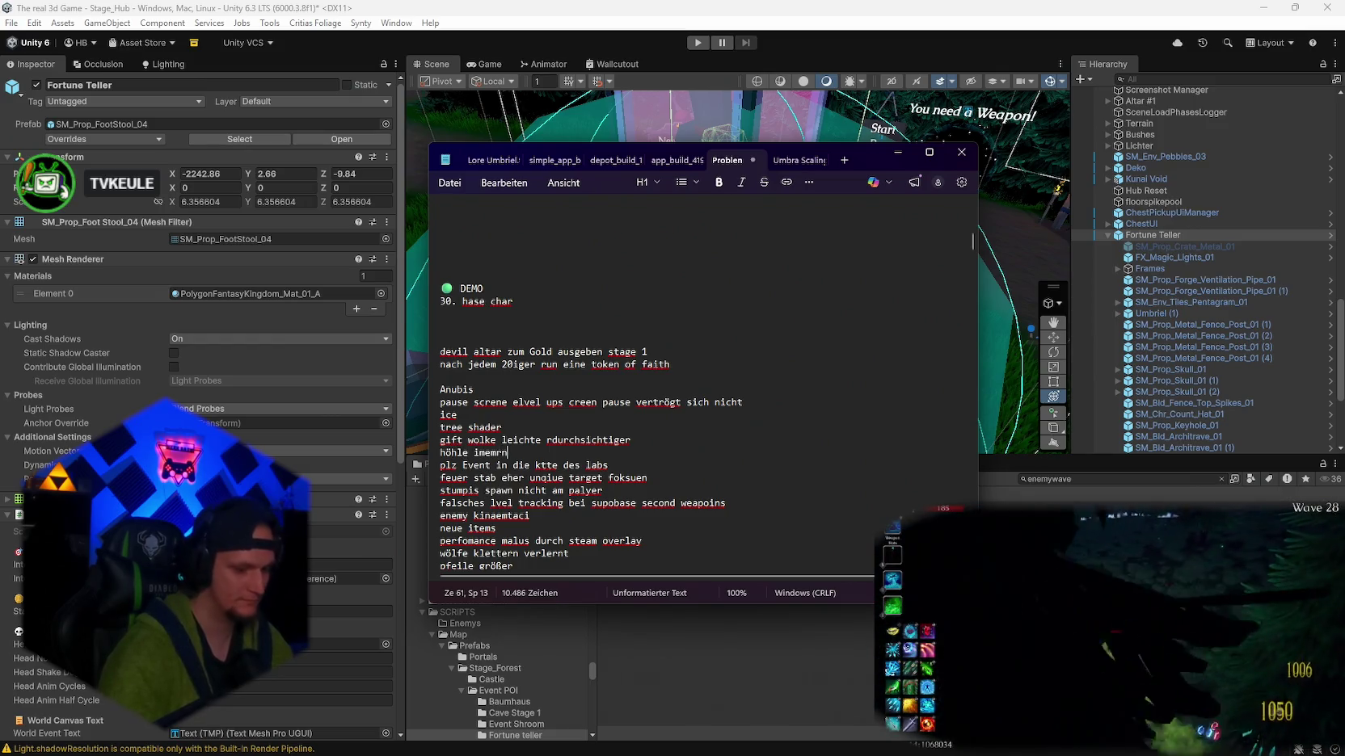
pyautogui.write('och im berg')
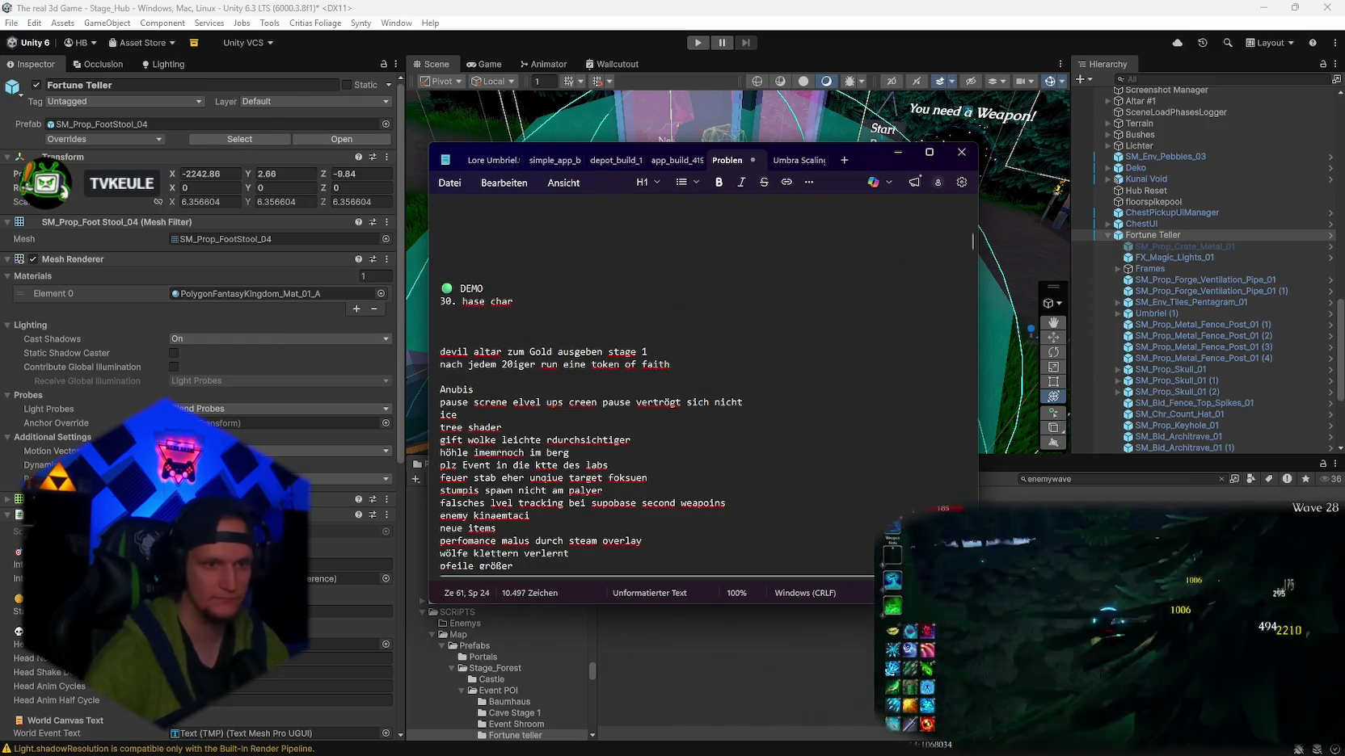
pyautogui.click(897, 152)
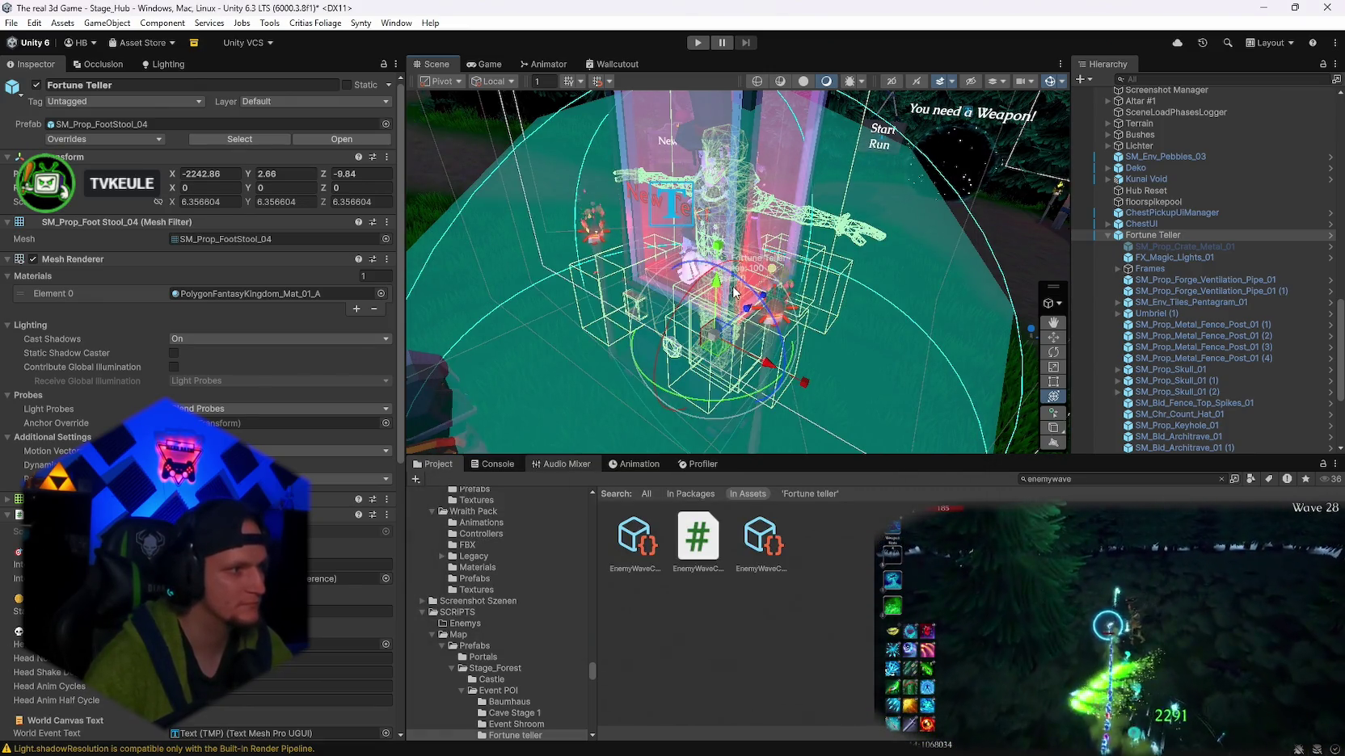
# - Set Umbriel (1)'s Animator Controller to None, then enter Play mode
pyautogui.moveTo(801, 360)
pyautogui.keyDown('alt'); pyautogui.mouseDown()
pyautogui.moveTo(851, 302)
pyautogui.moveTo(929, 294)
pyautogui.mouseUp(); pyautogui.keyUp('alt')
pyautogui.scroll(-5, 1193, 287)
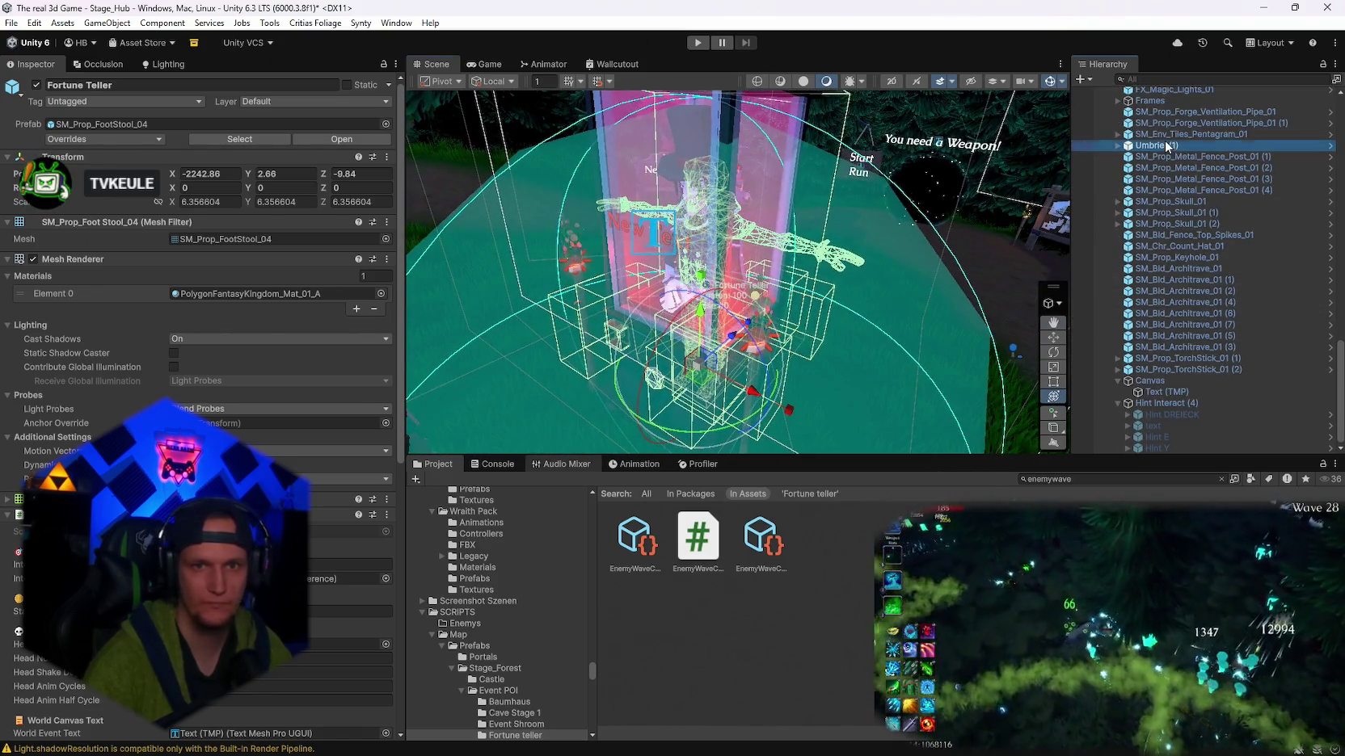
pyautogui.click(1164, 146)
pyautogui.click(202, 237)
pyautogui.press('Delete')
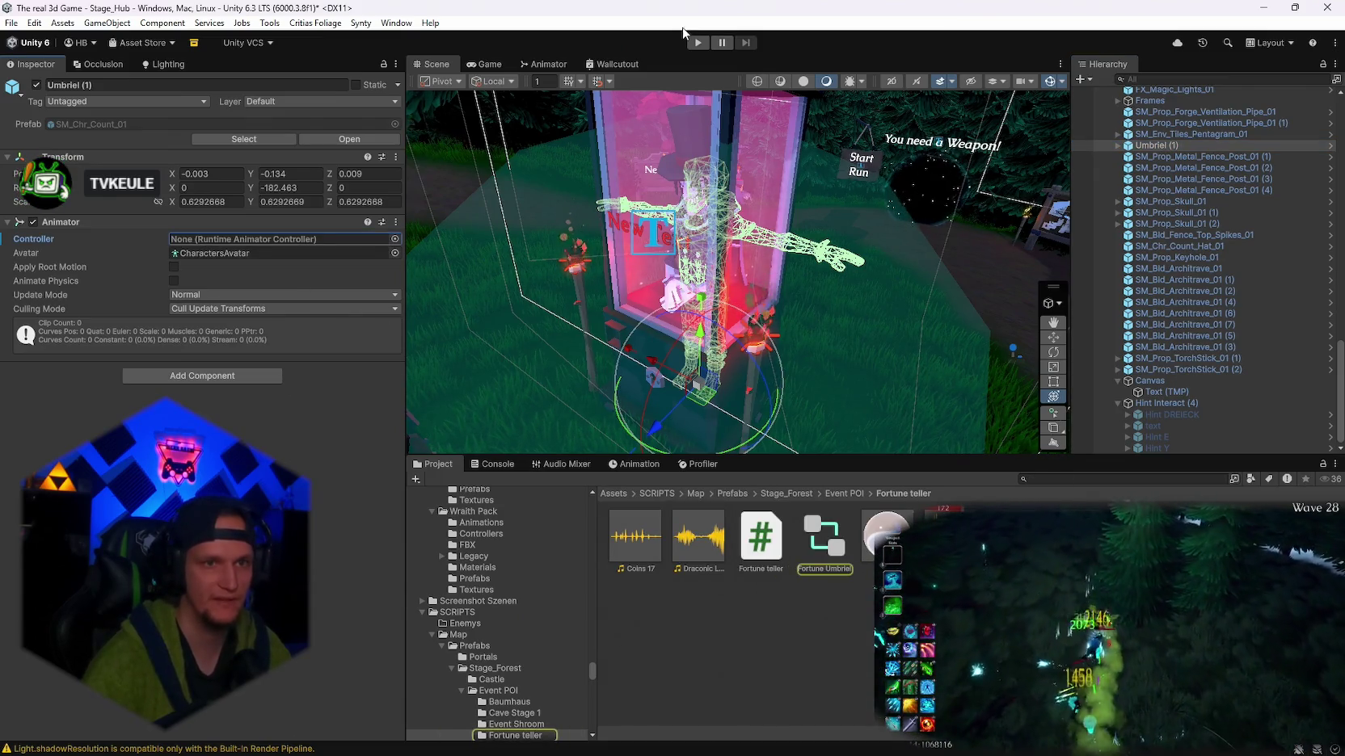
pyautogui.click(698, 43)
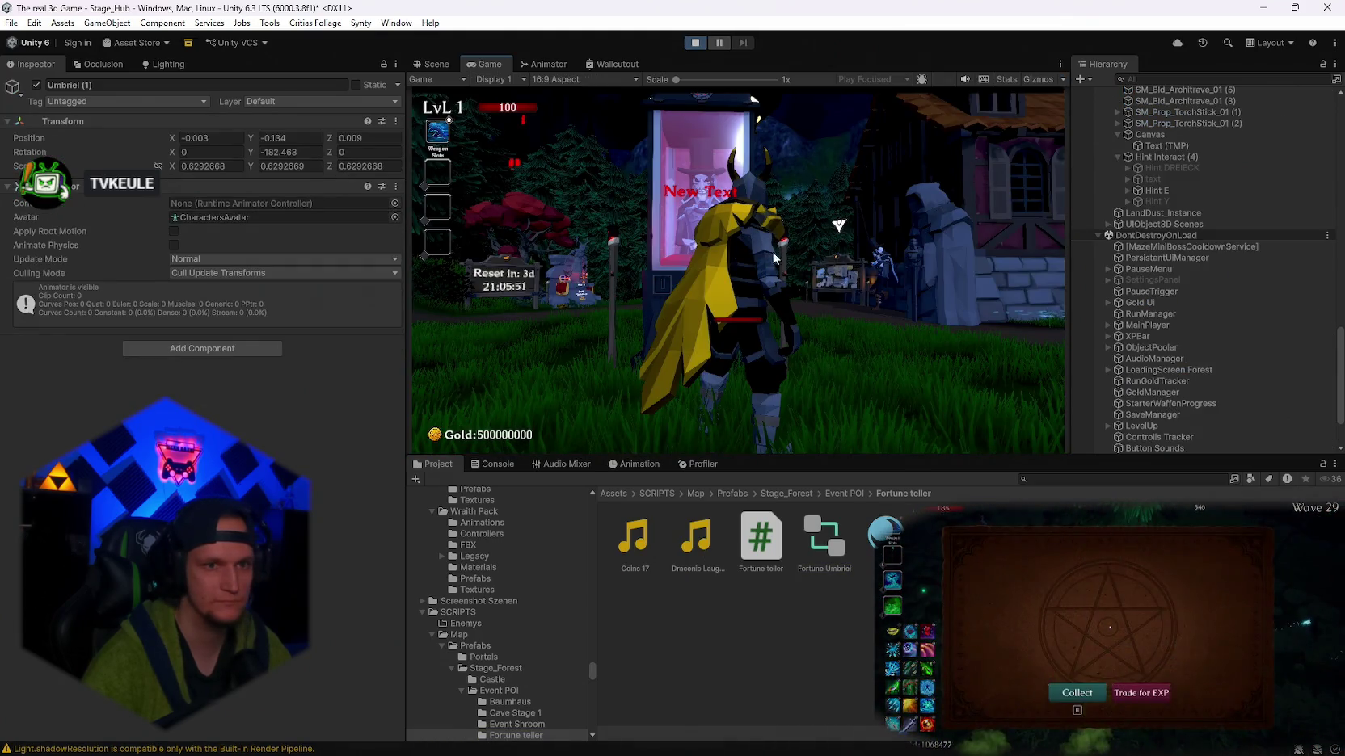
# - Walk to the Fortune Teller booth and draw three fortunes in a row
pyautogui.press('w')
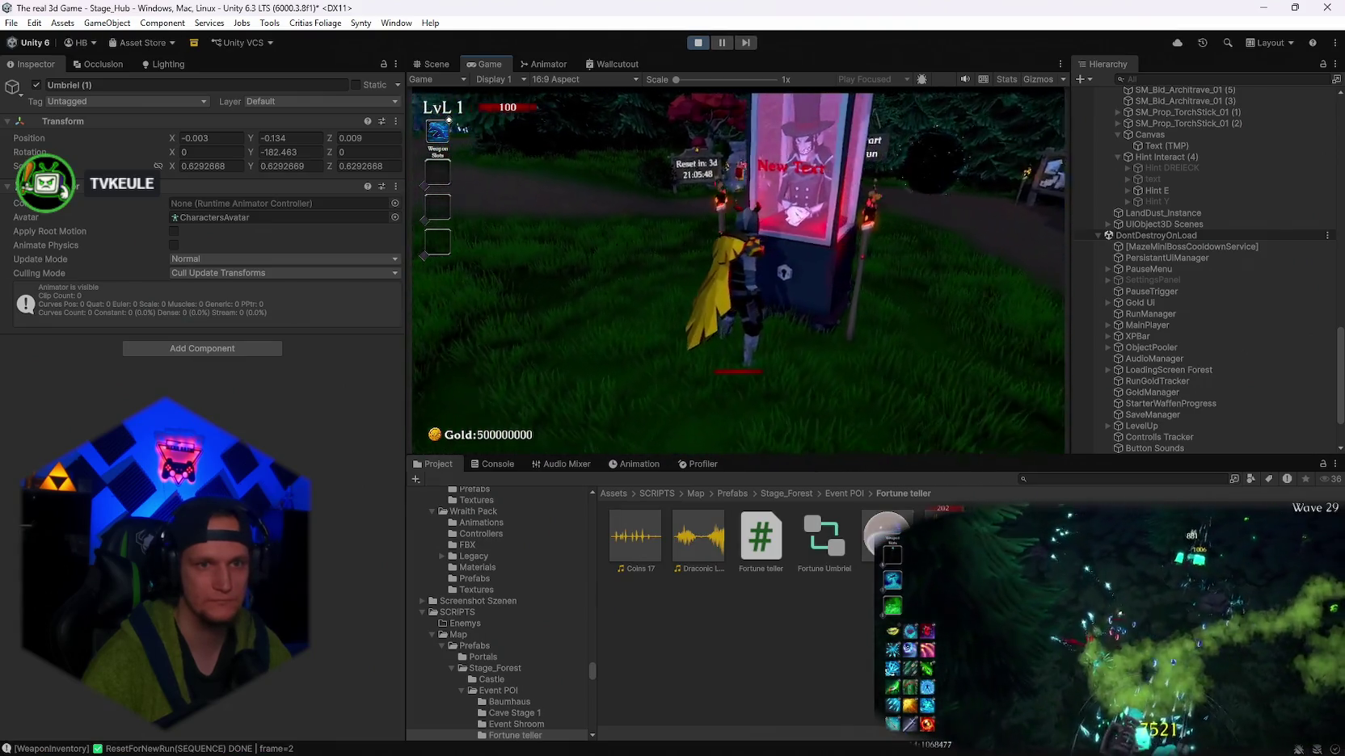
pyautogui.press('e')
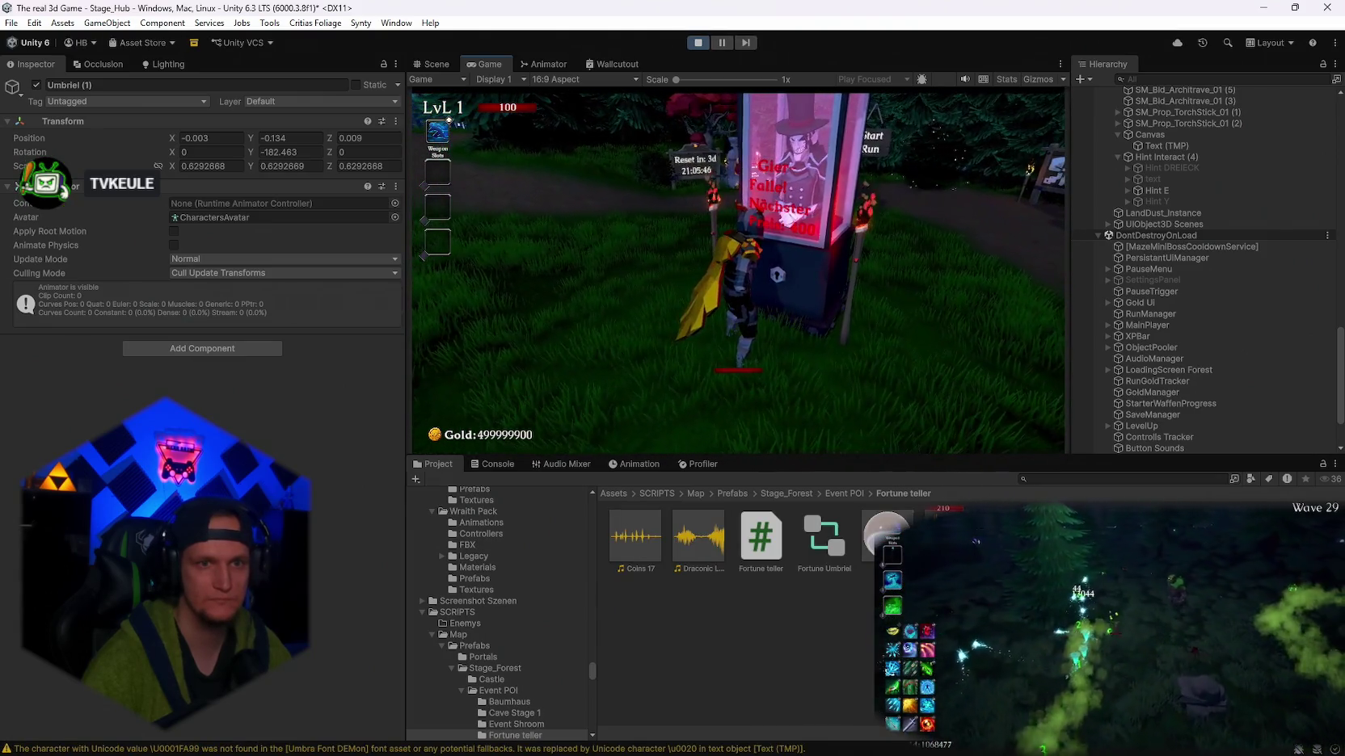
pyautogui.press('a')
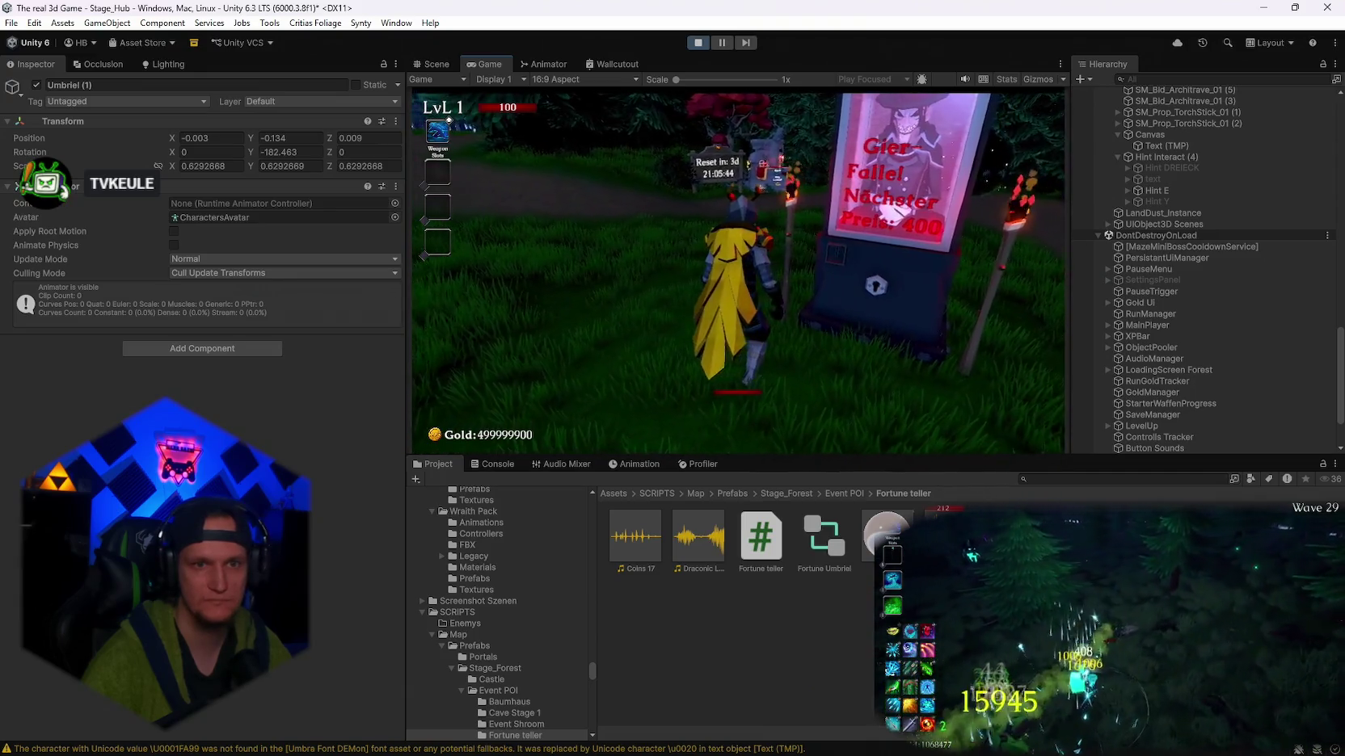
pyautogui.press('d')
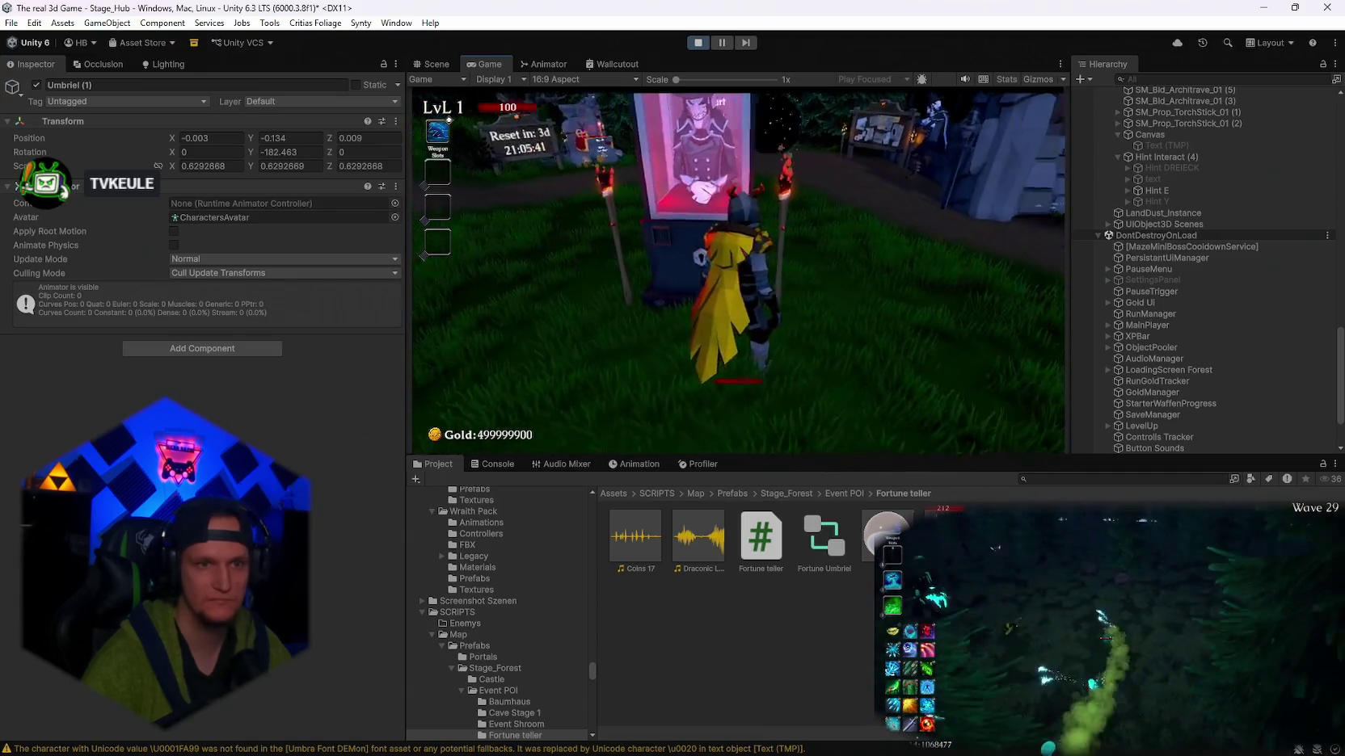
pyautogui.press('s')
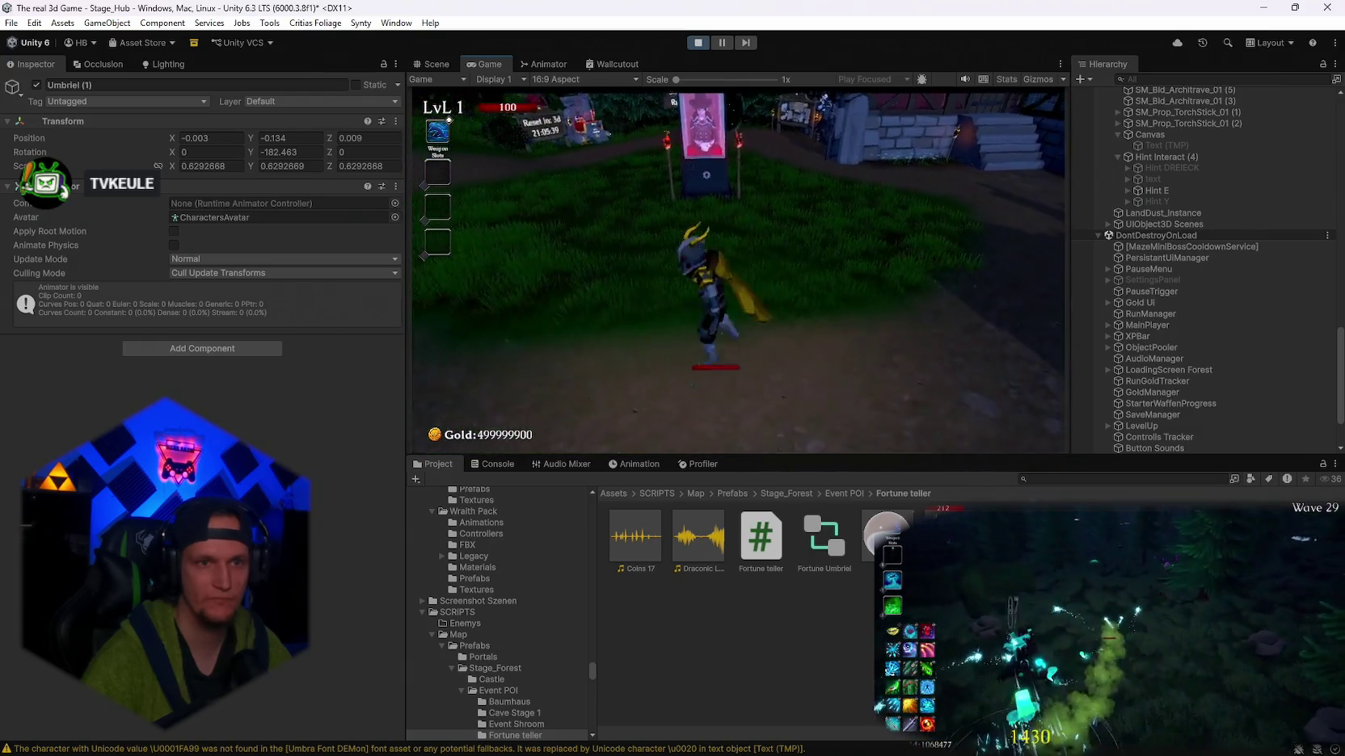
pyautogui.press('w')
pyautogui.press('e')
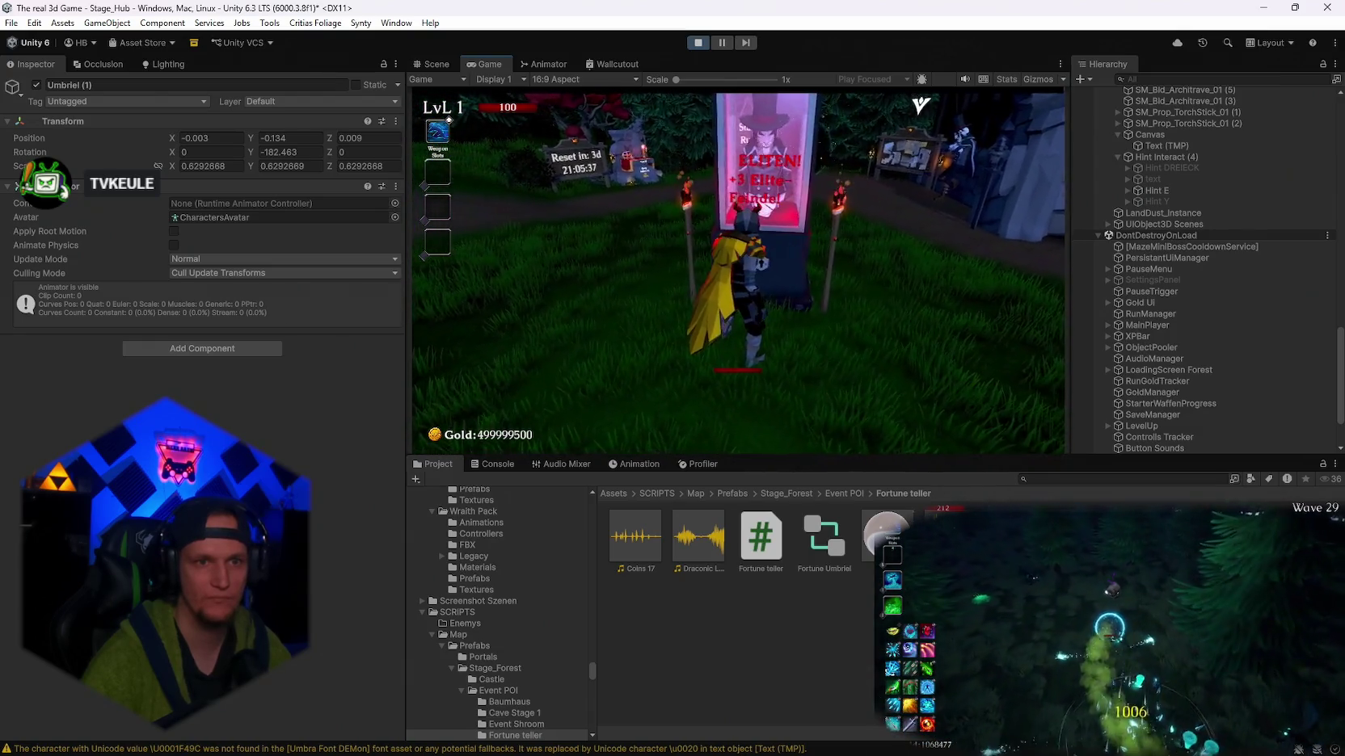
pyautogui.press('d')
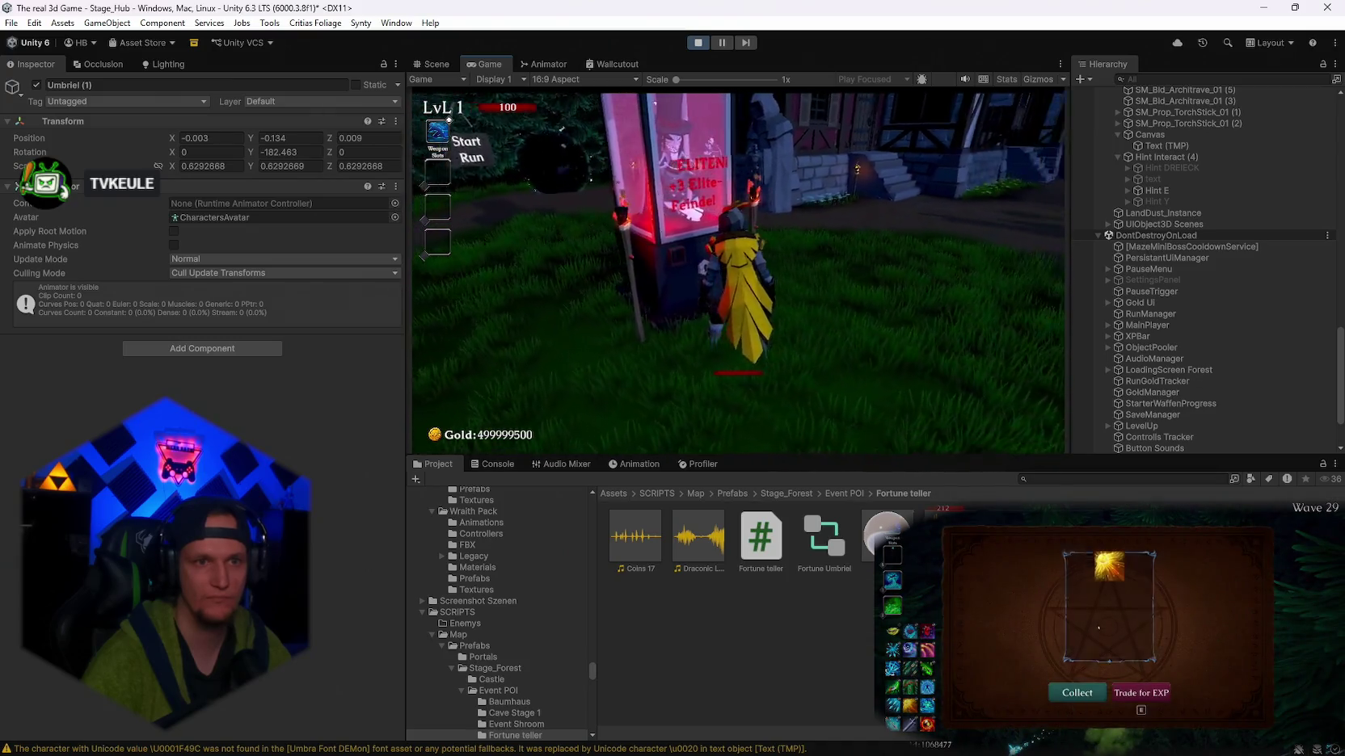
pyautogui.press('a')
pyautogui.press('e')
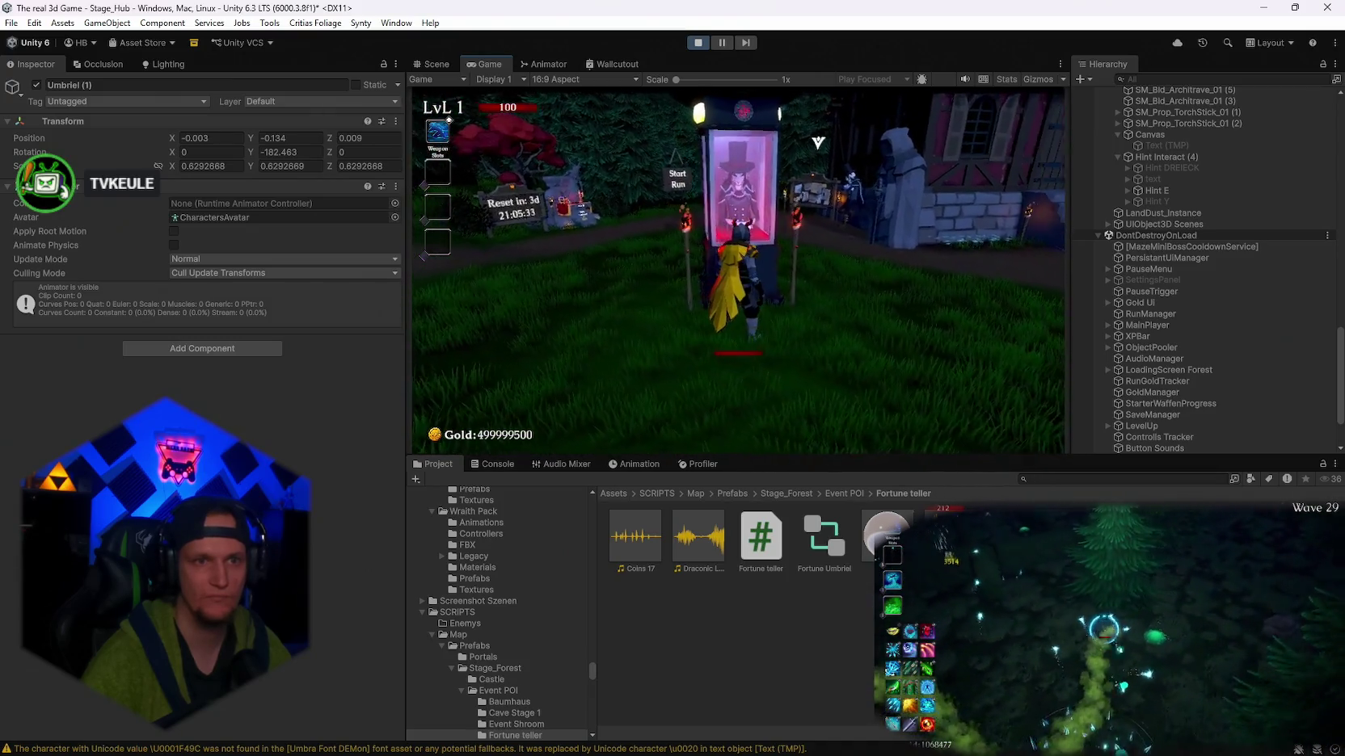
pyautogui.press('a')
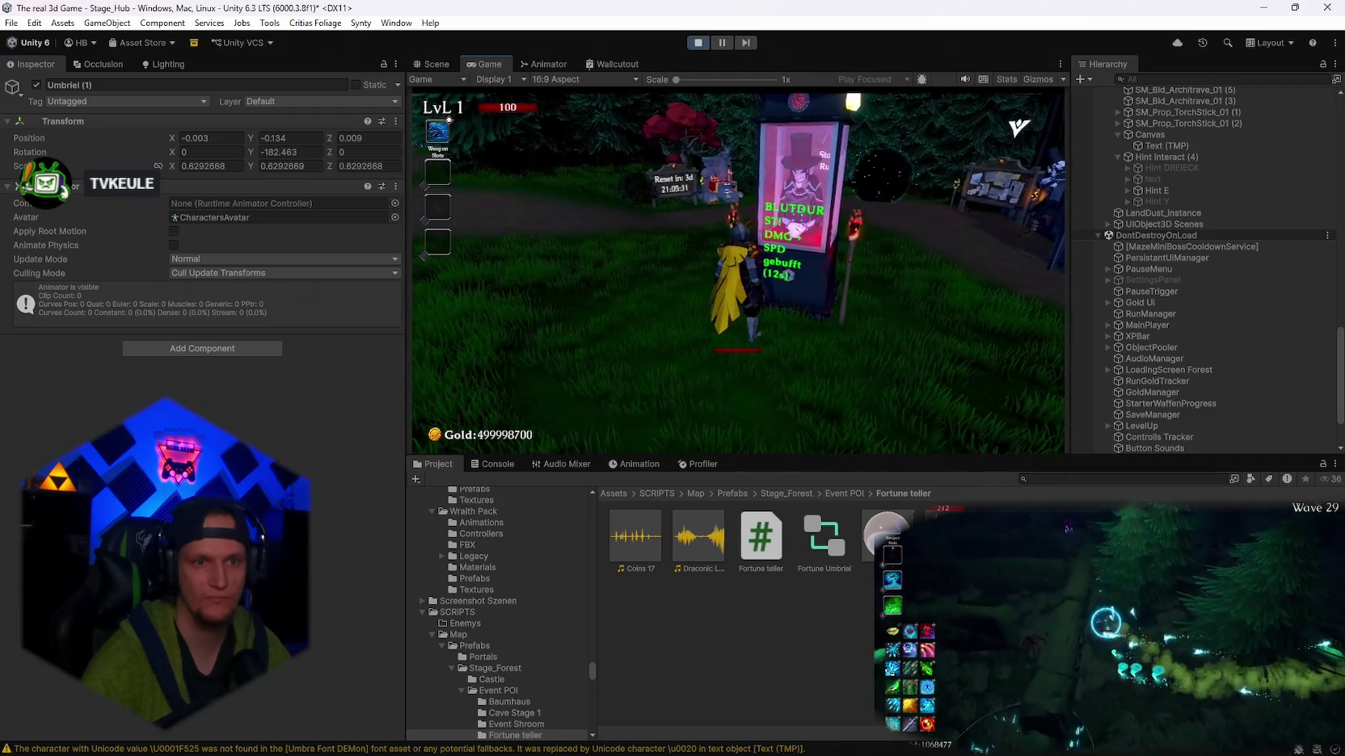
# - Draw two more fortunes, then pause the game with gold at 499994108
pyautogui.press('Escape')
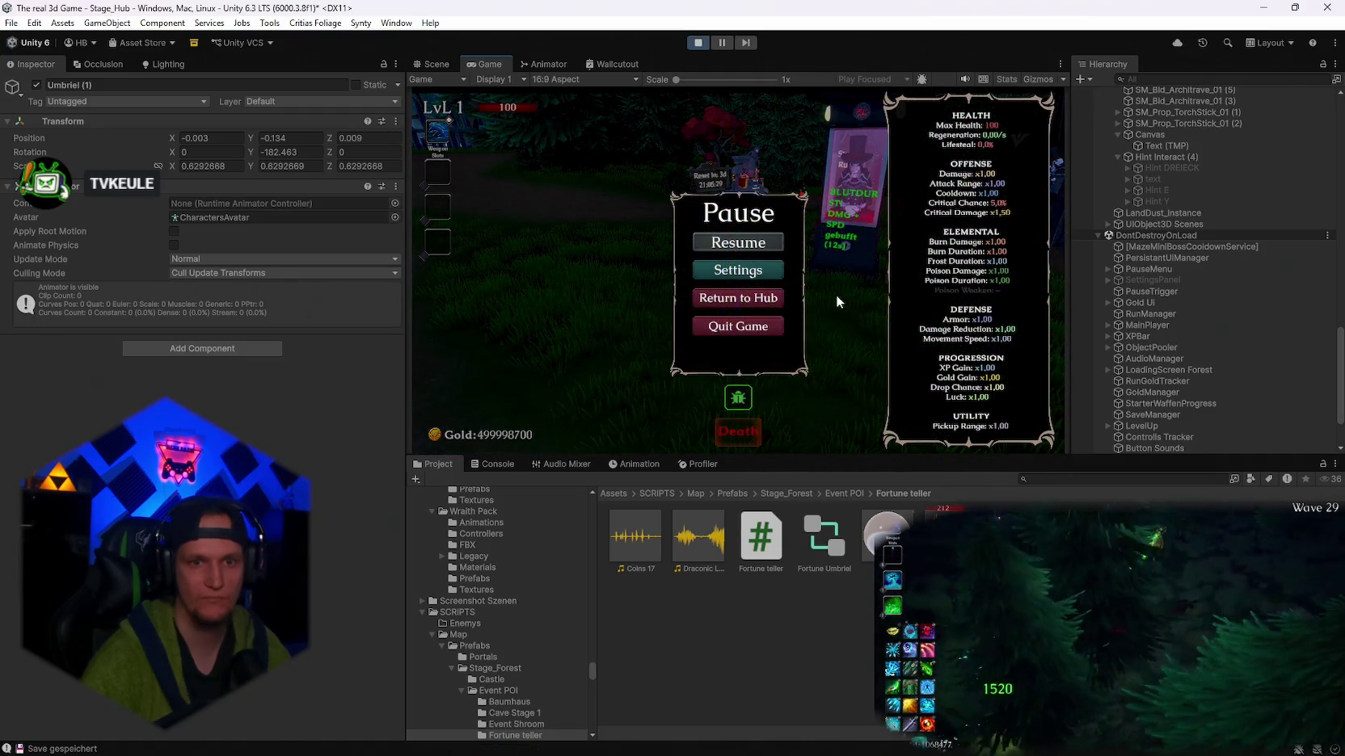
pyautogui.press('Escape')
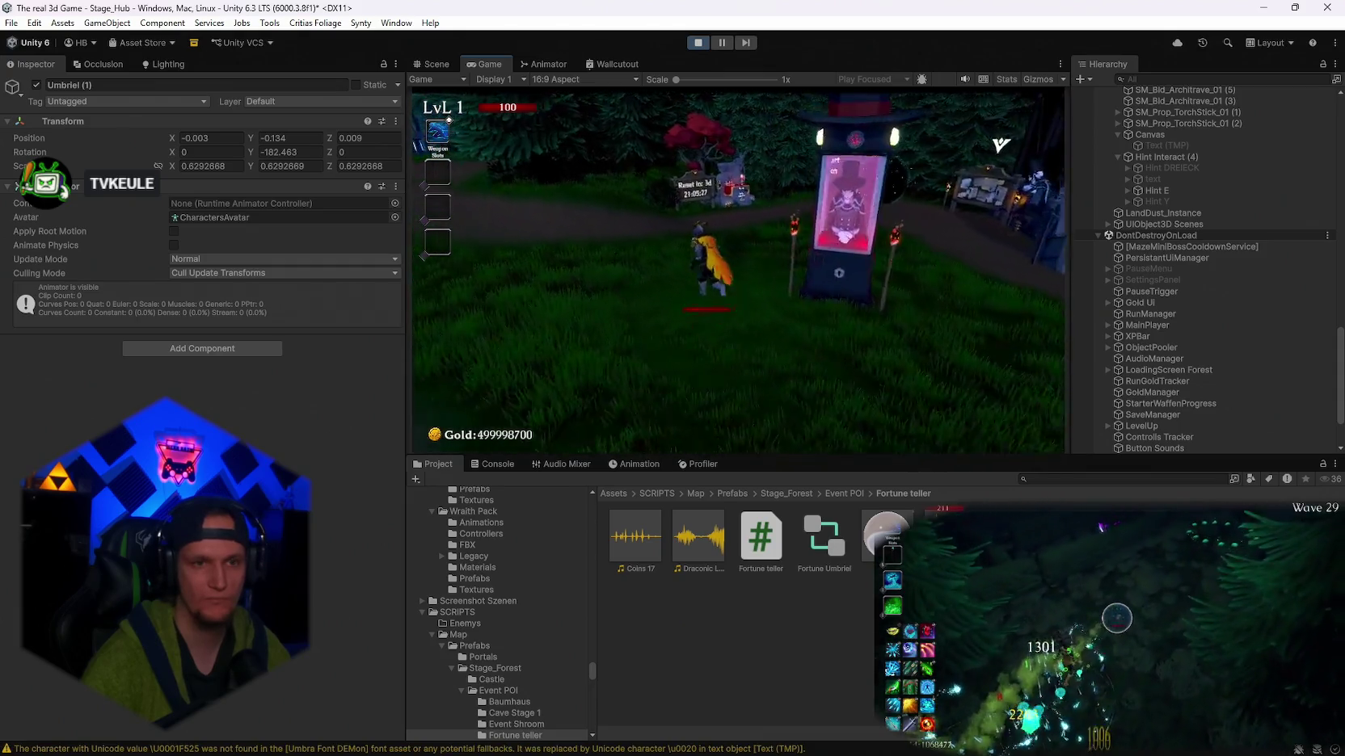
pyautogui.press('w')
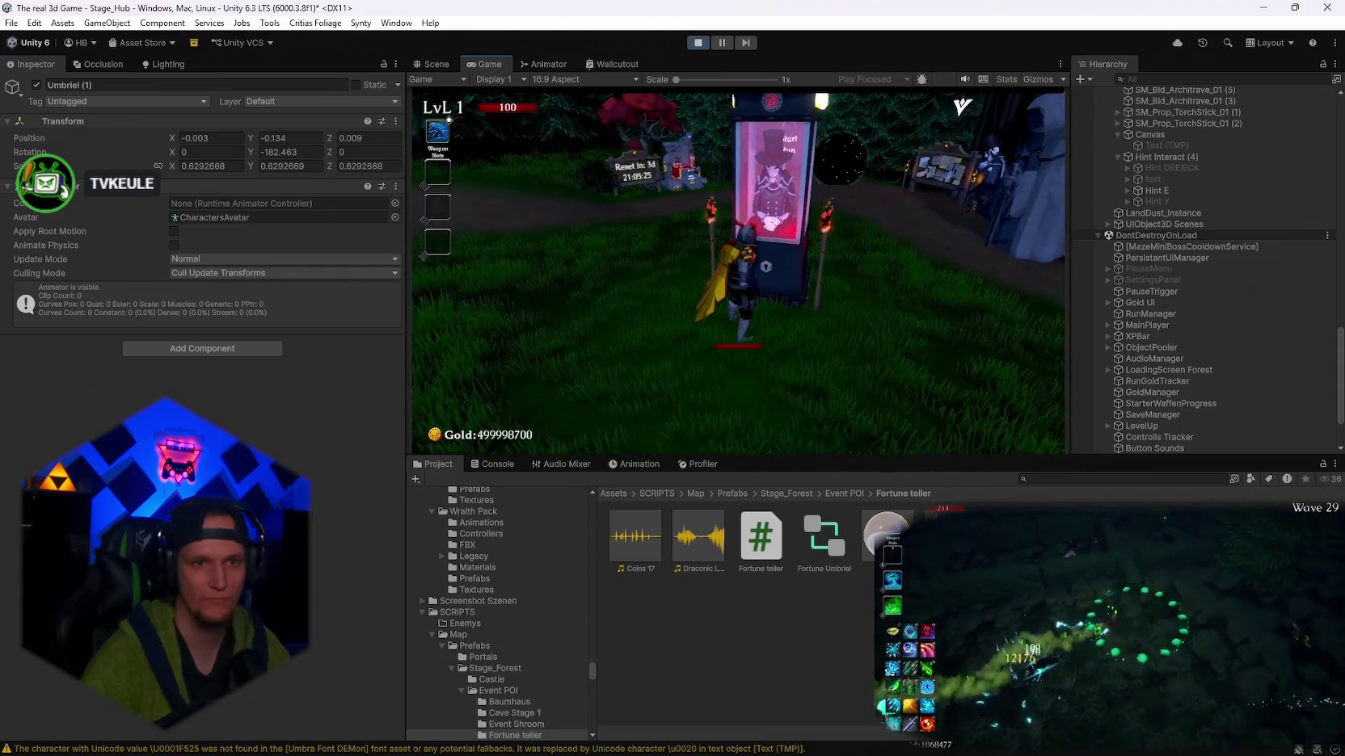
pyautogui.press('e')
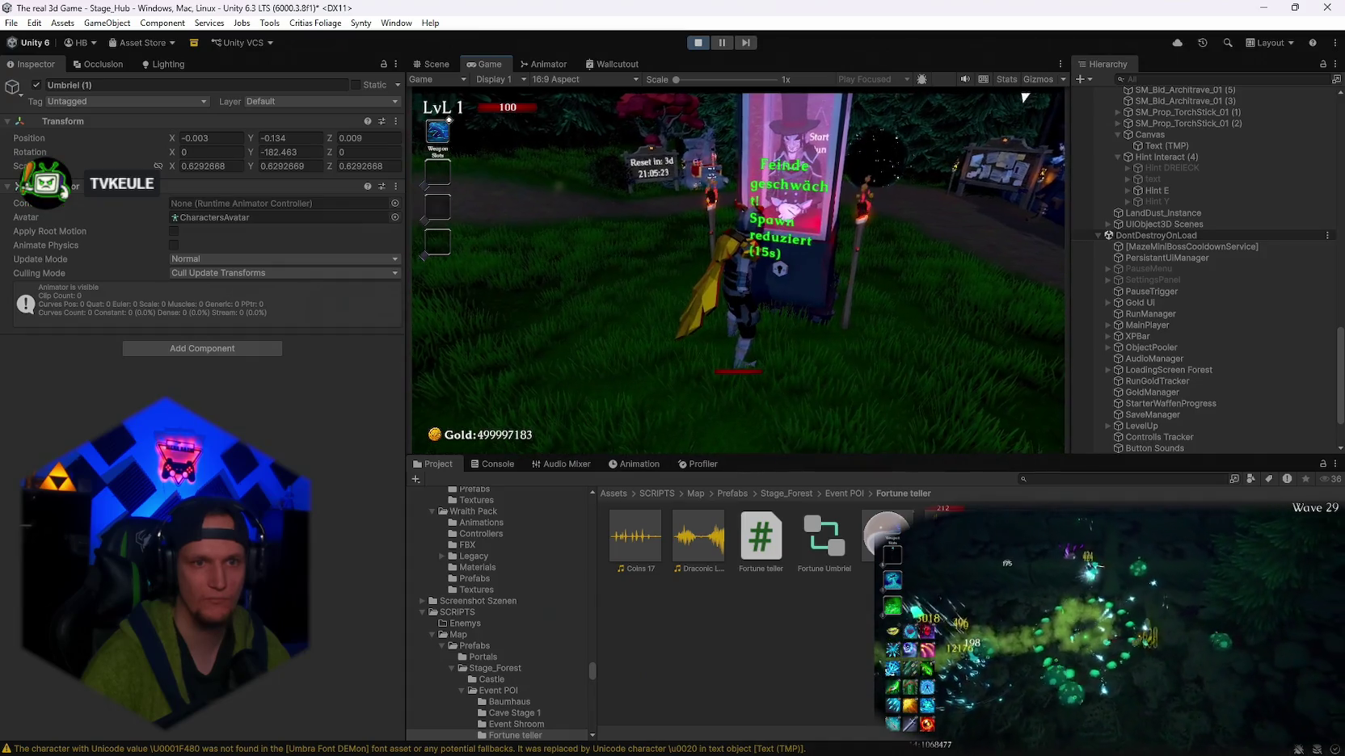
pyautogui.press('a')
pyautogui.press('d')
pyautogui.press('e')
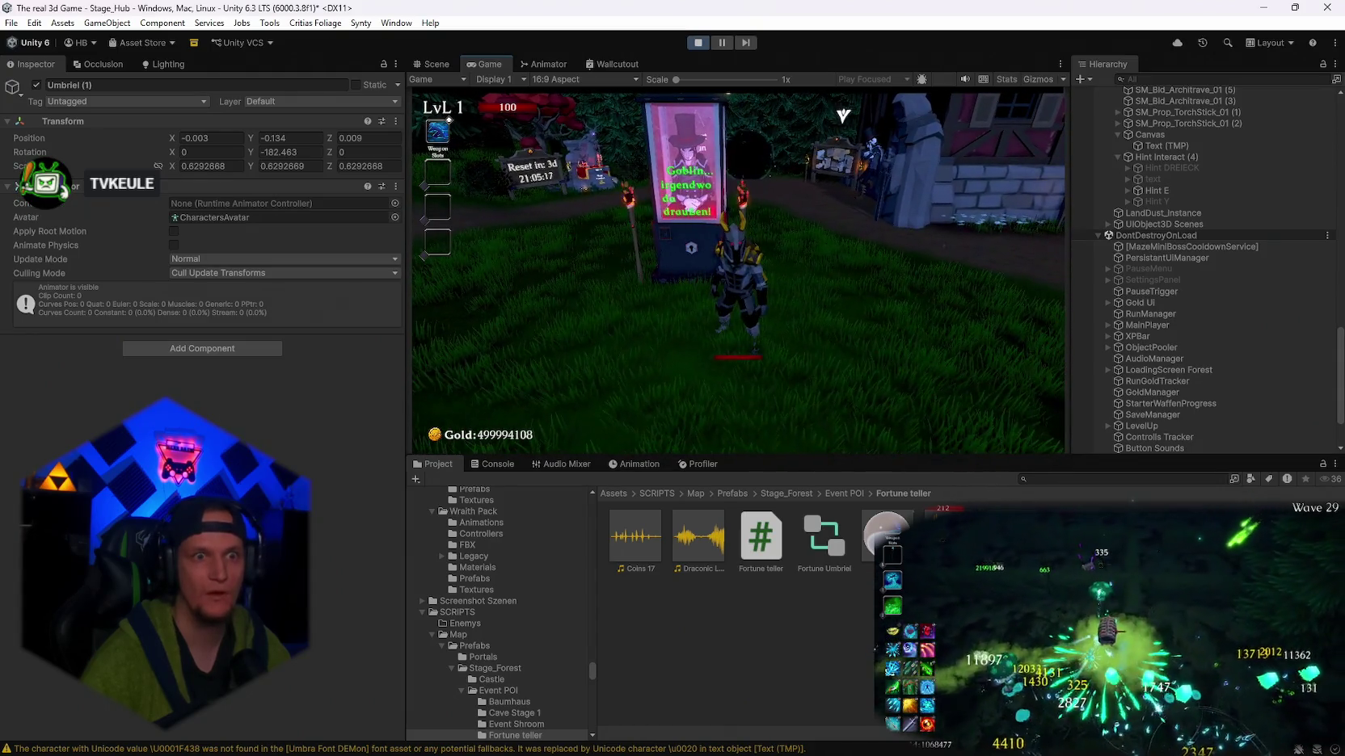
pyautogui.press('Escape')
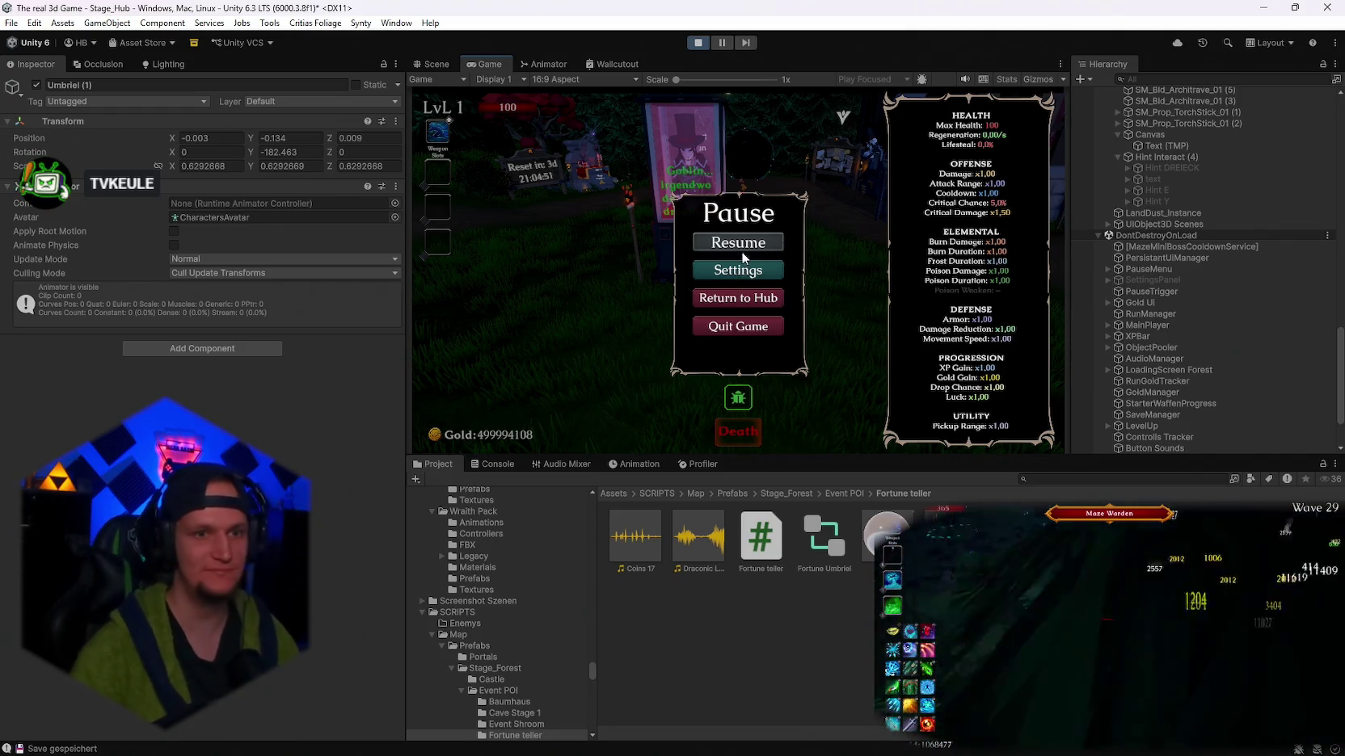
# - Resume the game, draw two more fortunes at the booth, then pause
pyautogui.click(732, 245)
pyautogui.press('e')
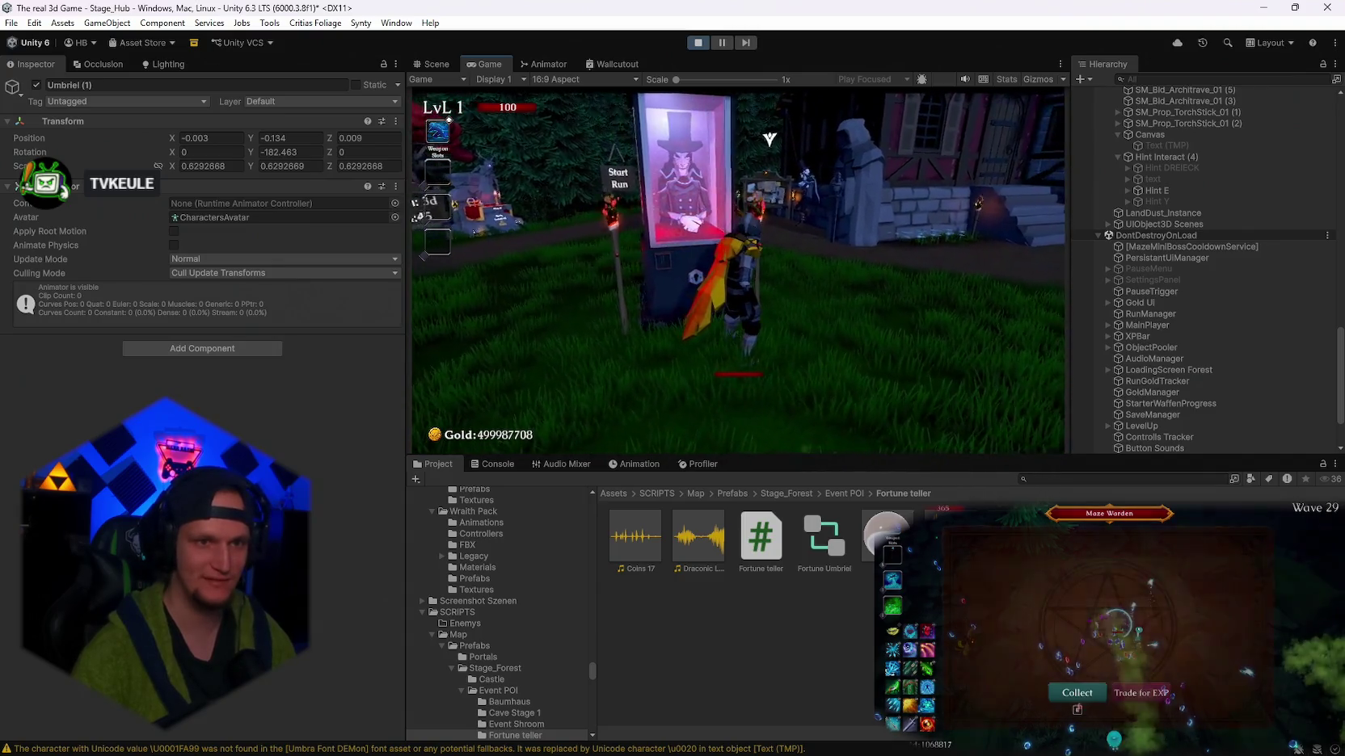
pyautogui.press('e')
pyautogui.press('s')
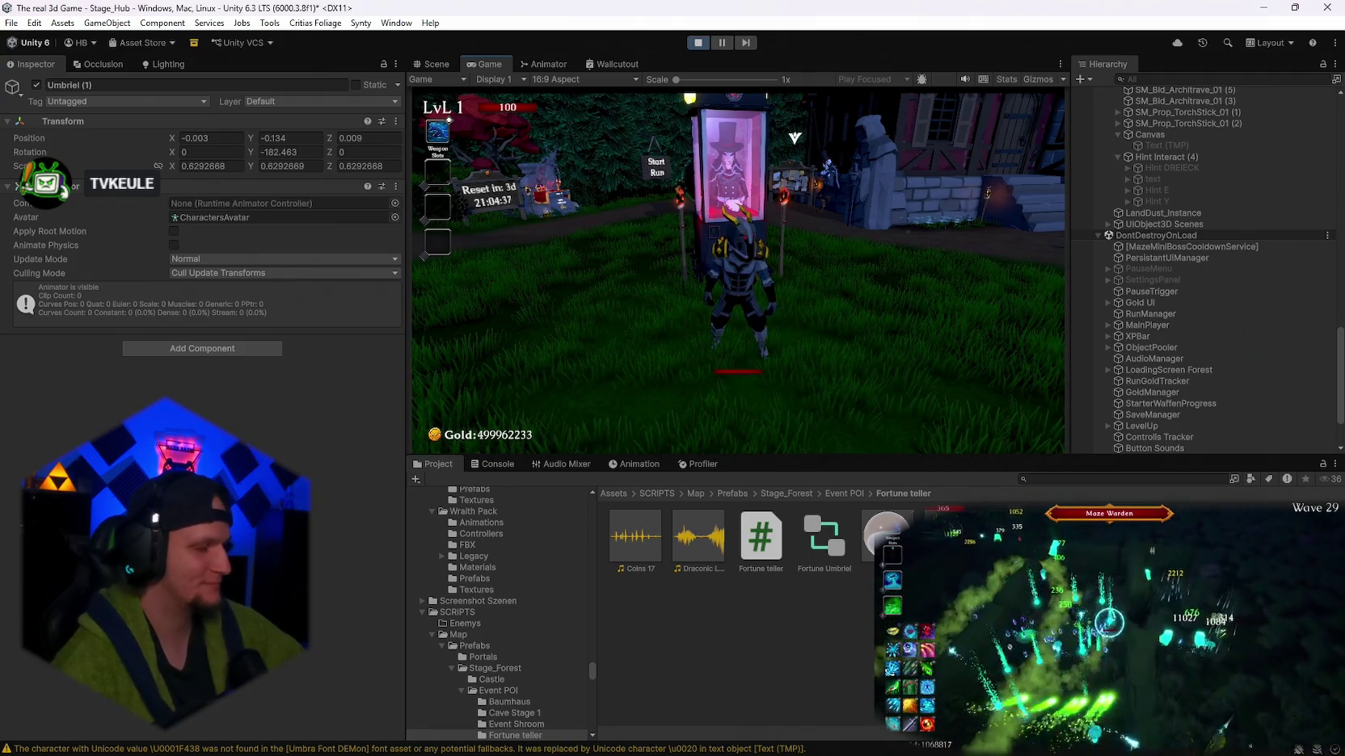
pyautogui.press('w')
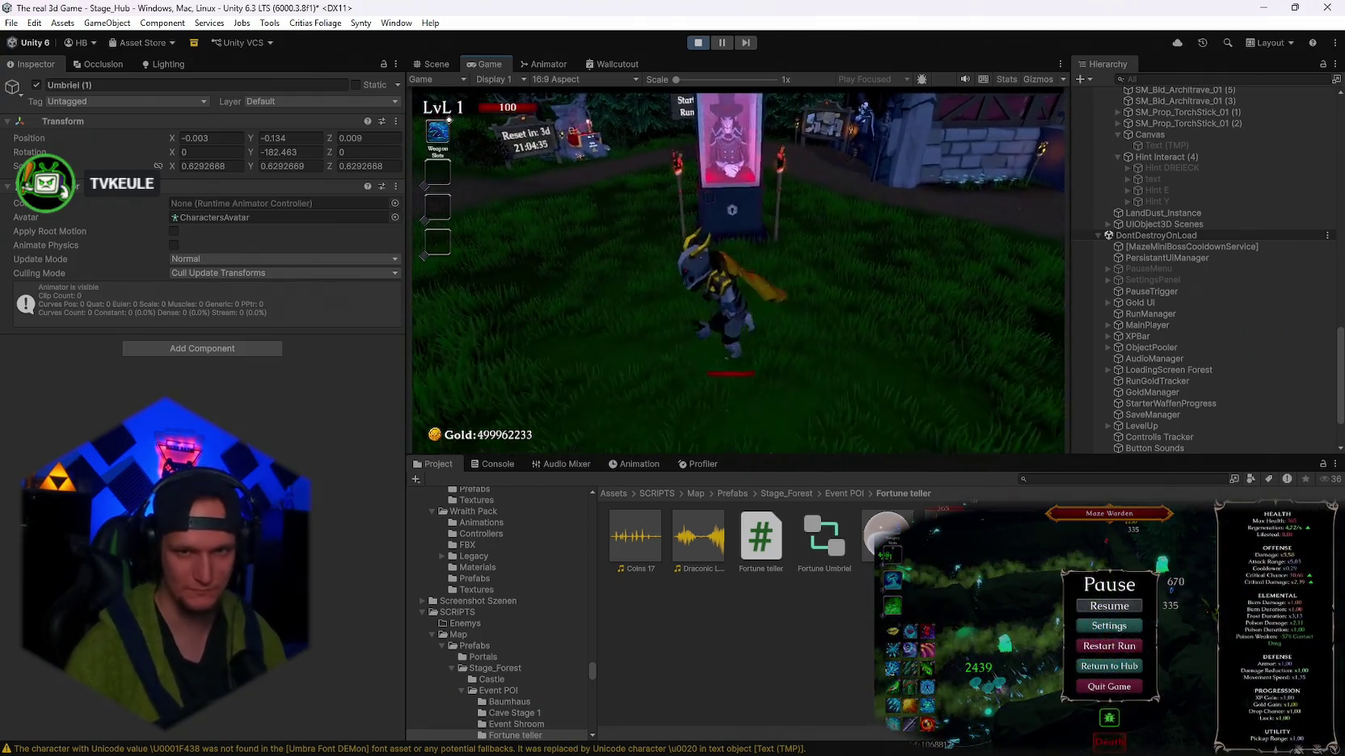
pyautogui.press('Escape')
# - Select the booth's Hint Interact (4) trigger in the Hierarchy to view it in the Inspector
pyautogui.scroll(-3, 1191, 246)
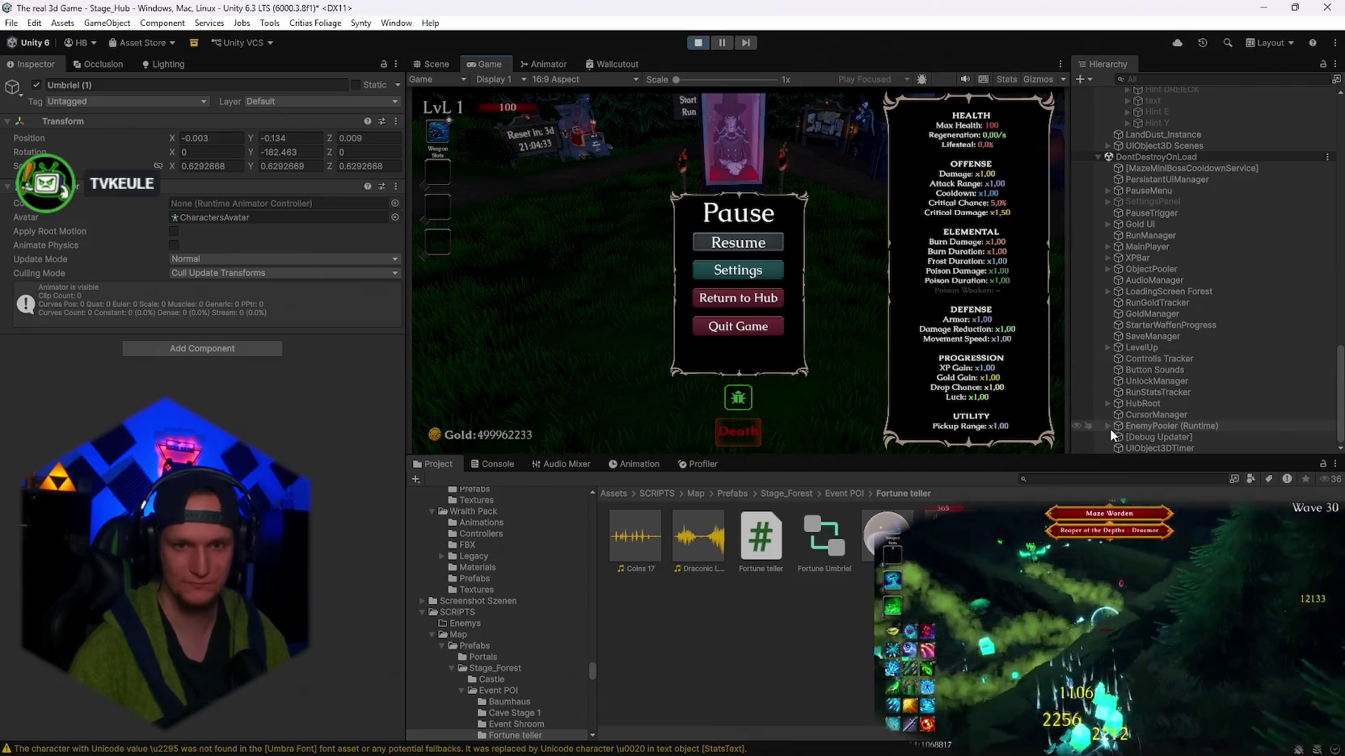
pyautogui.scroll(10, 1167, 182)
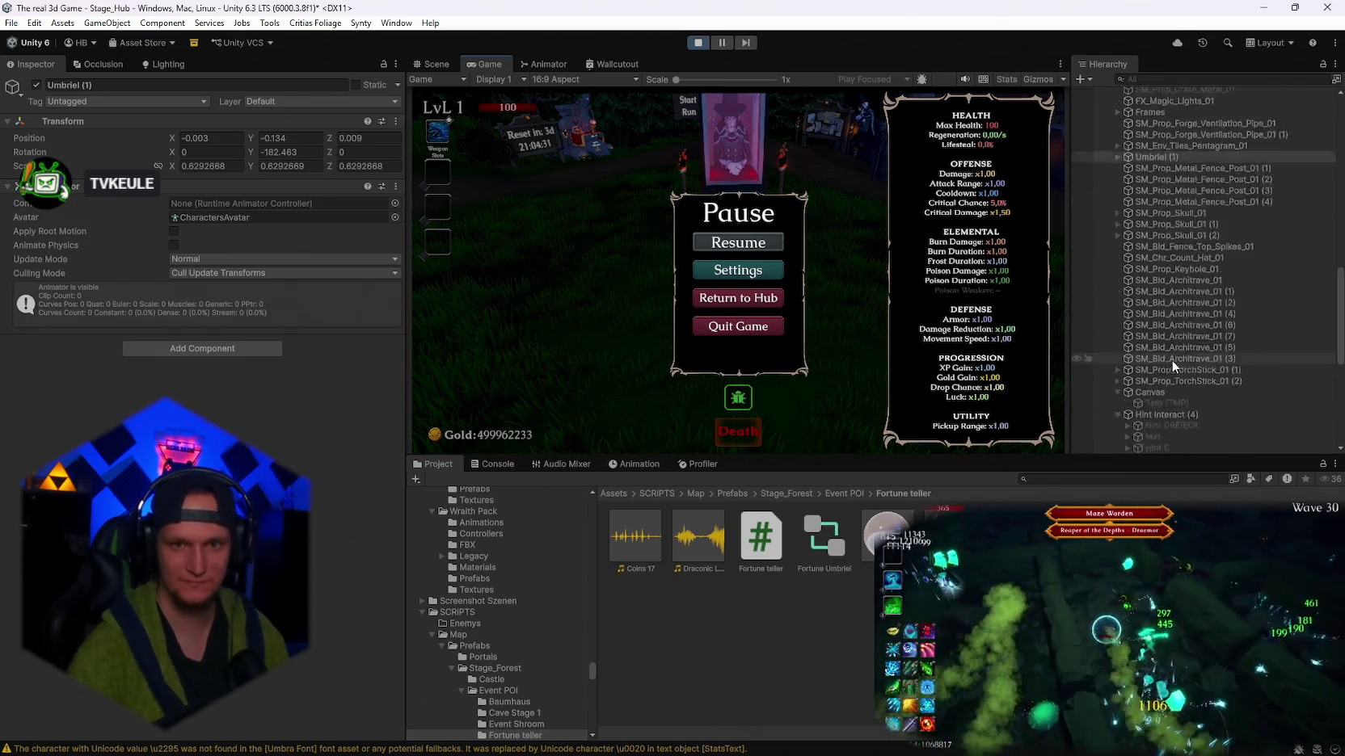
pyautogui.scroll(-5, 1174, 367)
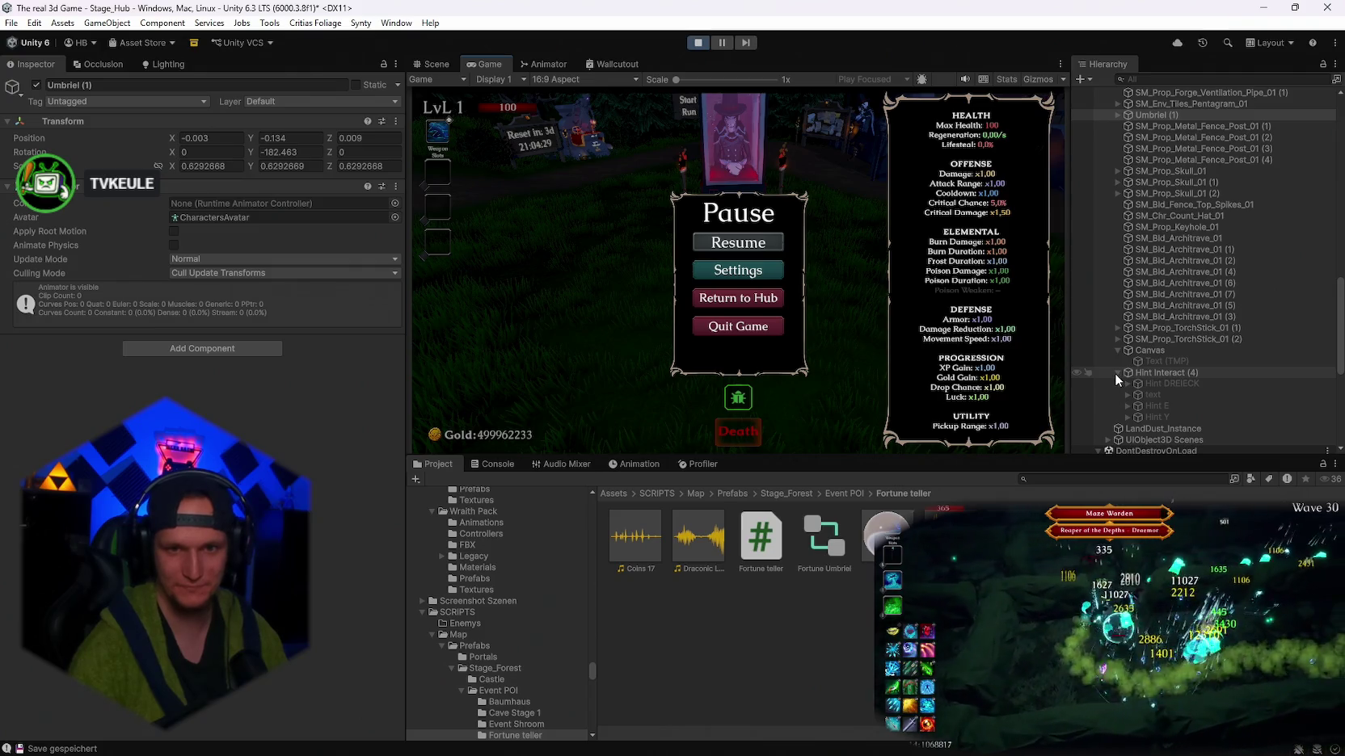
pyautogui.click(1150, 372)
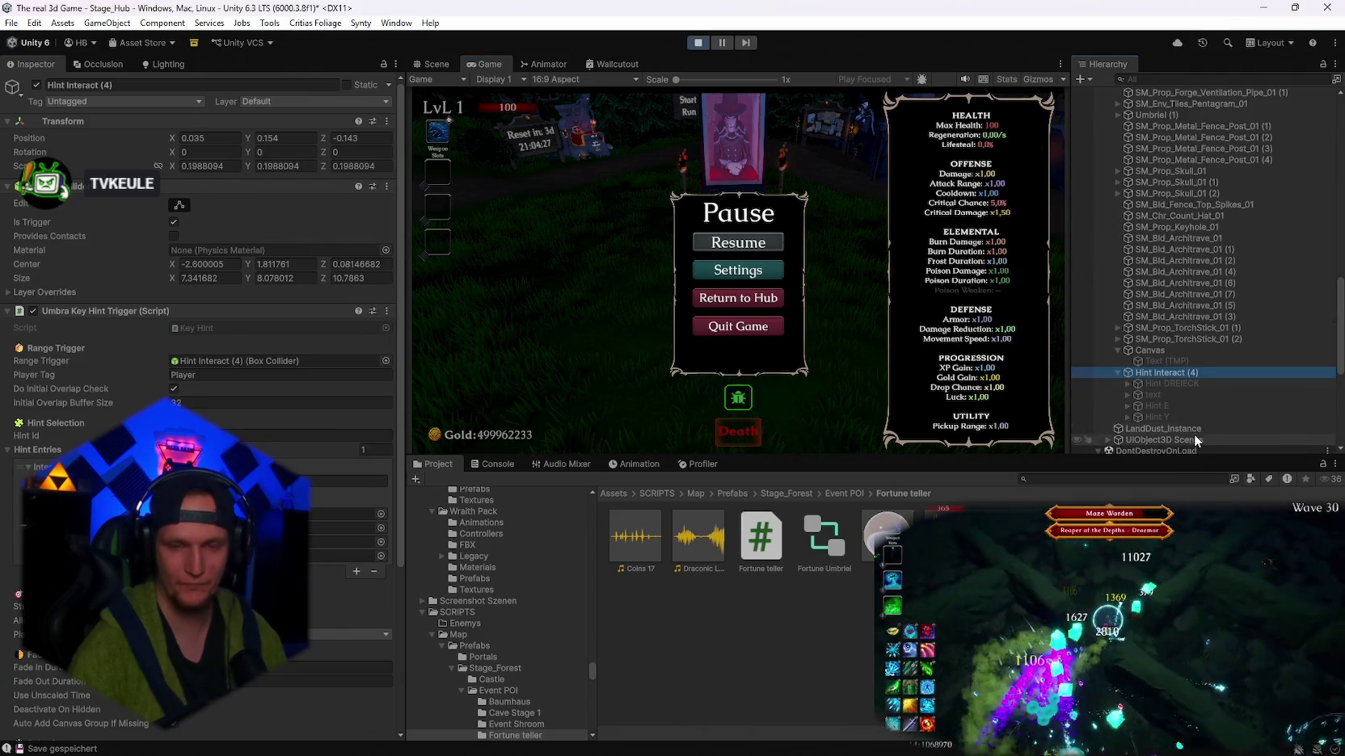
# - Resume and walk the character around the booth and fountain, then pause again
pyautogui.click(722, 241)
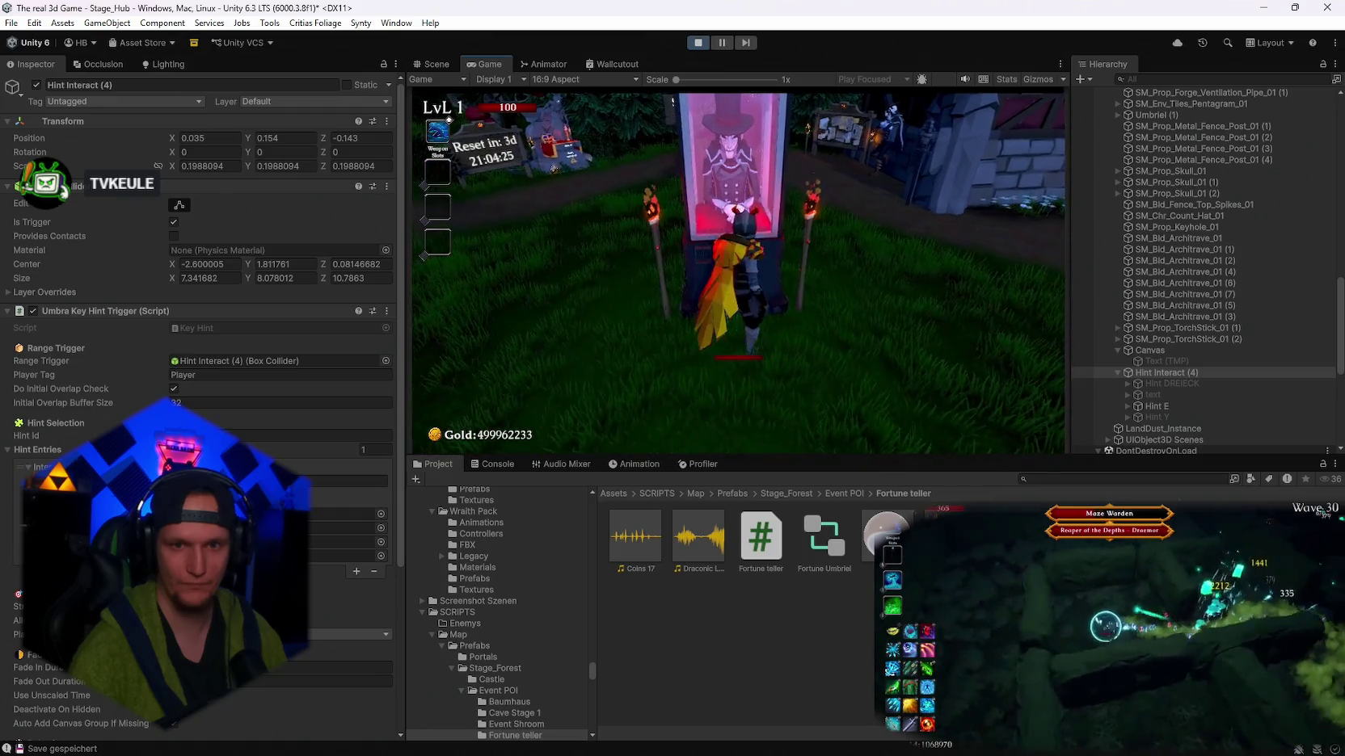
pyautogui.press('w')
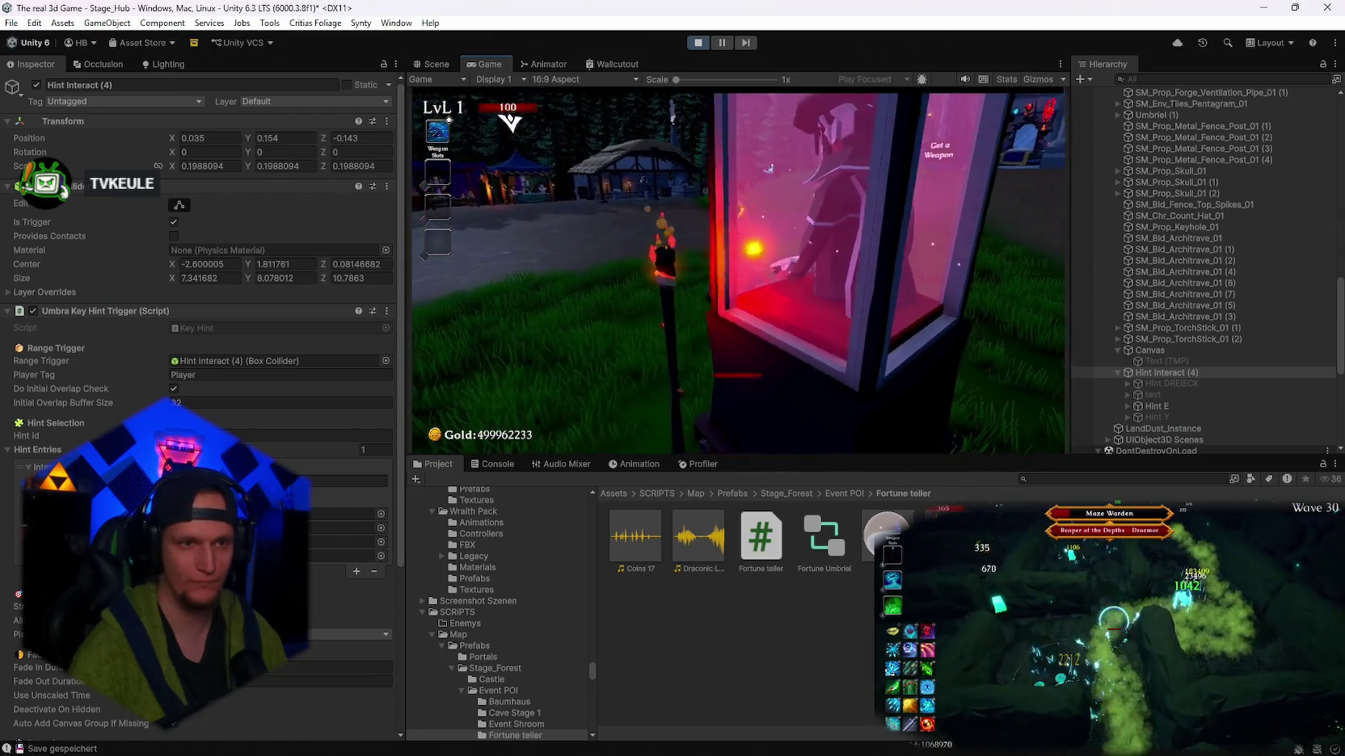
pyautogui.press('w')
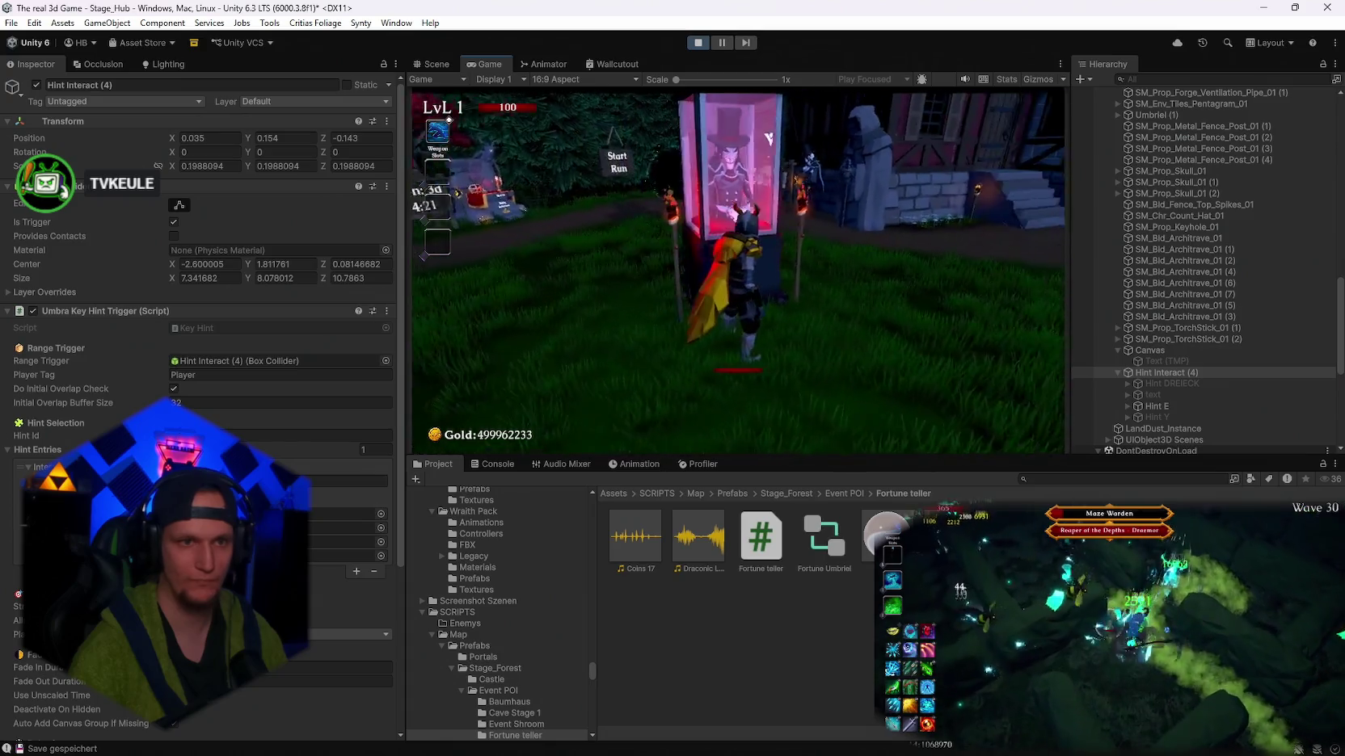
pyautogui.press('w')
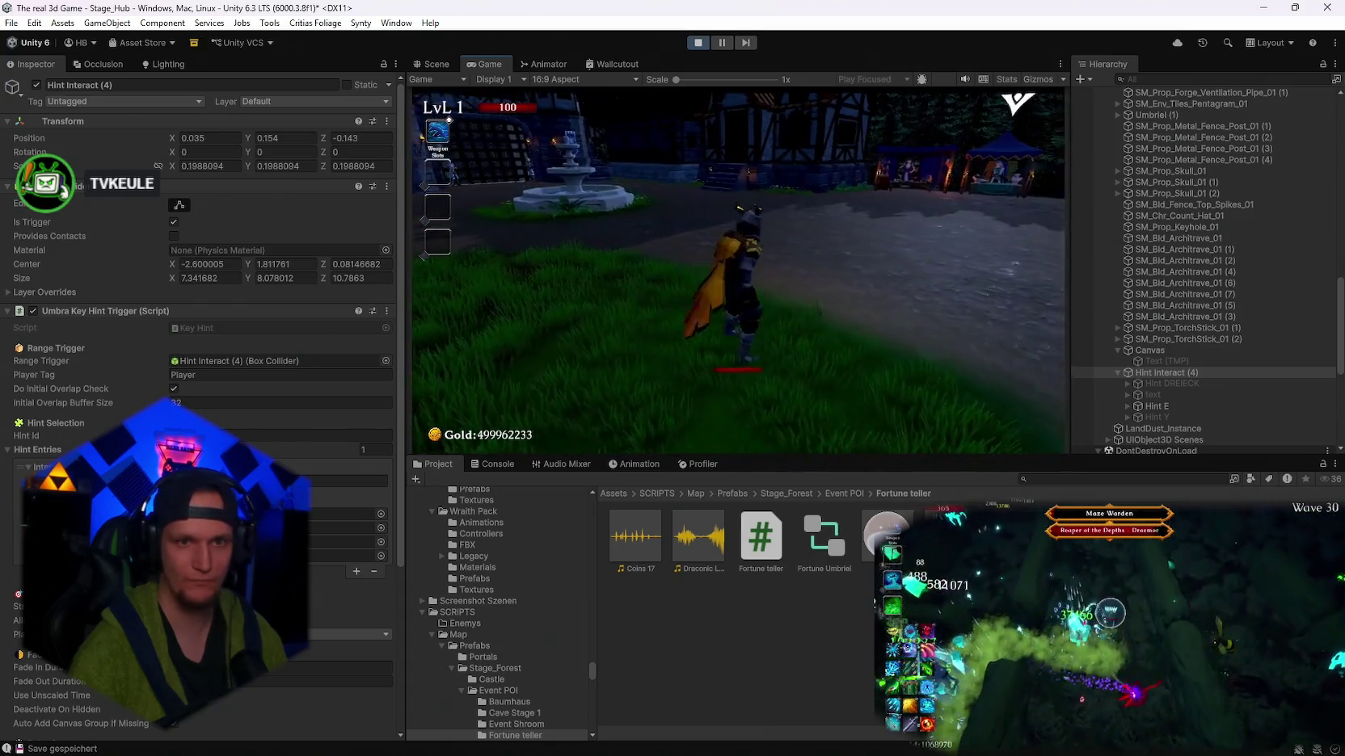
pyautogui.press('w')
pyautogui.press('Escape')
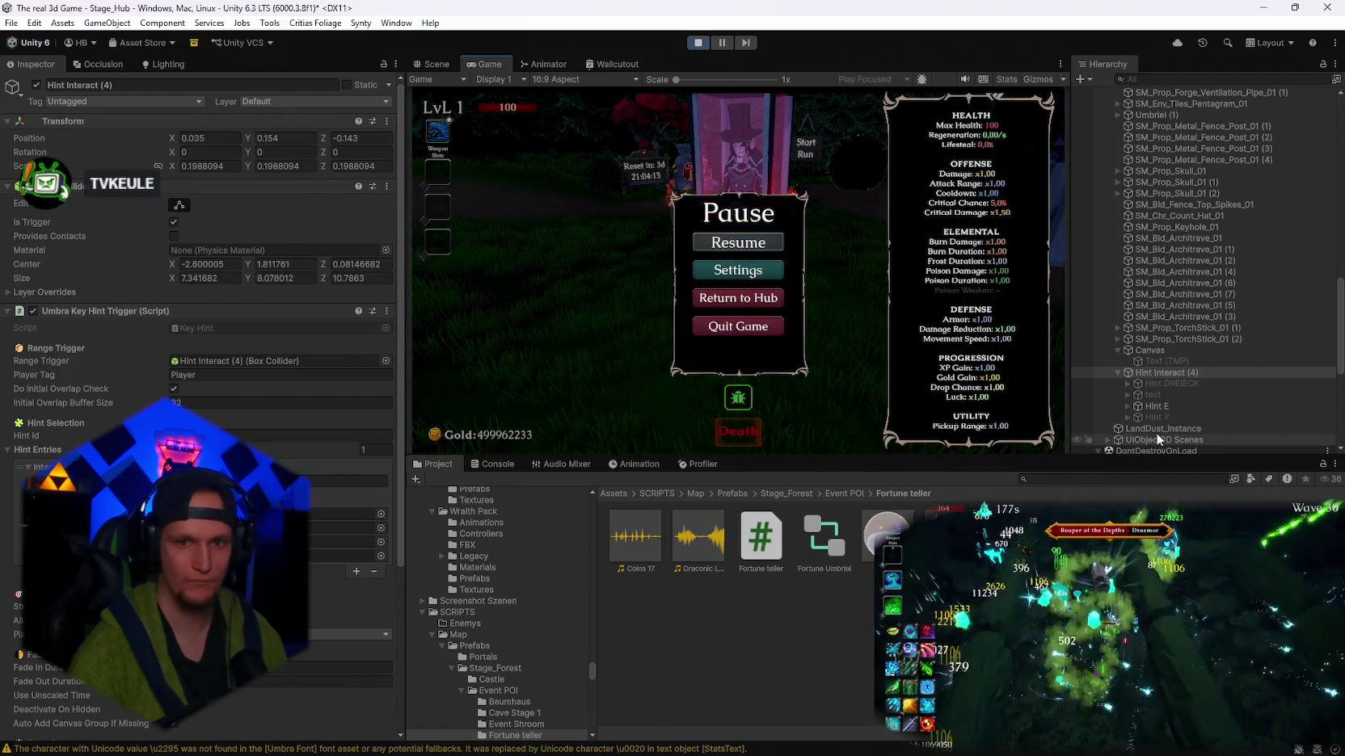
# - In the Scene view, drag Hint Interact (4) along Z from -0.143 to -0.371, then resume the game
pyautogui.click(1156, 406)
pyautogui.click(433, 67)
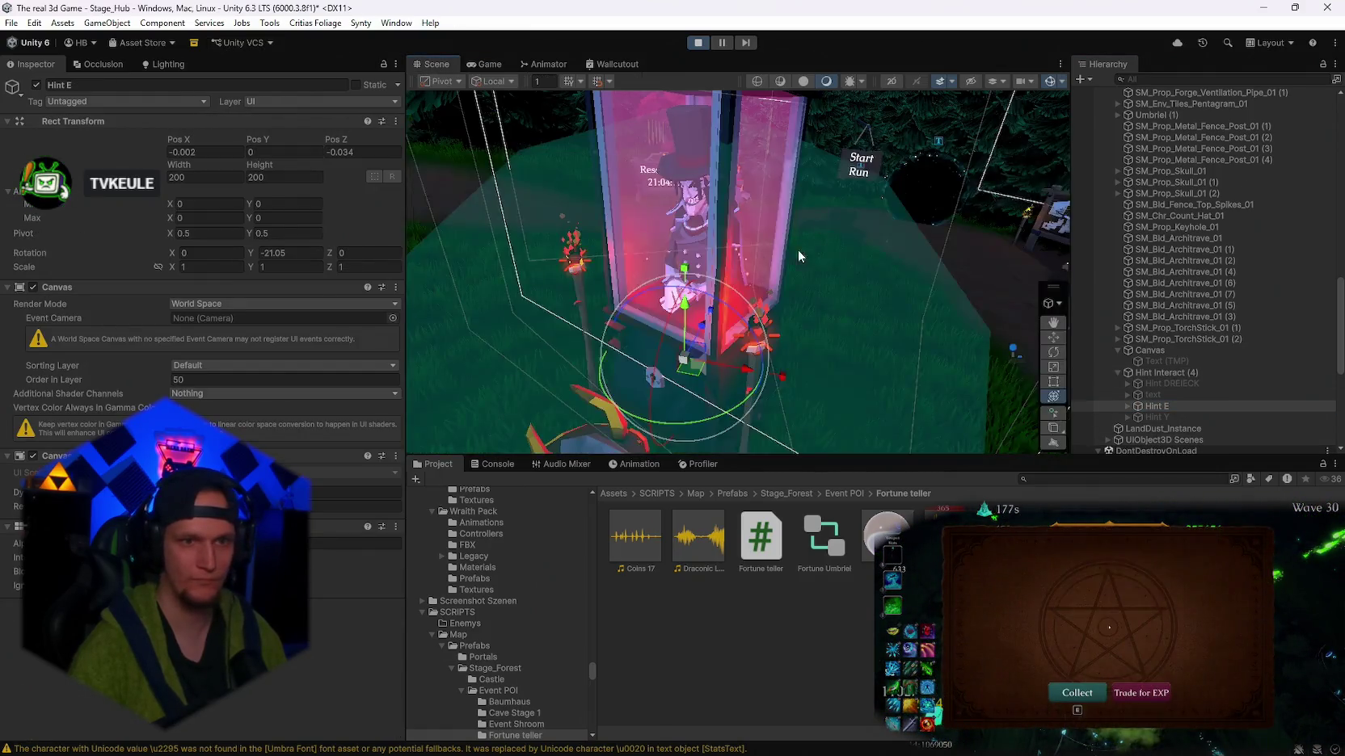
pyautogui.press('f')
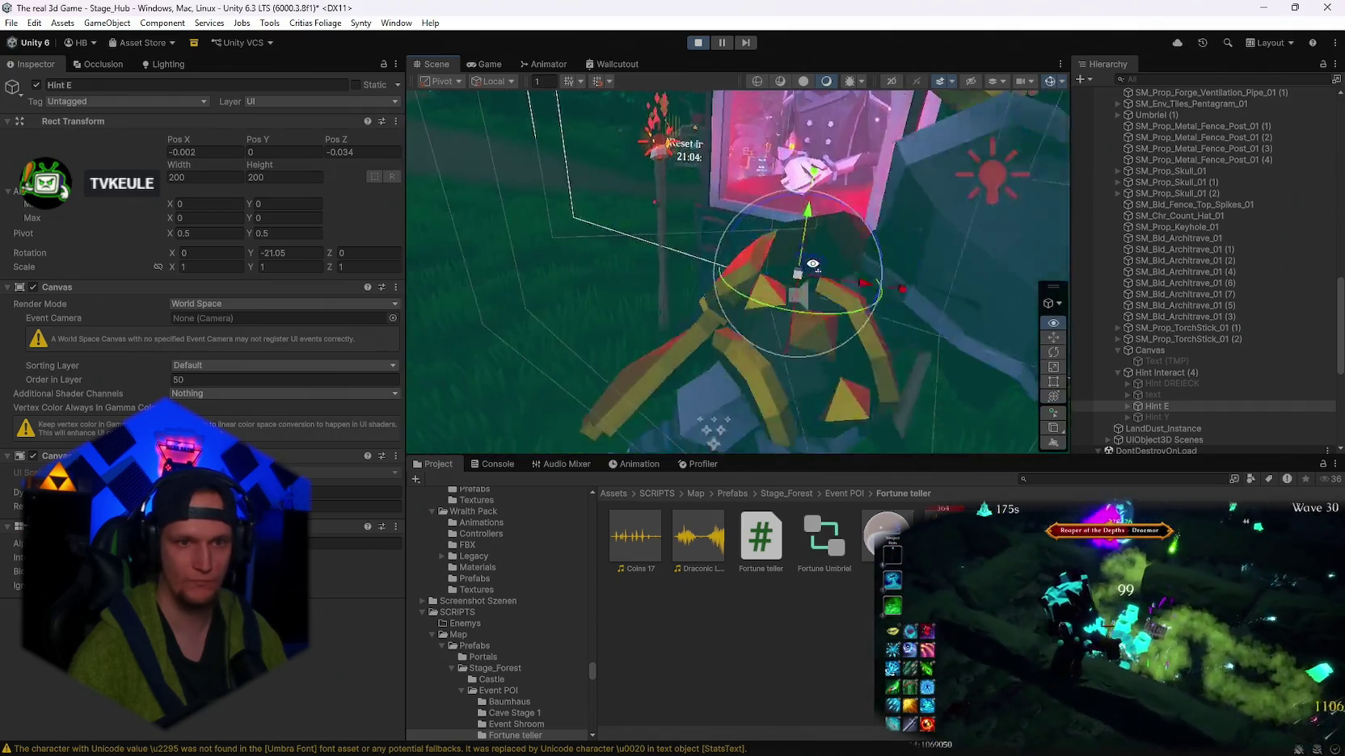
pyautogui.click(1164, 372)
pyautogui.moveTo(755, 245); pyautogui.dragTo(681, 270)
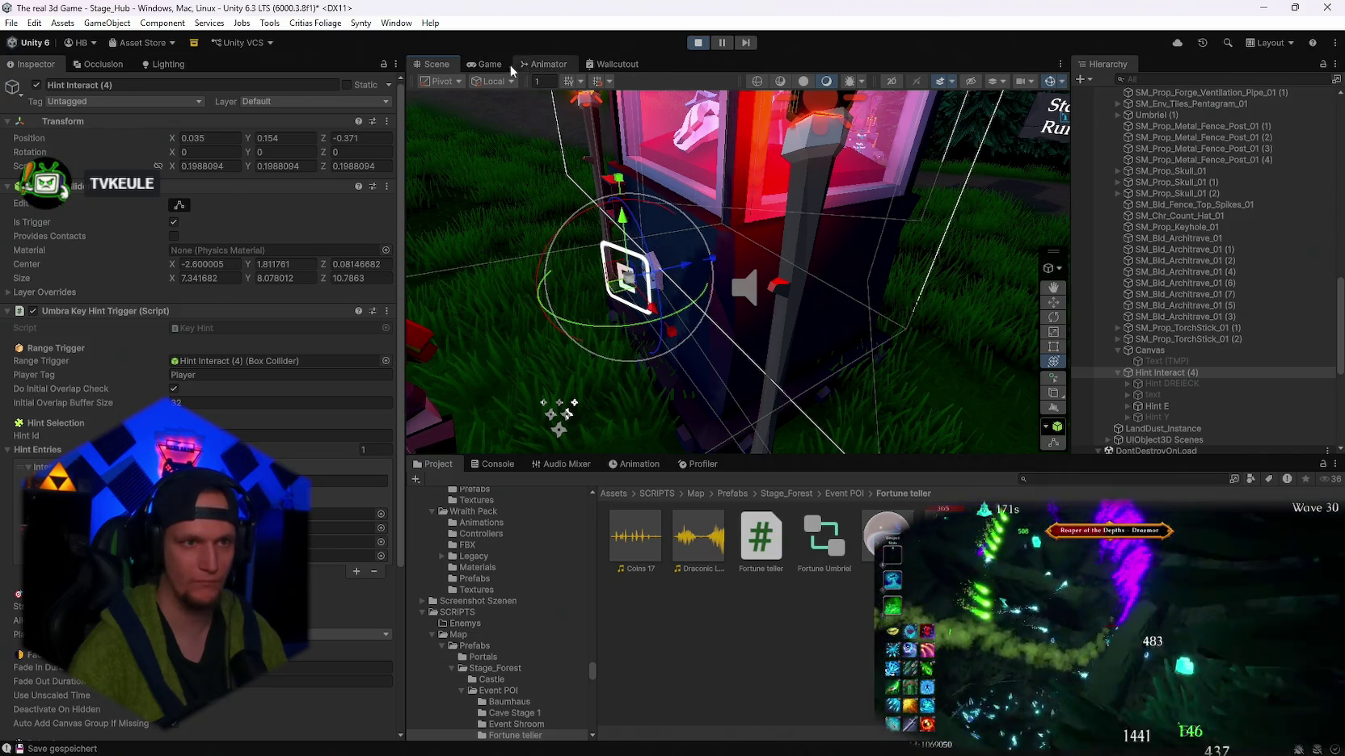
pyautogui.click(484, 64)
pyautogui.press('Escape')
# - Buy eleven fortunes at the booth, triggering cursed weapon, spawn pause and bonus gold; gold falls to 484374333
pyautogui.press('w')
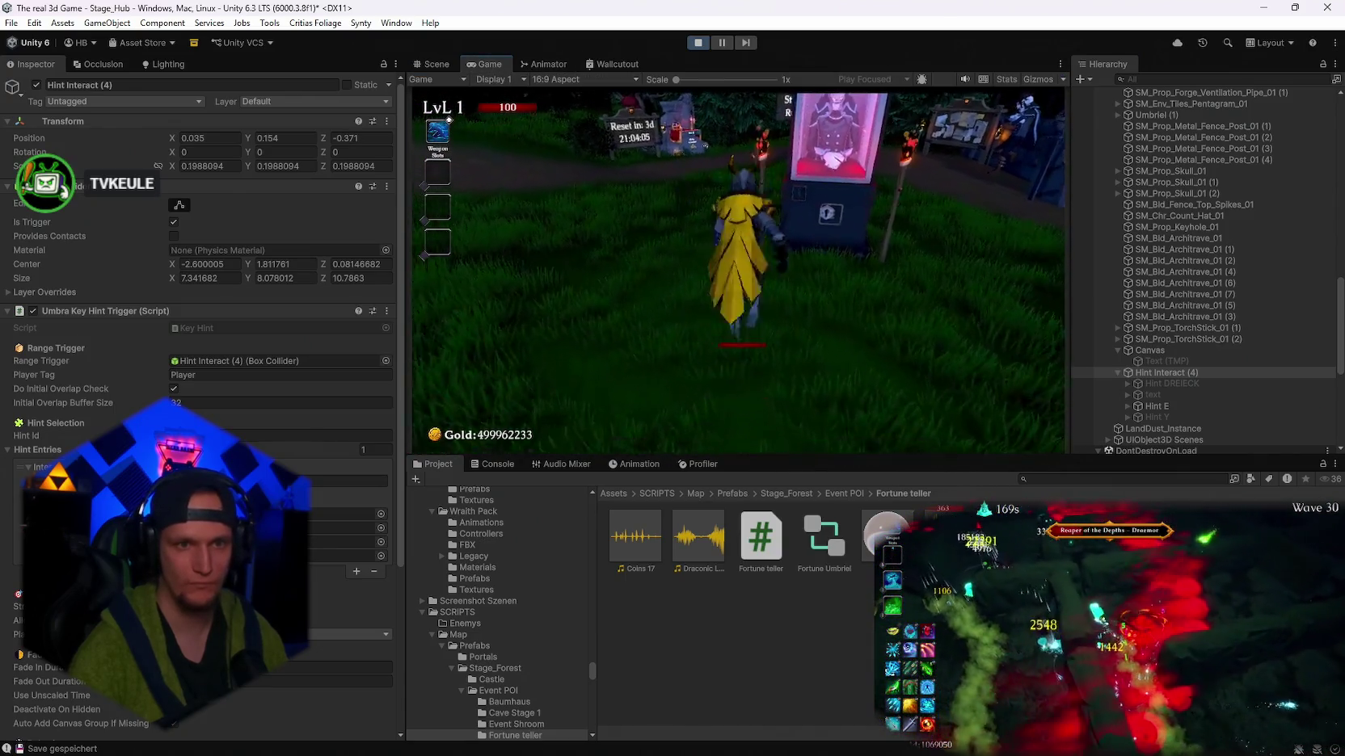
pyautogui.press('s')
pyautogui.press('w')
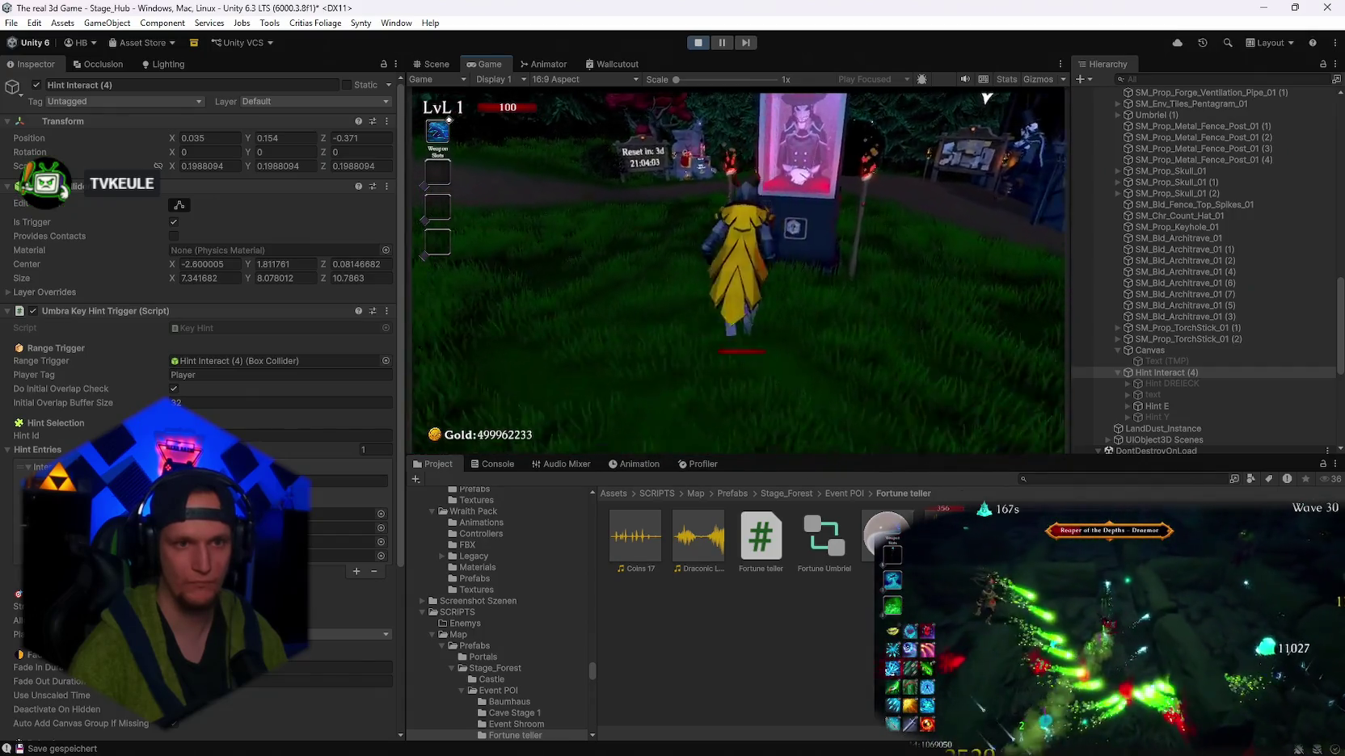
pyautogui.press('e')
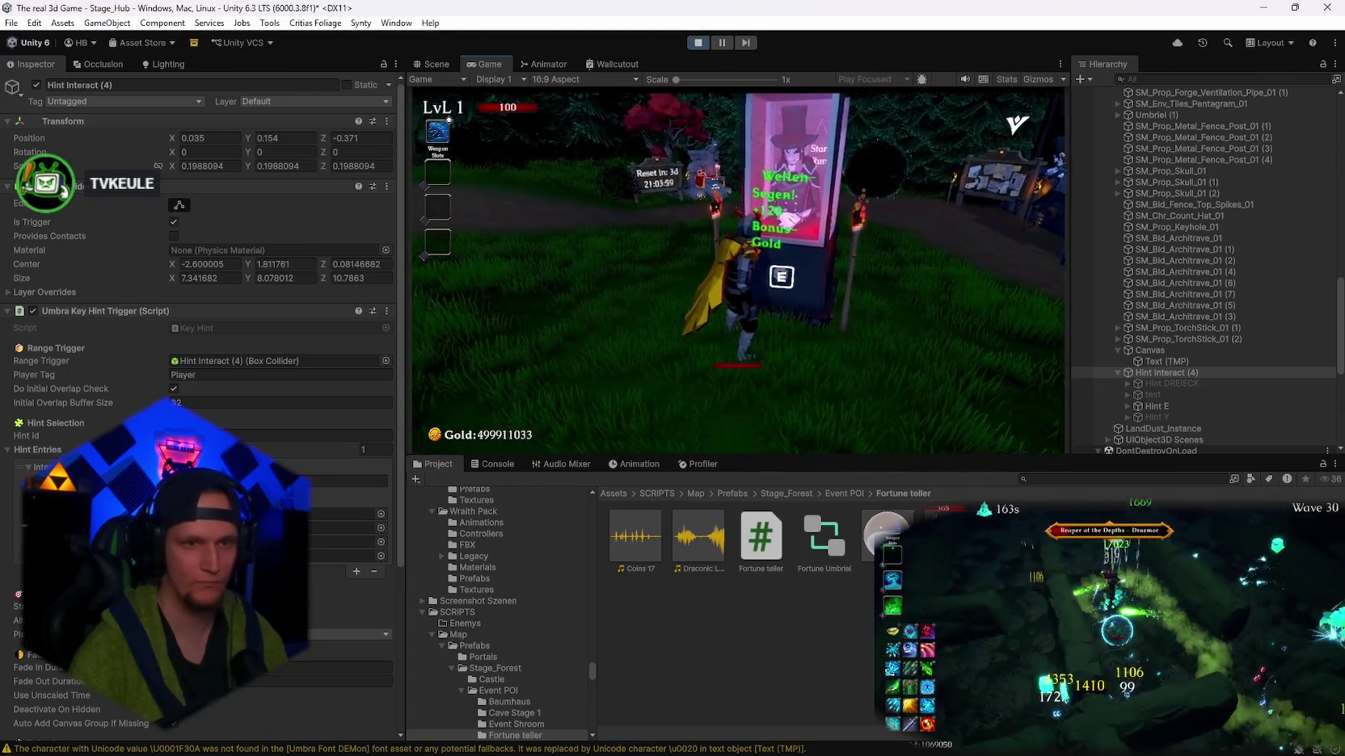
pyautogui.press('e')
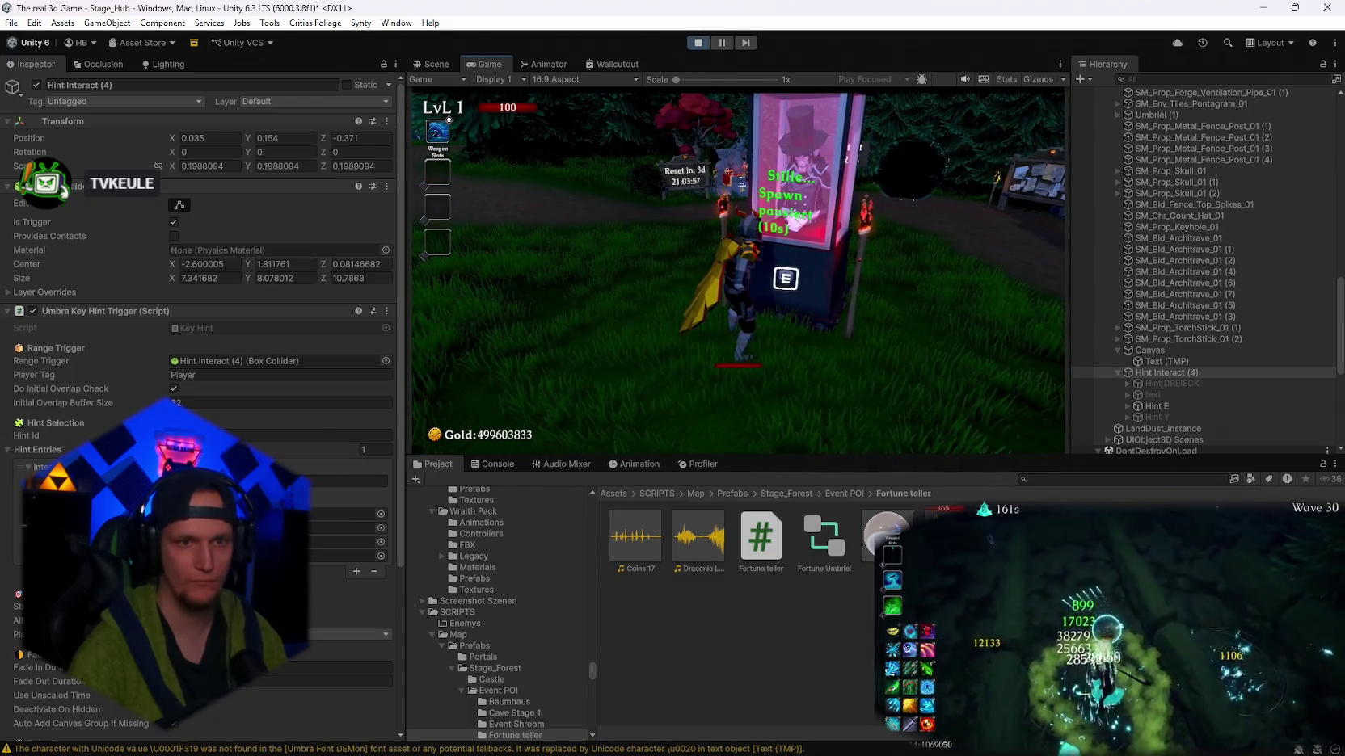
pyautogui.press('e')
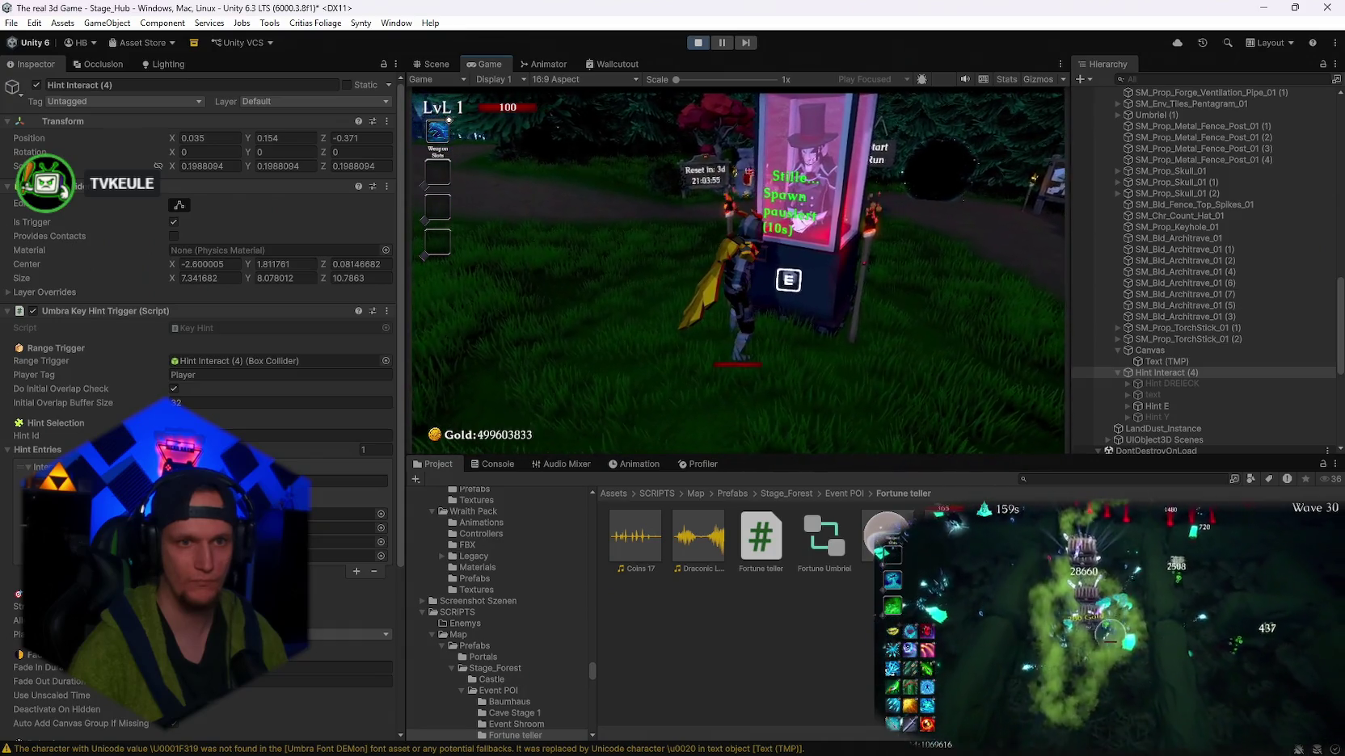
pyautogui.press('e')
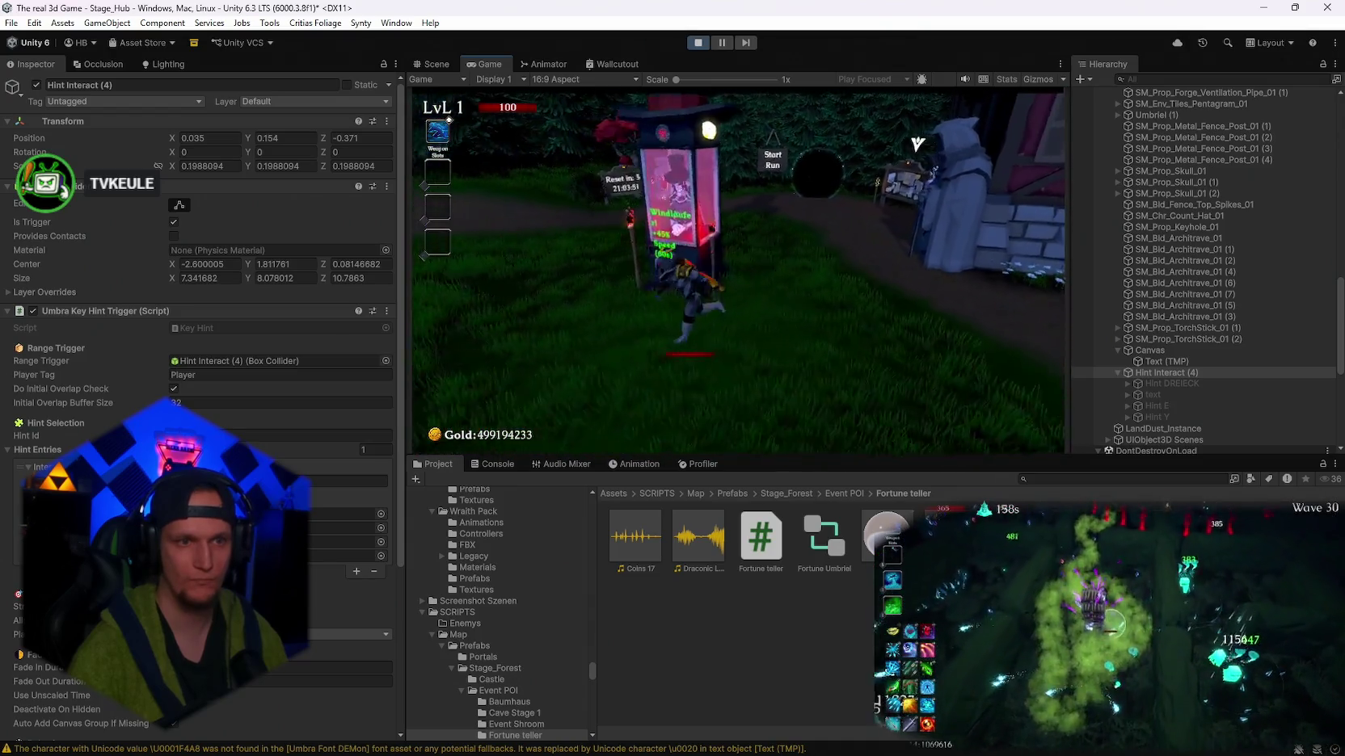
pyautogui.press('e')
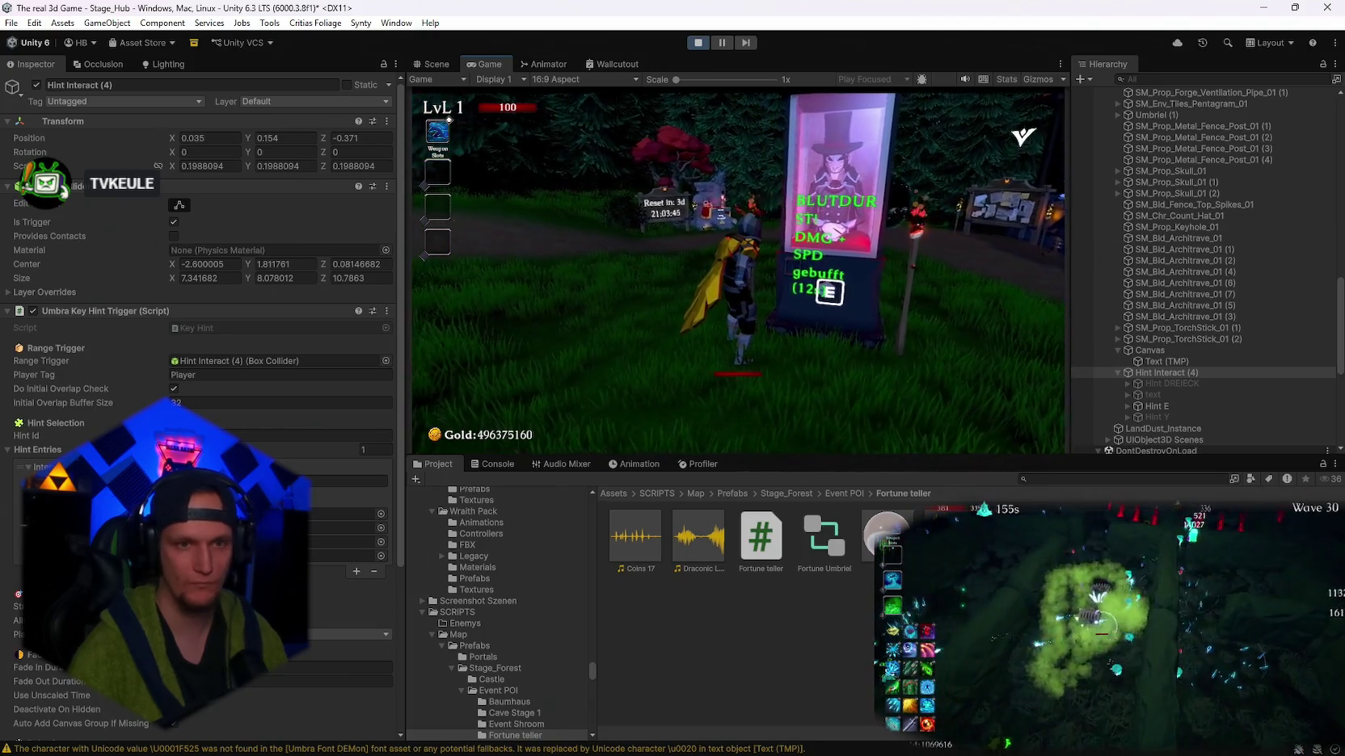
pyautogui.press('e')
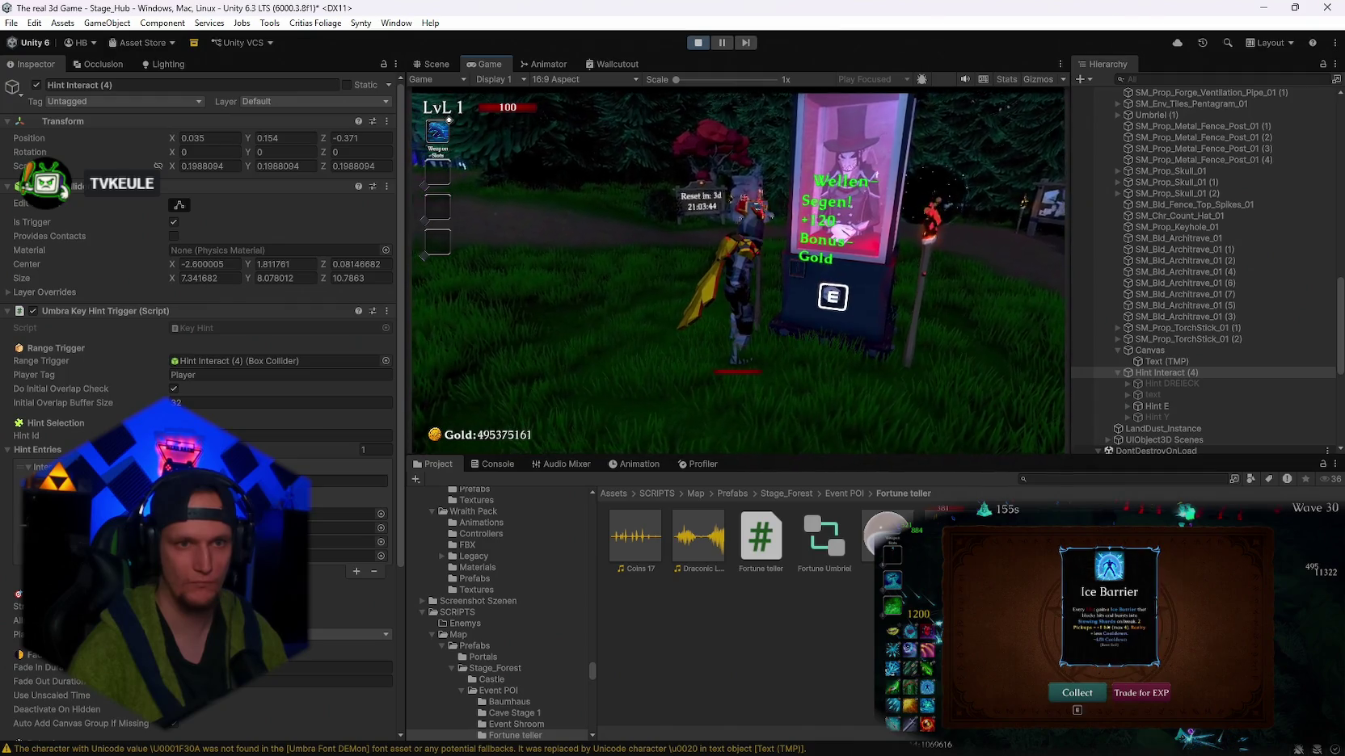
pyautogui.press('e')
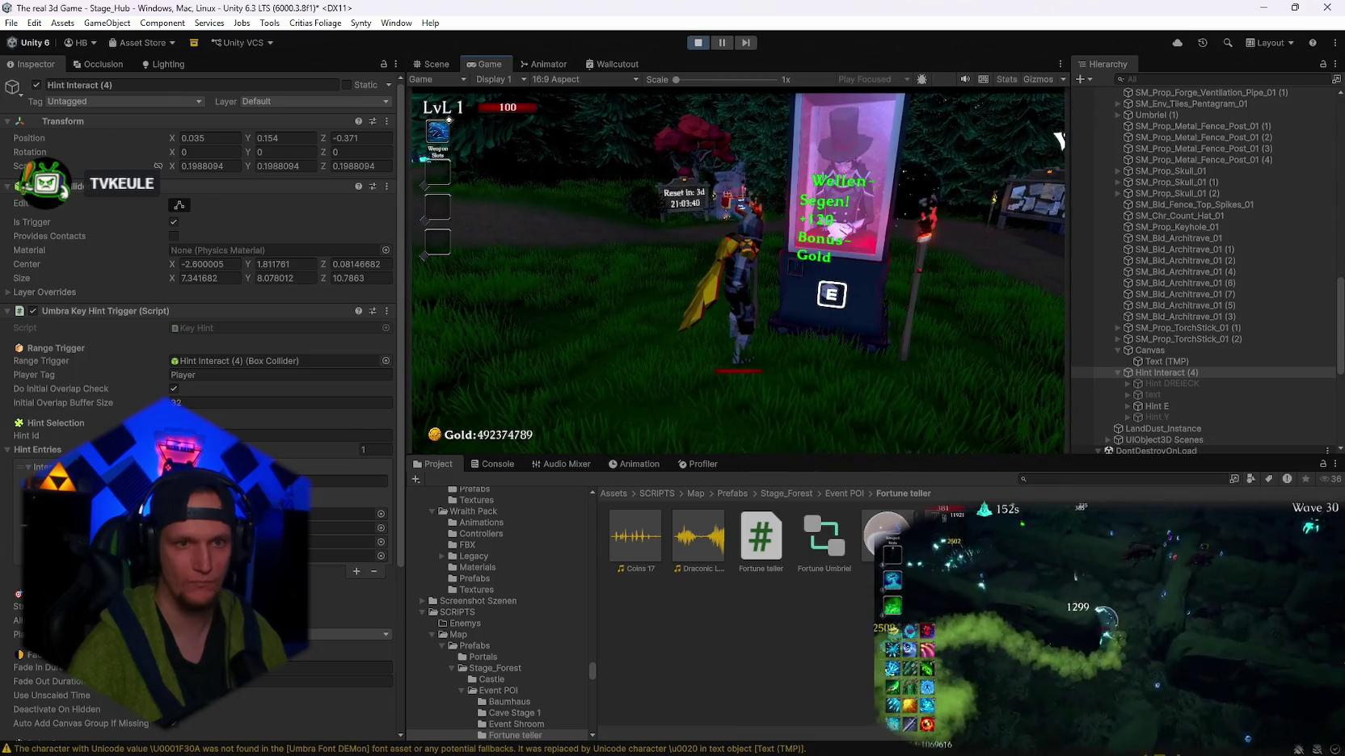
pyautogui.press('e')
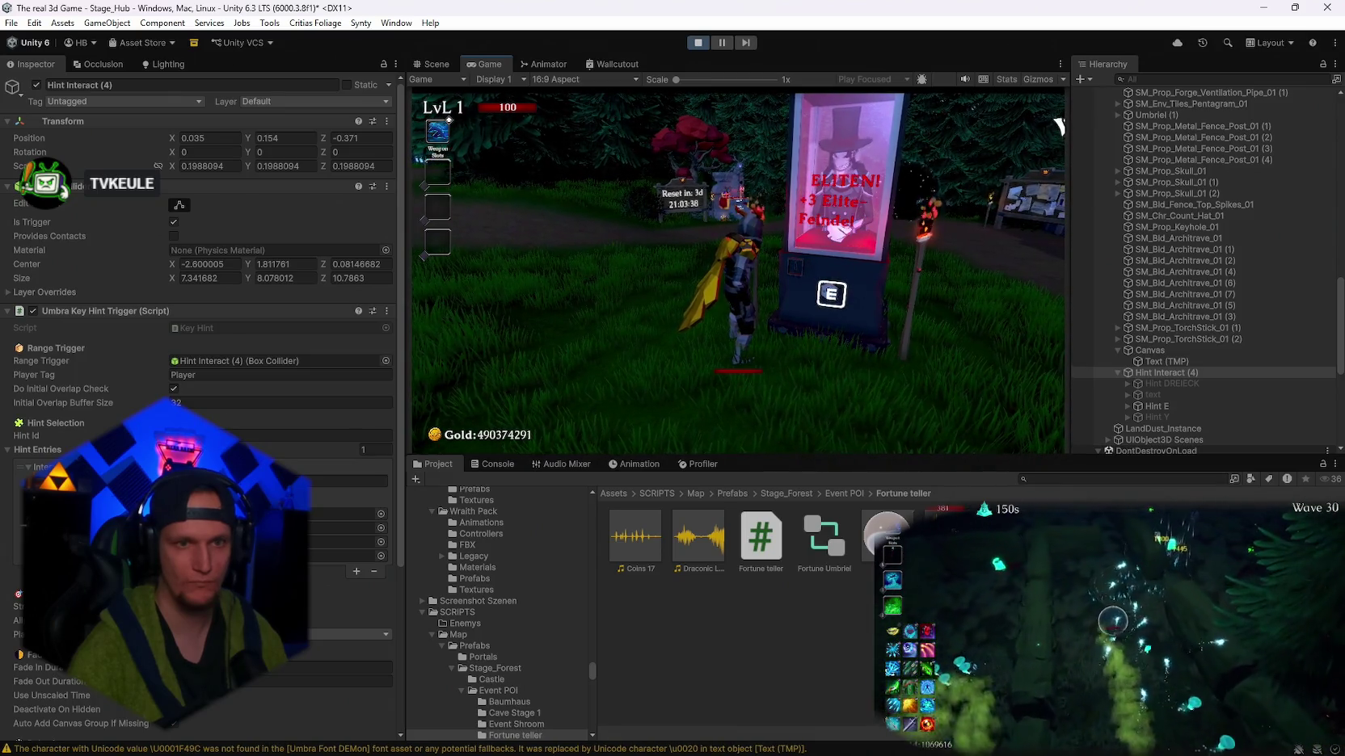
pyautogui.press('e')
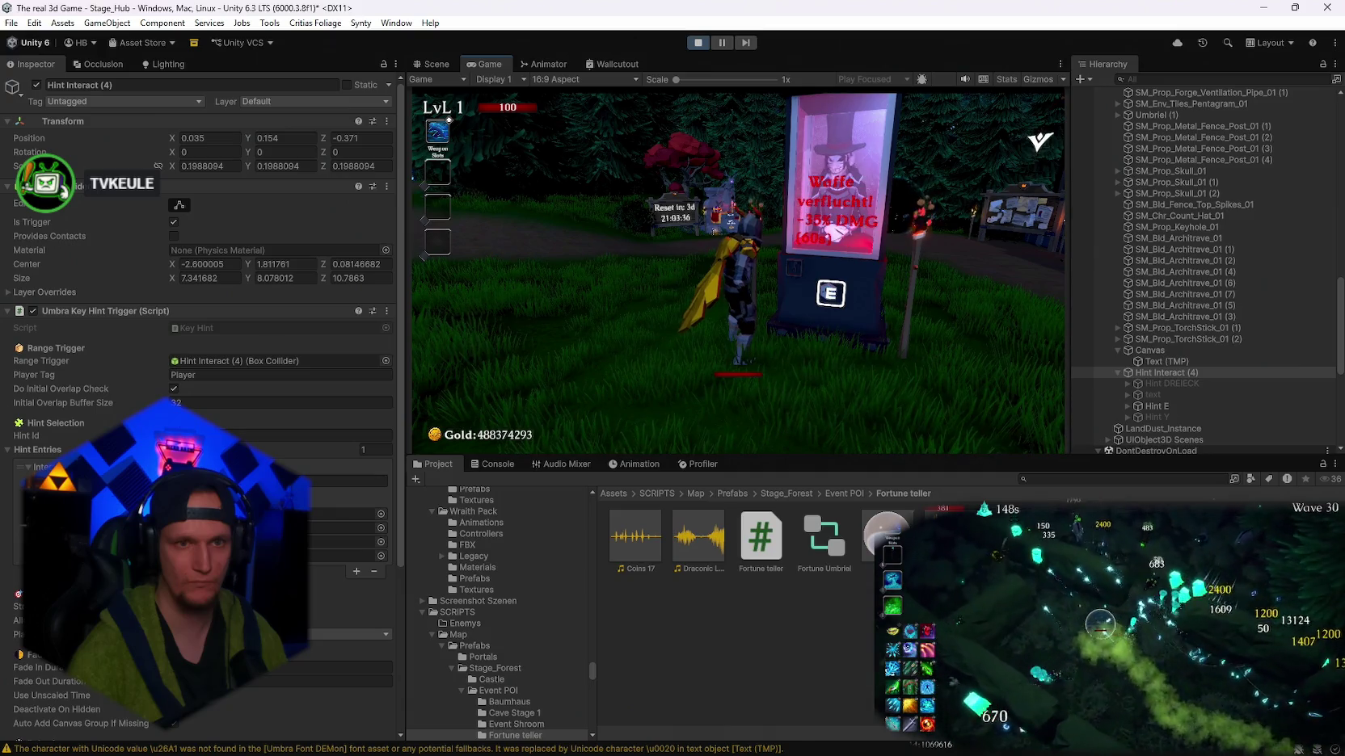
pyautogui.press('e')
pyautogui.press('e')
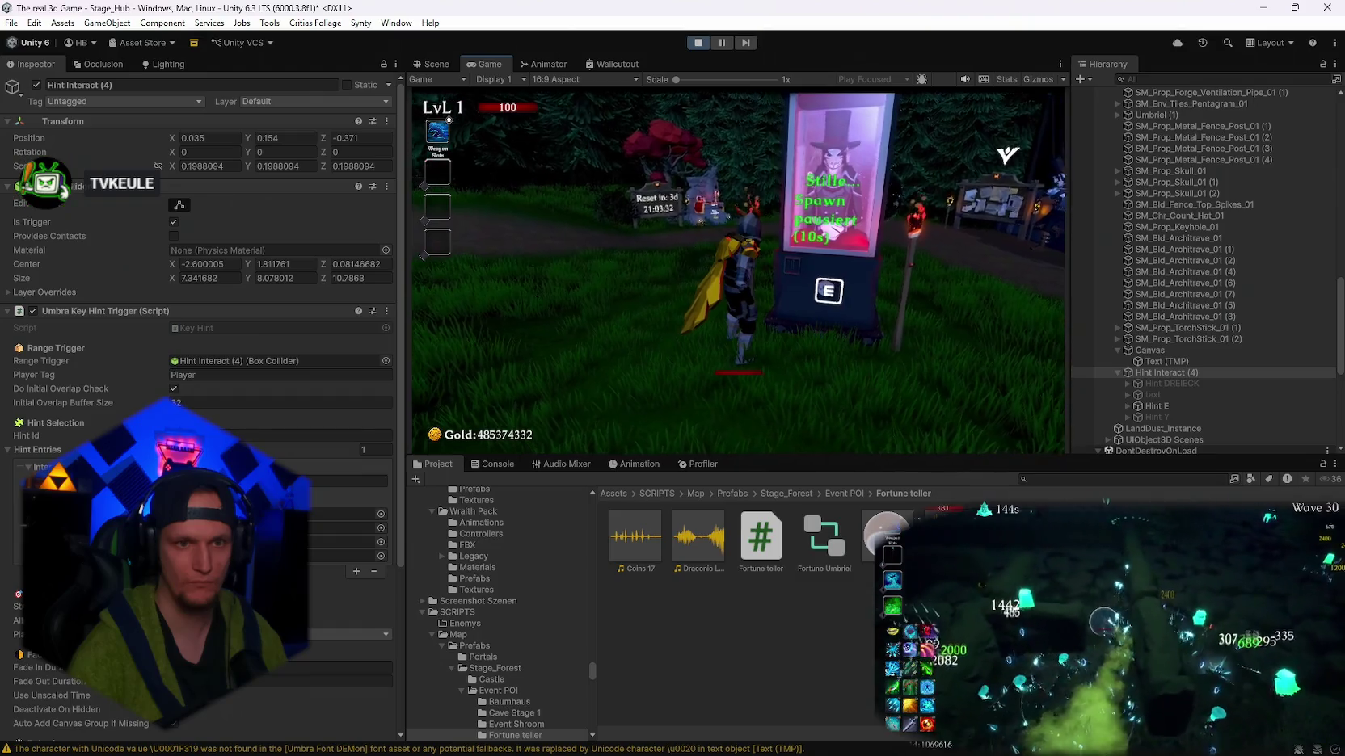
pyautogui.press('e')
pyautogui.press('a')
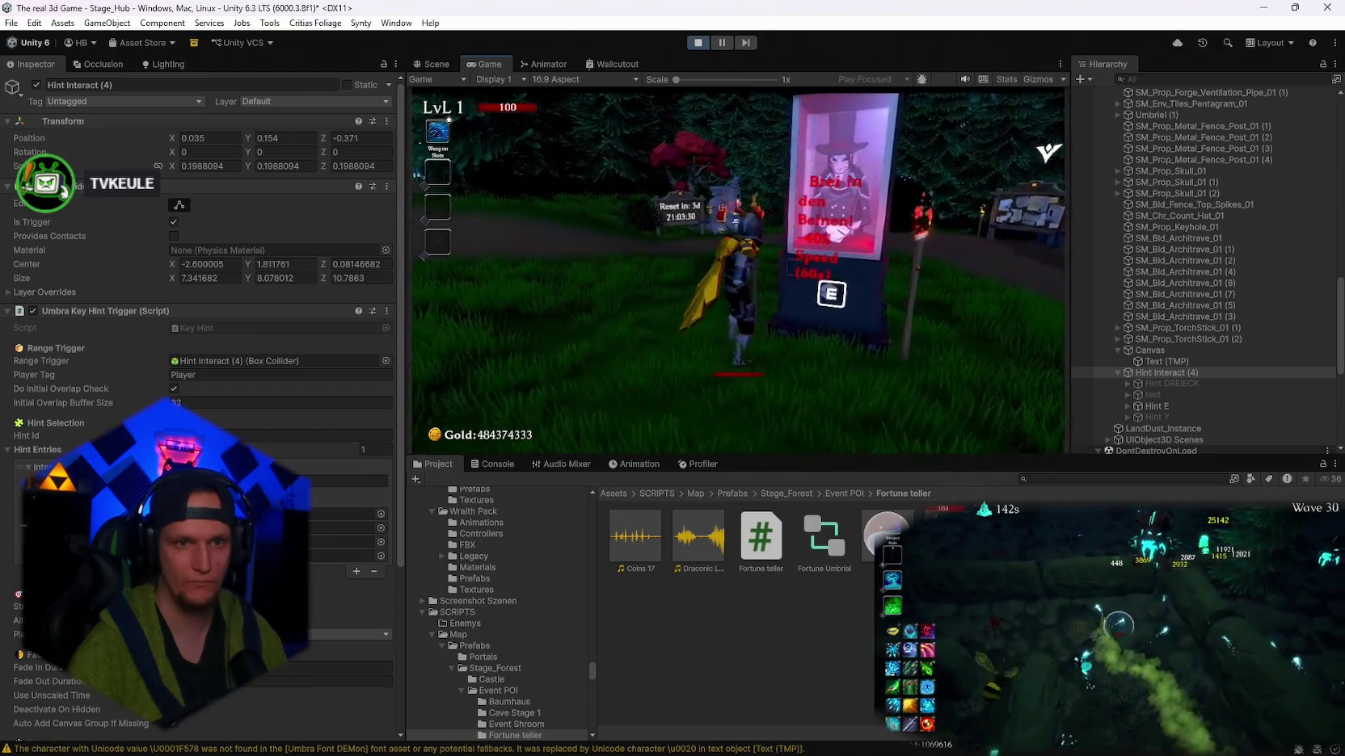
pyautogui.press('s')
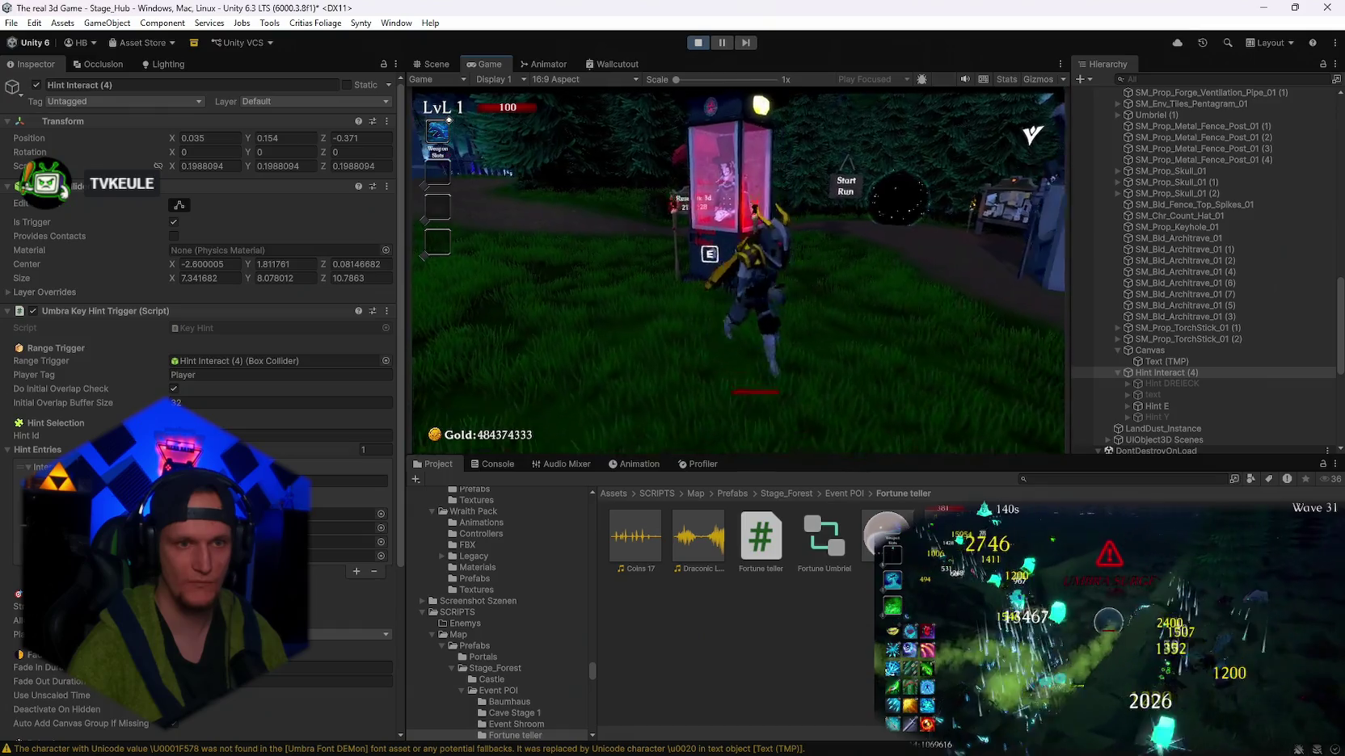
pyautogui.press('w')
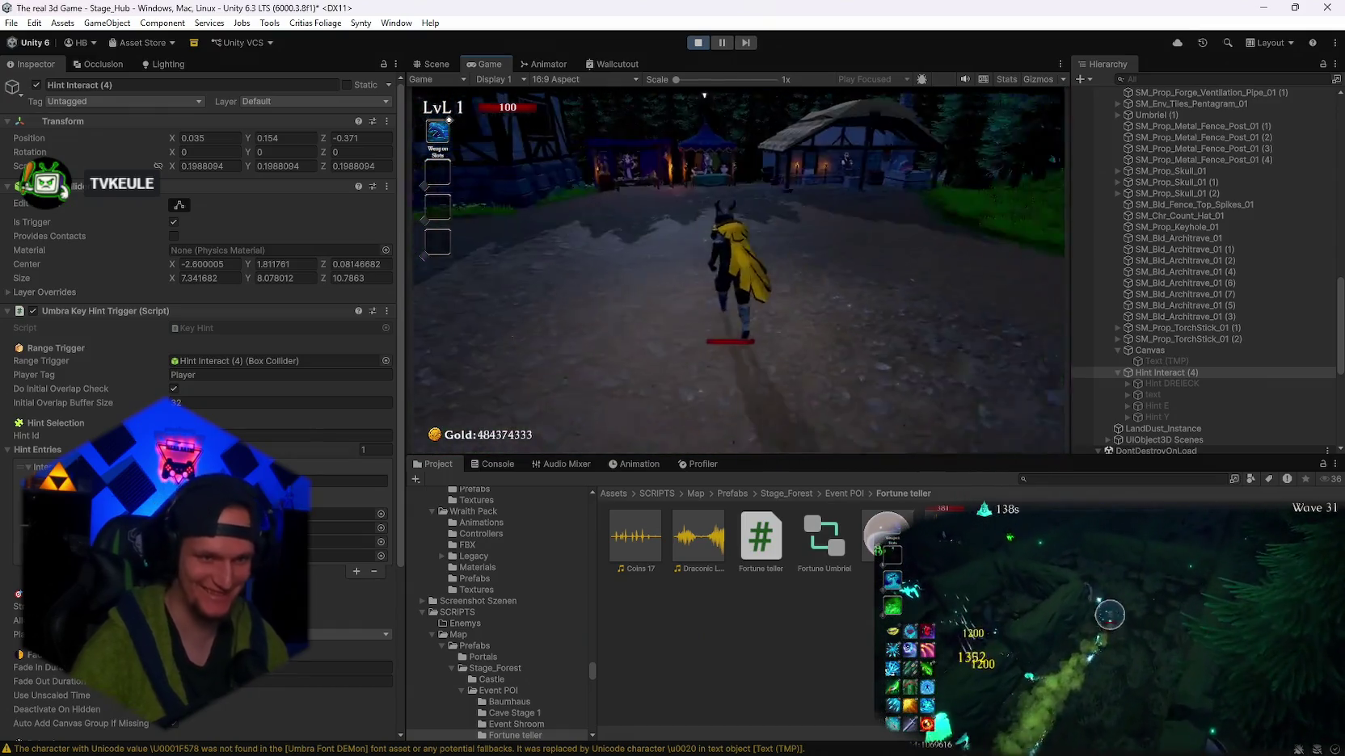
pyautogui.press('a')
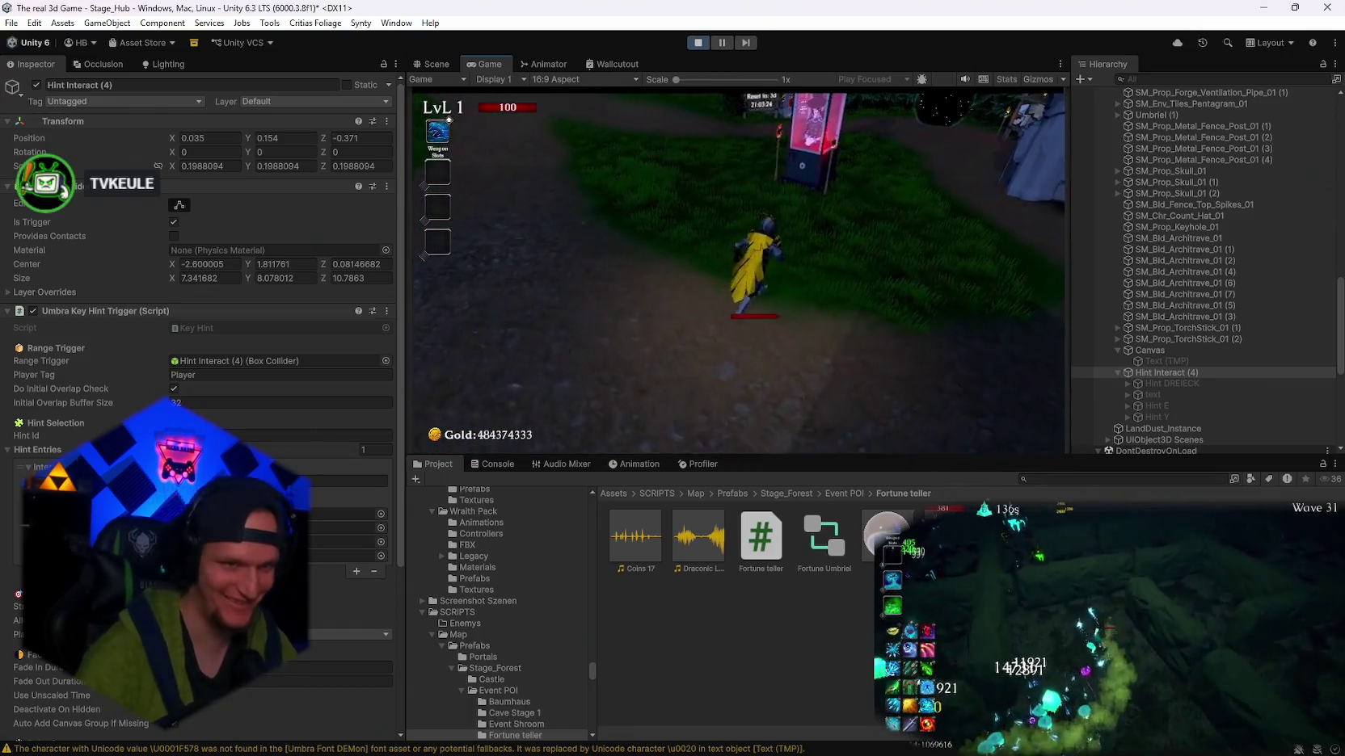
pyautogui.press('s')
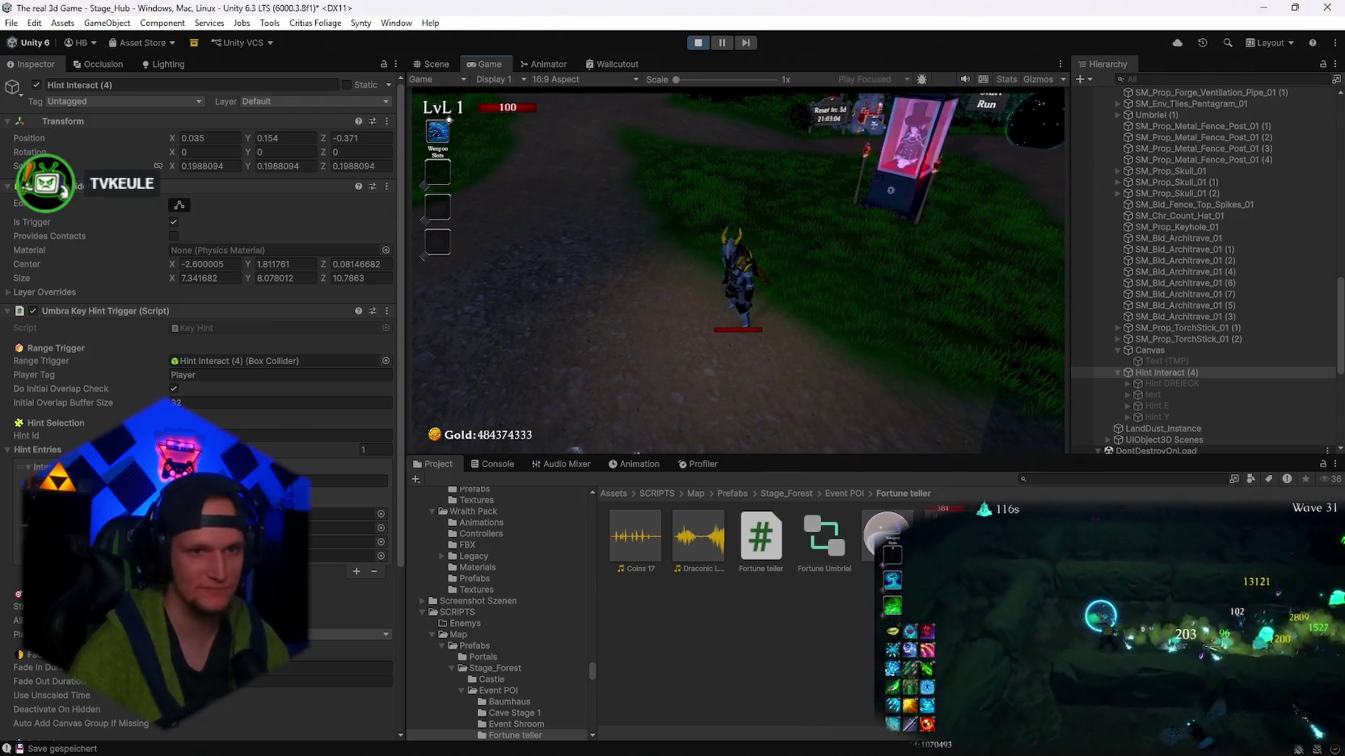
pyautogui.press('w')
pyautogui.press('a')
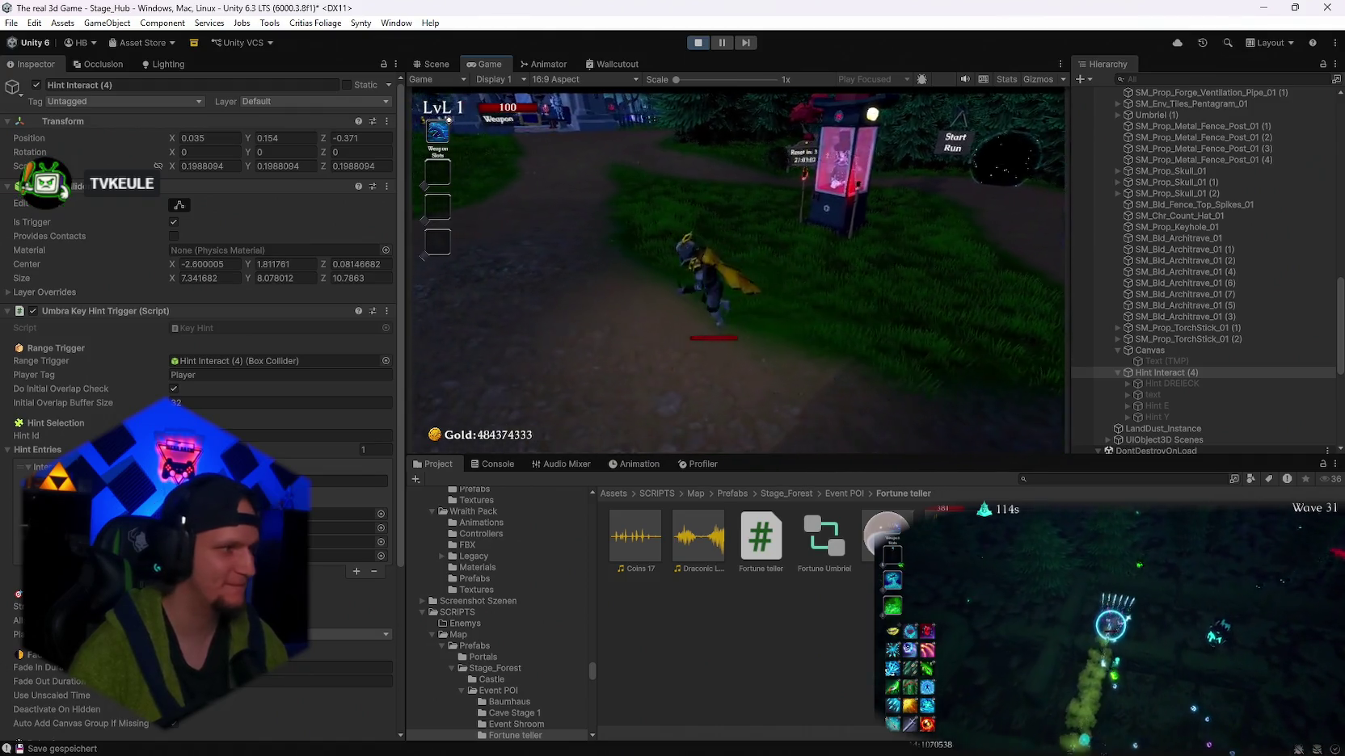
pyautogui.press('w')
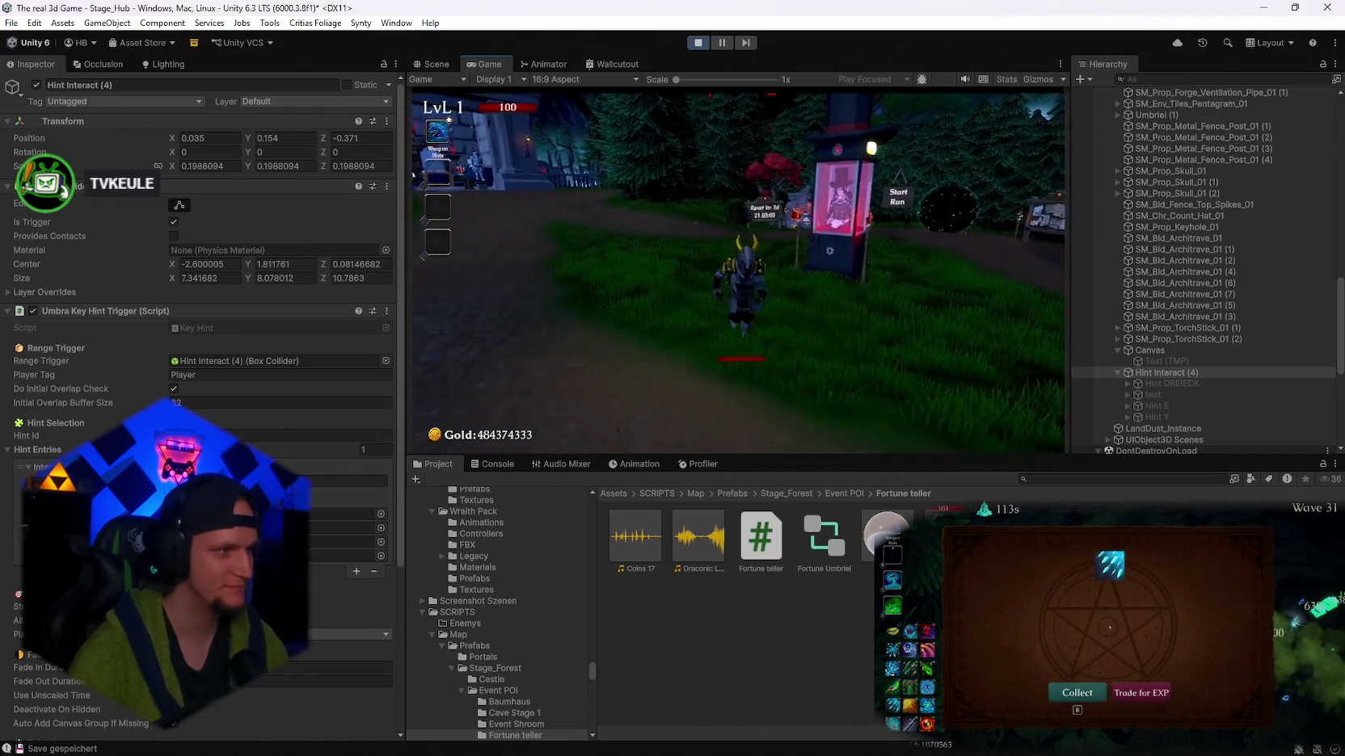
# - Buy seven more fortunes, including damage and golden blessings, dropping gold to 448374210, then pause
pyautogui.press('w')
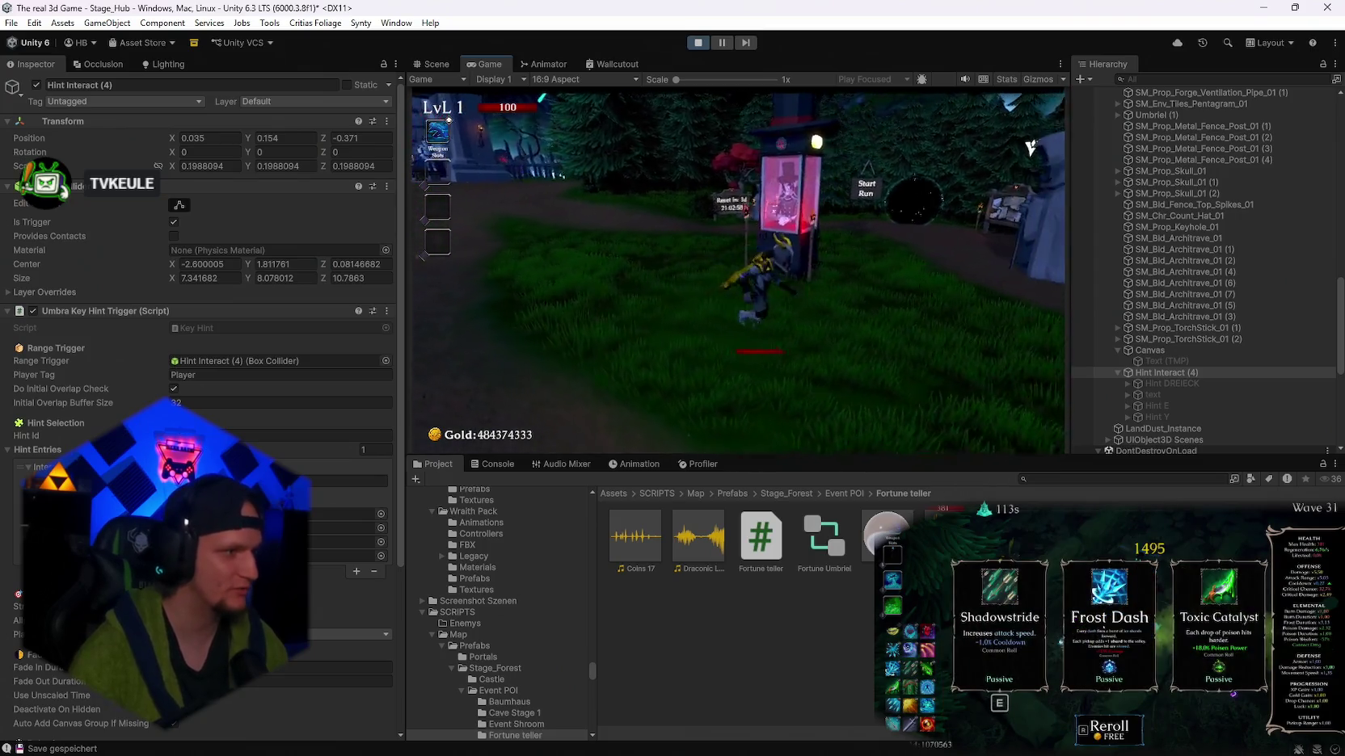
pyautogui.press('w')
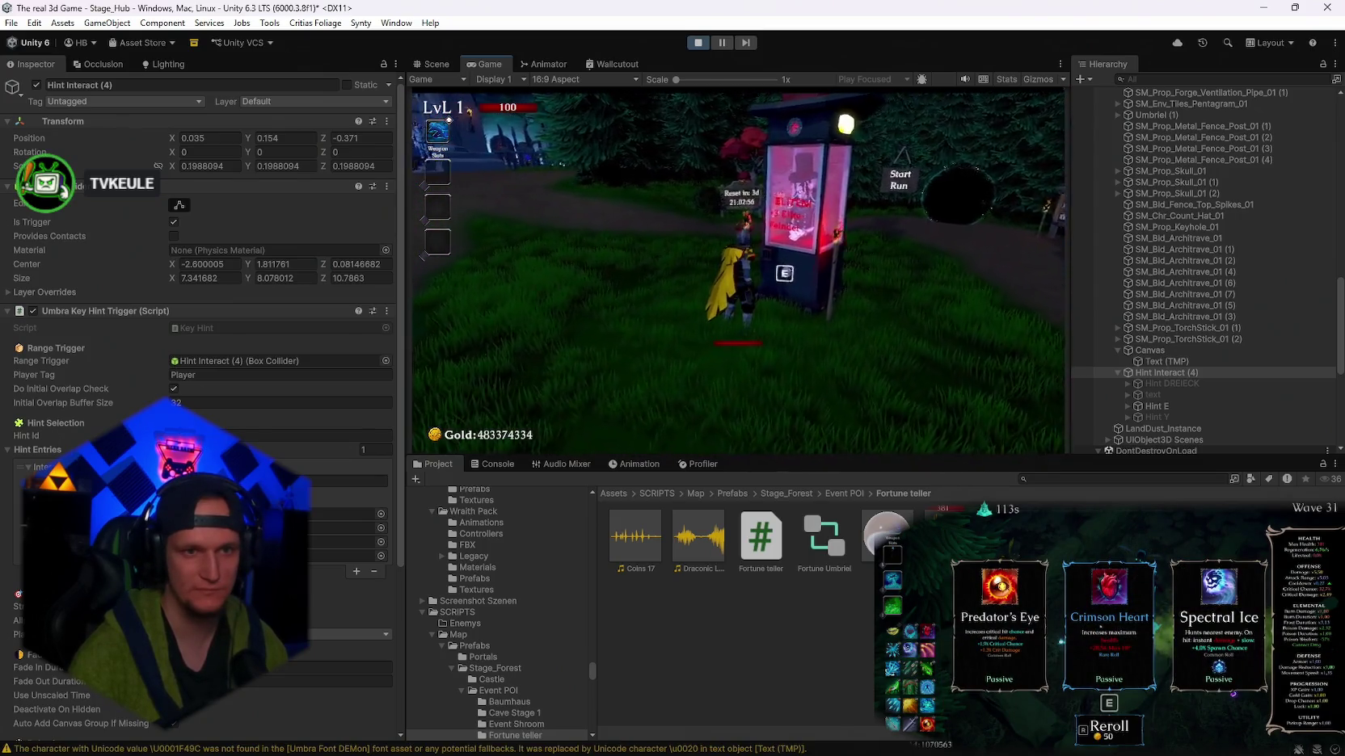
pyautogui.press('e')
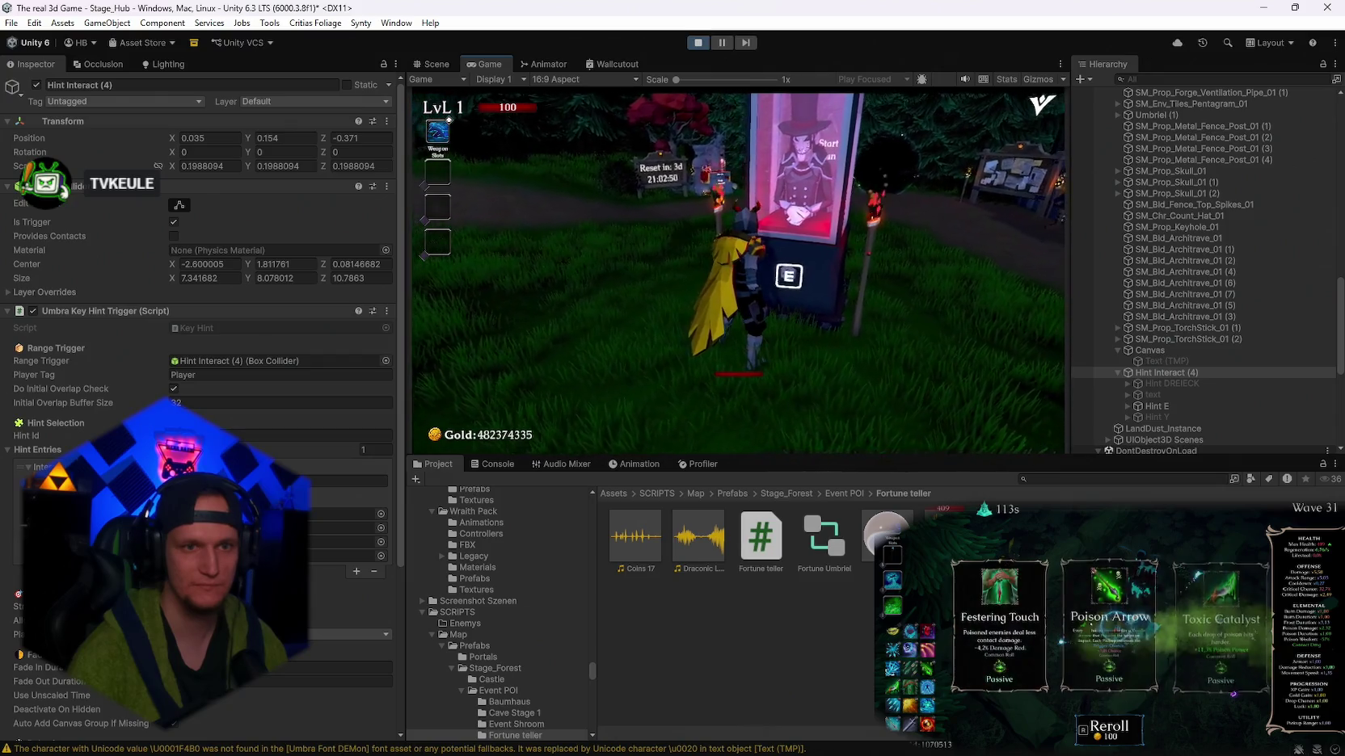
pyautogui.press('e')
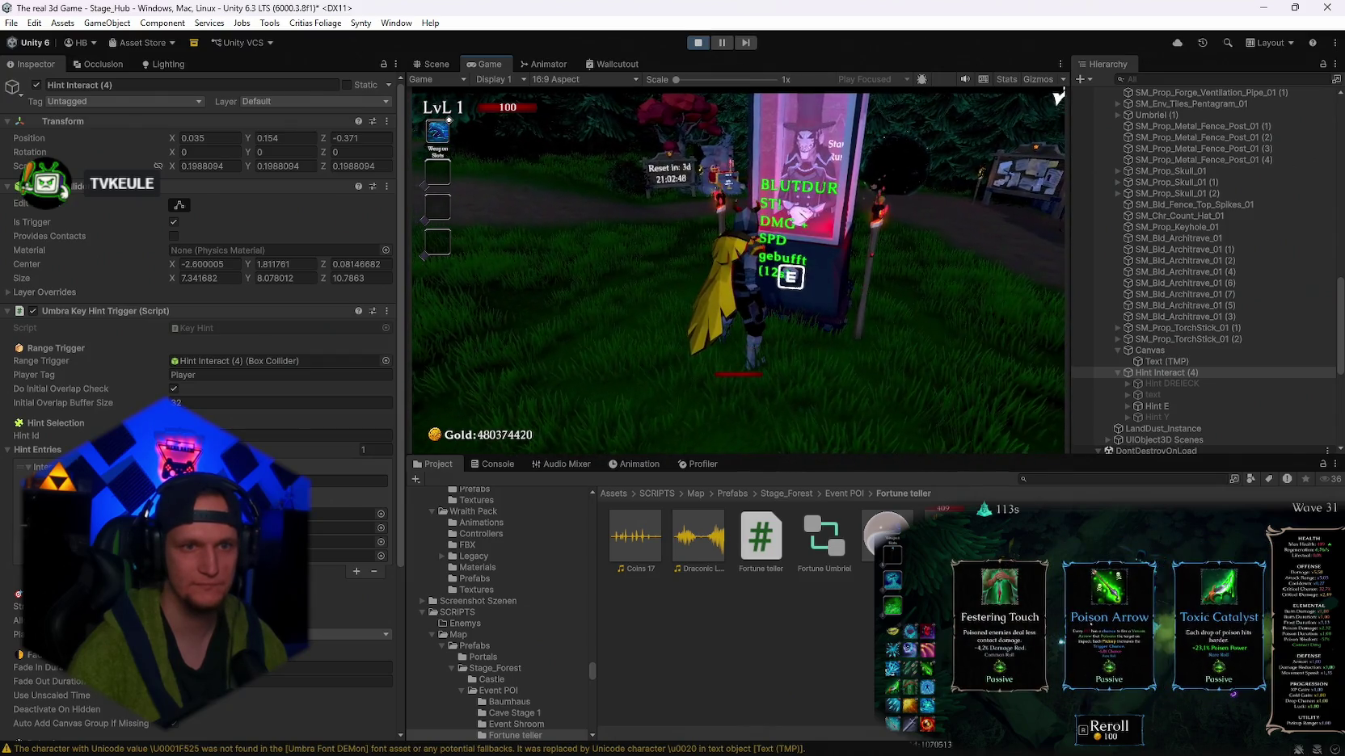
pyautogui.press('s')
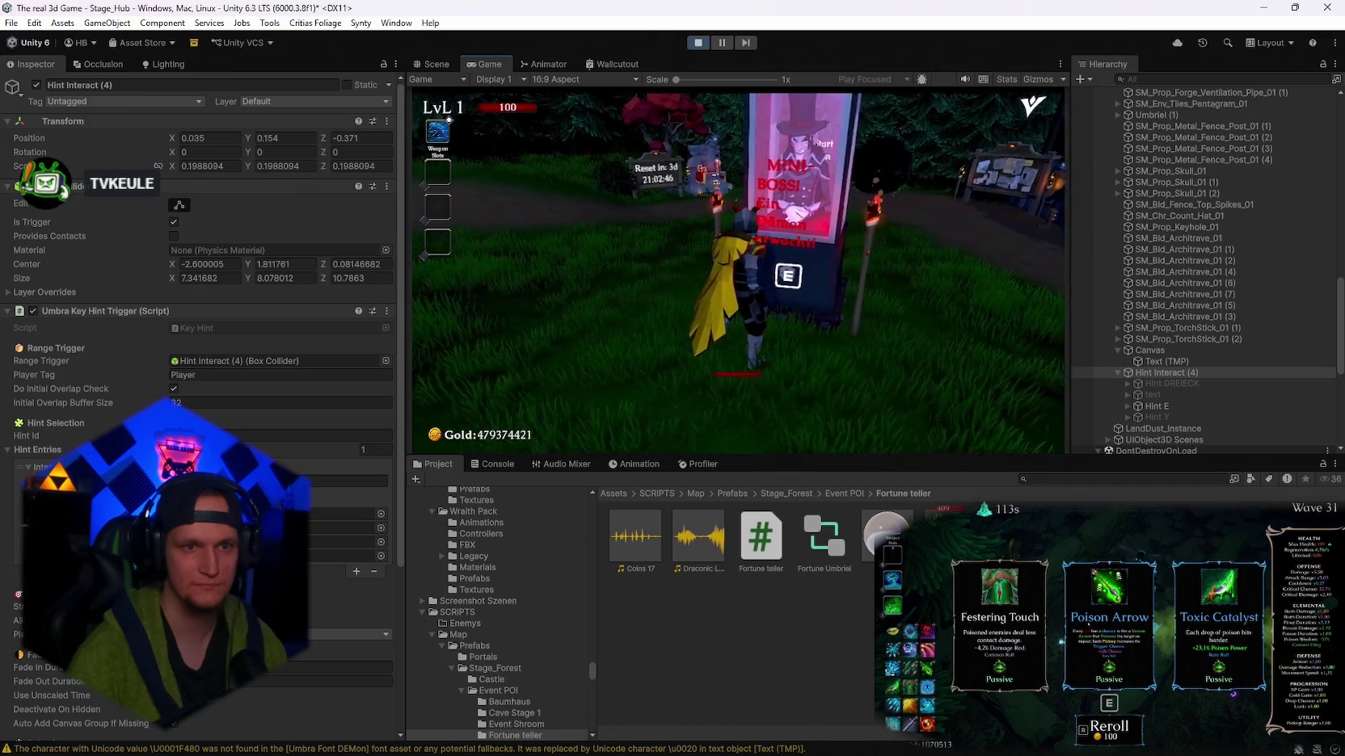
pyautogui.press('w')
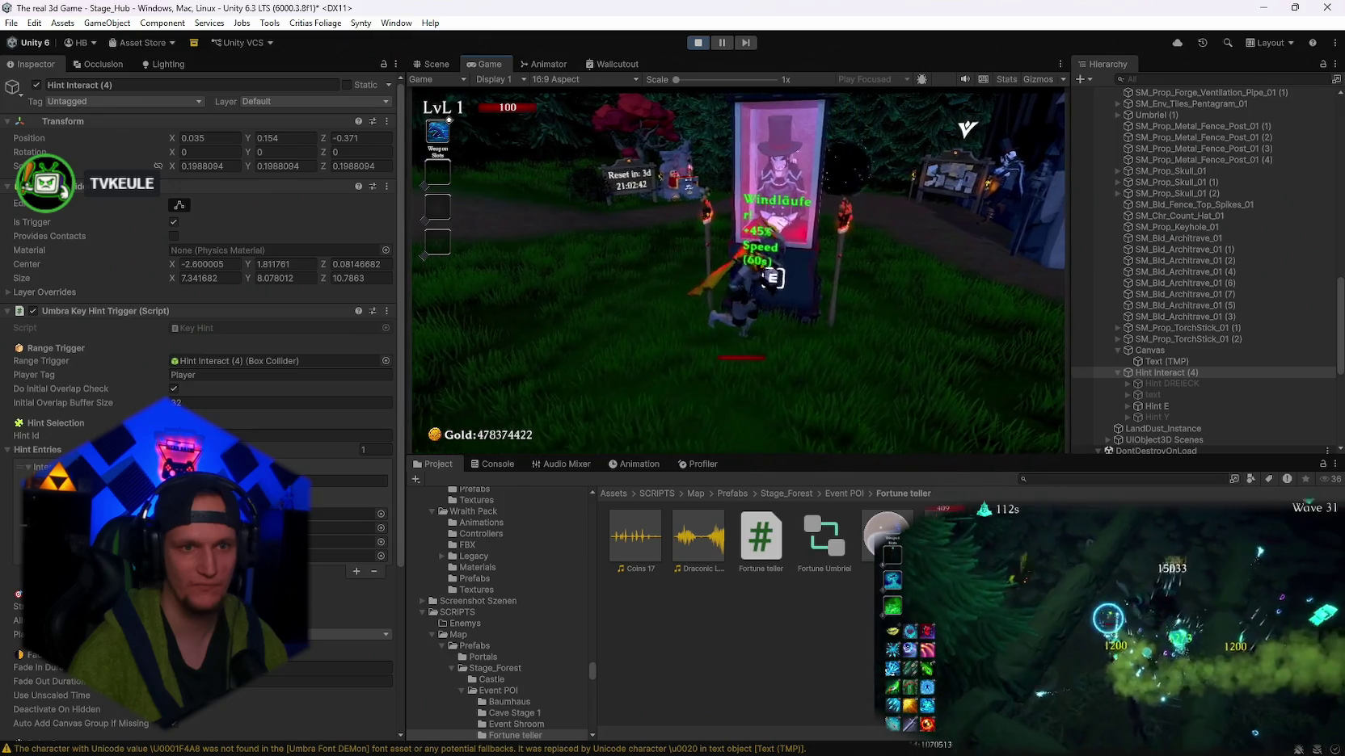
pyautogui.press('e')
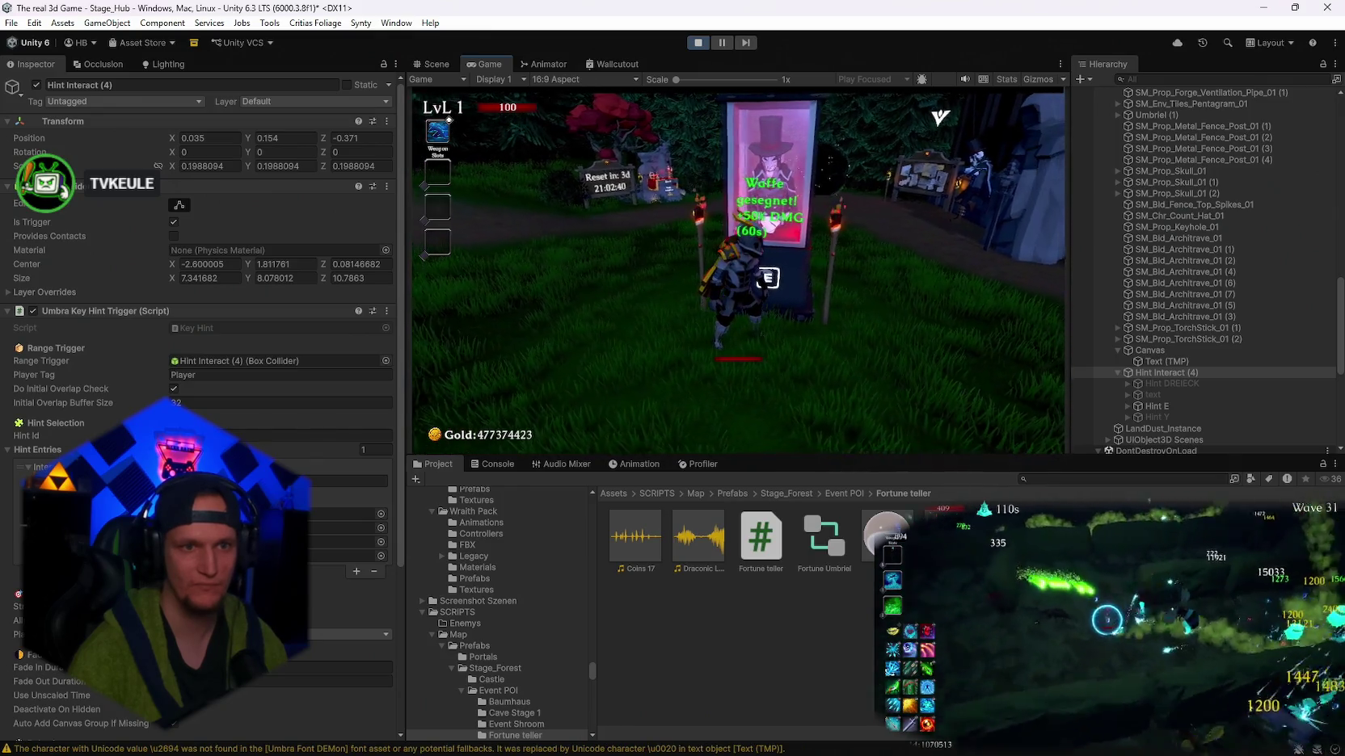
pyautogui.press('e')
pyautogui.press('e')
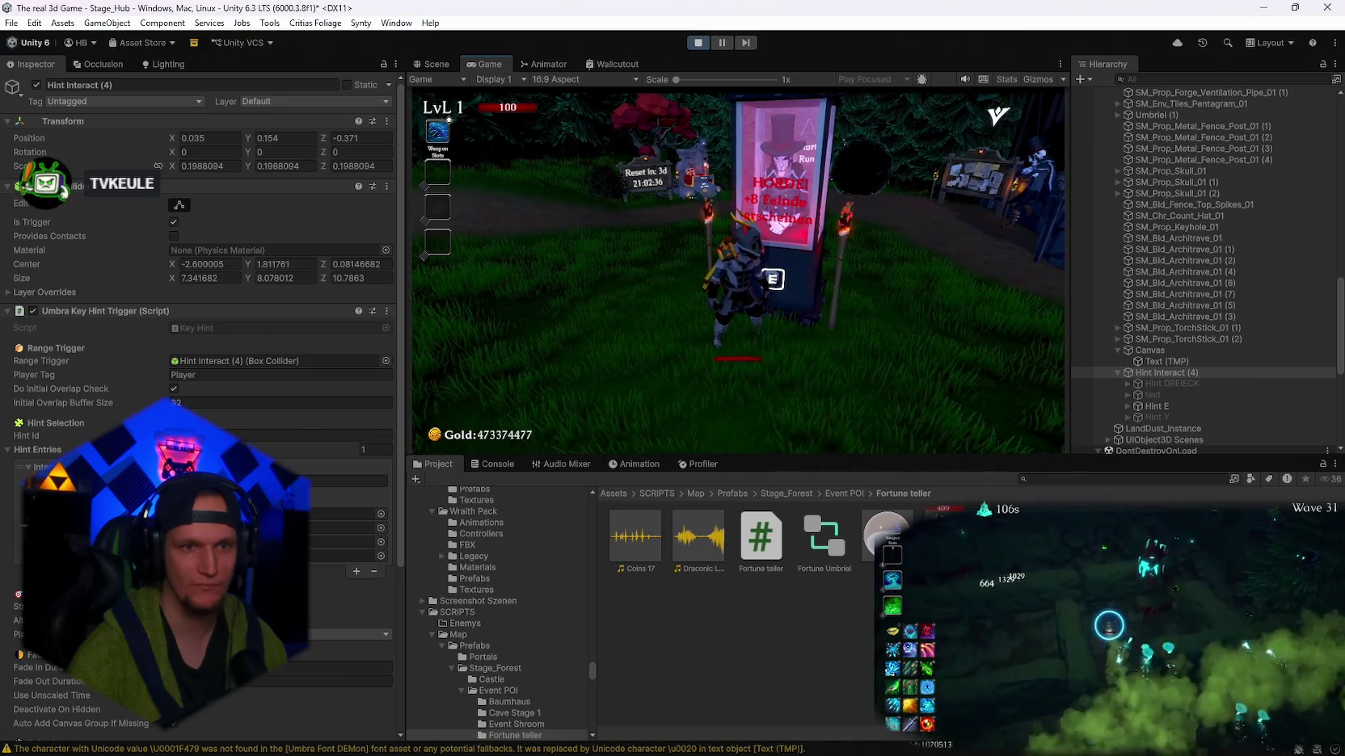
pyautogui.press('e')
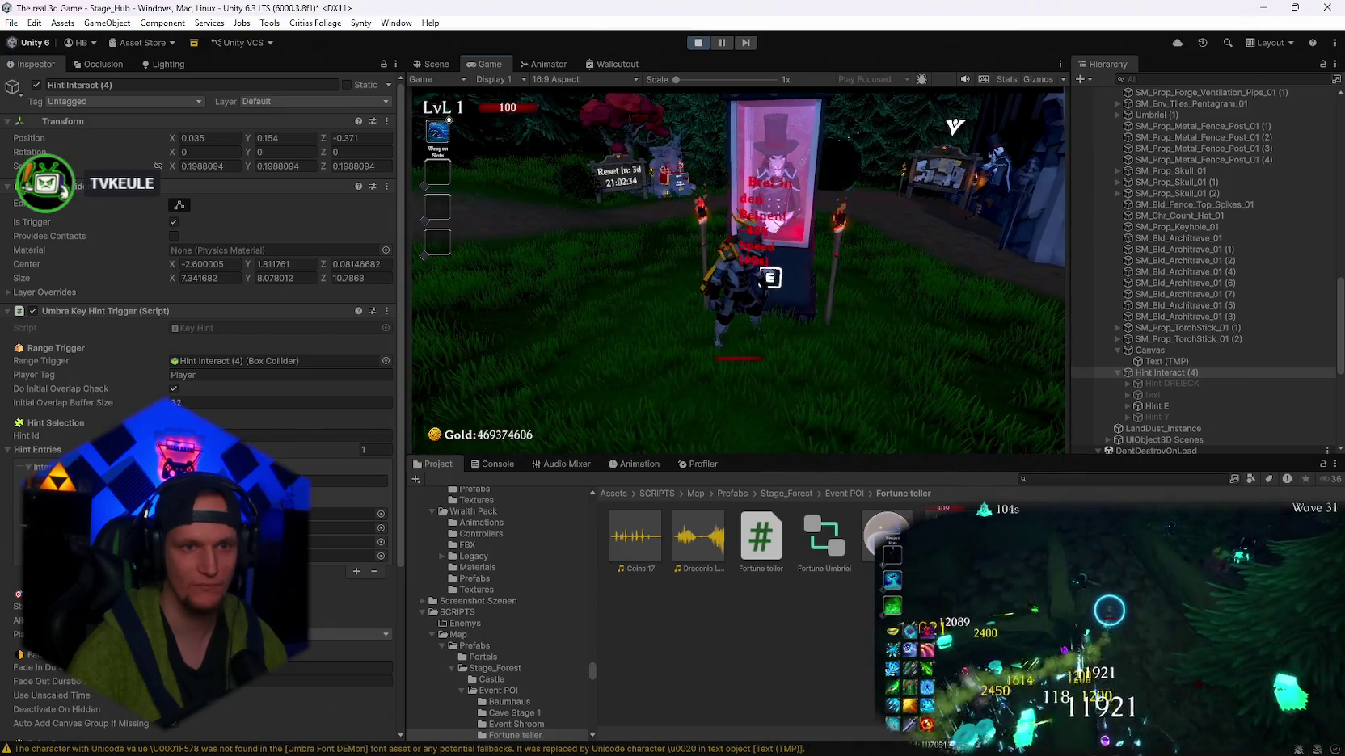
pyautogui.press('e')
pyautogui.press('e')
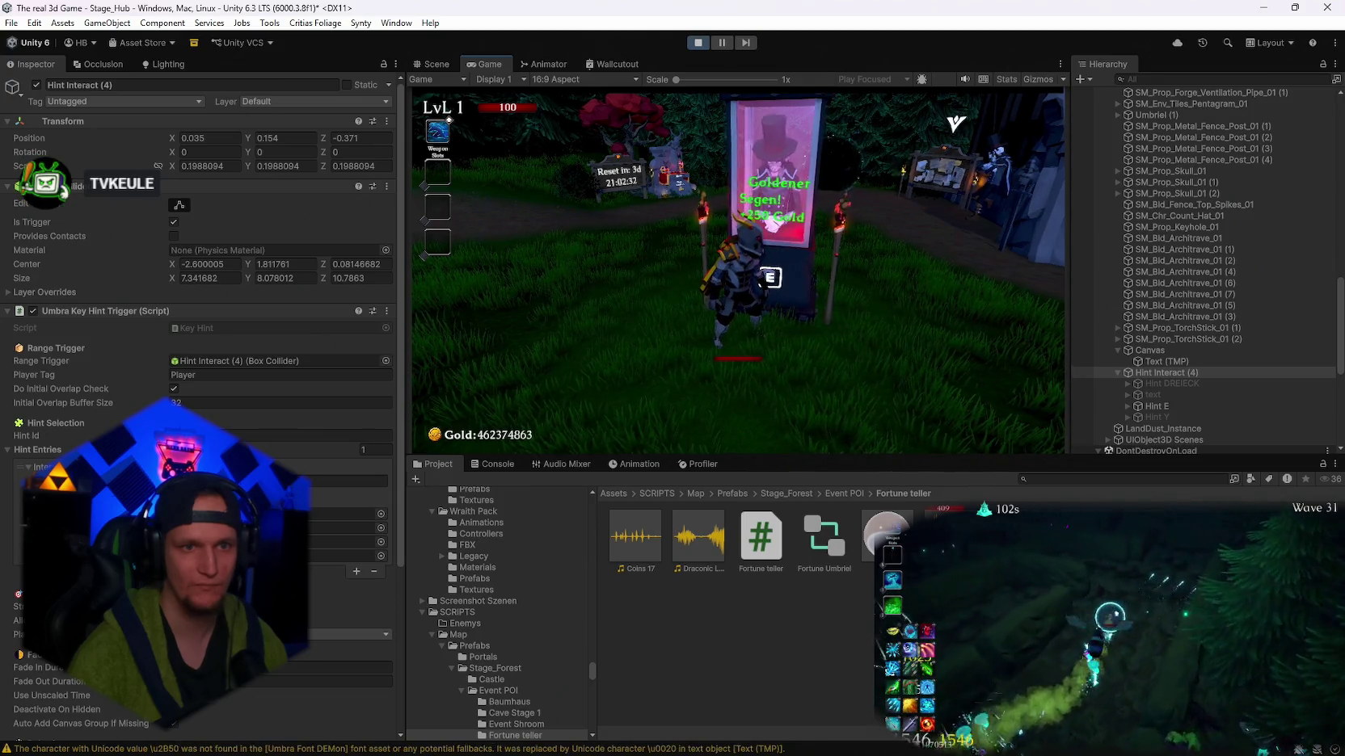
pyautogui.press('e')
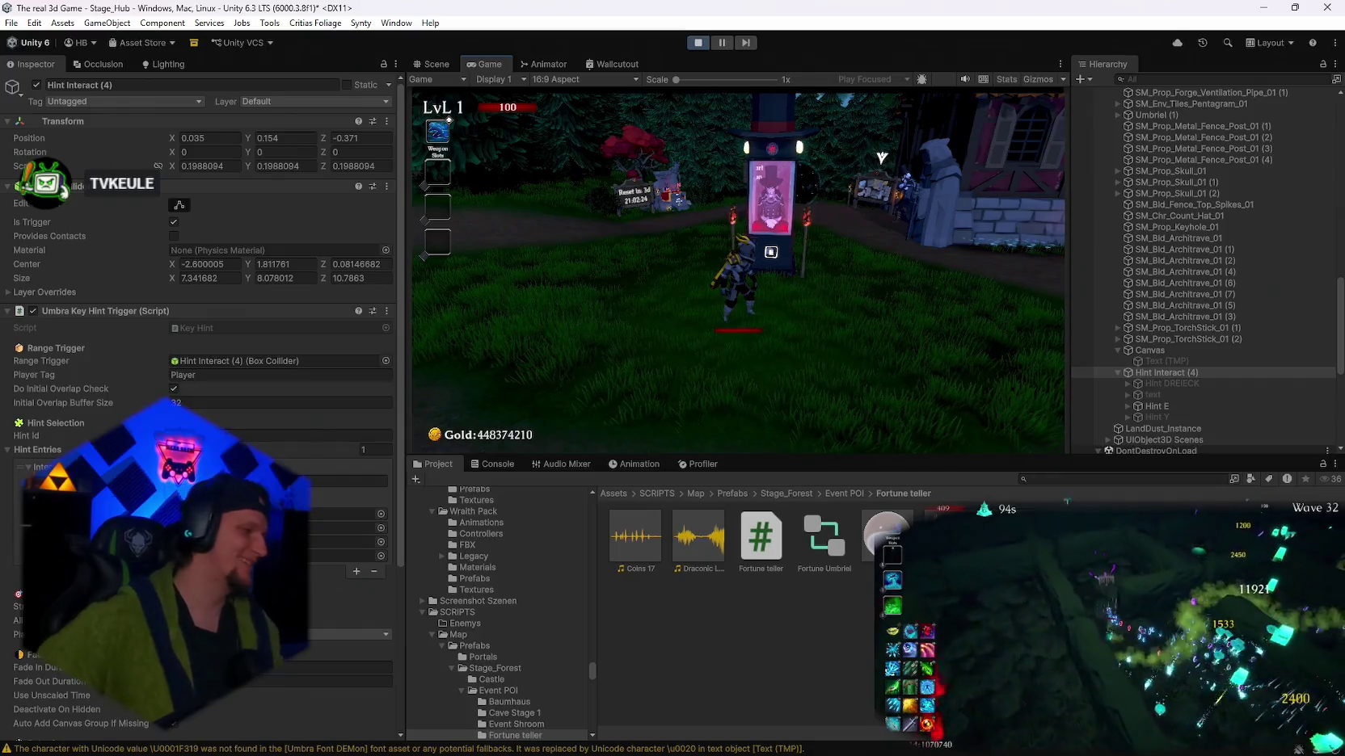
pyautogui.press('Escape')
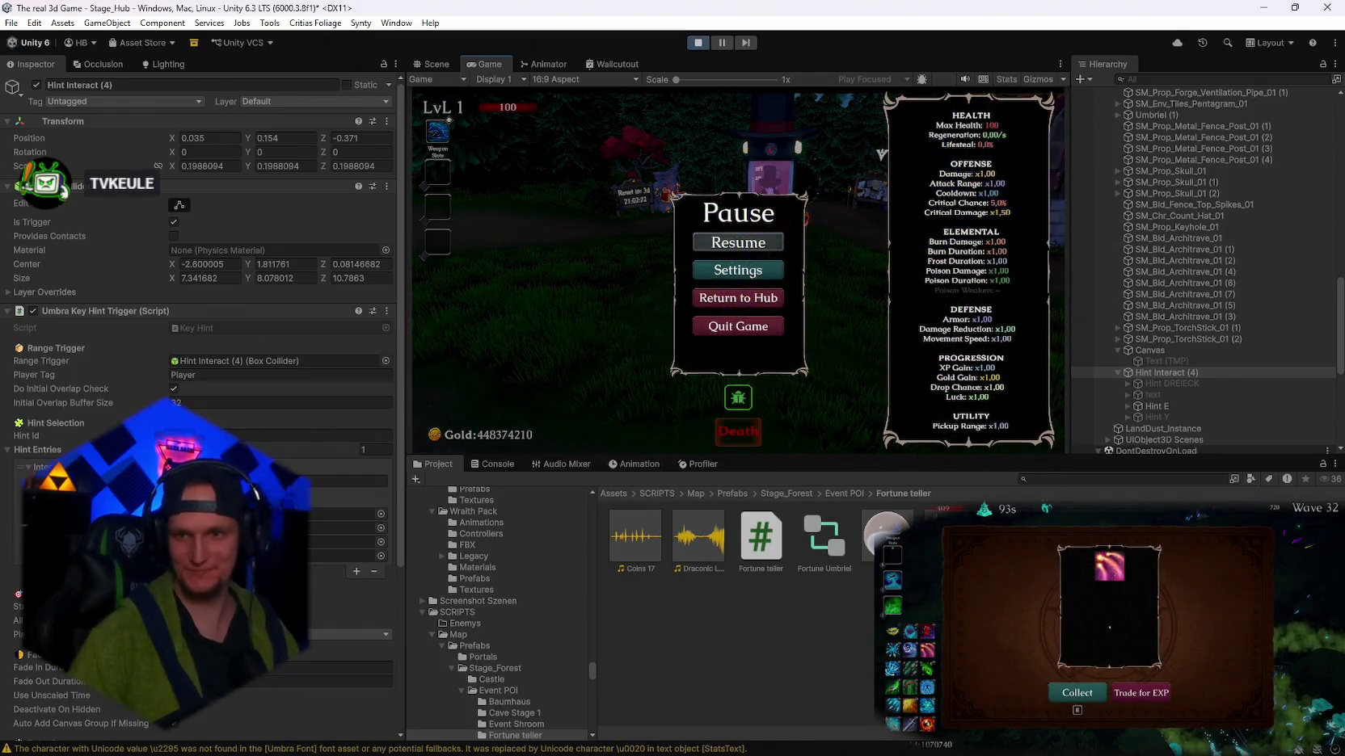
# - Stop Play mode from the toolbar to get back to the hub scene
pyautogui.click(699, 46)
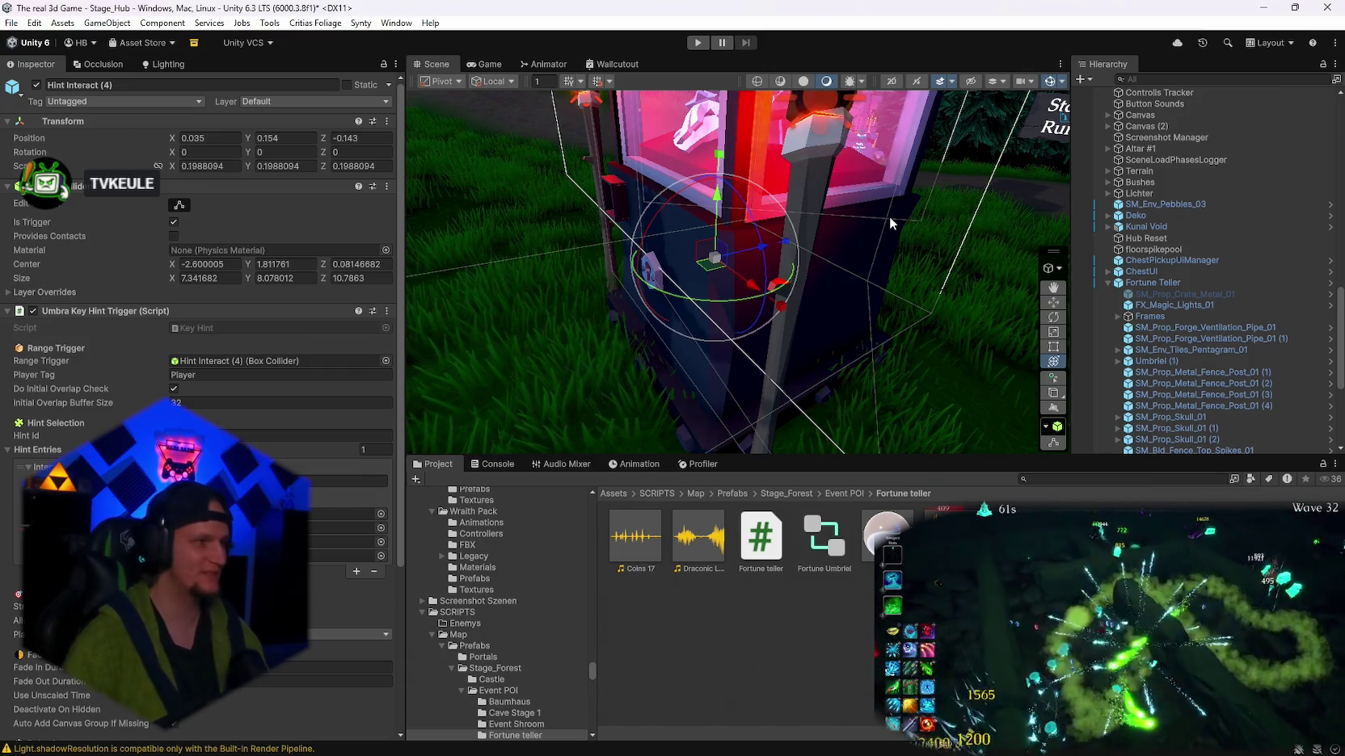
pyautogui.moveTo(847, 398); pyautogui.dragTo(935, 357)
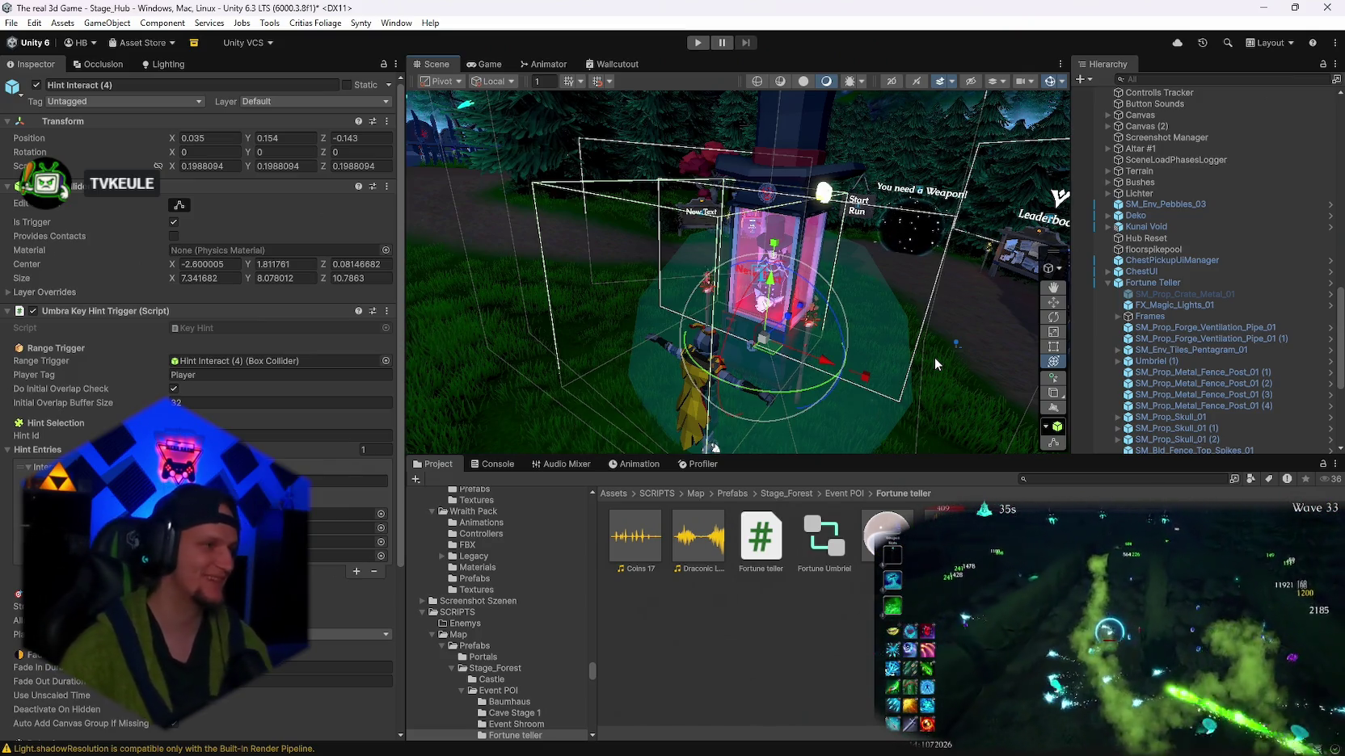
pyautogui.scroll(4, 933, 322)
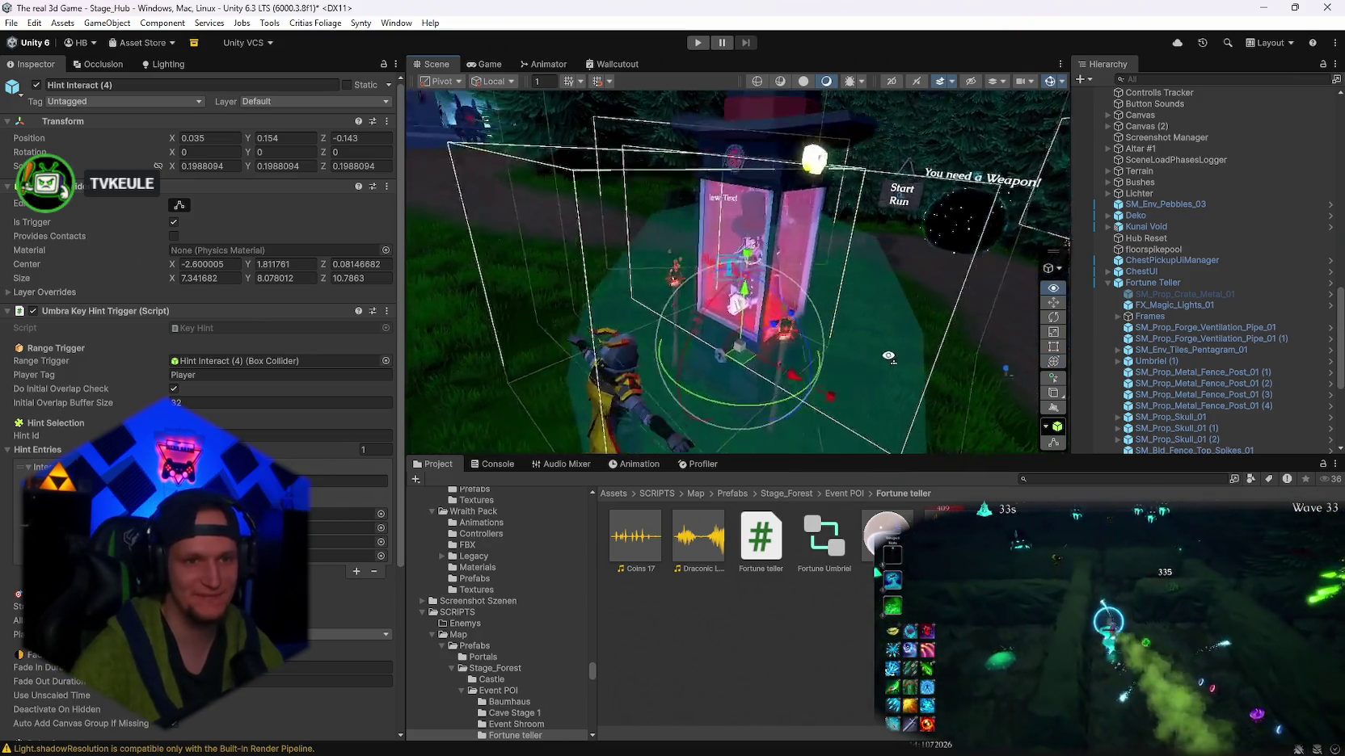
pyautogui.scroll(-5, 1163, 421)
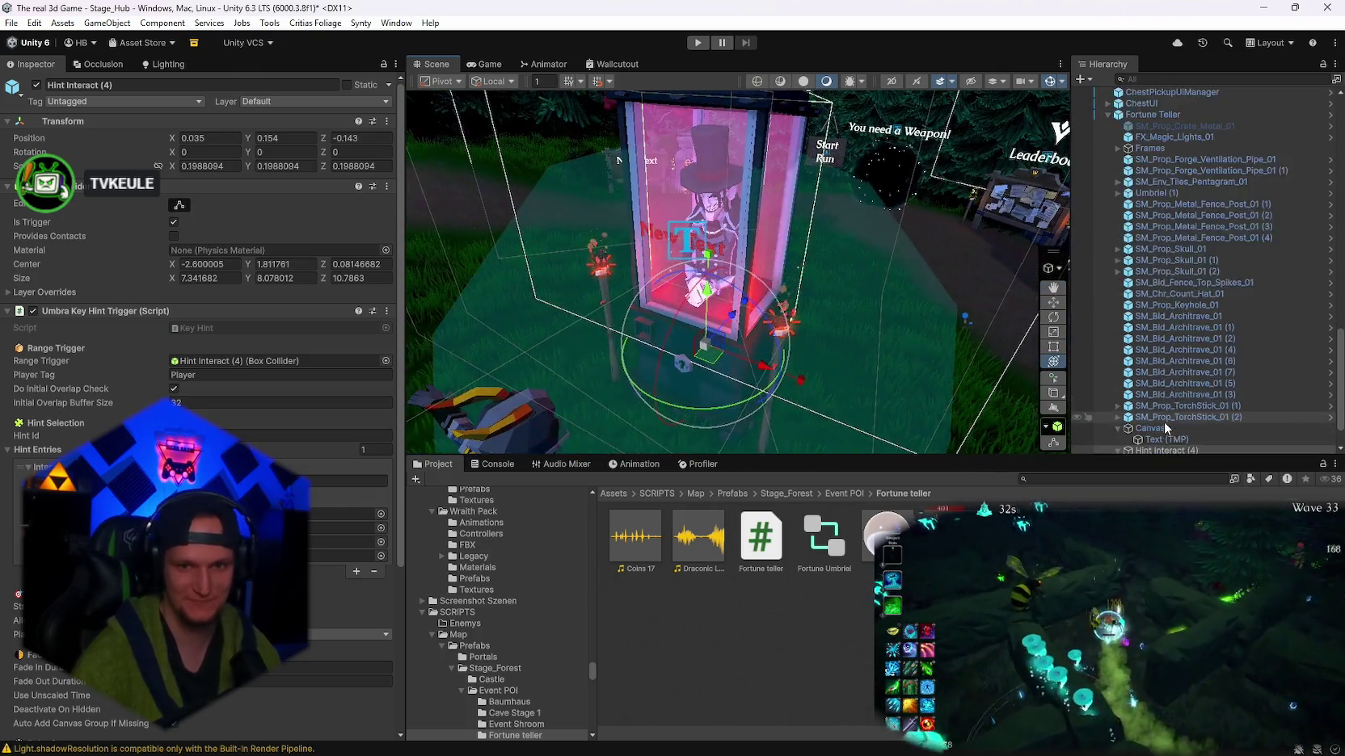
pyautogui.scroll(-3, 1164, 421)
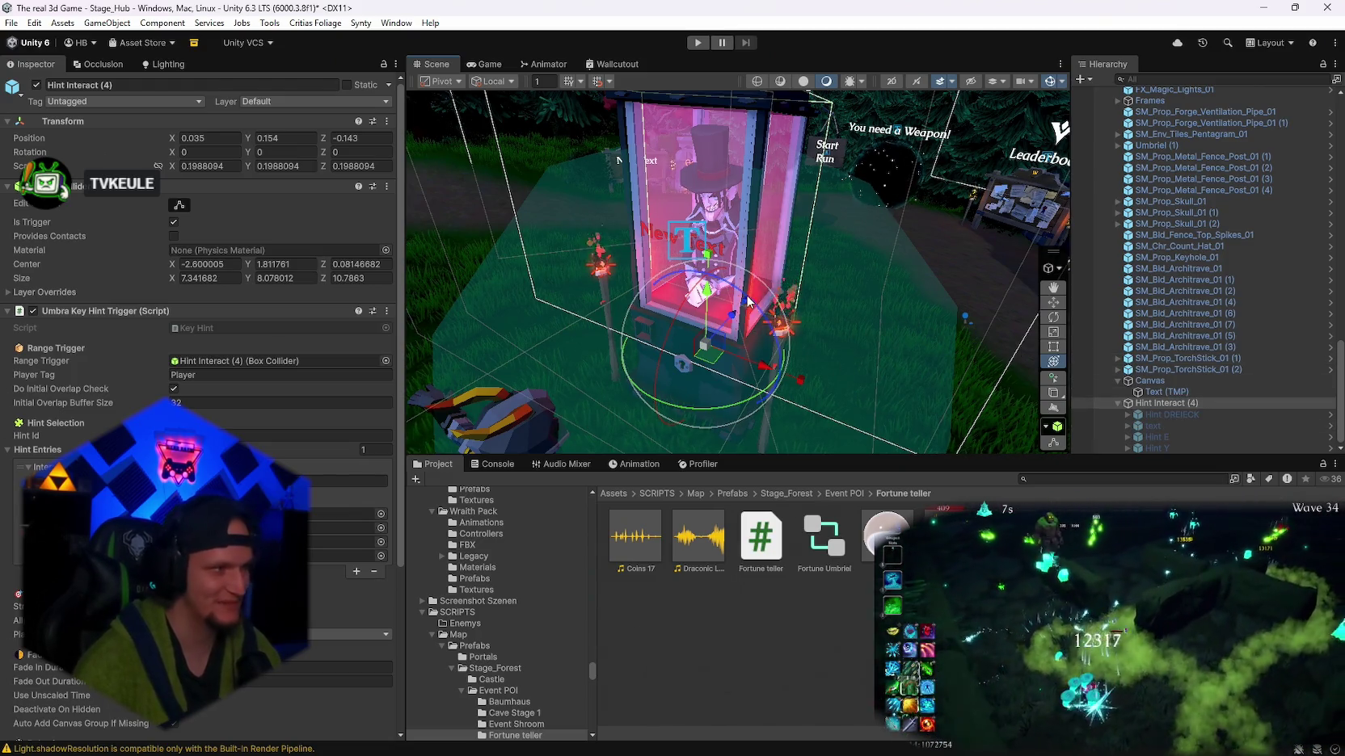
pyautogui.moveTo(770, 256)
pyautogui.mouseDown()
pyautogui.moveTo(853, 237)
pyautogui.moveTo(843, 265)
pyautogui.mouseUp()
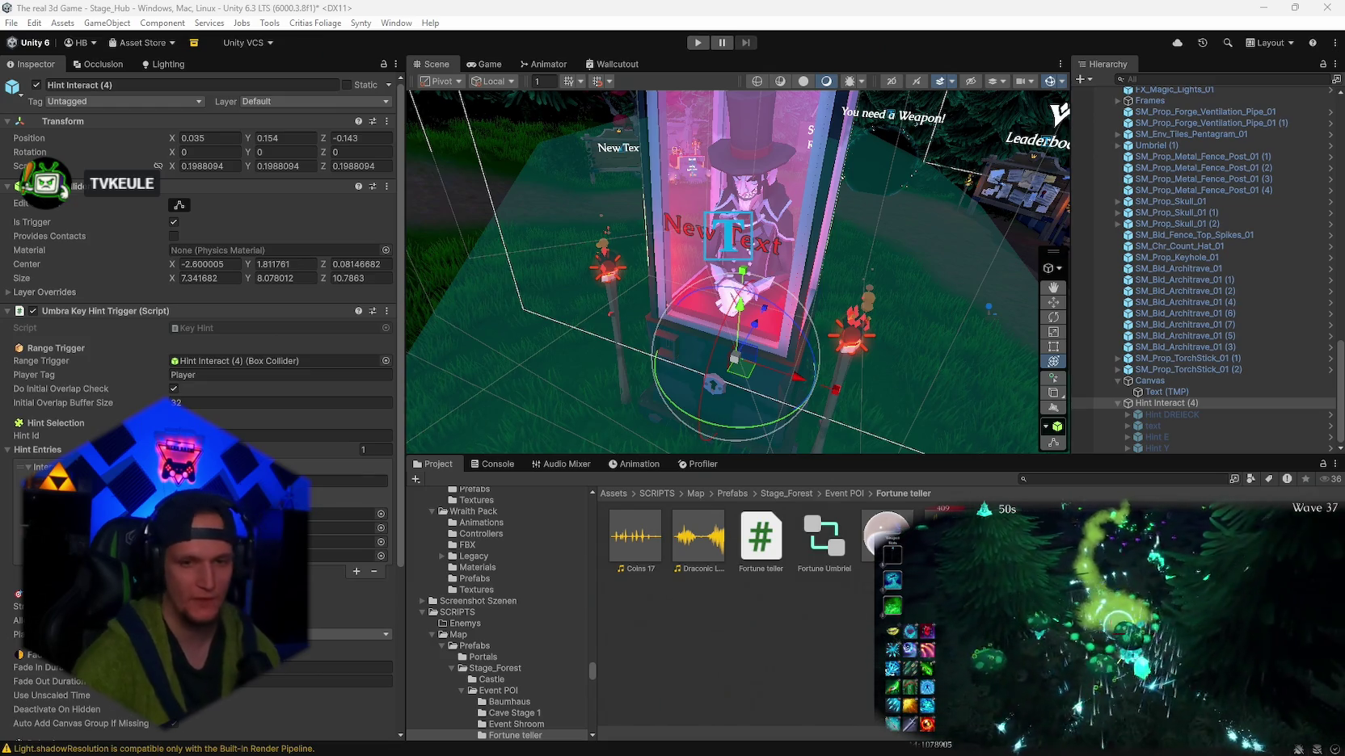
pyautogui.click(1049, 478)
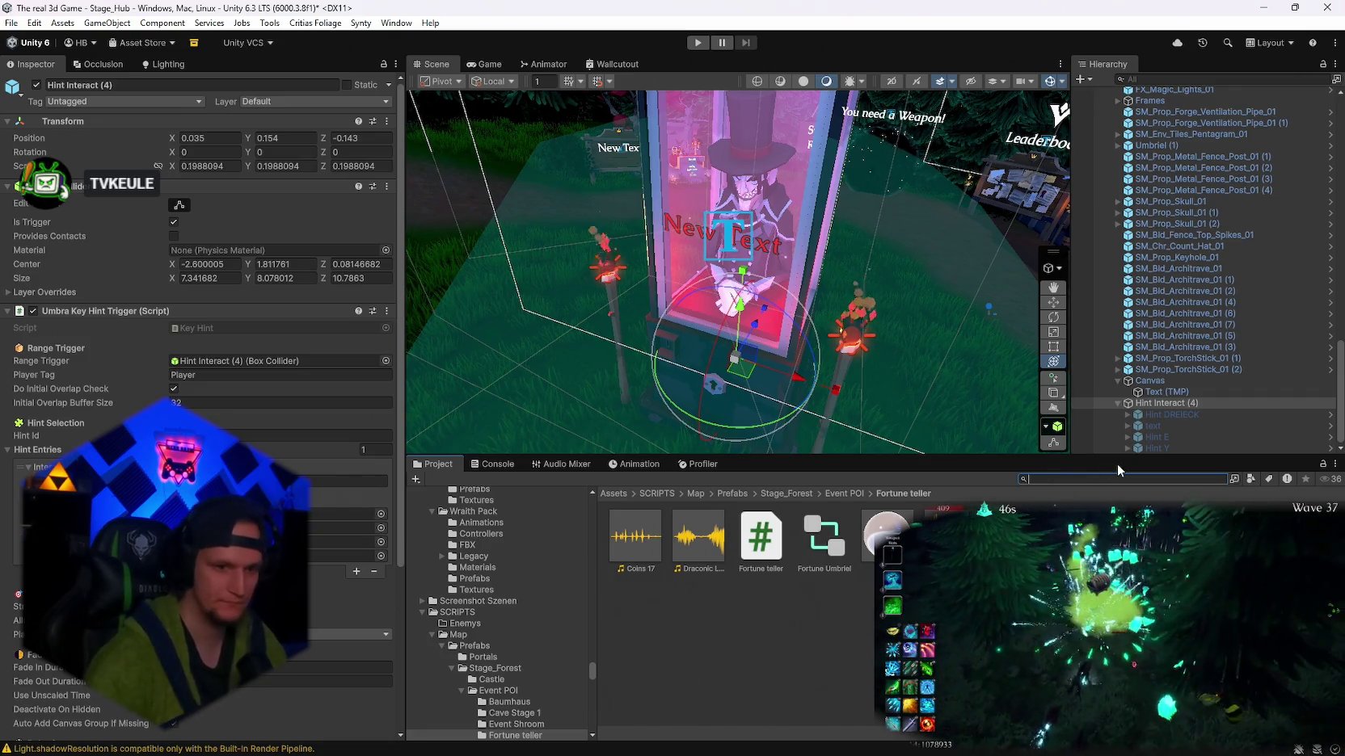
# - Search the Project for 'event' and open the Event POI/Tree Stump folder
pyautogui.write('poin')
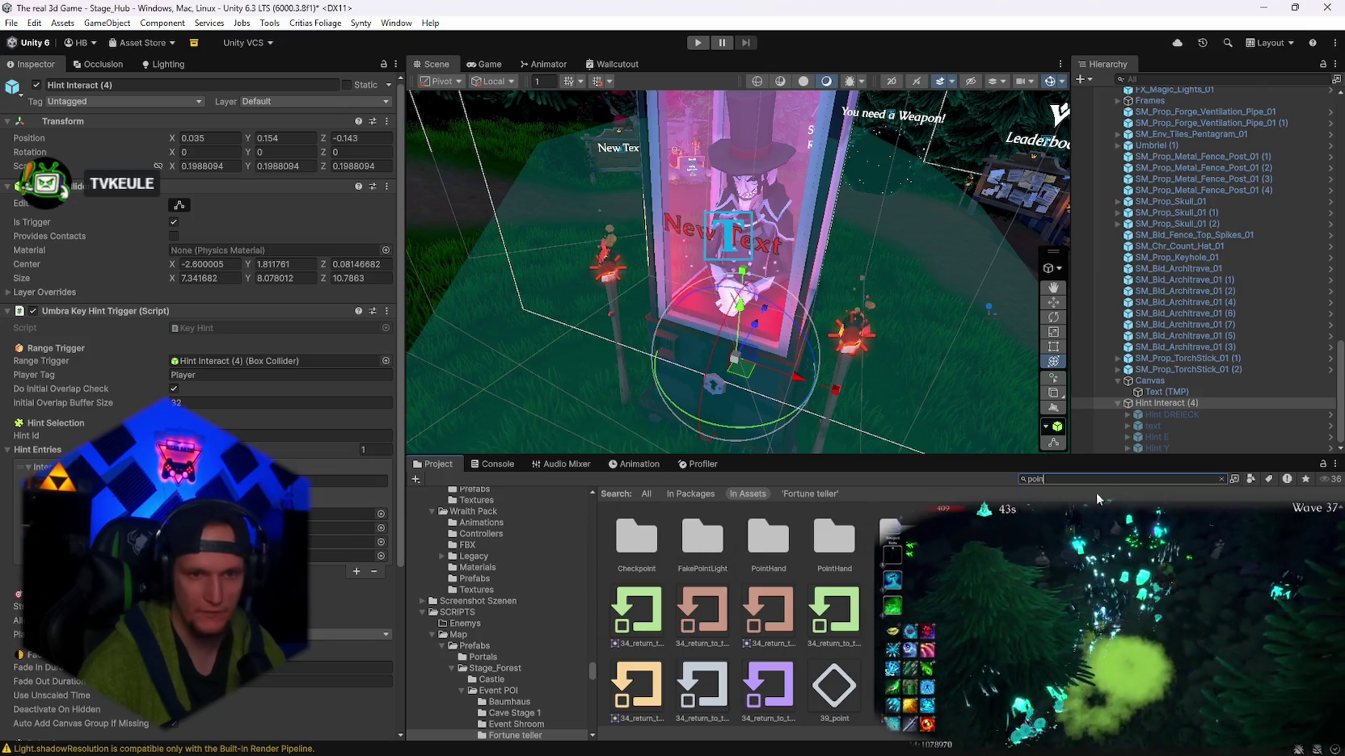
pyautogui.press('BackSpace')
pyautogui.press('BackSpace')
pyautogui.press('BackSpace')
pyautogui.write('event')
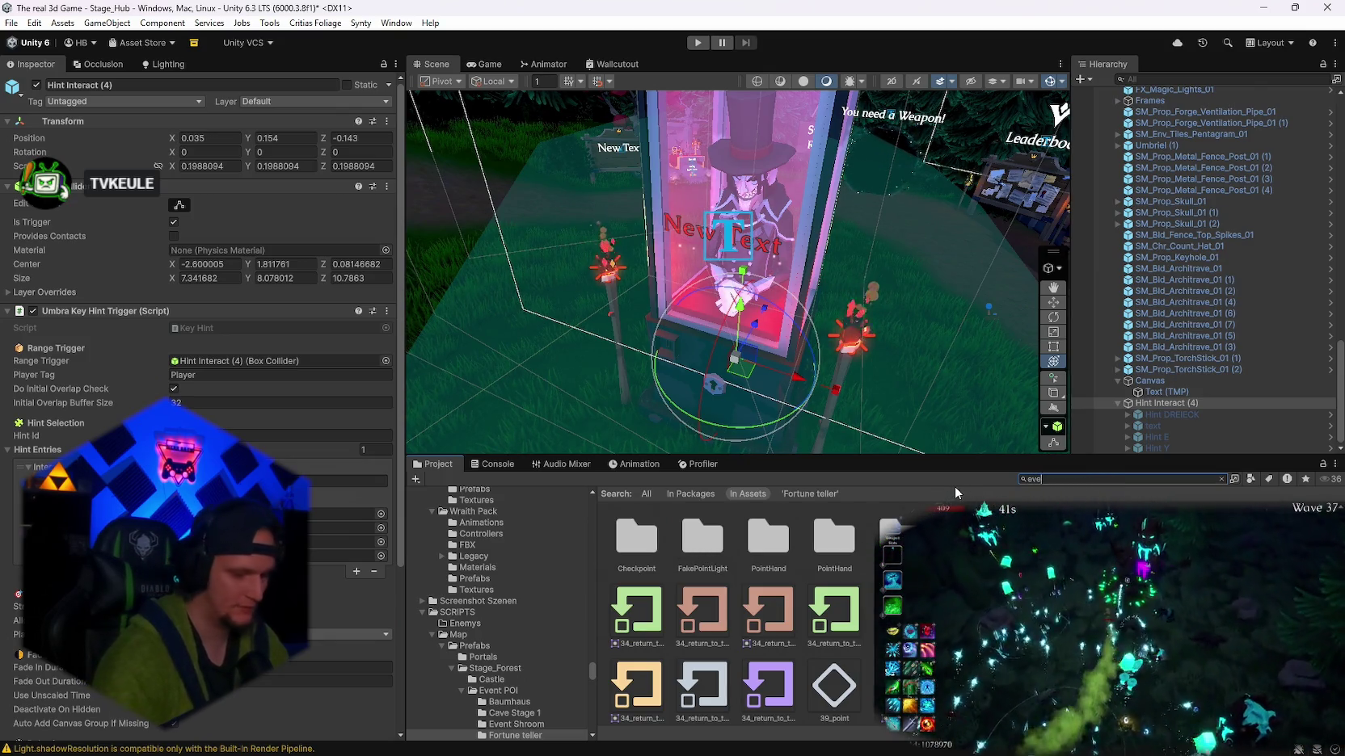
pyautogui.doubleClick(838, 551)
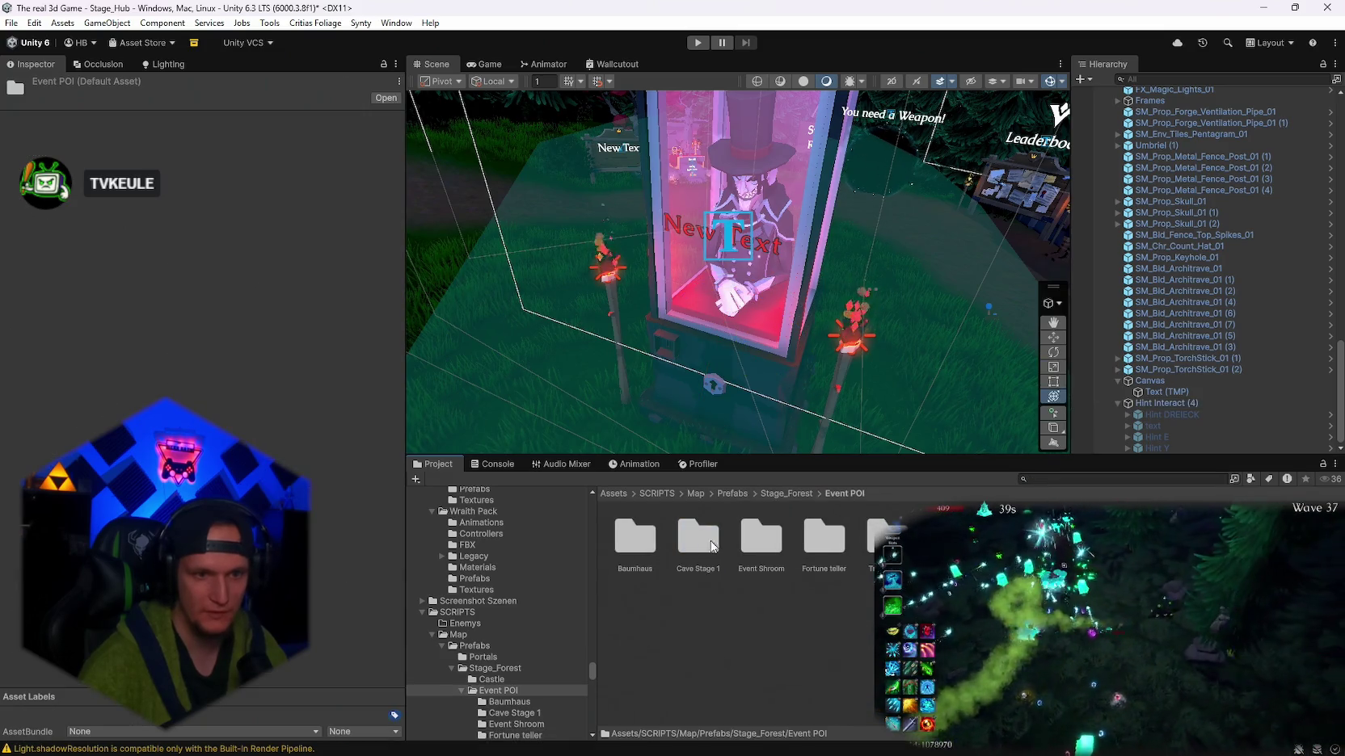
pyautogui.doubleClick(885, 539)
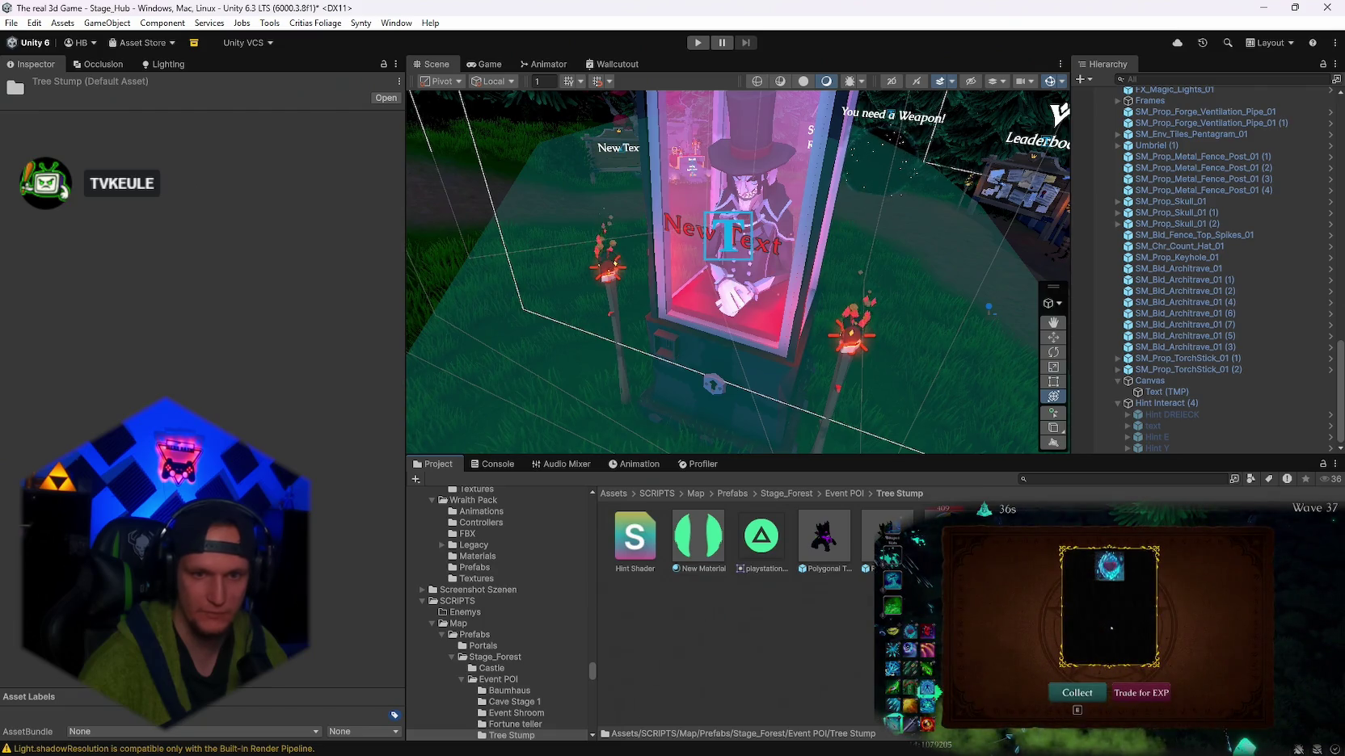
# - On SM_Env_Tree_Trunk_02, set Enemy Rescue Failsafe's Rescue Out Of Range Distance from 150 to 500
pyautogui.click(886, 540)
pyautogui.scroll(-15, 241, 397)
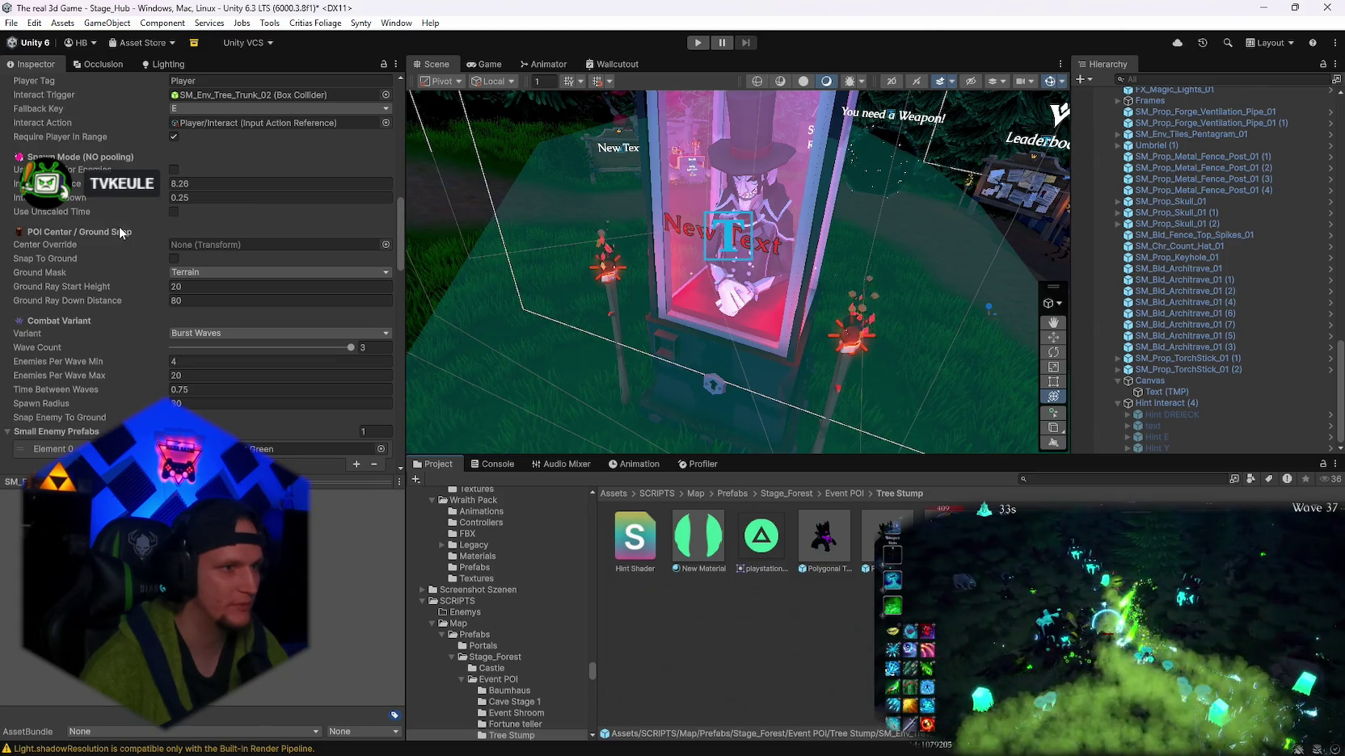
pyautogui.scroll(-3, 118, 210)
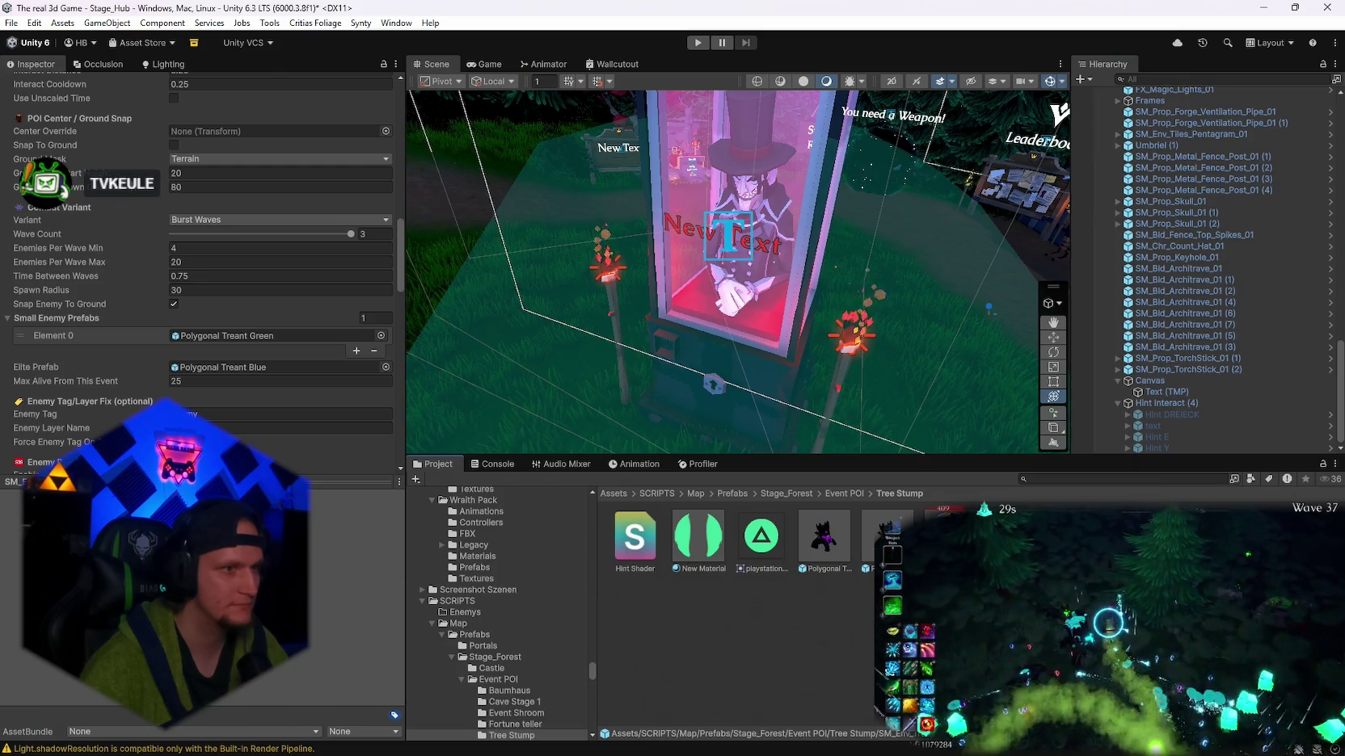
pyautogui.scroll(-2, 143, 234)
pyautogui.scroll(-4, 142, 227)
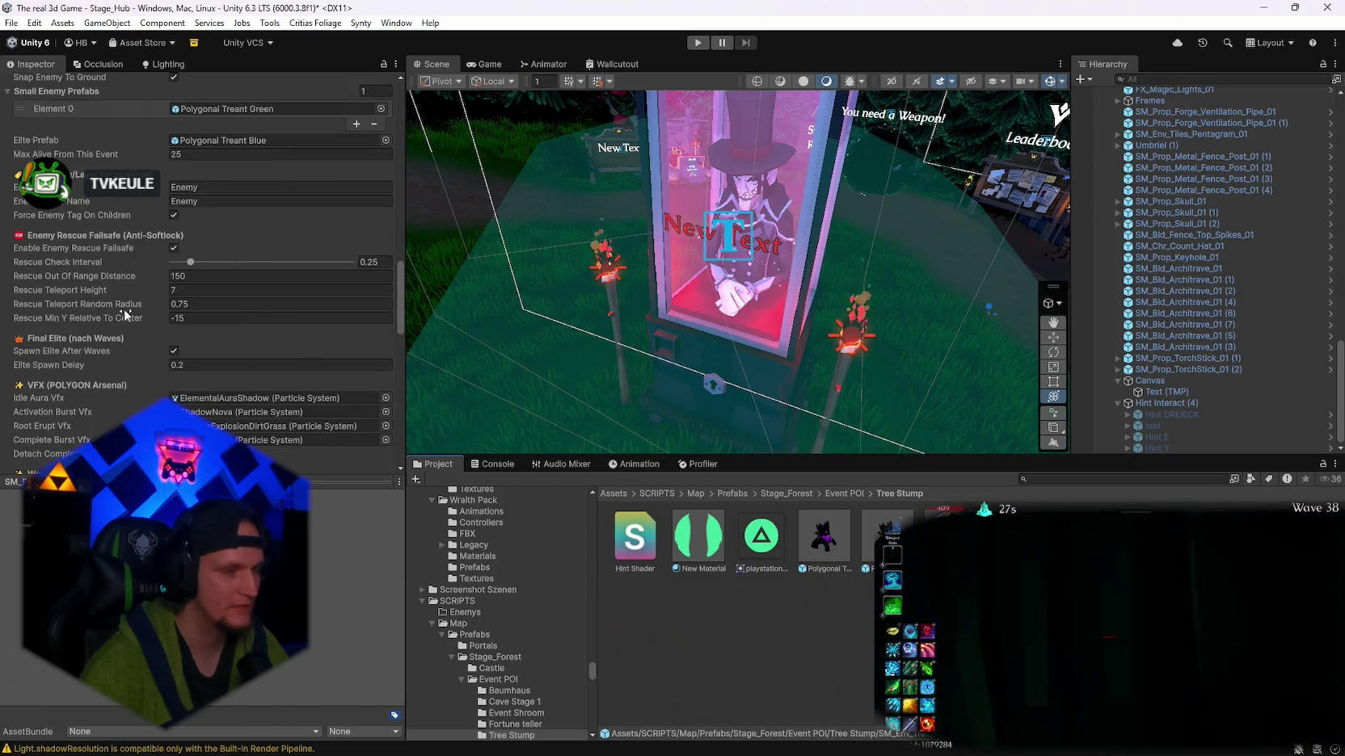
pyautogui.scroll(-2, 130, 312)
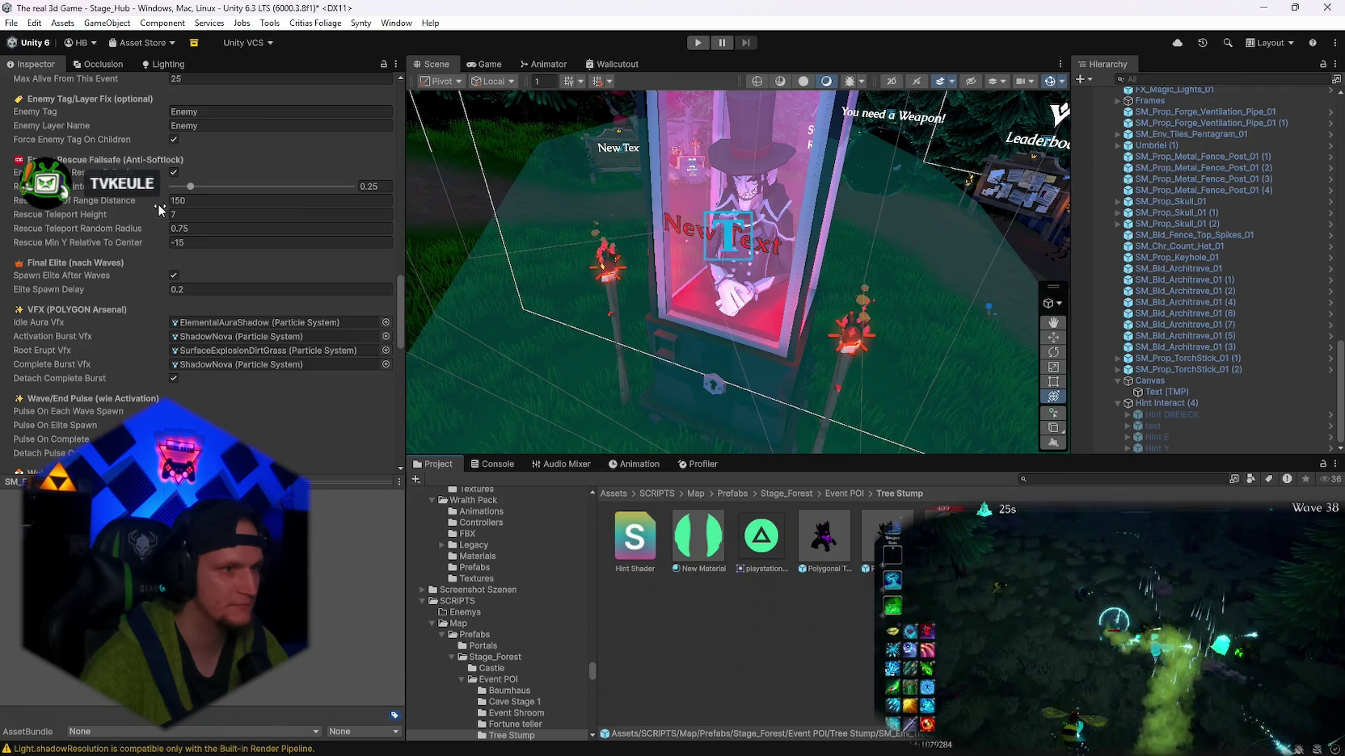
pyautogui.click(183, 201)
pyautogui.write('500')
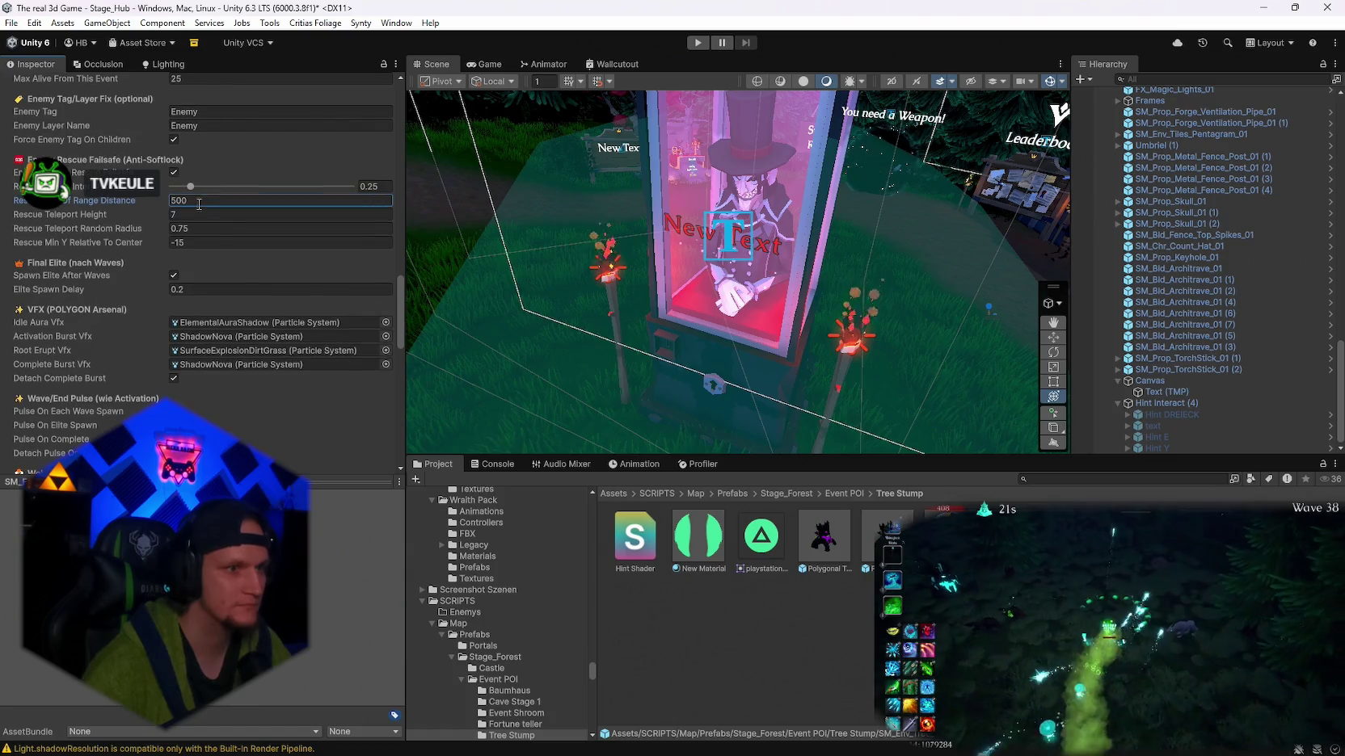
pyautogui.moveTo(929, 752)
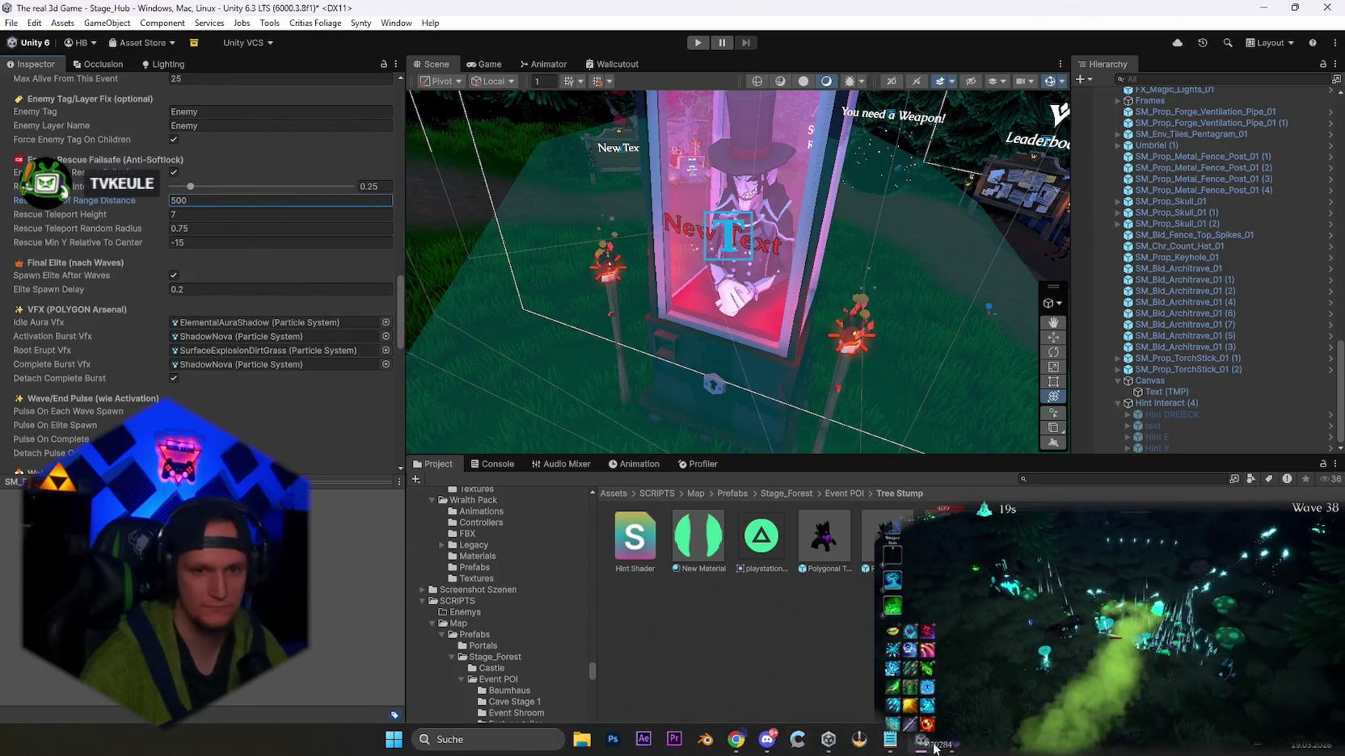
pyautogui.click(890, 739)
# - Add the patch note 'maximal reichweiter der gespawnten baumstömme zum hauot stamm wurde von 200 auf 500 erhöht'
pyautogui.scroll(-10, 680, 432)
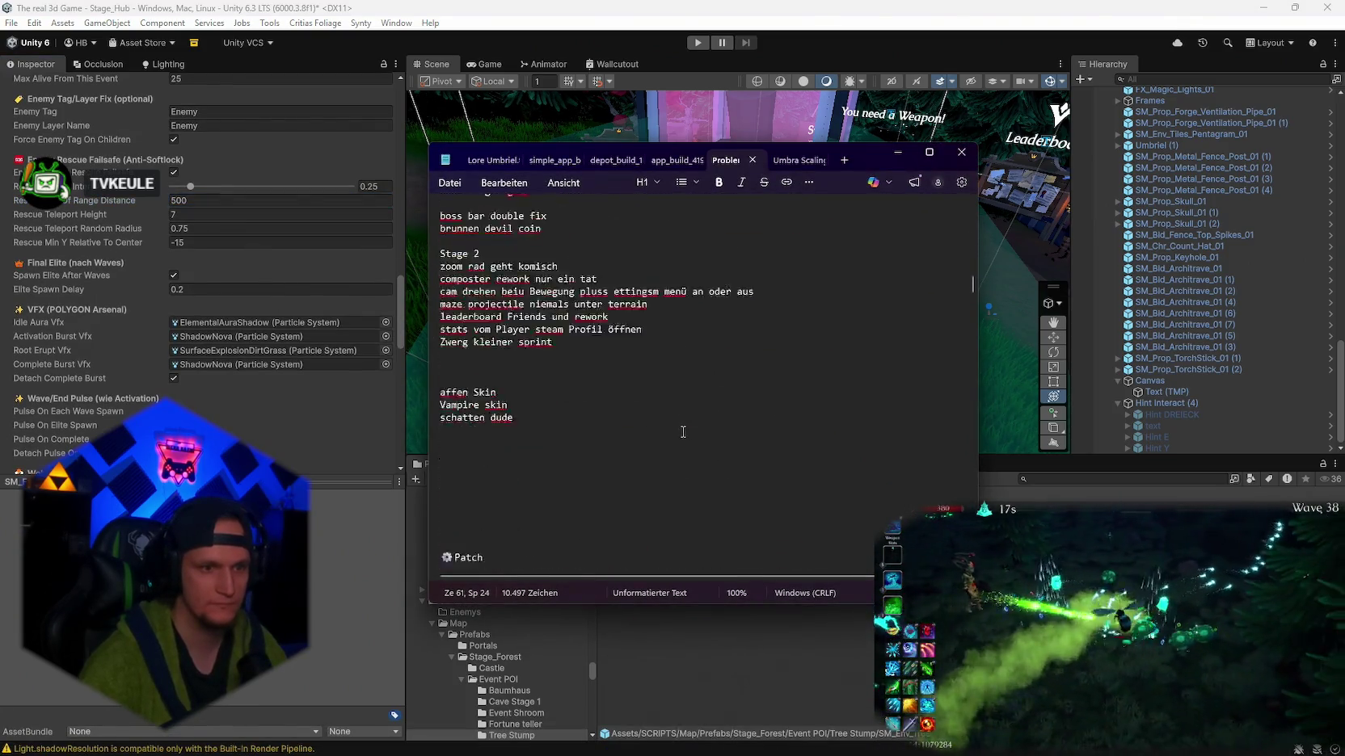
pyautogui.scroll(-10, 680, 432)
pyautogui.click(711, 363)
pyautogui.press('Return')
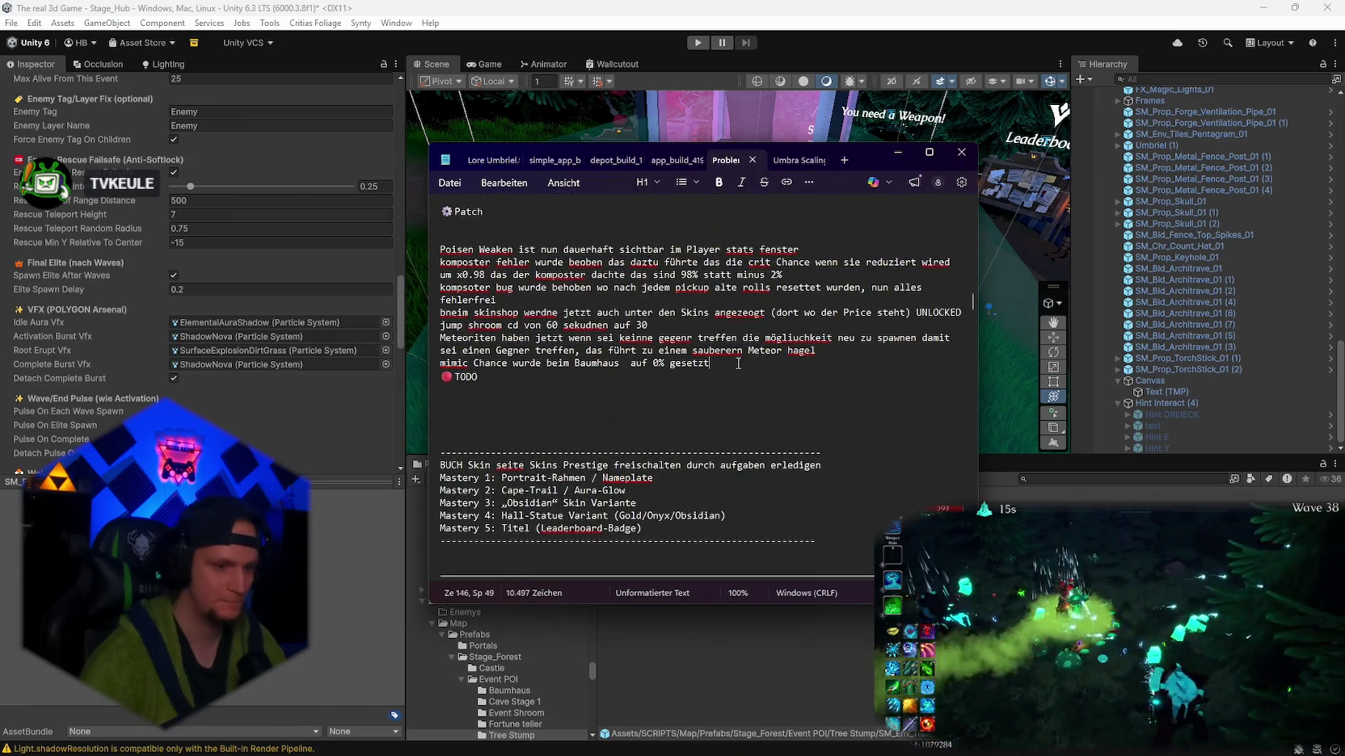
pyautogui.write('maximal reich')
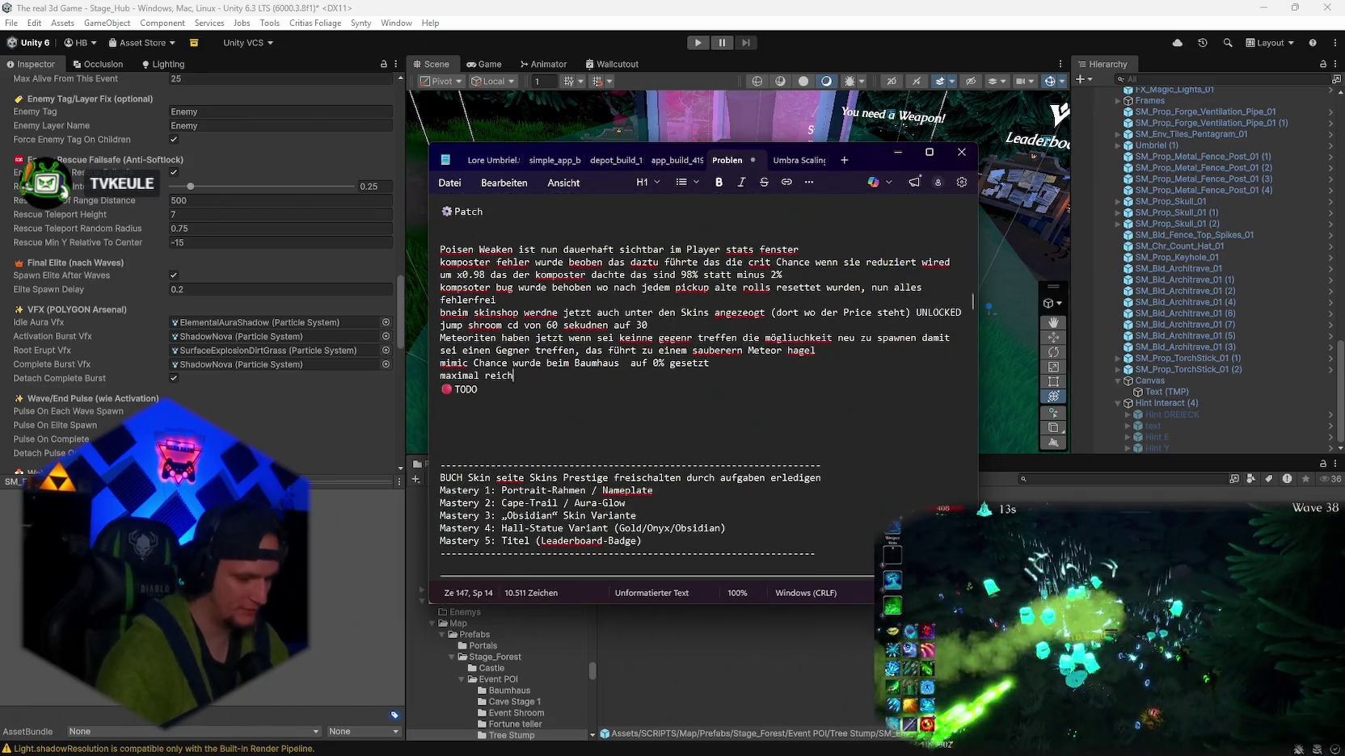
pyautogui.write('weiter der gespaw')
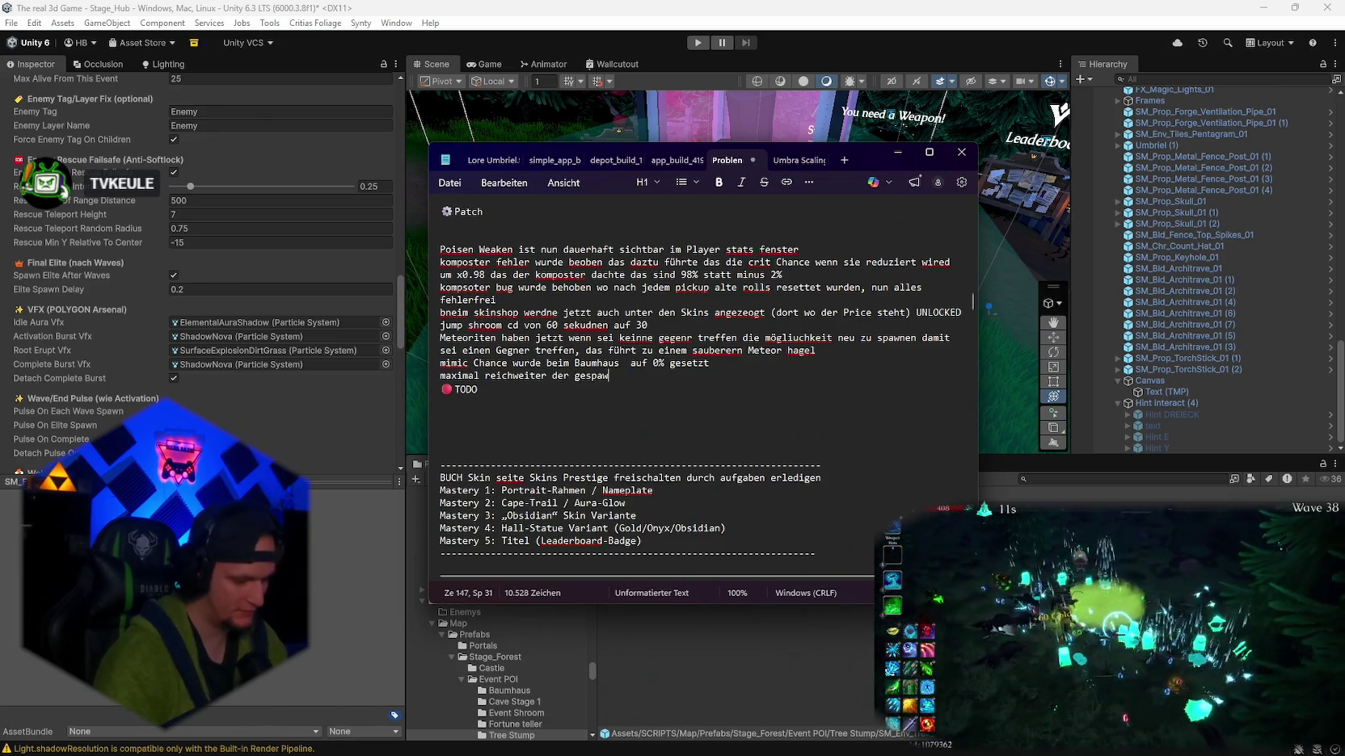
pyautogui.write('nten baumstömme')
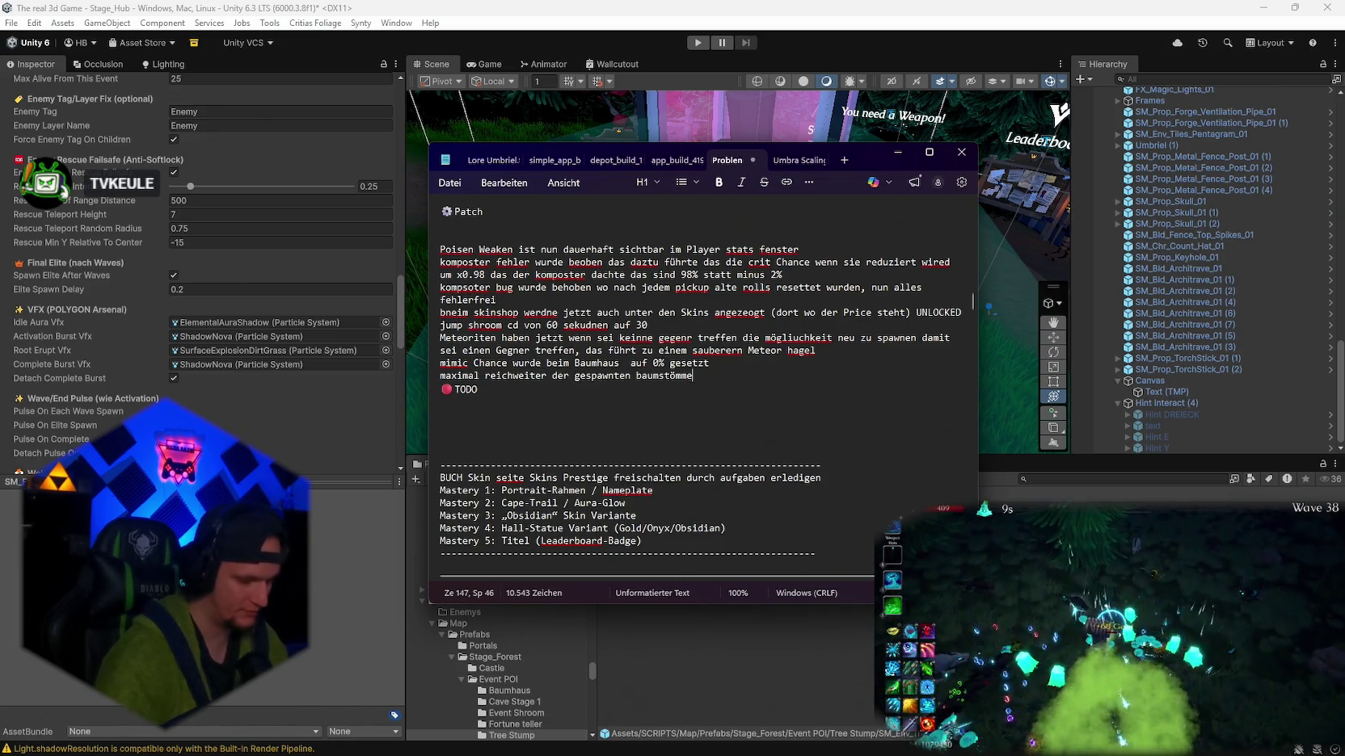
pyautogui.write(' zum hauot')
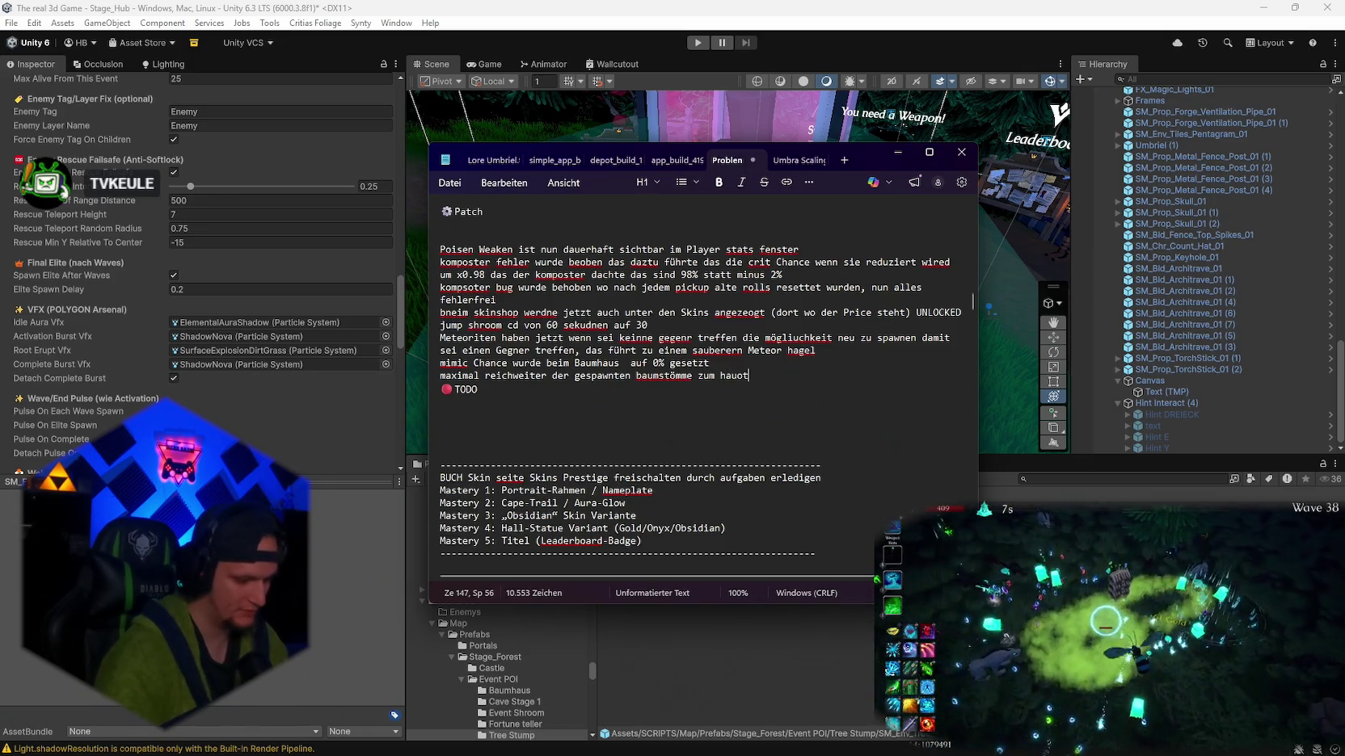
pyautogui.write(' stamm wurde von 2')
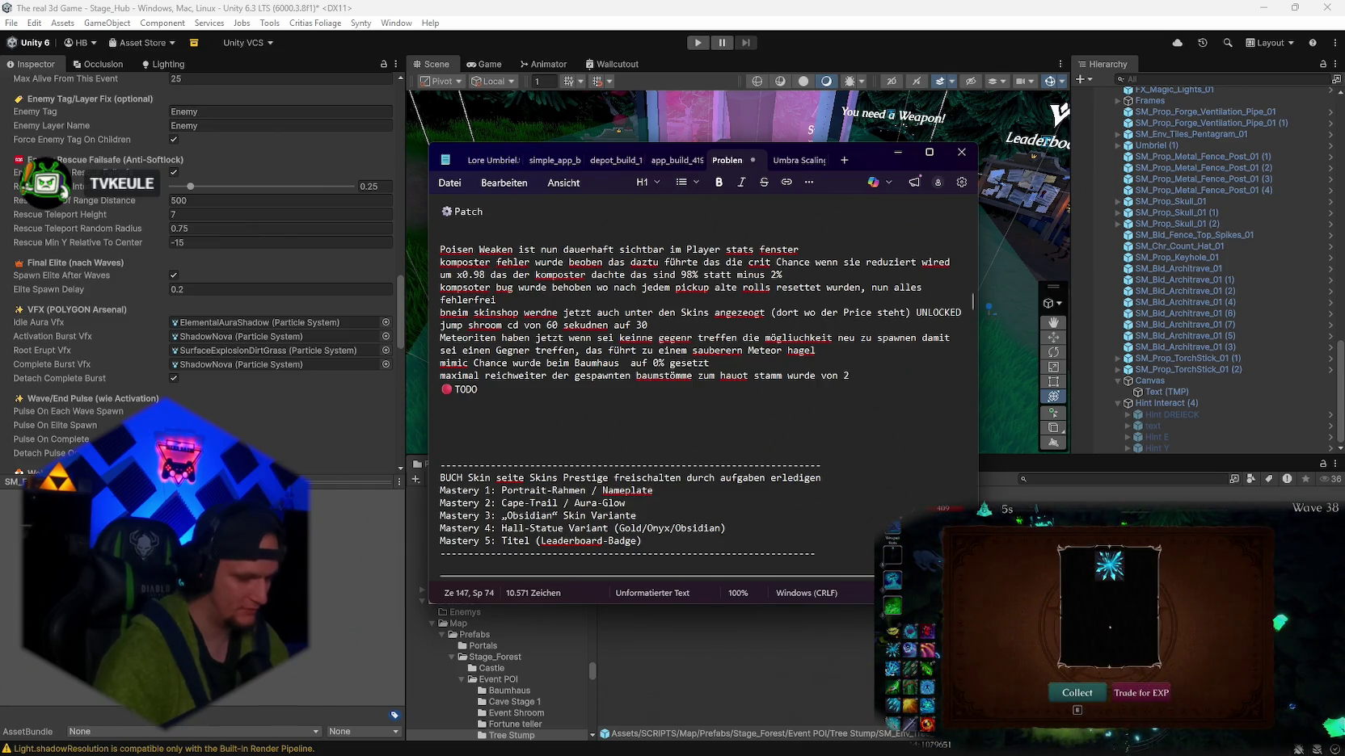
pyautogui.write('00')
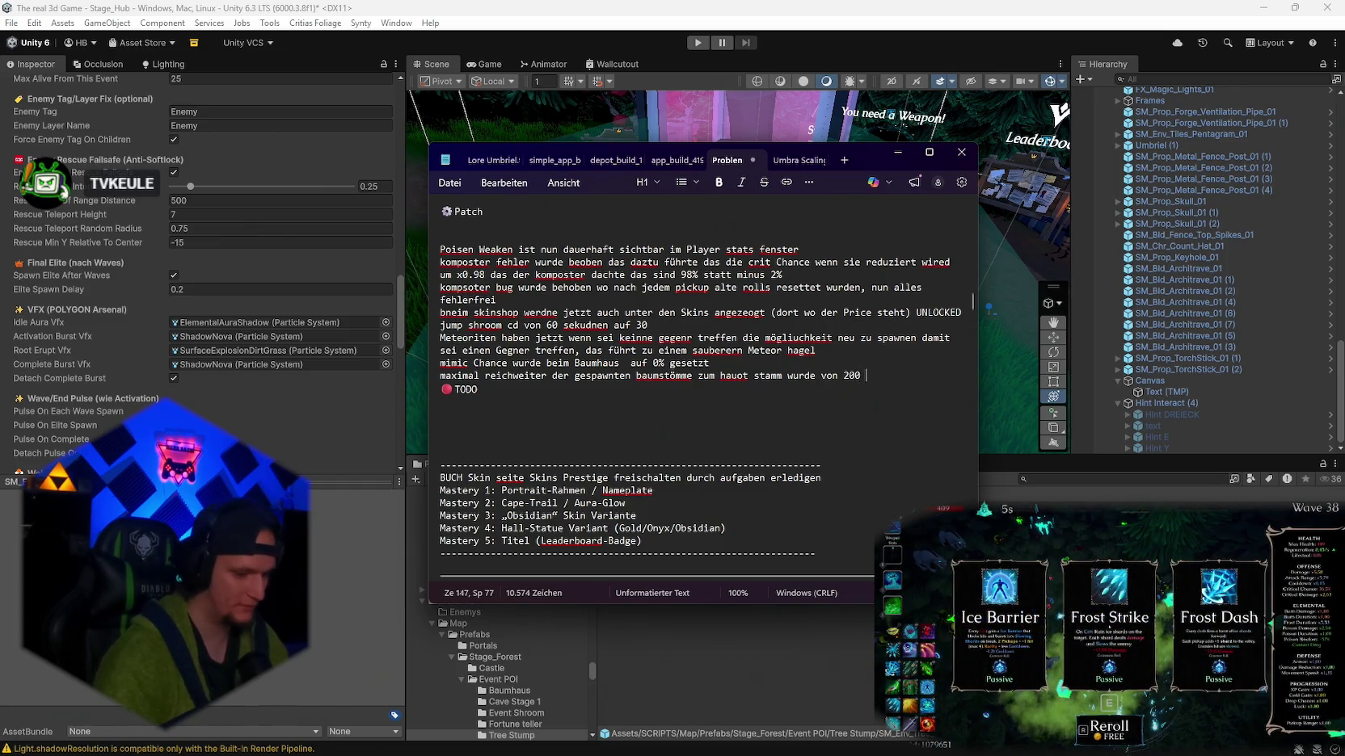
pyautogui.write(' auf 500 erhö')
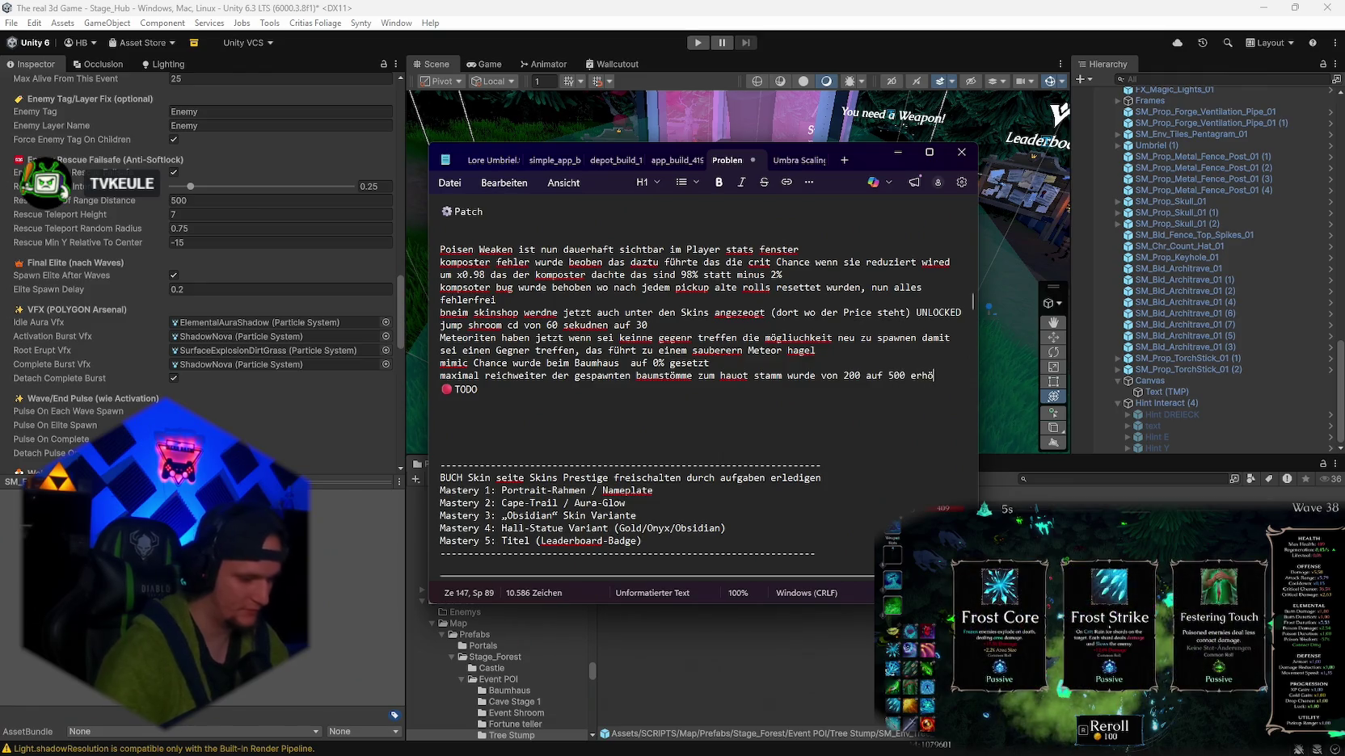
pyautogui.write('ht')
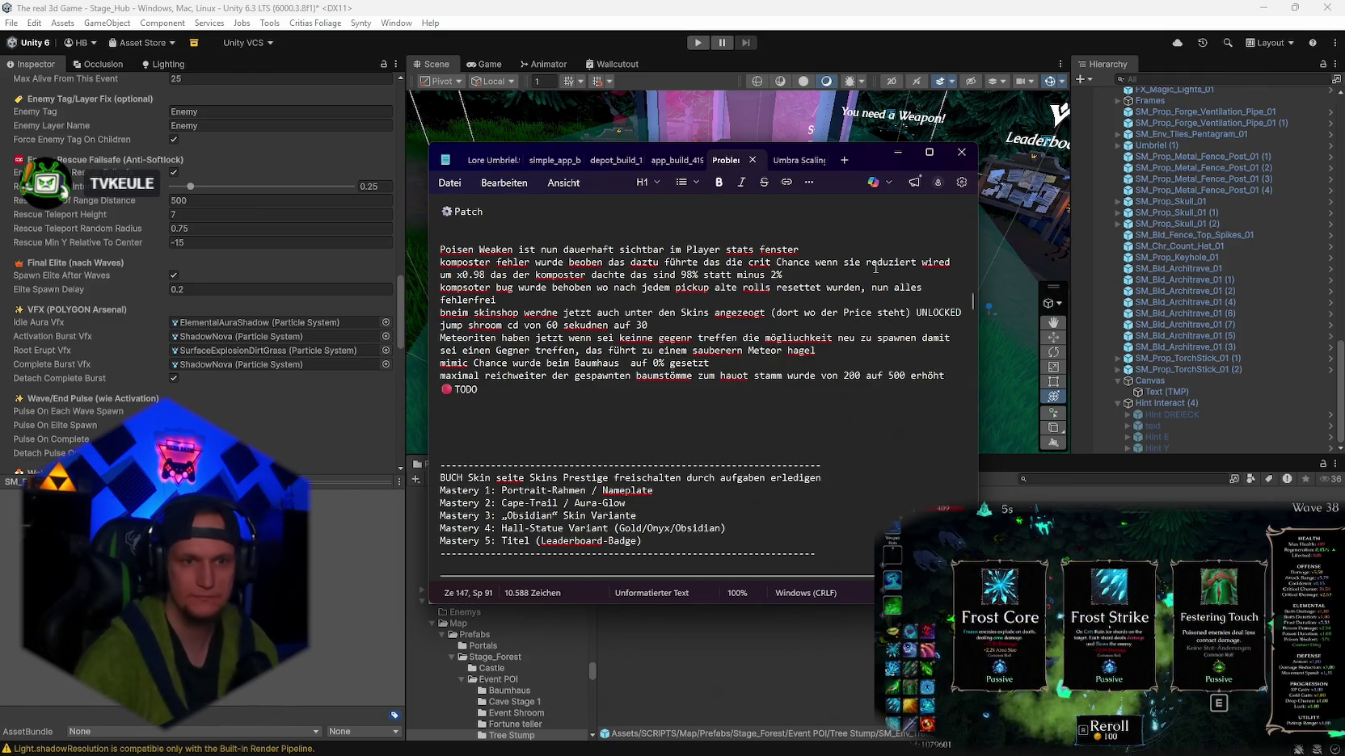
pyautogui.click(897, 152)
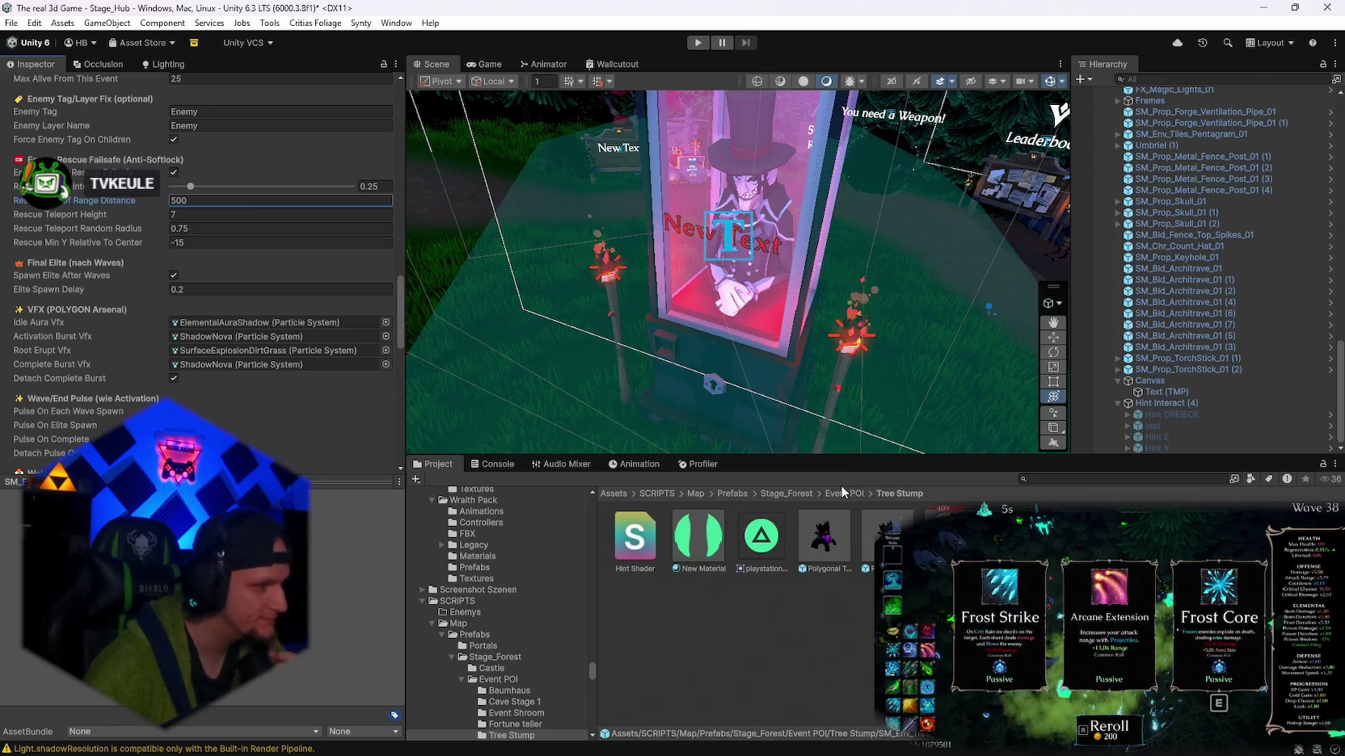
pyautogui.click(889, 739)
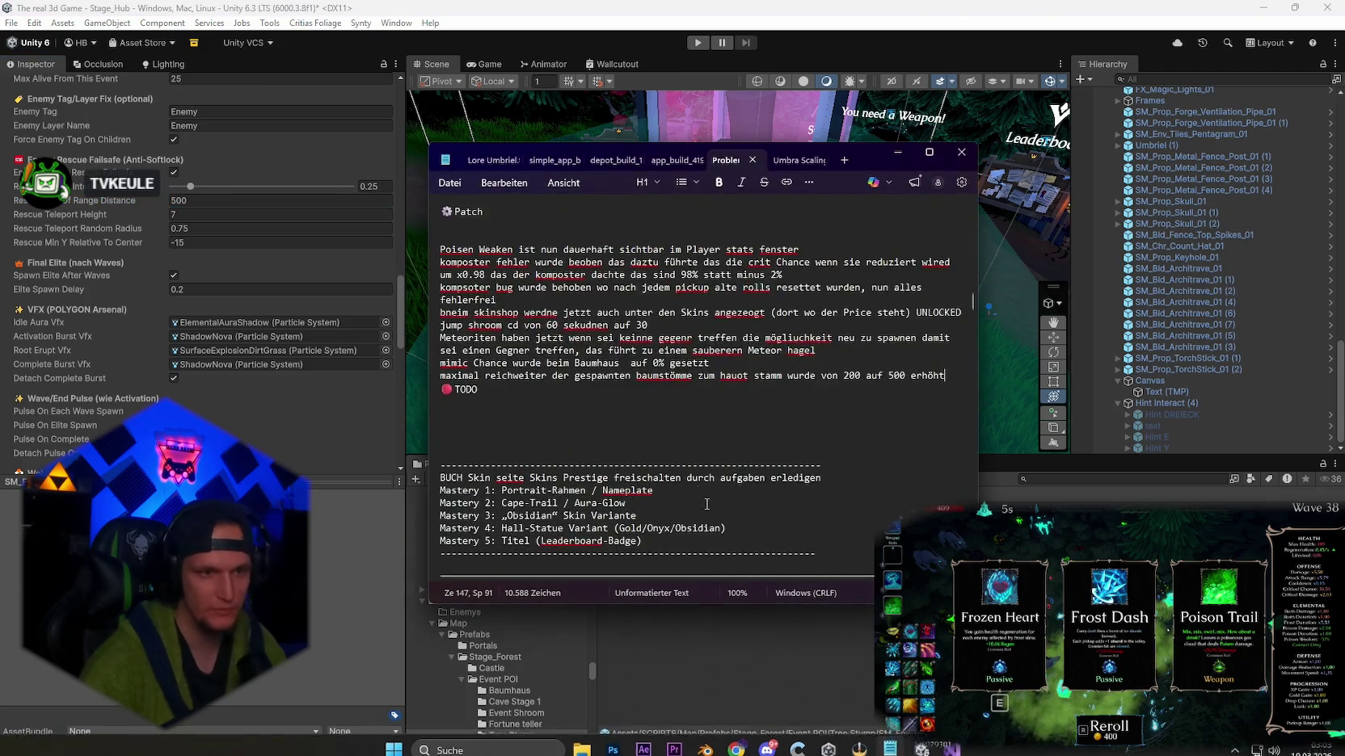
# - Add the to-do line 'posien weaken keien stat ödnerung' below 'pfeile größer' and minimize Notepad
pyautogui.scroll(-10, 717, 431)
pyautogui.scroll(5, 716, 432)
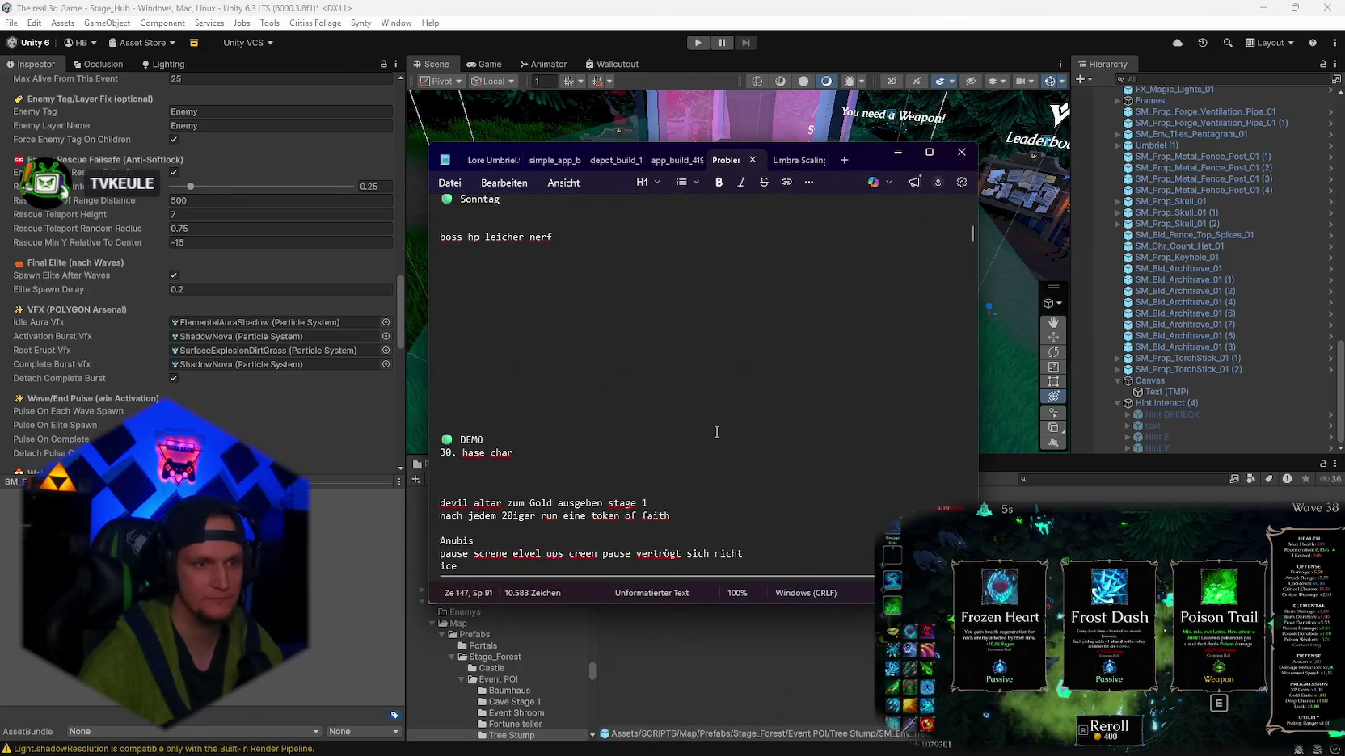
pyautogui.scroll(-5, 667, 389)
pyautogui.scroll(2, 667, 389)
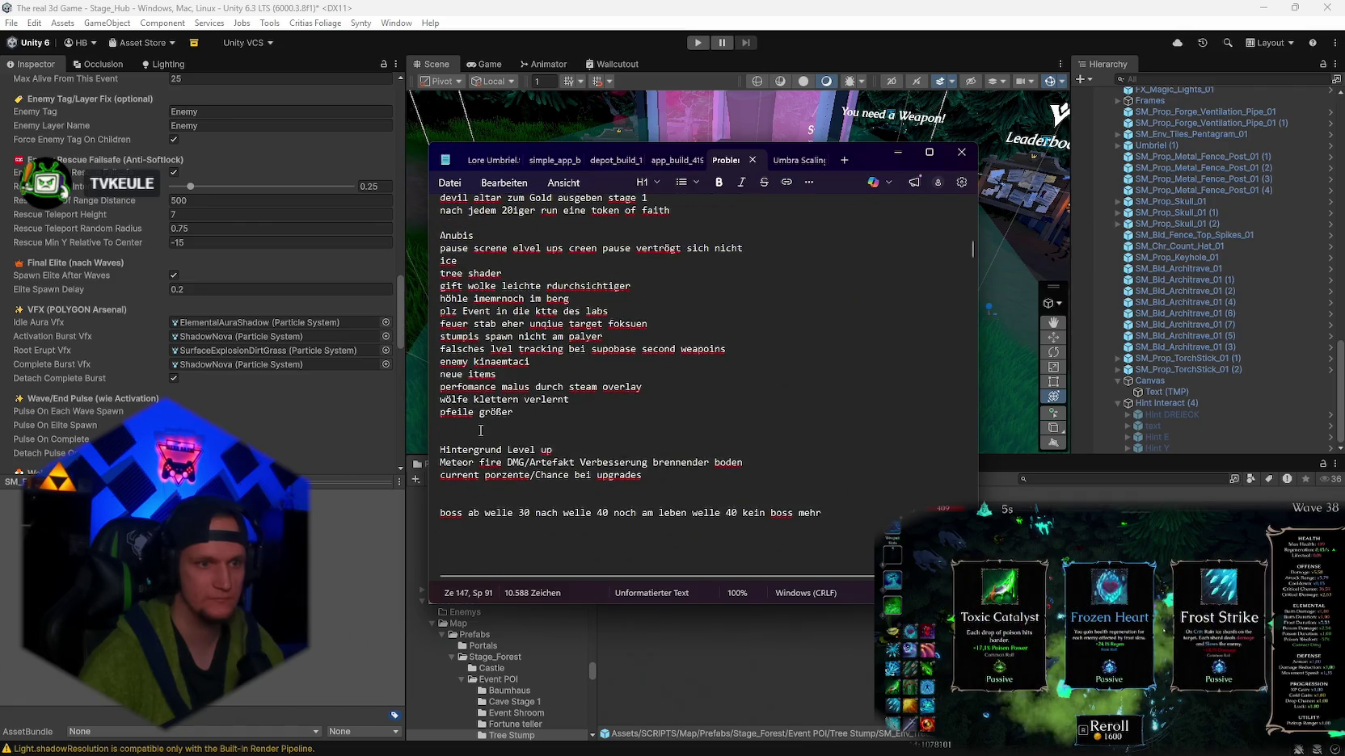
pyautogui.click(480, 430)
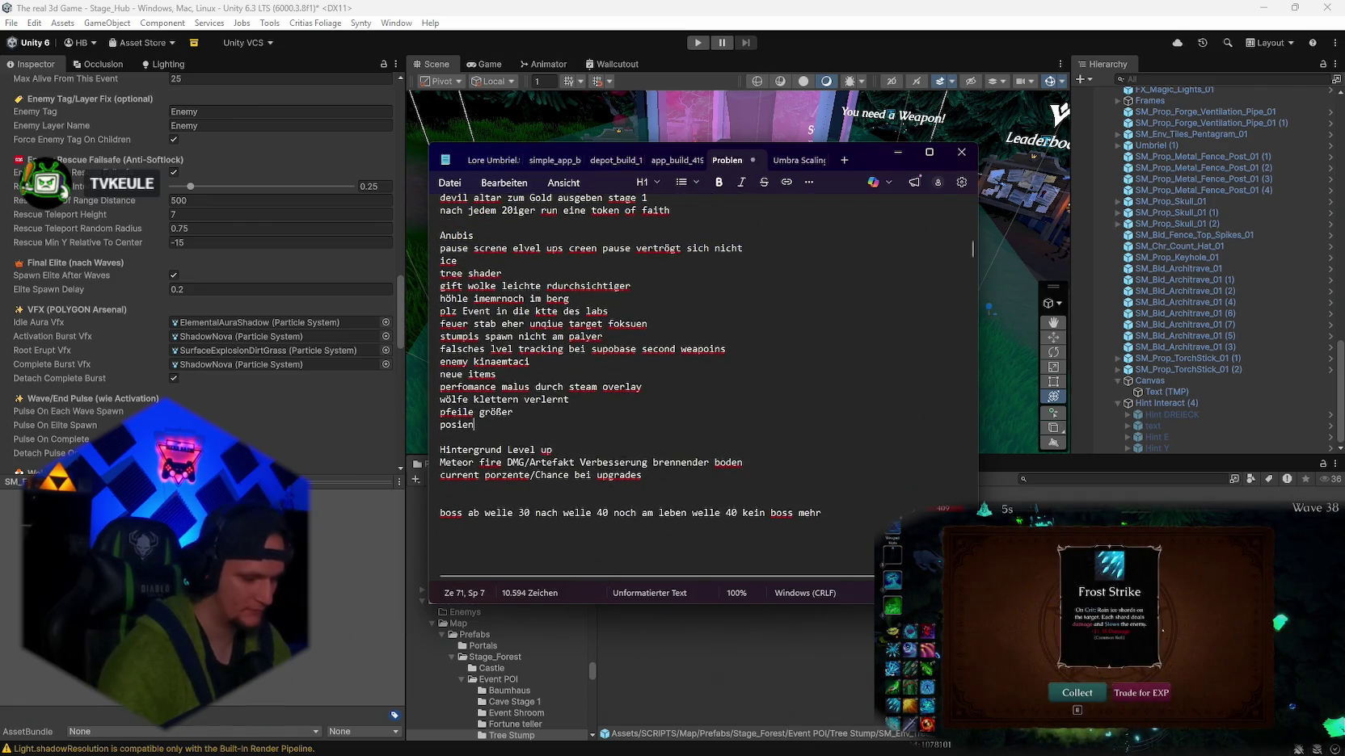
pyautogui.write('weaken keien stat ödnerung')
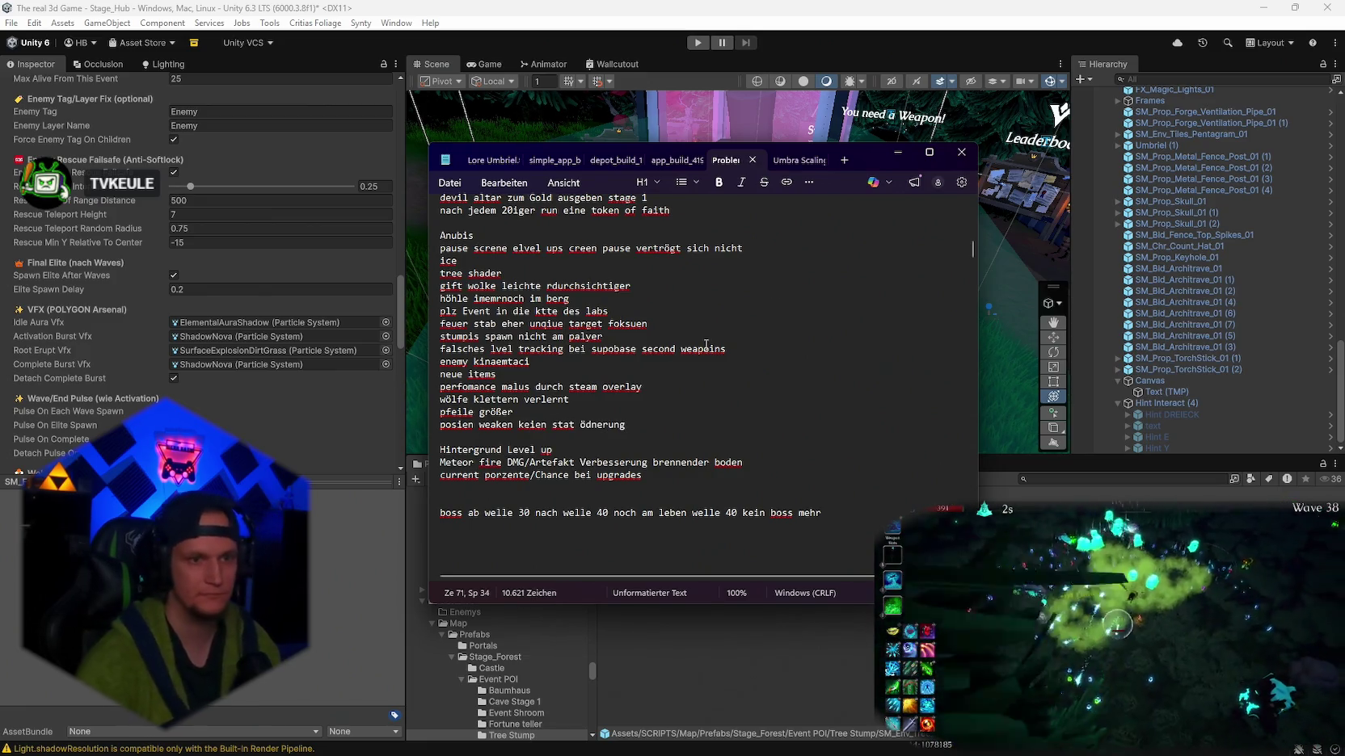
pyautogui.click(897, 152)
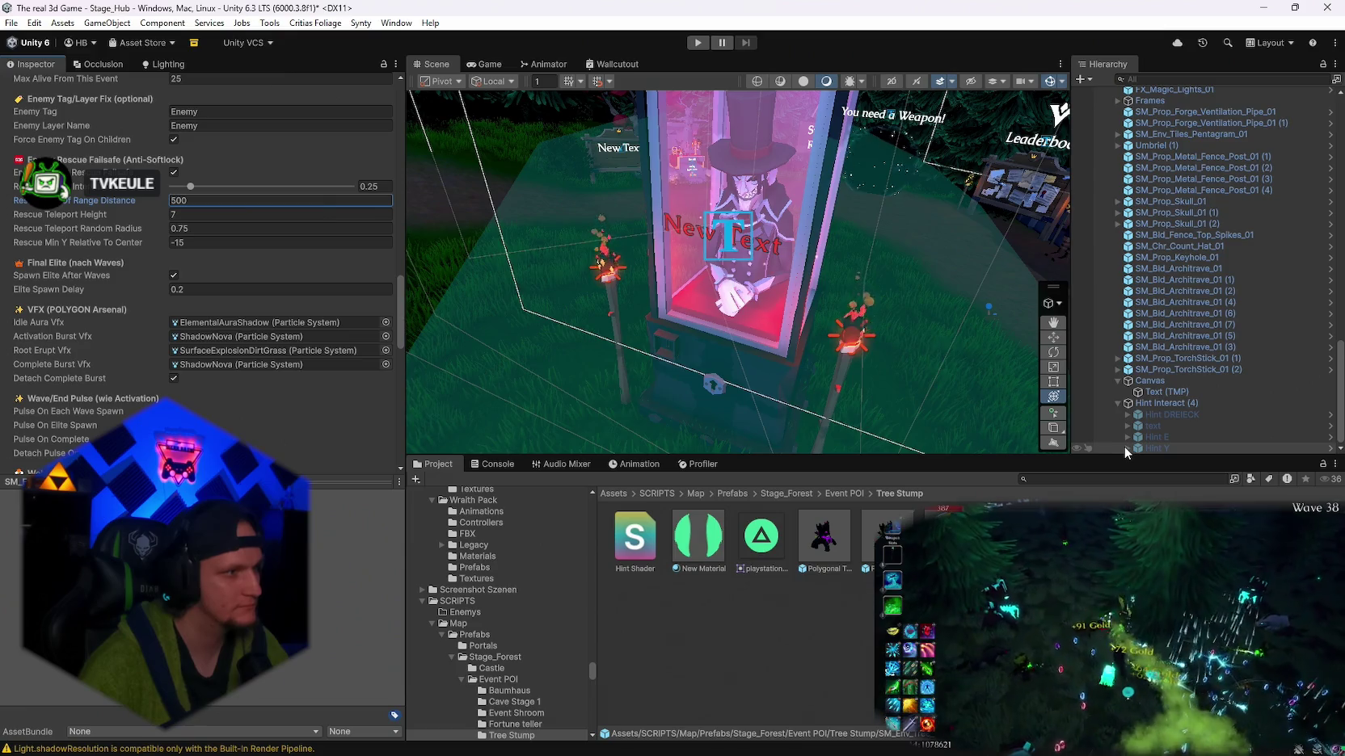
# - Filter the Project to rarity assets and open RarityRollData.asset in the Inspector
pyautogui.click(1046, 479)
pyautogui.write('ran')
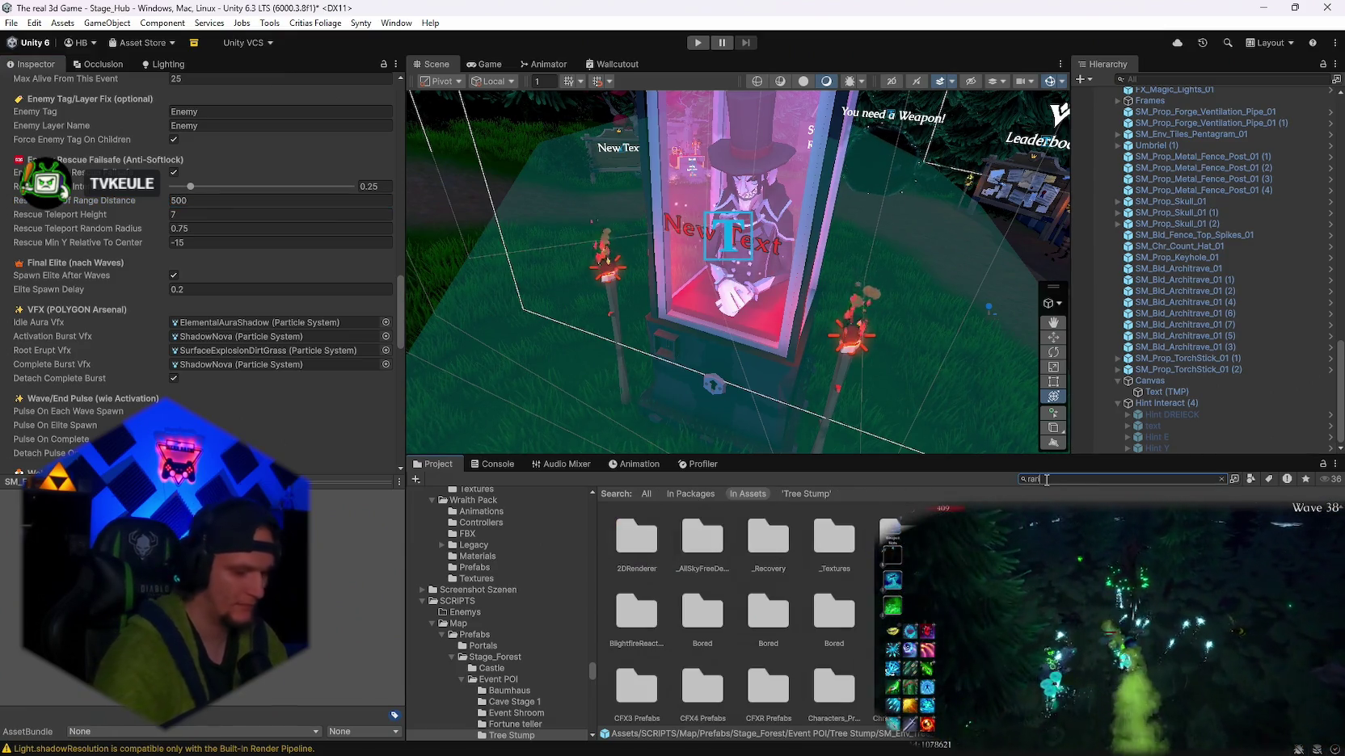
pyautogui.write('ity')
pyautogui.click(886, 540)
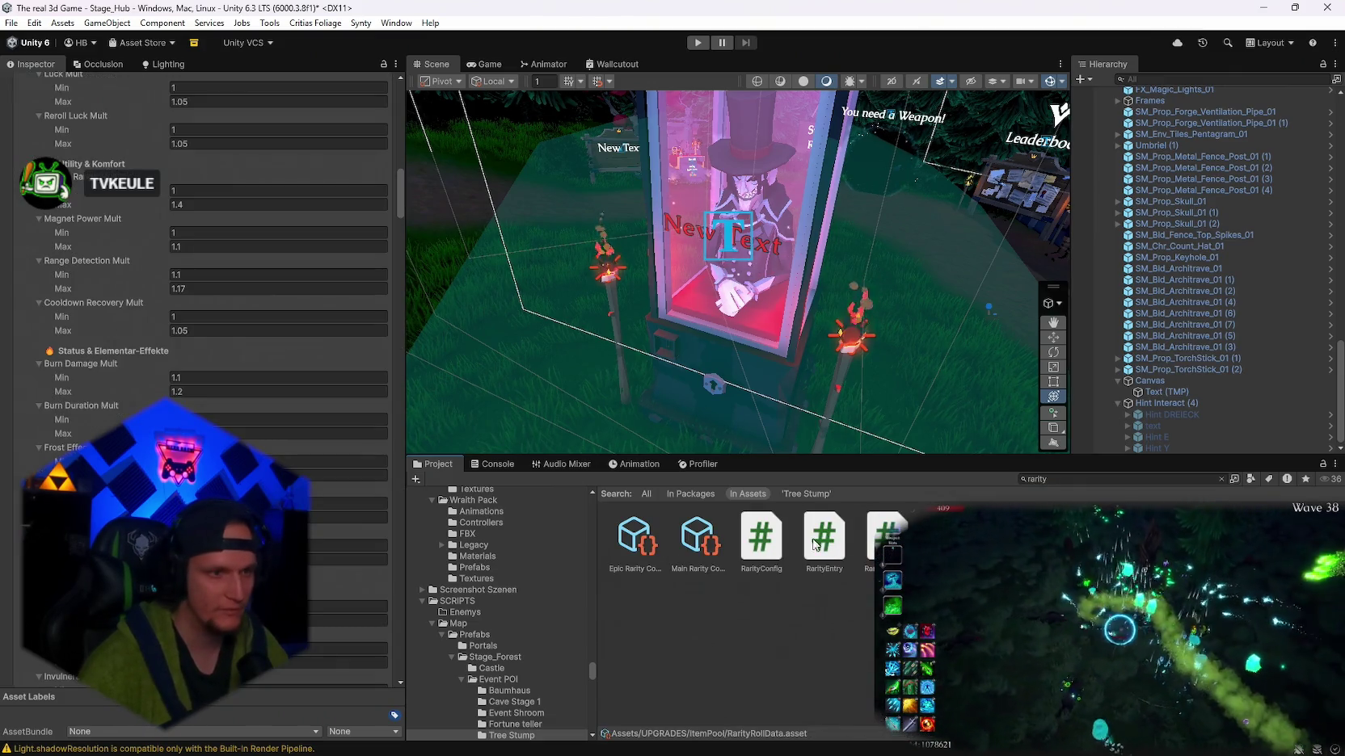
pyautogui.scroll(-5, 205, 386)
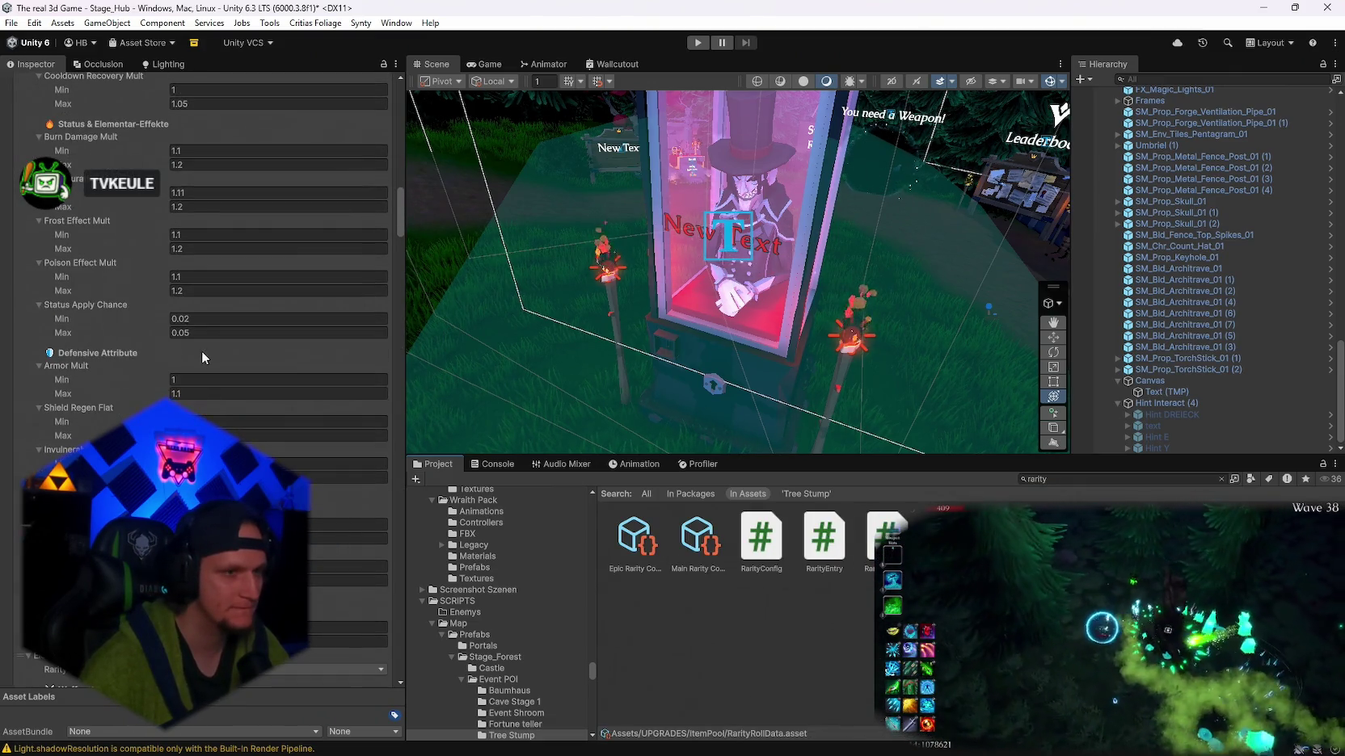
pyautogui.scroll(10, 260, 375)
pyautogui.scroll(6, 260, 375)
pyautogui.scroll(-10, 263, 358)
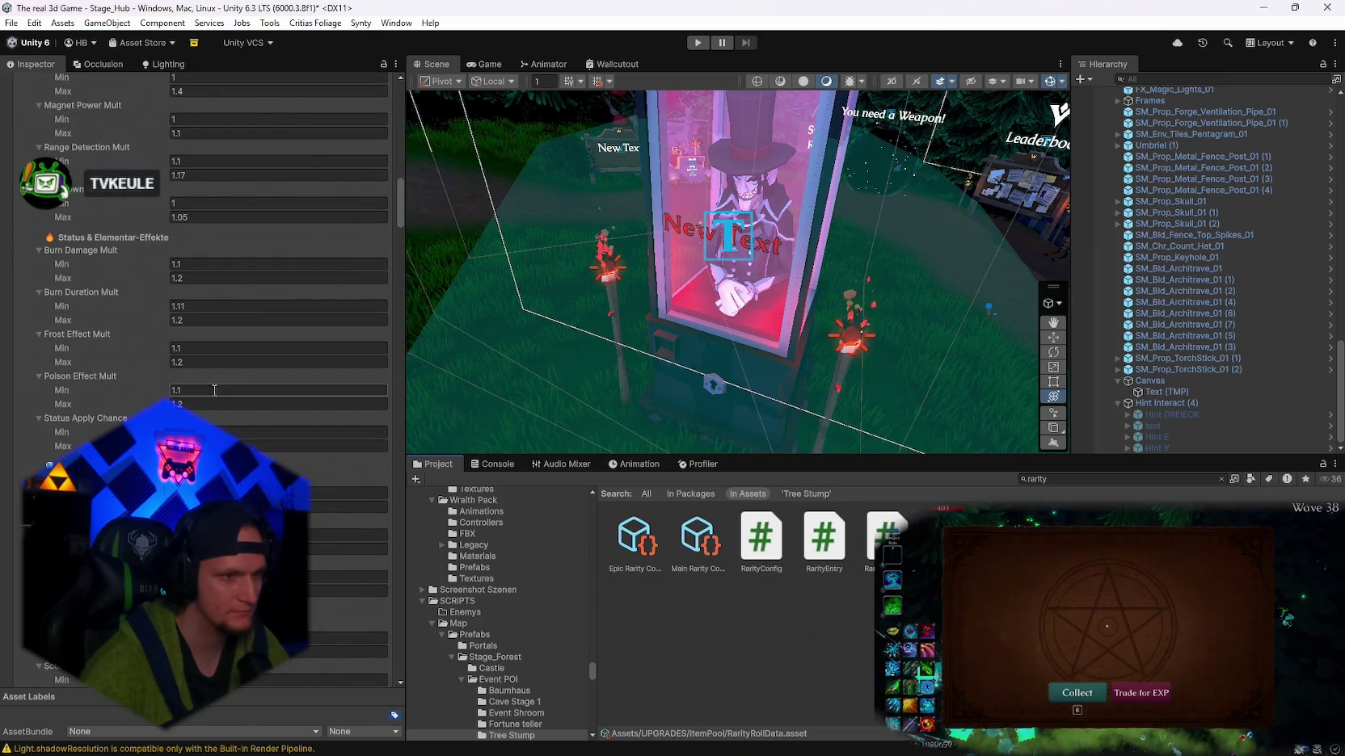
# - Review RarityRollData's min/max ranges, e.g. Health Mult 1.05–1.2 and Global Cd Mult 0.97–0.99
pyautogui.scroll(3, 218, 370)
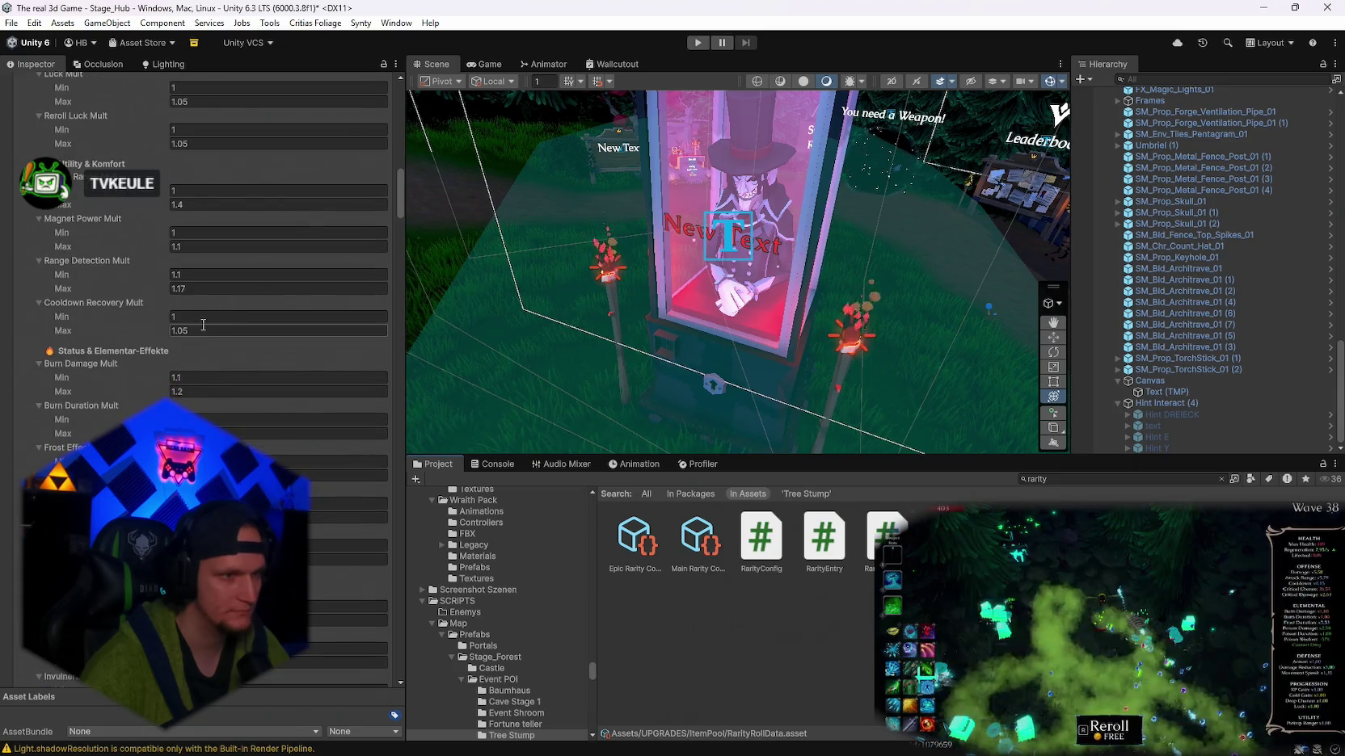
pyautogui.scroll(2, 214, 351)
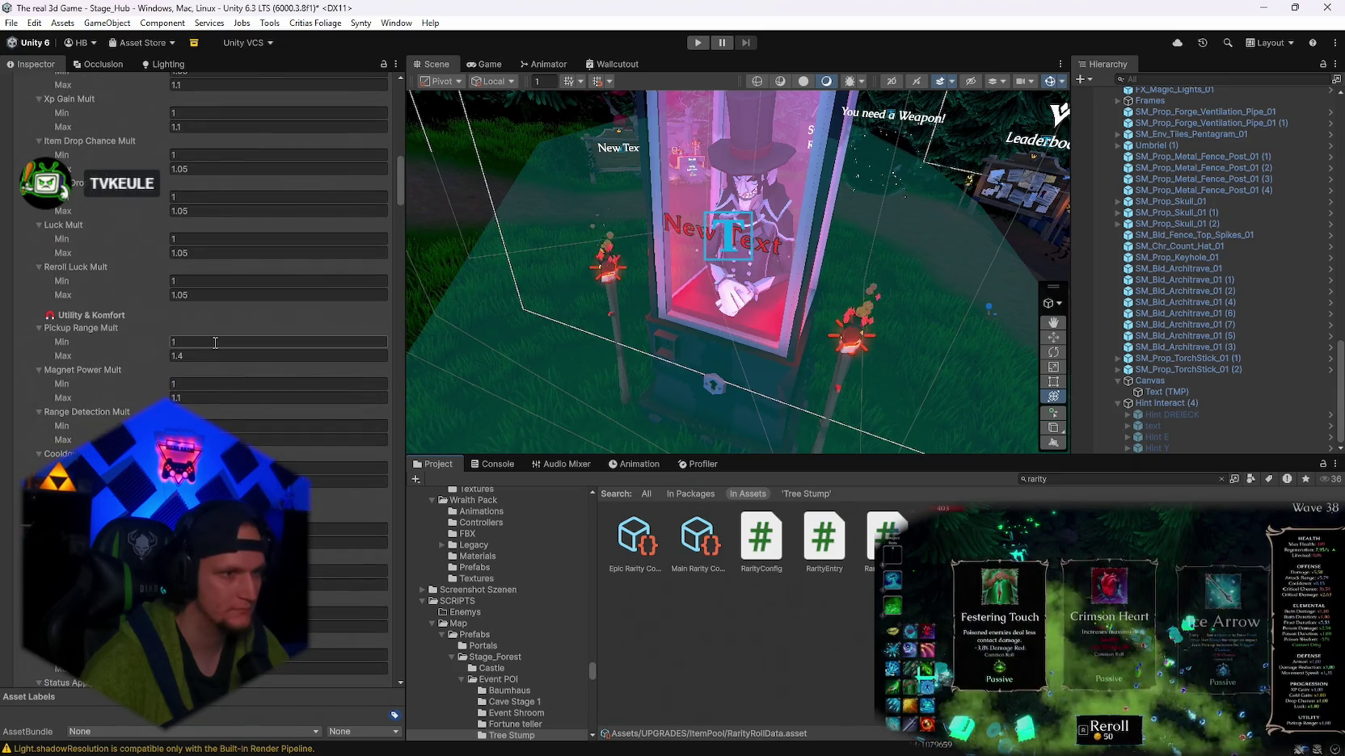
pyautogui.scroll(3, 218, 362)
pyautogui.scroll(2, 221, 380)
pyautogui.click(221, 455)
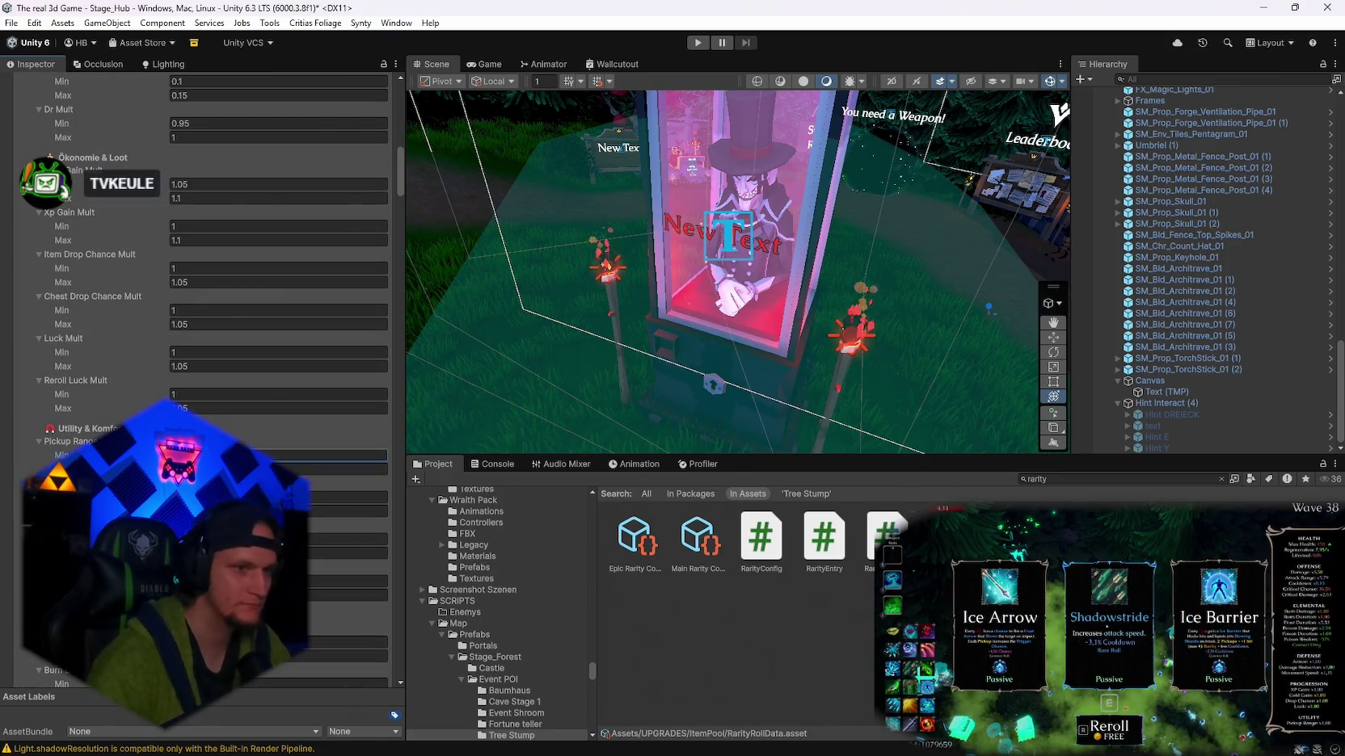
pyautogui.scroll(1, 219, 380)
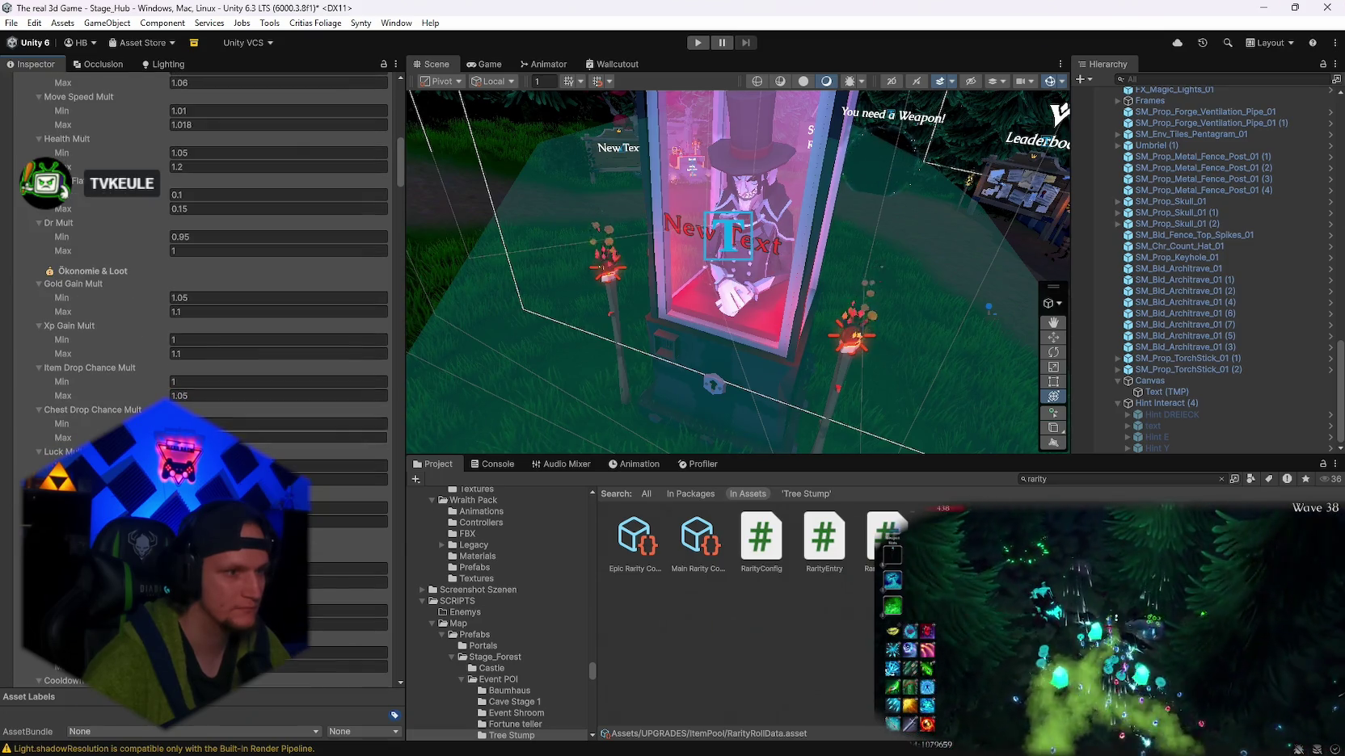
pyautogui.scroll(5, 202, 363)
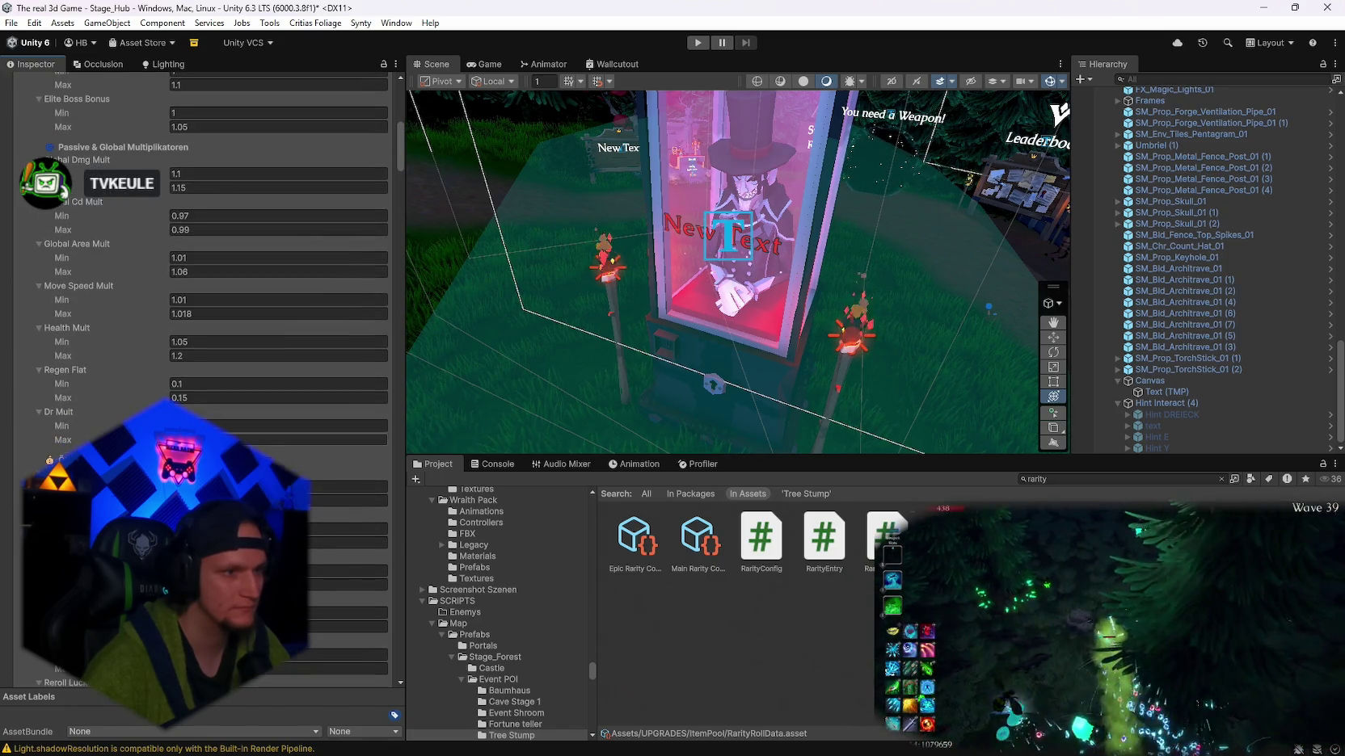
pyautogui.scroll(1, 202, 364)
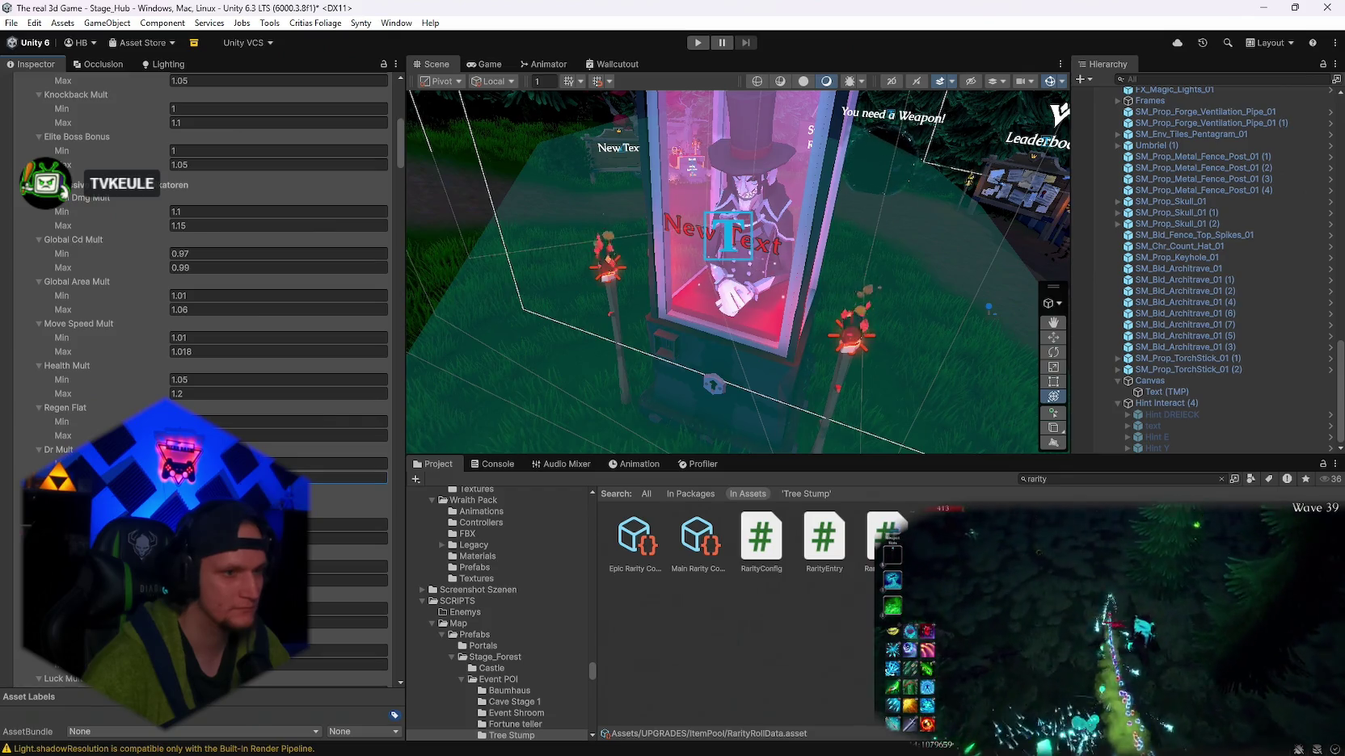
pyautogui.click(348, 477)
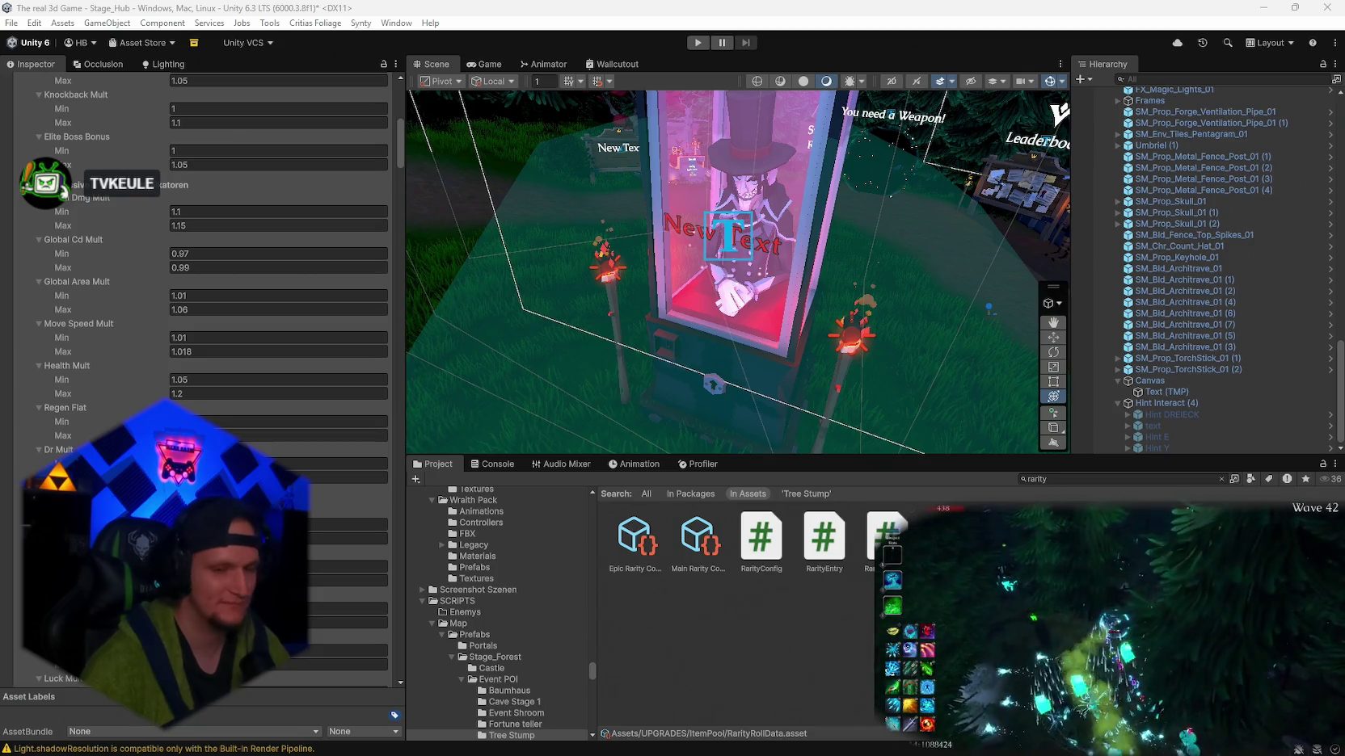
pyautogui.moveTo(736, 753)
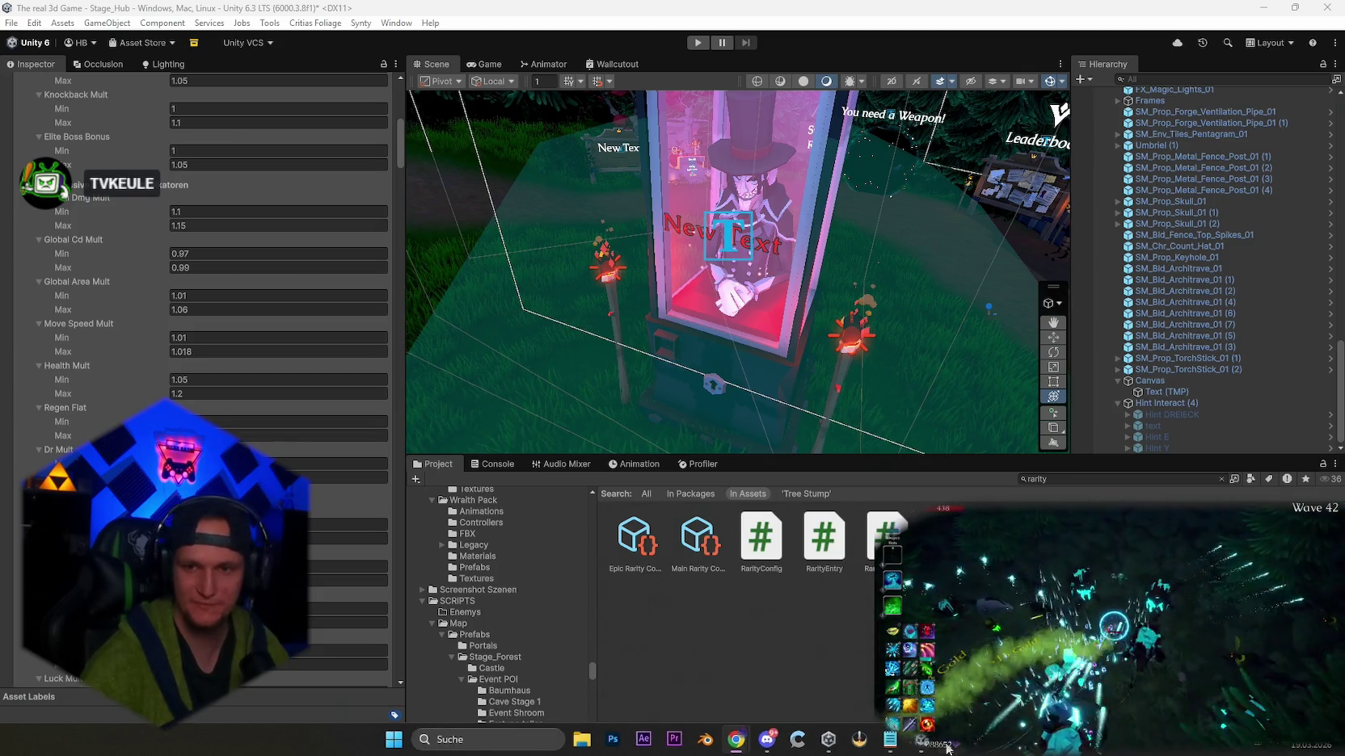
pyautogui.click(797, 739)
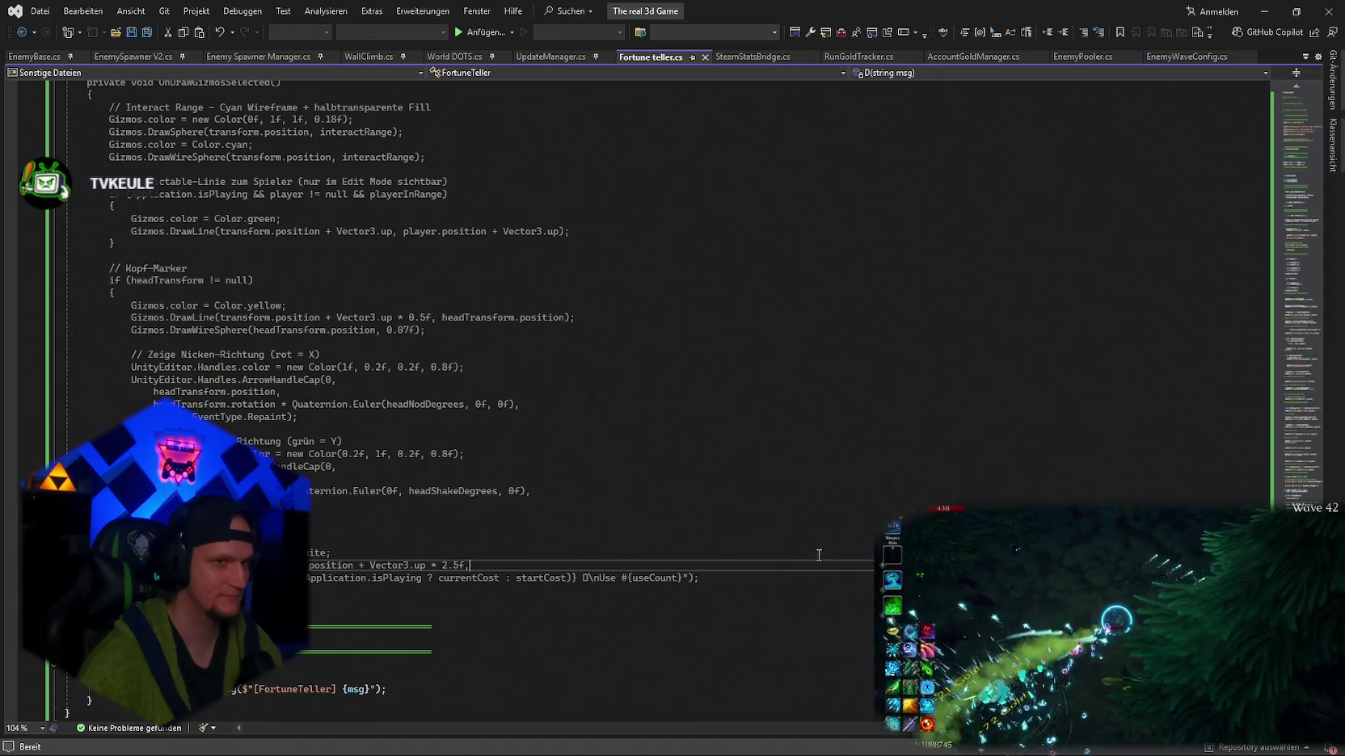
# - Overwrite FortuneTeller.cs with the updated probability code, save it, and select the Fortune Teller booth in Unity
pyautogui.hotkey('ctrl', 'a')
pyautogui.hotkey('ctrl', 'v')
pyautogui.hotkey('ctrl', 's')
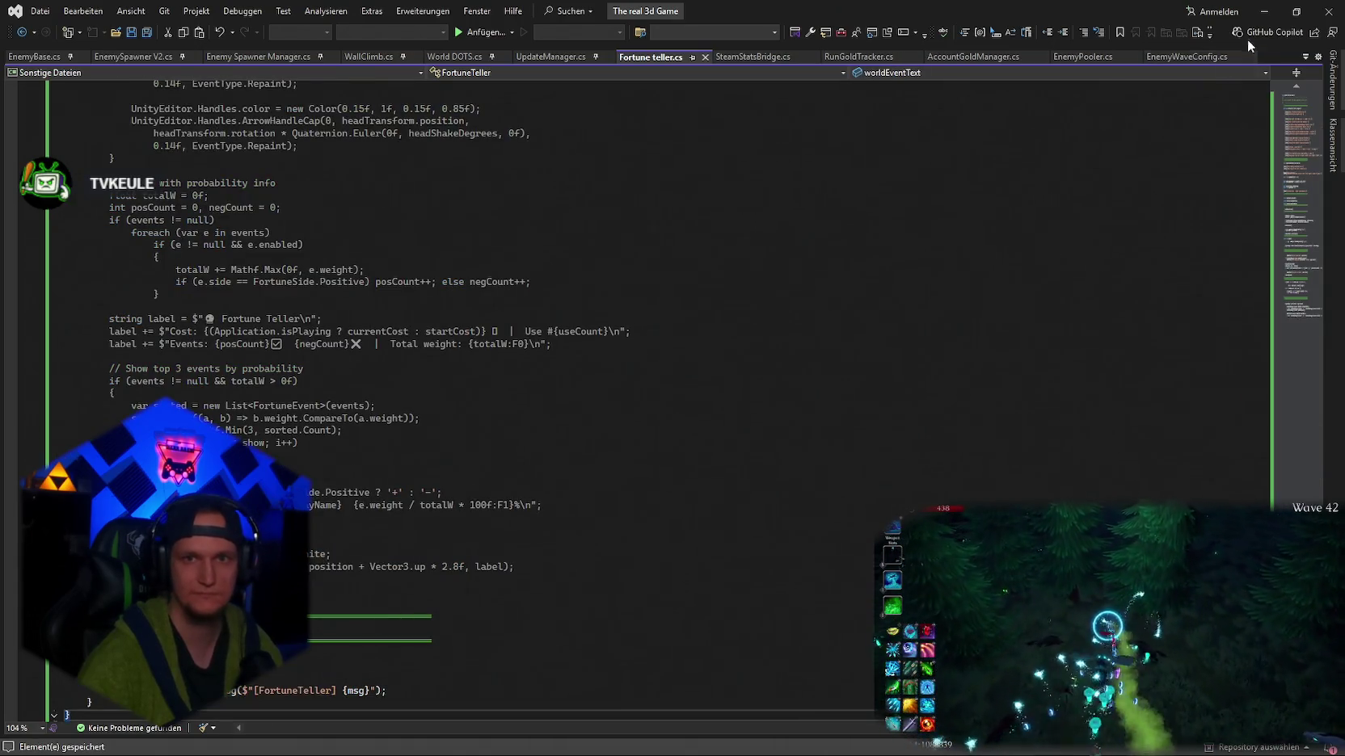
pyautogui.click(1295, 11)
pyautogui.hotkey('alt', 'Tab')
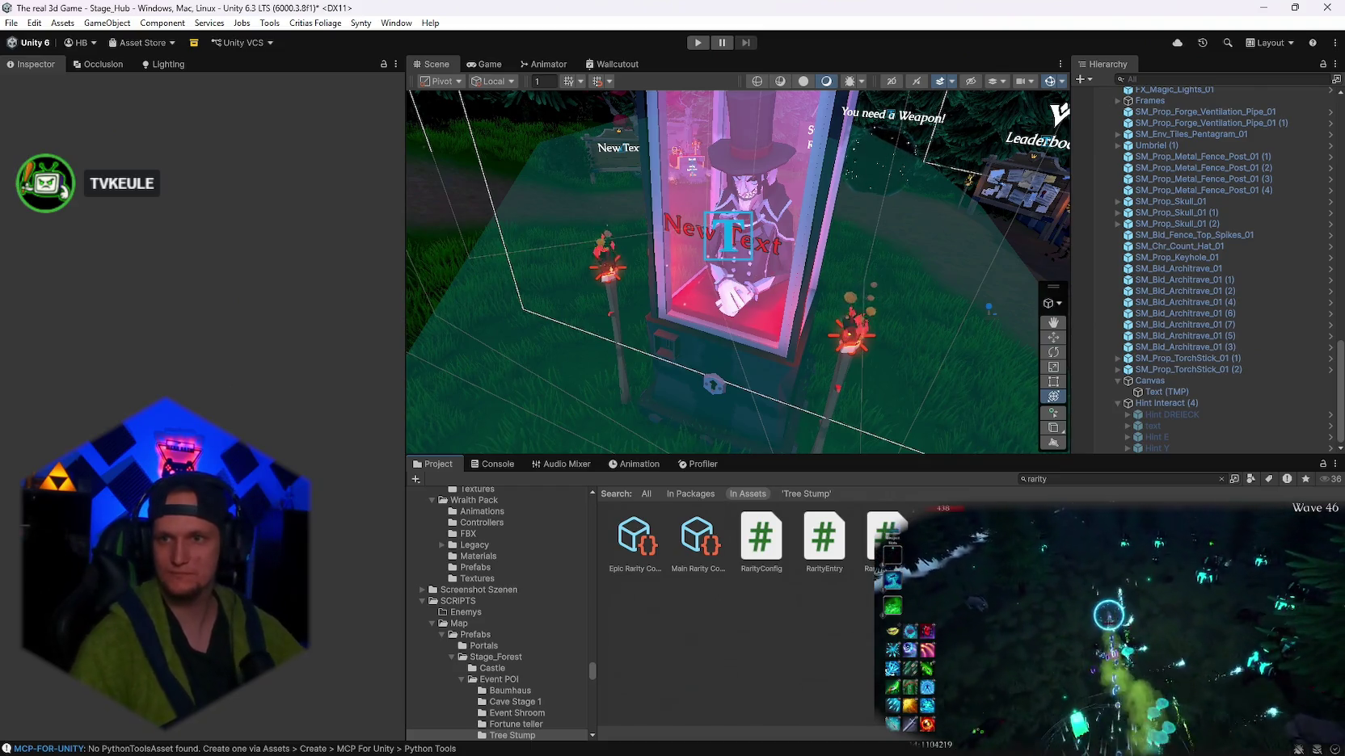
pyautogui.click(731, 307)
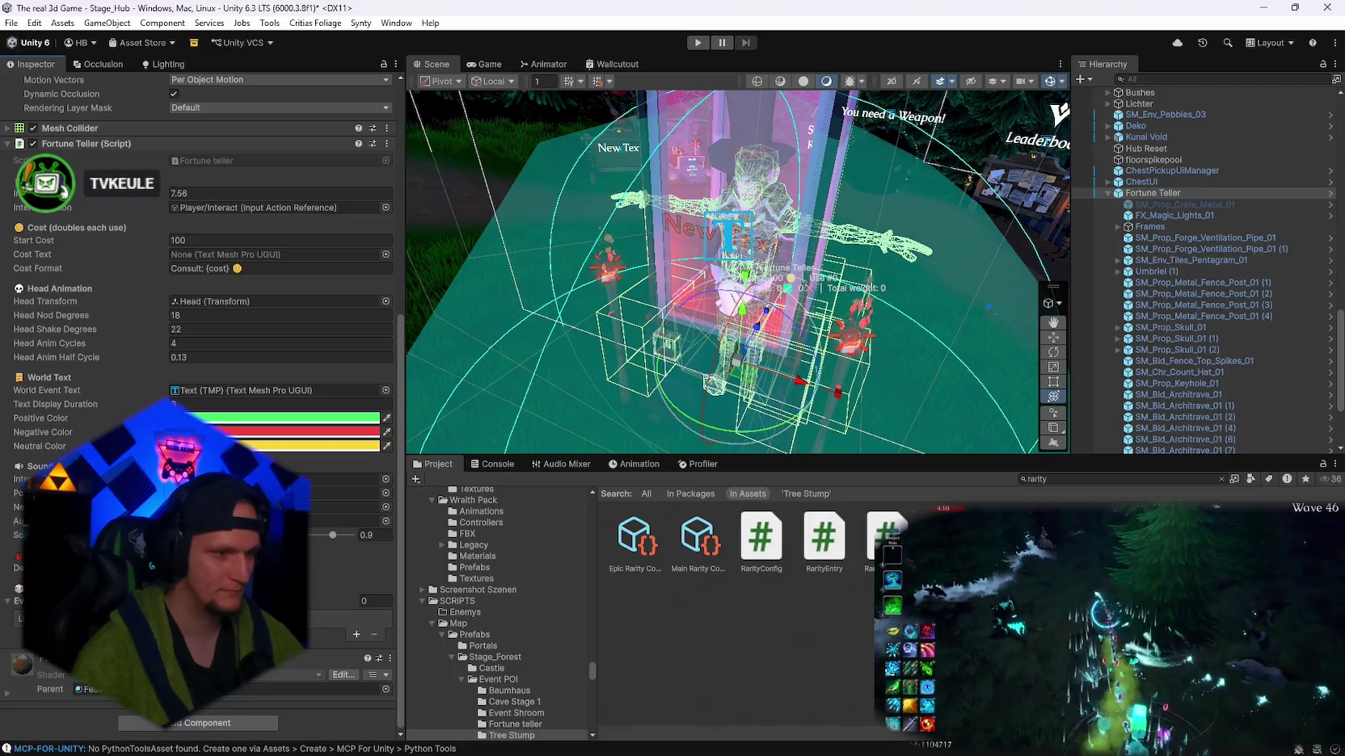
# - Add a first entry, weight 0, to the Fortune Teller's Fortune Events list in the Inspector
pyautogui.scroll(3, 202, 364)
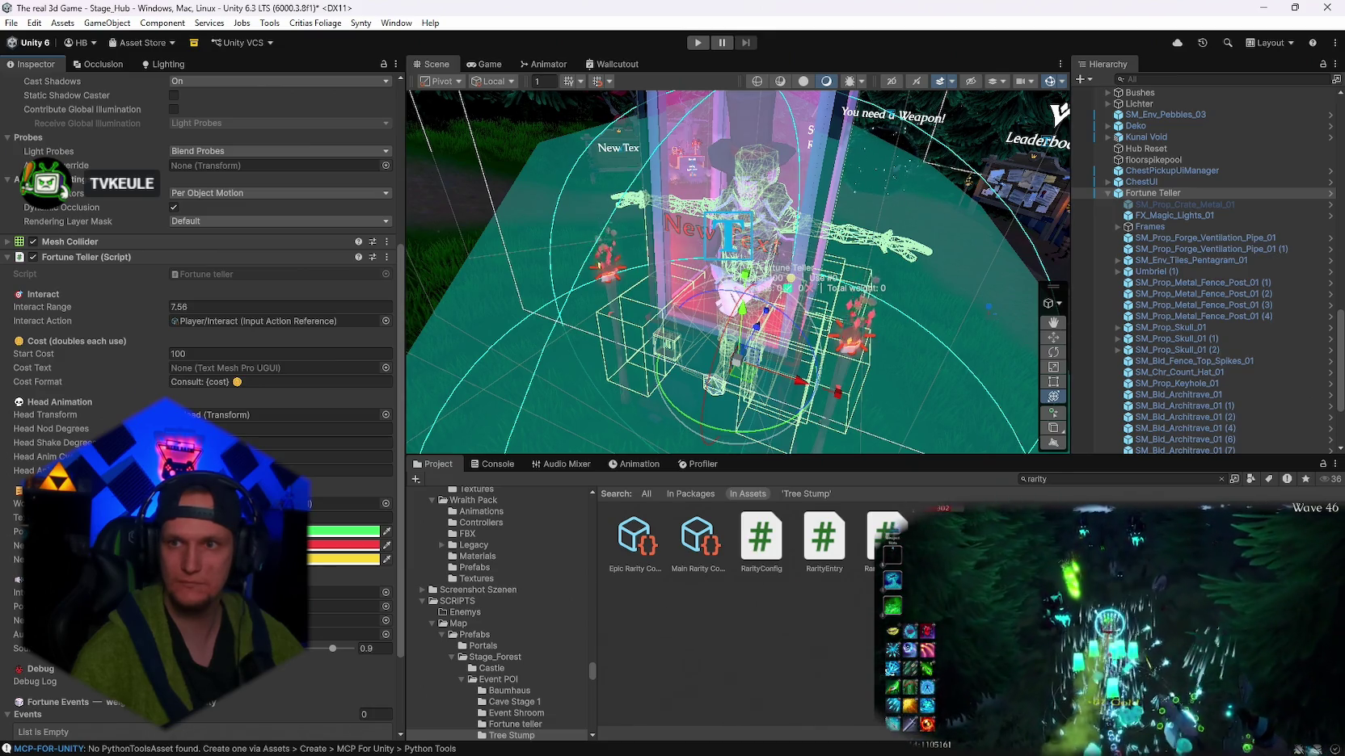
pyautogui.scroll(-3, 202, 364)
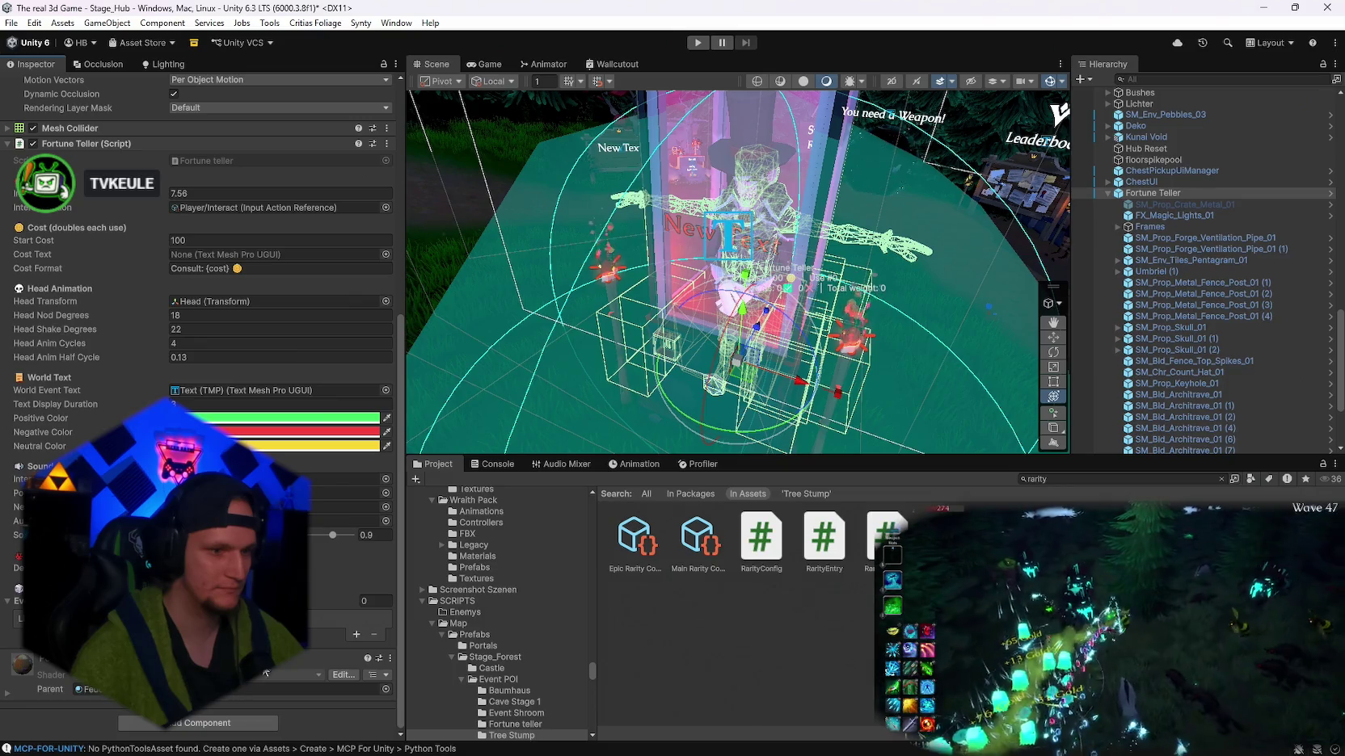
pyautogui.click(357, 635)
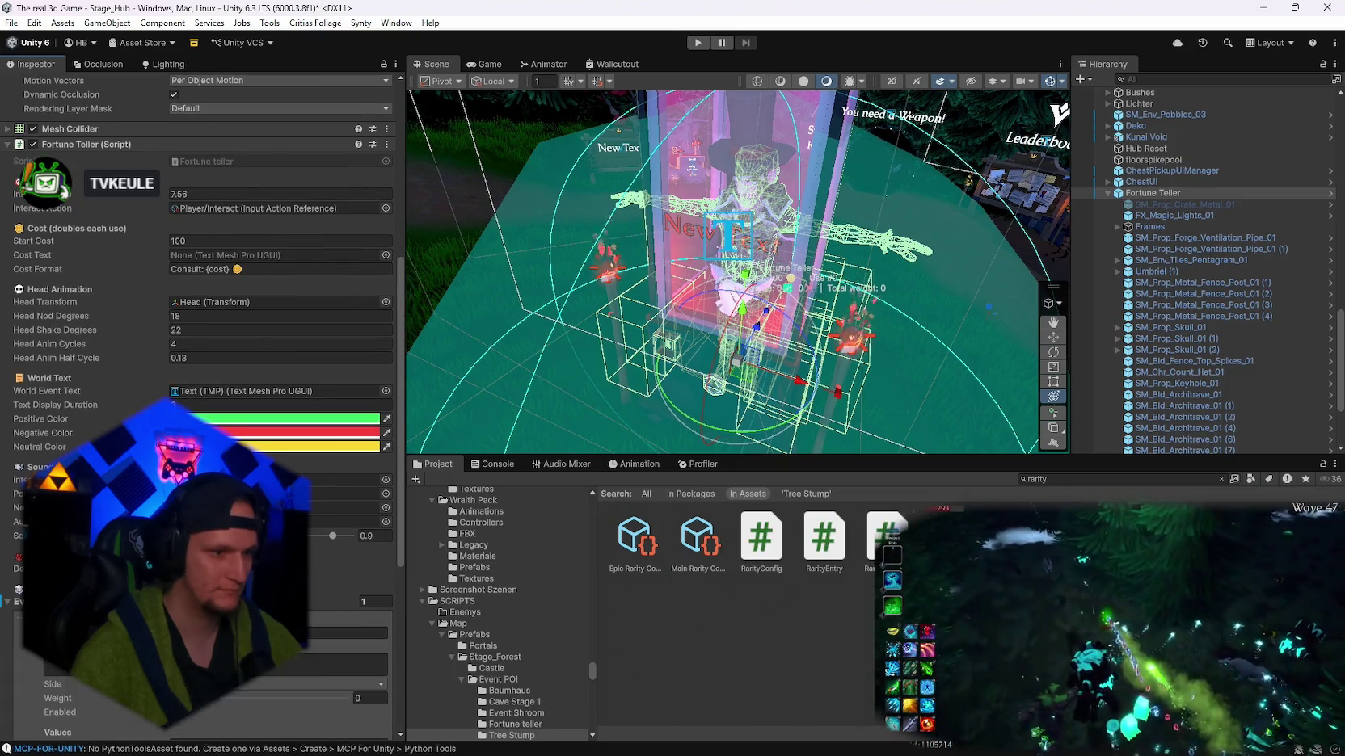
# - Scroll through the Fortune Events settings, then switch to Fortune teller.cs in Visual Studio
pyautogui.scroll(-3, 202, 404)
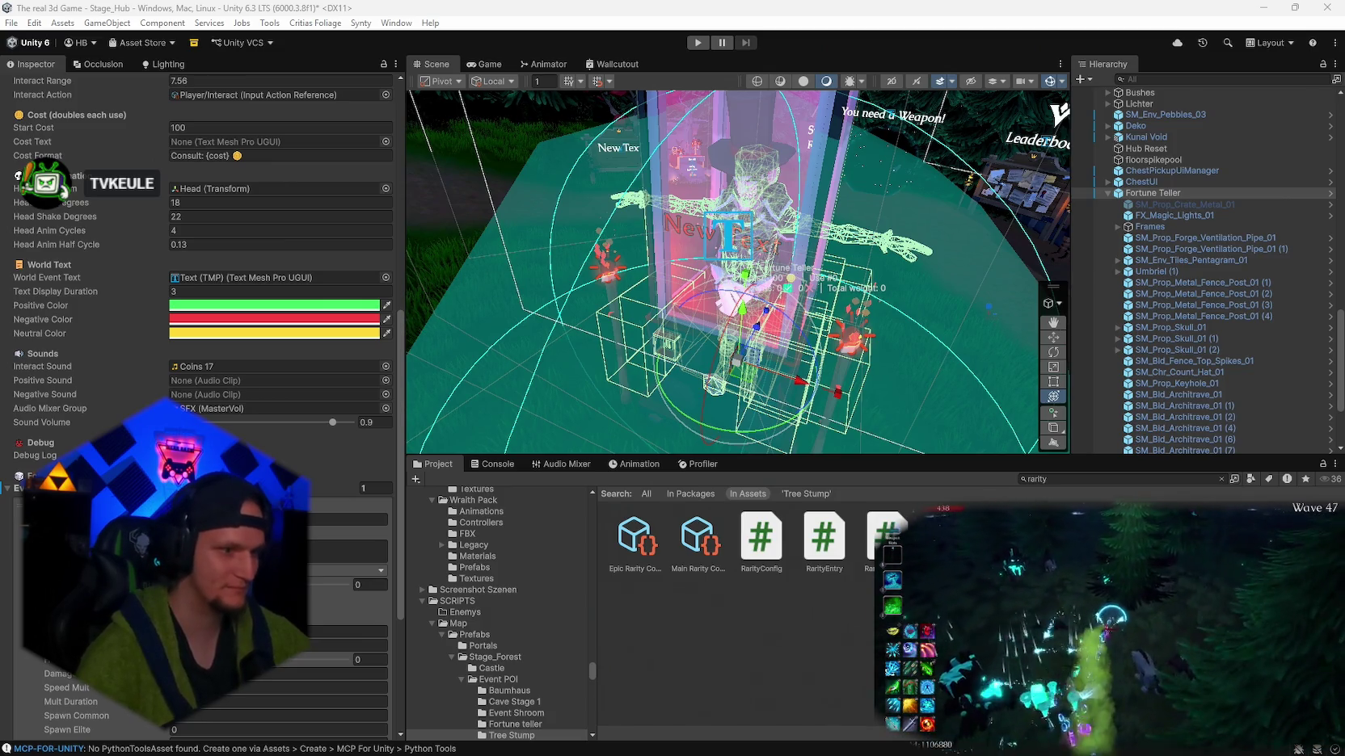
pyautogui.scroll(-5, 202, 404)
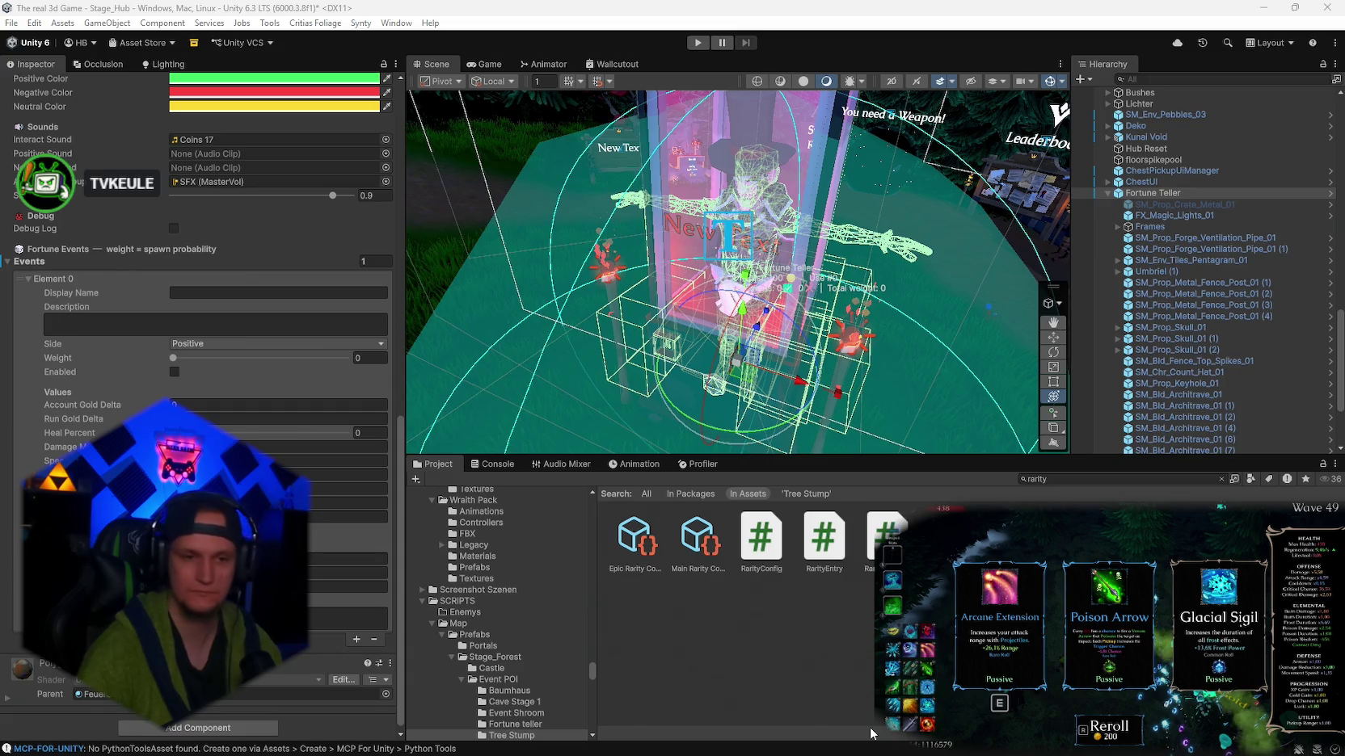
pyautogui.click(953, 748)
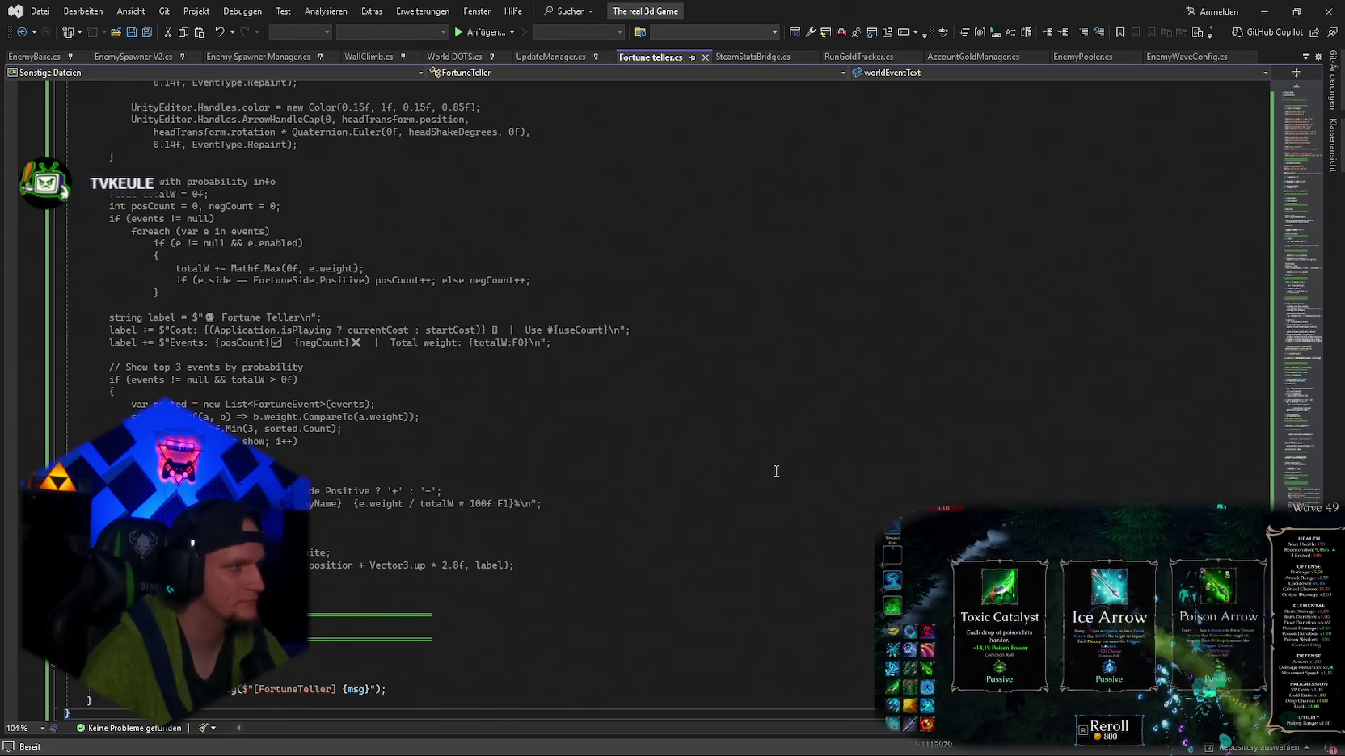
# - Search the script for BuildDefaultEvents and view its defaults like Healing Touch (weight 14)
pyautogui.click(732, 512)
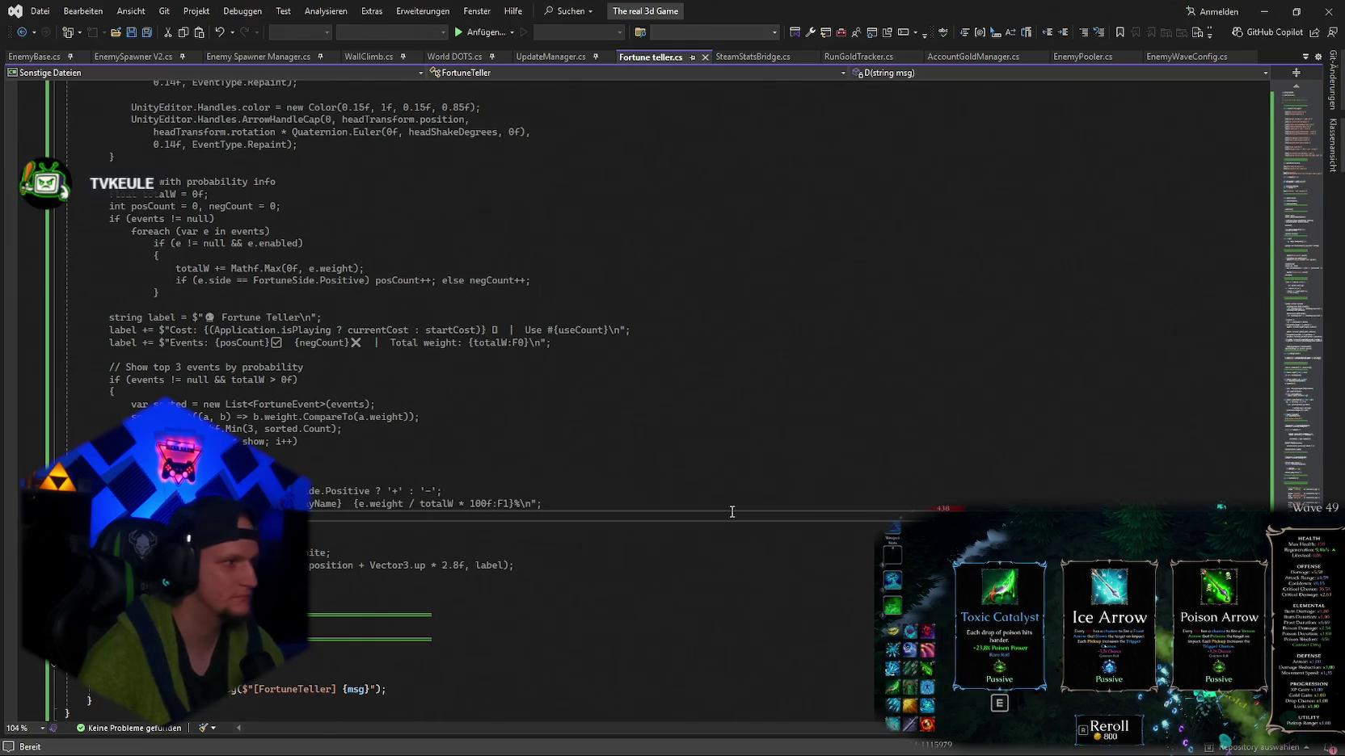
pyautogui.hotkey('ctrl', 'f')
pyautogui.write('events')
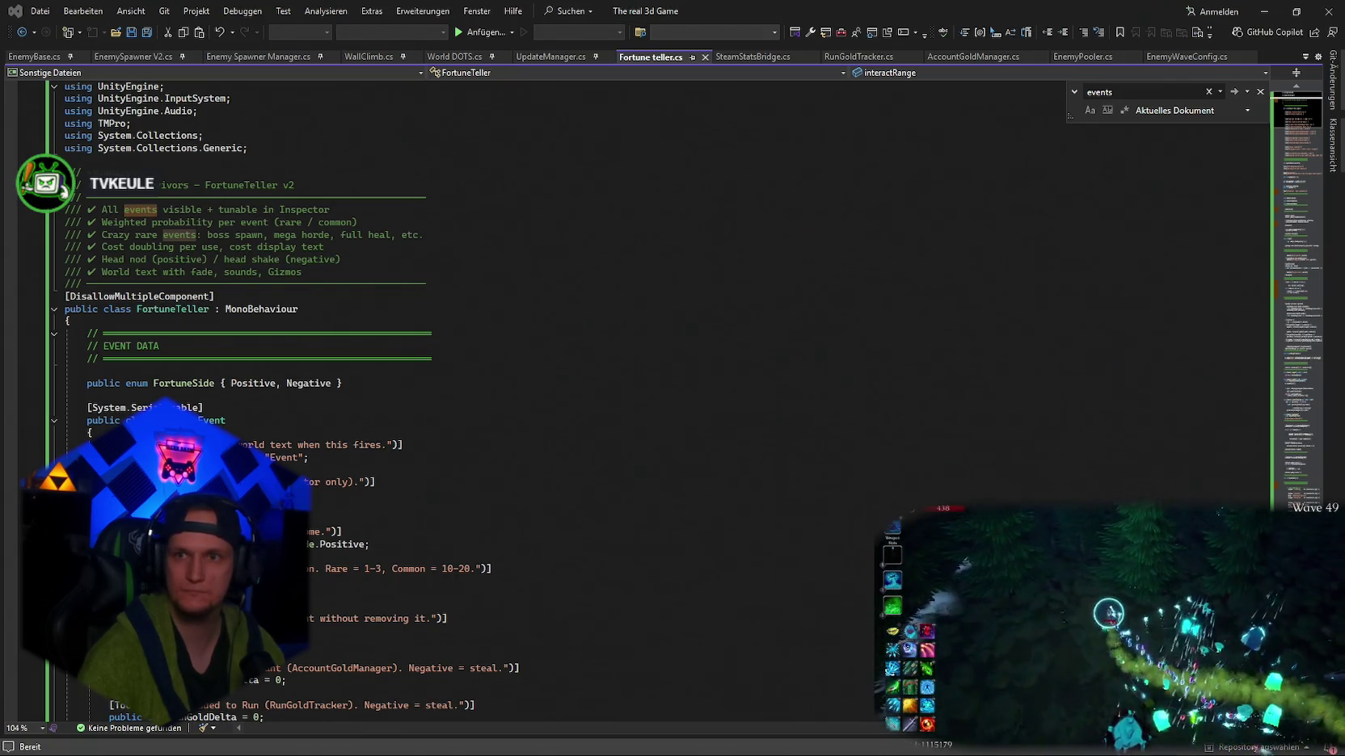
pyautogui.hotkey('ctrl', 'f')
pyautogui.write('BuildDefaultEvents')
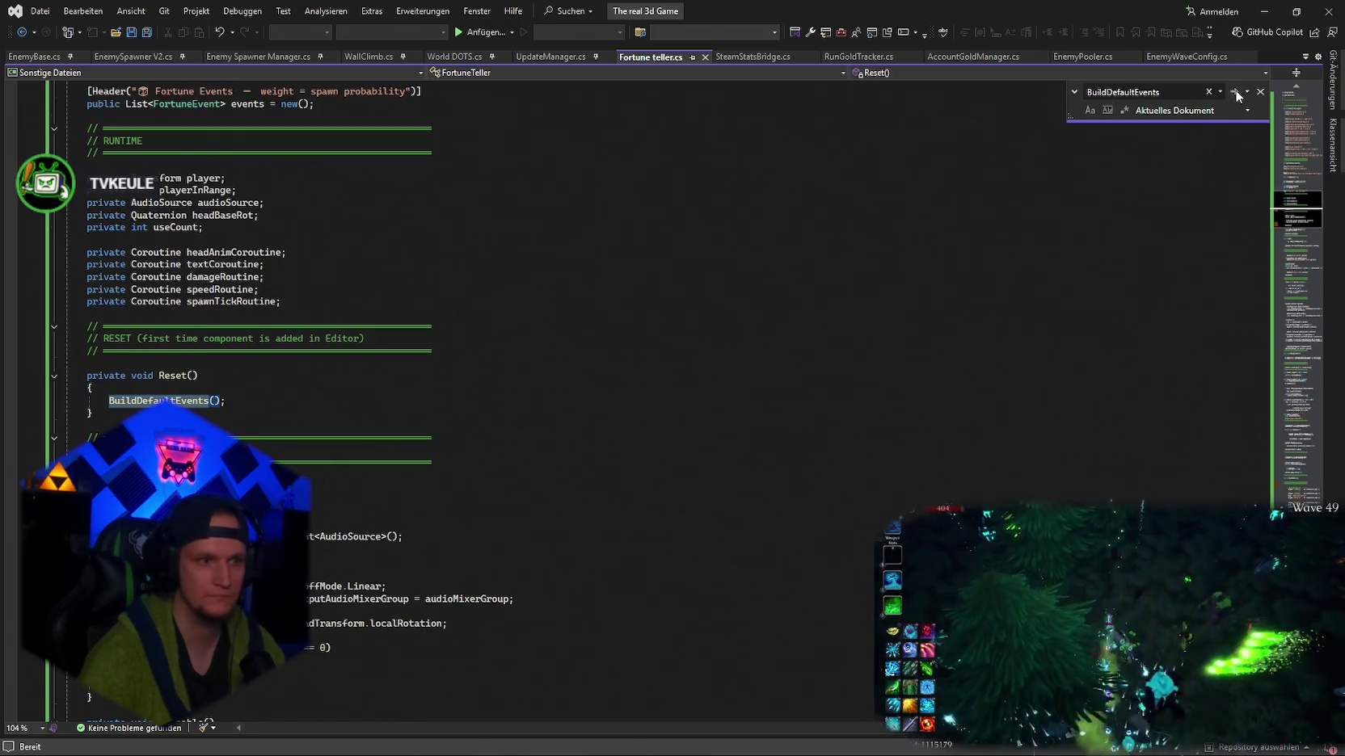
pyautogui.press('Return')
pyautogui.press('Return')
pyautogui.scroll(-13, 894, 393)
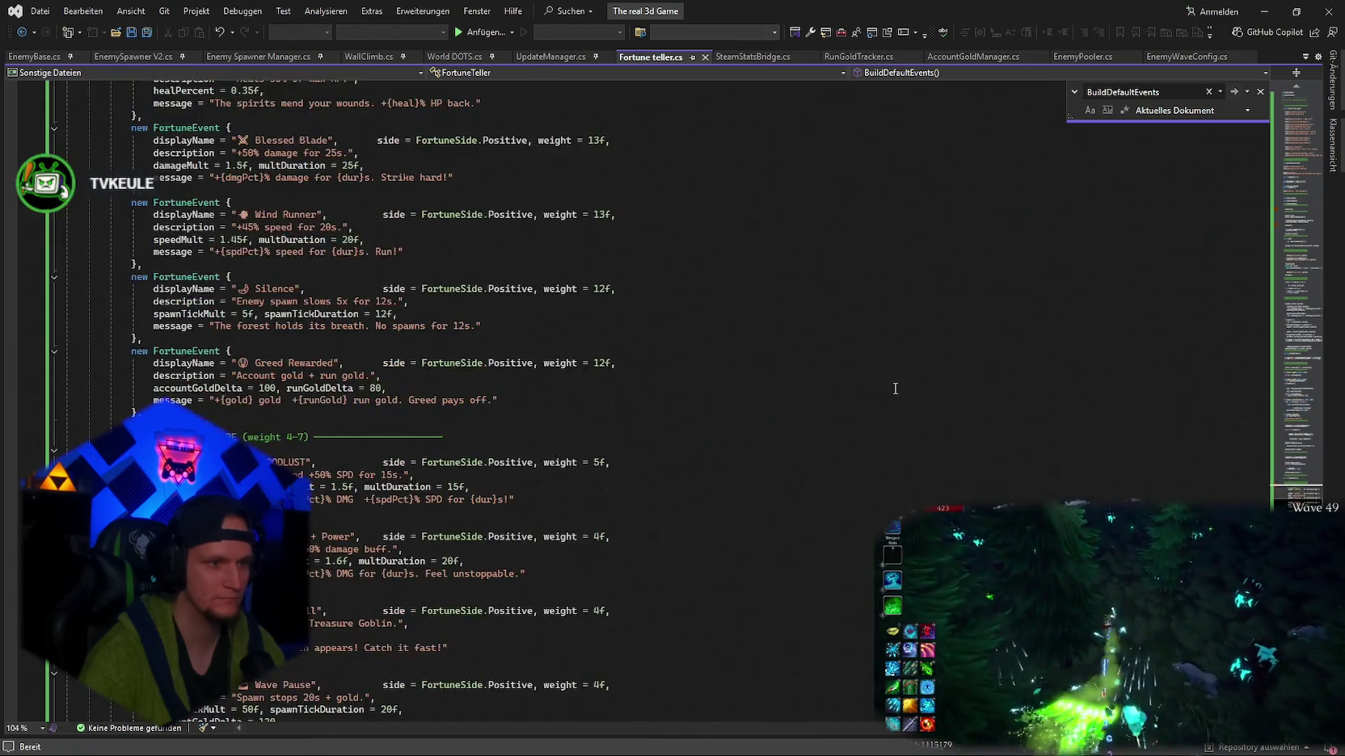
pyautogui.scroll(4, 896, 388)
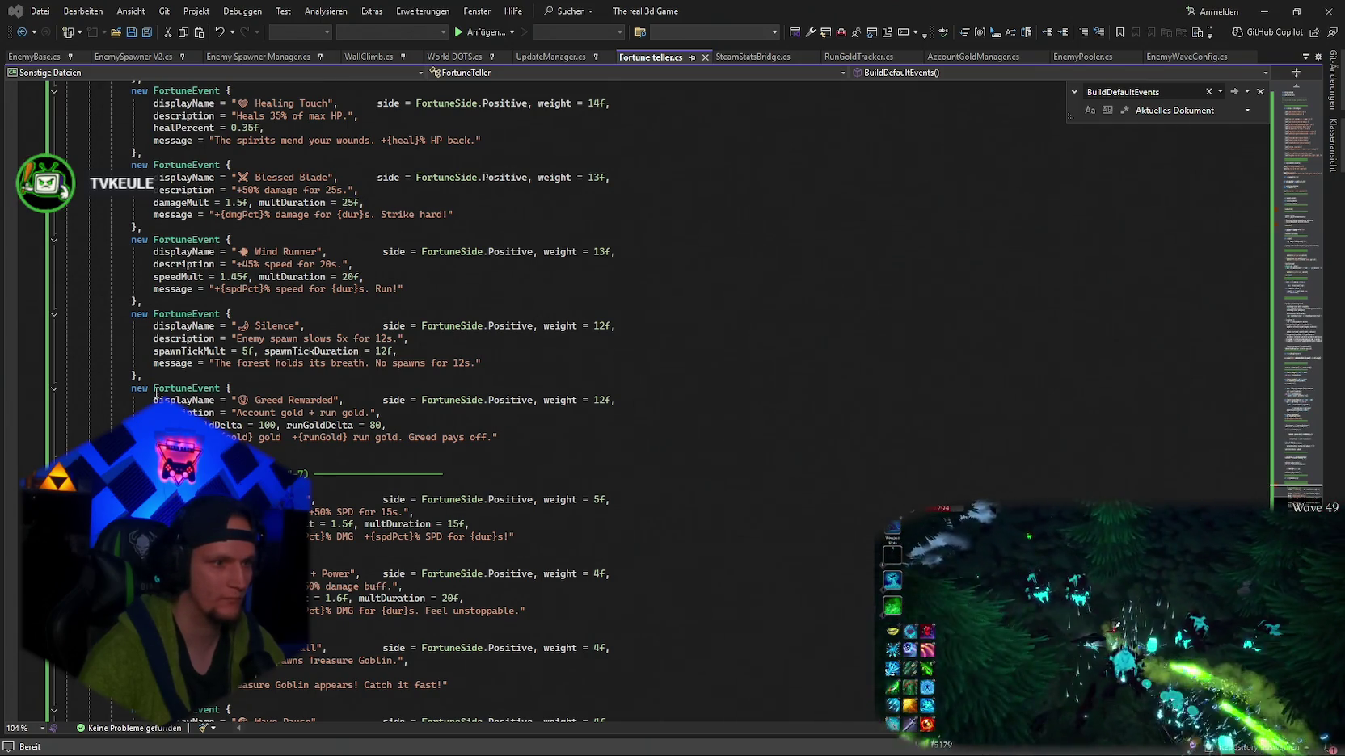
# - Paste the Death's Bargain event after Silence and indent its displayName, description and healPercent lines
pyautogui.click(152, 377)
pyautogui.press('Return')
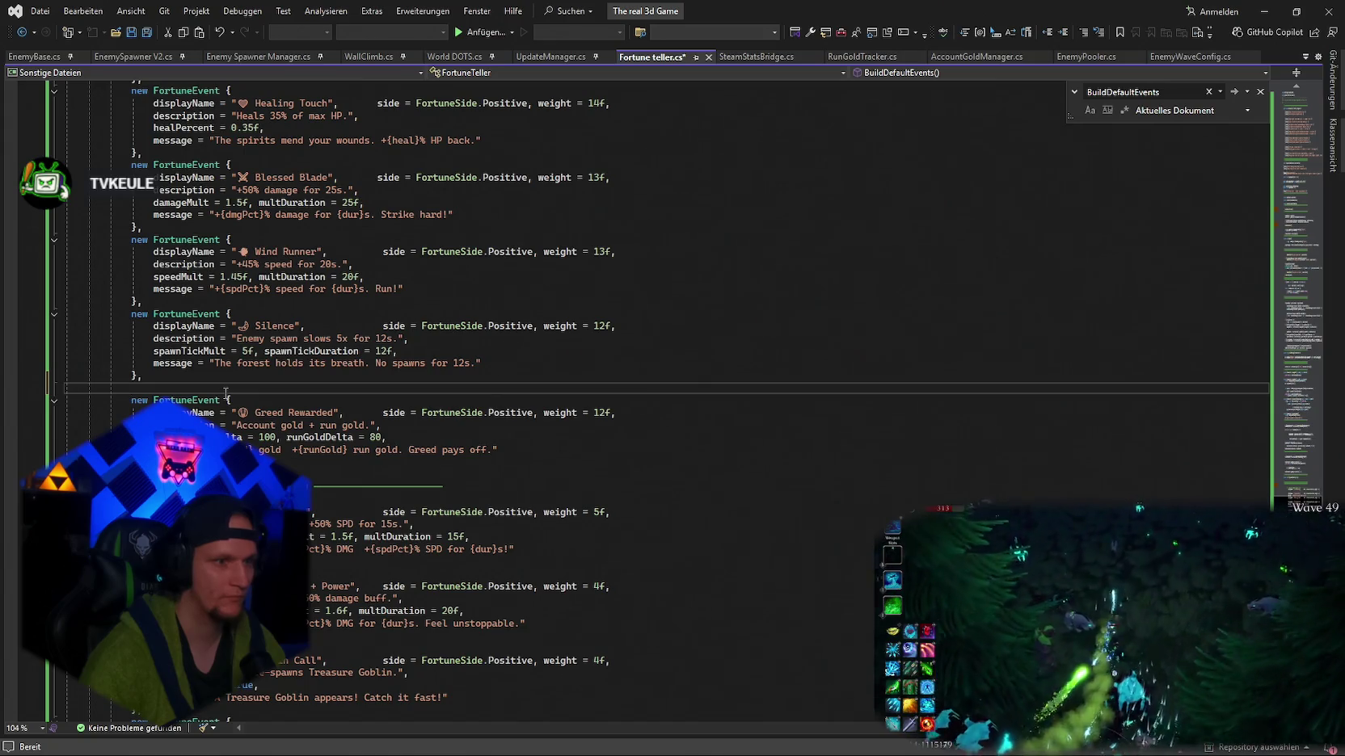
pyautogui.hotkey('ctrl', 'v')
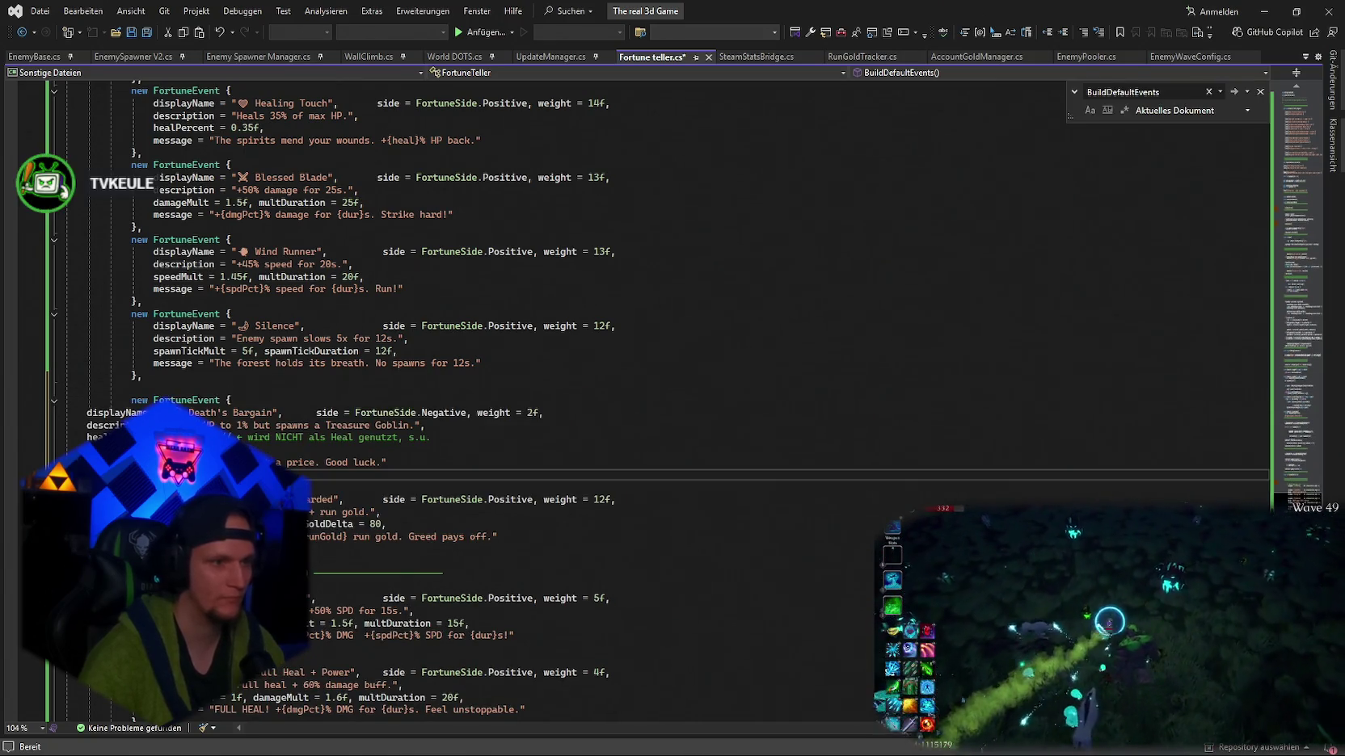
pyautogui.click(87, 413)
pyautogui.press('Tab')
pyautogui.press('Tab')
pyautogui.press('Tab')
pyautogui.click(88, 425)
pyautogui.press('Tab')
pyautogui.press('Tab')
pyautogui.press('Tab')
pyautogui.click(89, 437)
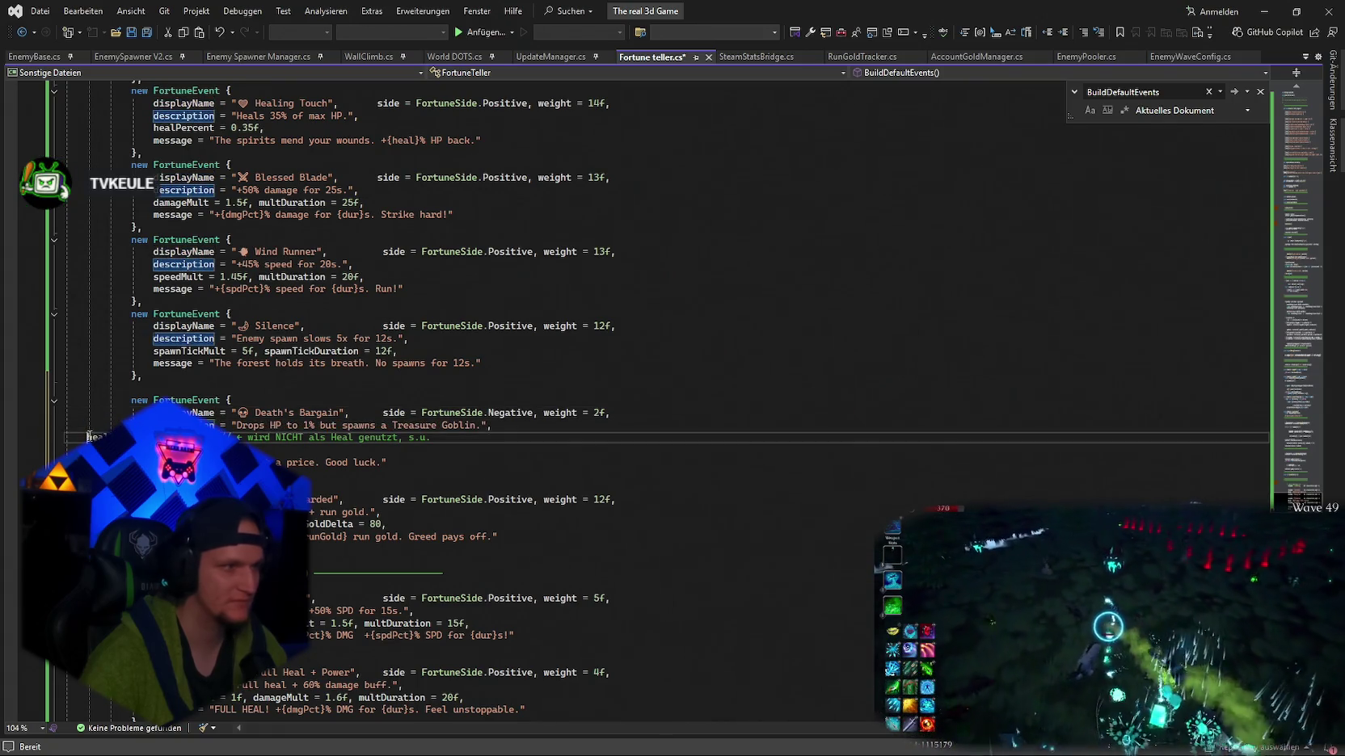
pyautogui.press('Tab')
pyautogui.press('Tab')
pyautogui.press('Tab')
# - Indent the Good luck message line, add a blank line after the event, and save
pyautogui.click(81, 446)
pyautogui.click(85, 462)
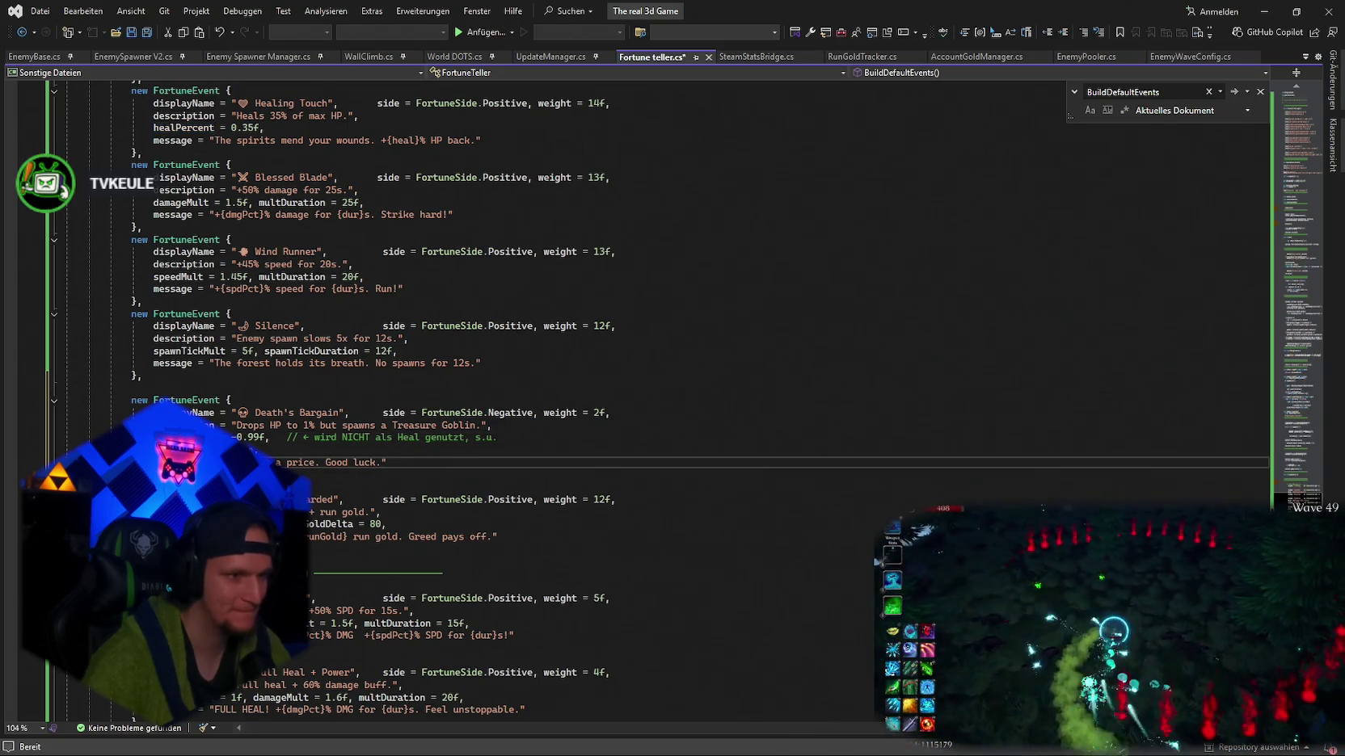
pyautogui.press('Tab')
pyautogui.press('Tab')
pyautogui.press('Tab')
pyautogui.click(84, 475)
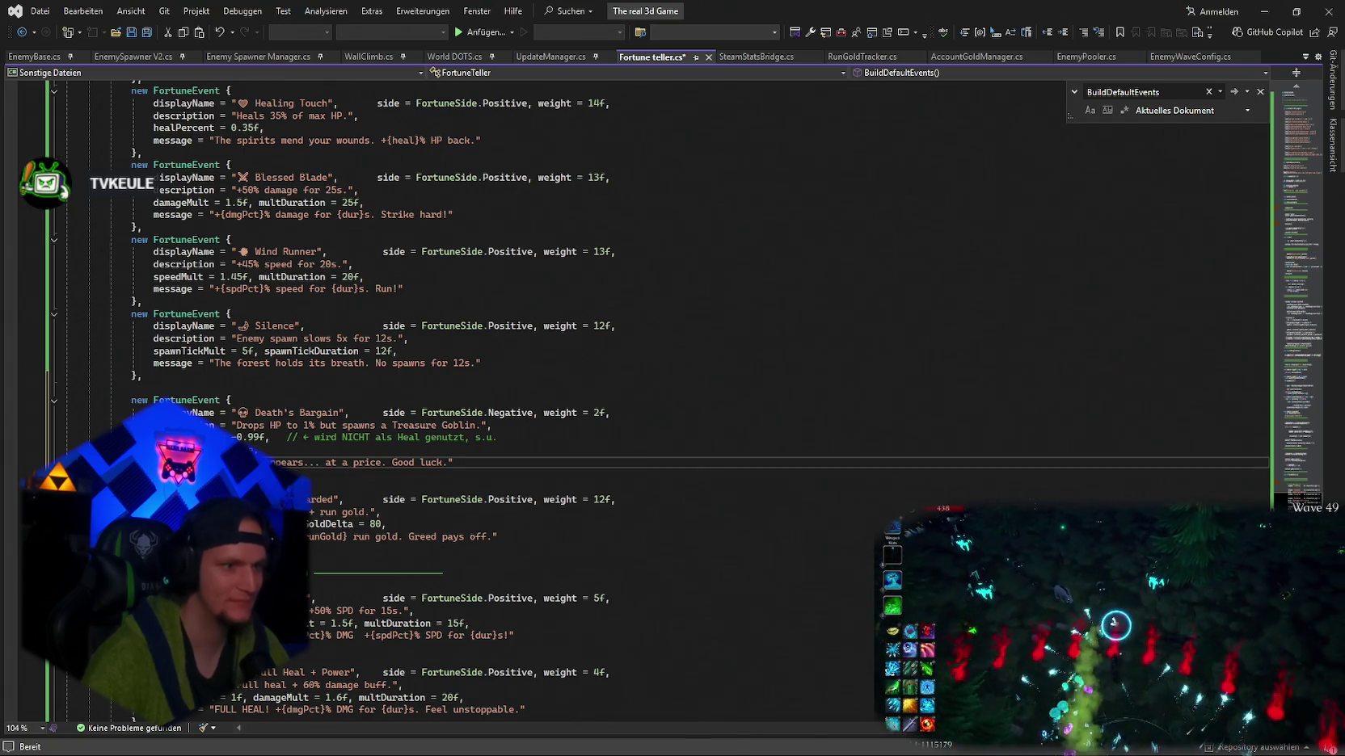
pyautogui.press('Return')
pyautogui.hotkey('ctrl', 's')
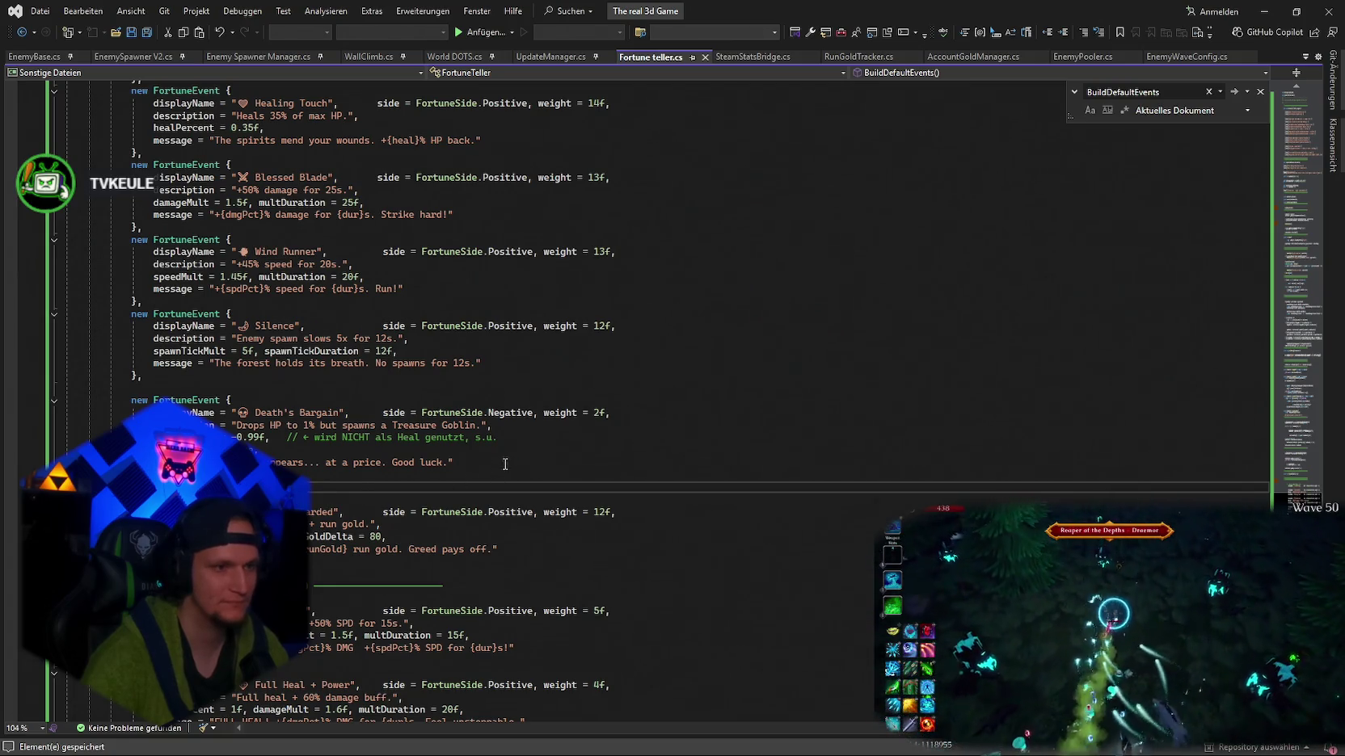
pyautogui.hotkey('alt', 'Tab')
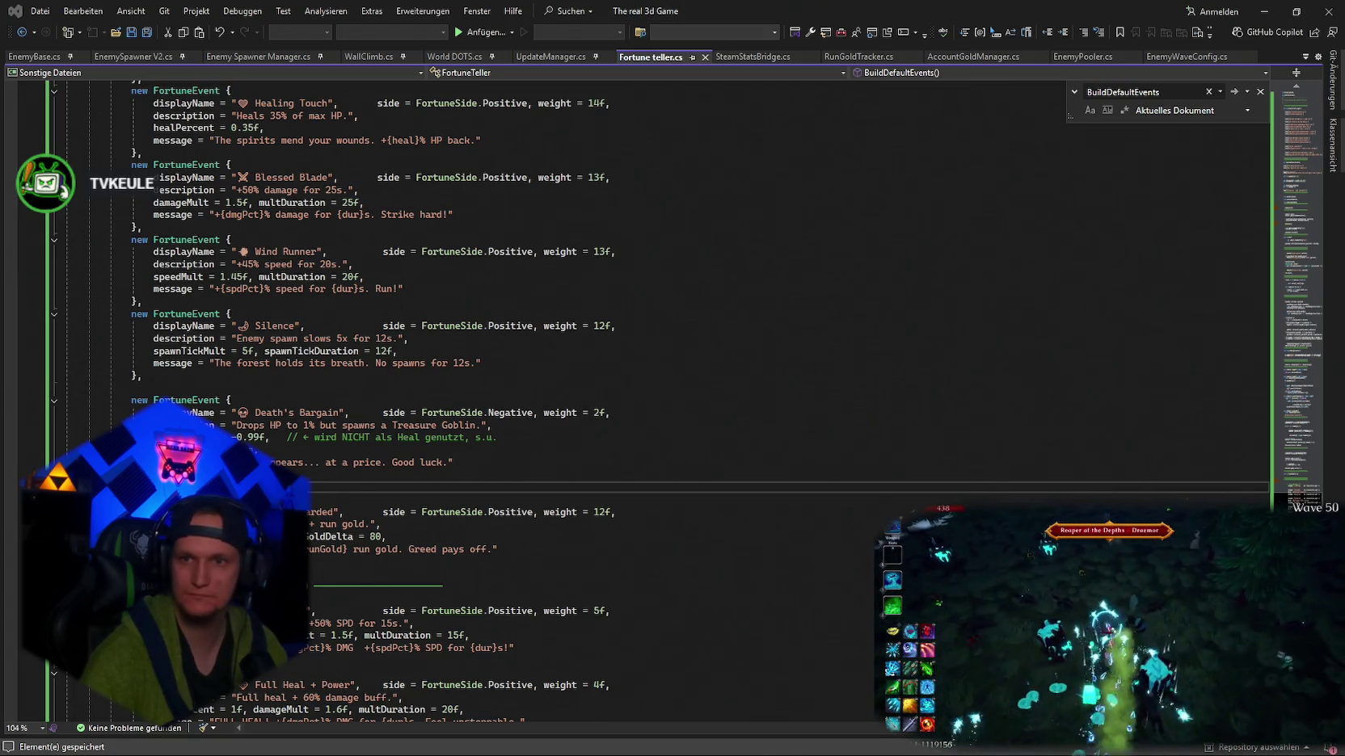
pyautogui.hotkey('alt', 'Tab')
# - Swap the healPercent > 0f Heal block for the Mathf.Approximately version with a damage branch
pyautogui.hotkey('ctrl', 'f')
pyautogui.write('if (ev.healPercent > 0f)')
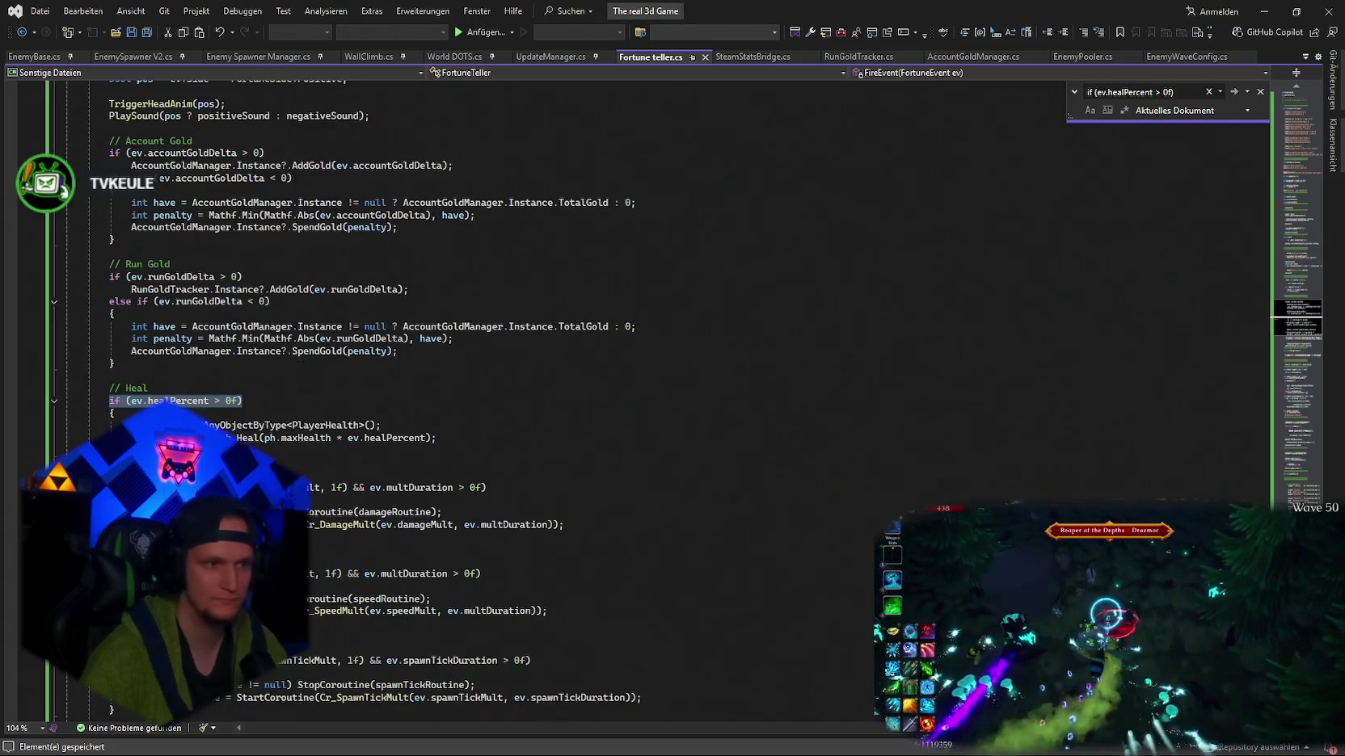
pyautogui.hotkey('alt', 'Tab')
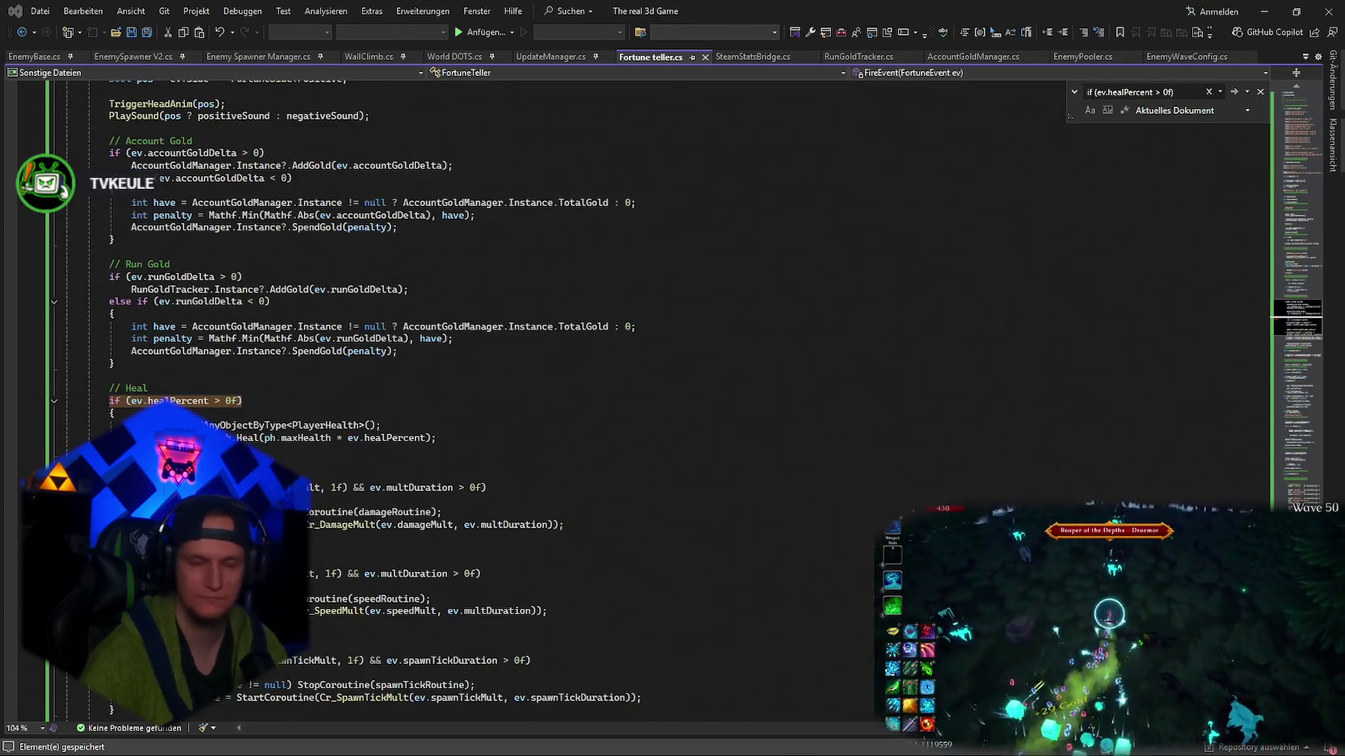
pyautogui.hotkey('alt', 'Tab')
pyautogui.hotkey('shift', 'Down')
pyautogui.hotkey('shift', 'Down')
pyautogui.hotkey('shift', 'Down')
pyautogui.hotkey('shift', 'End')
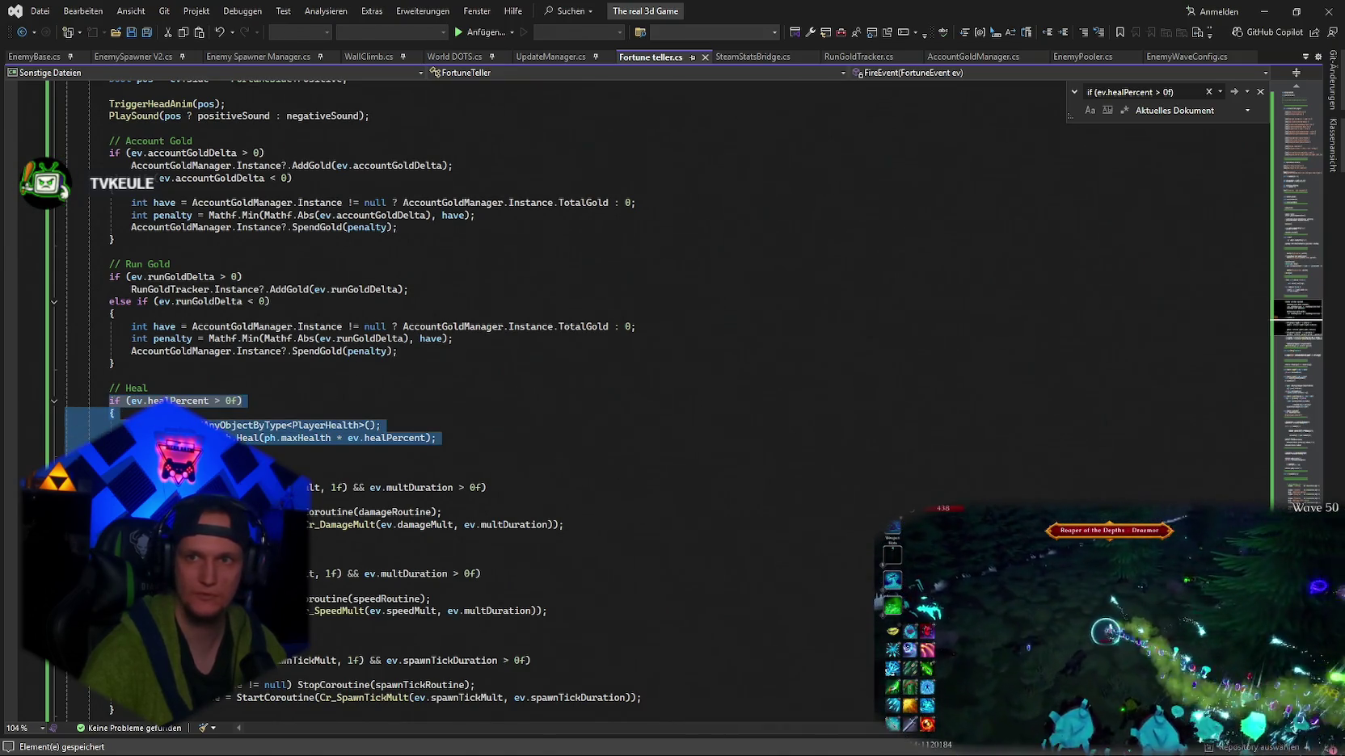
pyautogui.hotkey('ctrl', 'v')
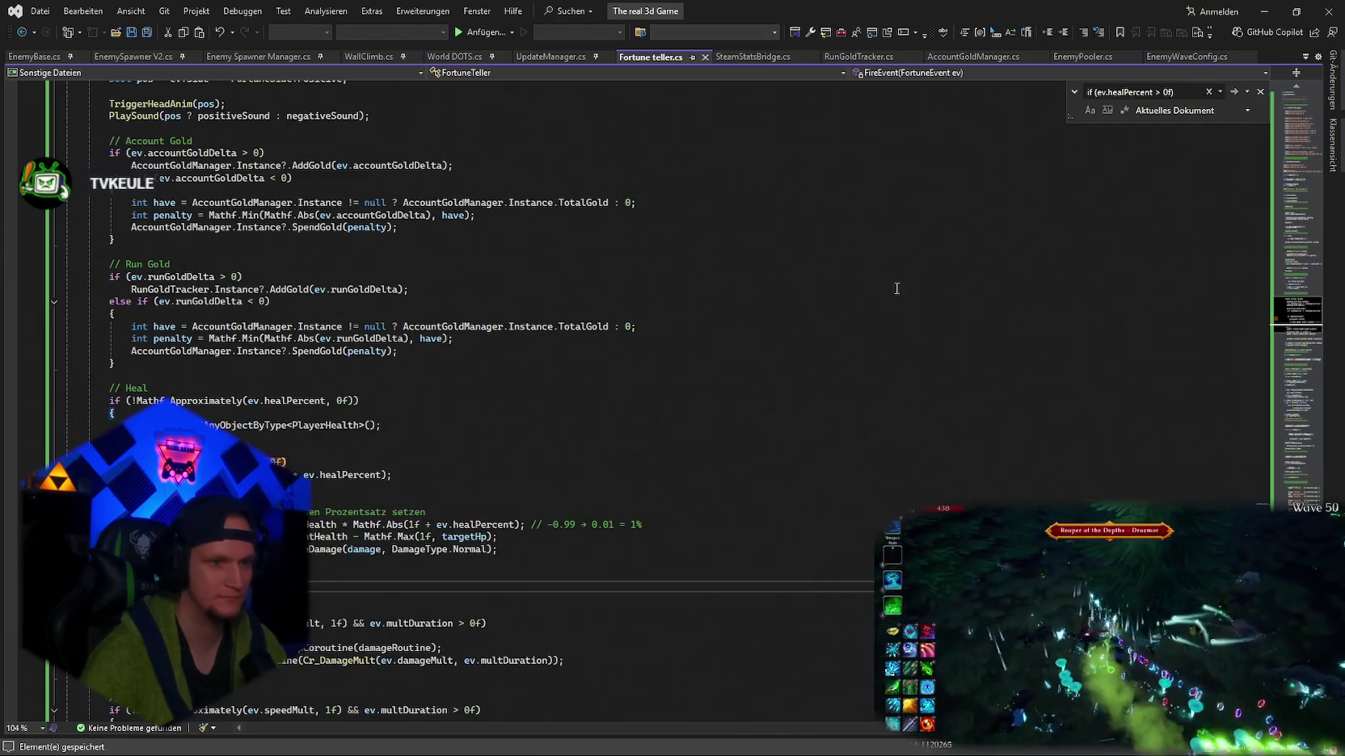
pyautogui.hotkey('alt', 'Tab')
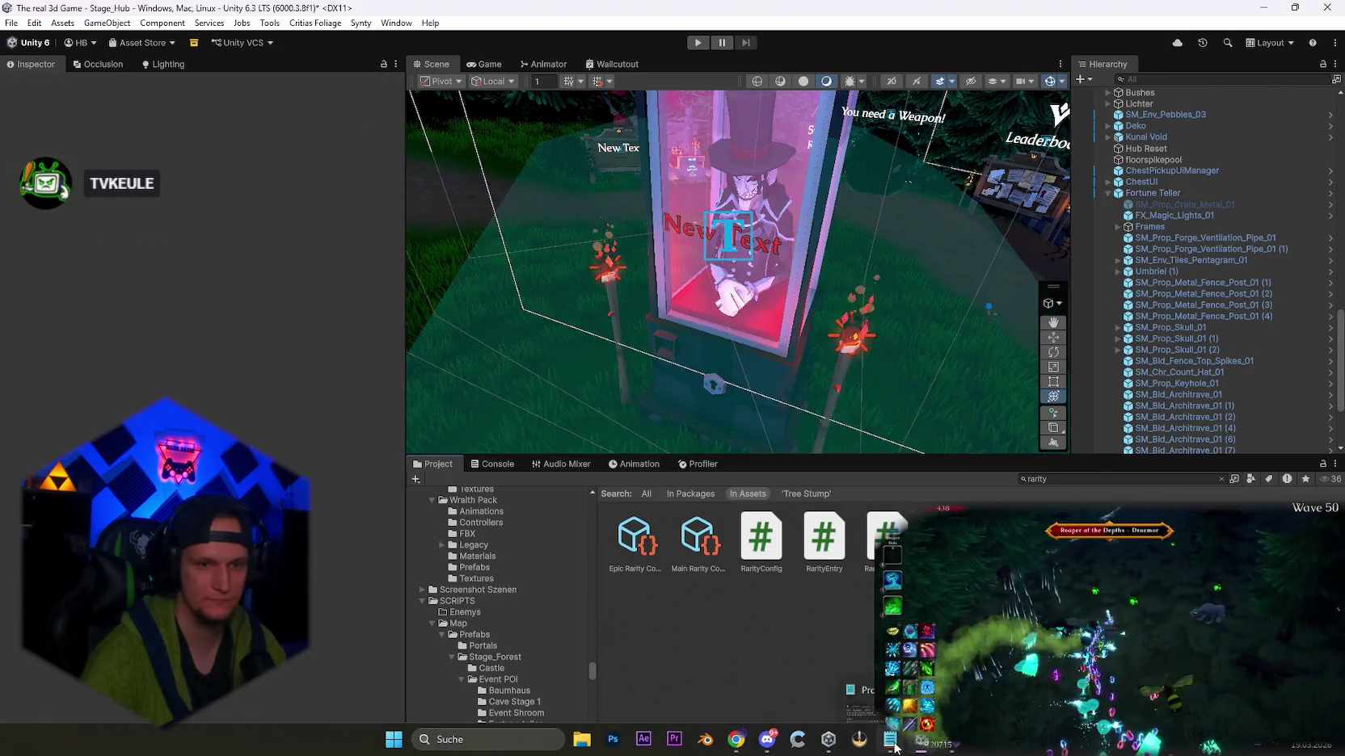
# - Type 'soudn picther global safe' on the empty line below 'posien weaken' in the Notepad to-do list
pyautogui.click(707, 742)
pyautogui.scroll(10, 601, 384)
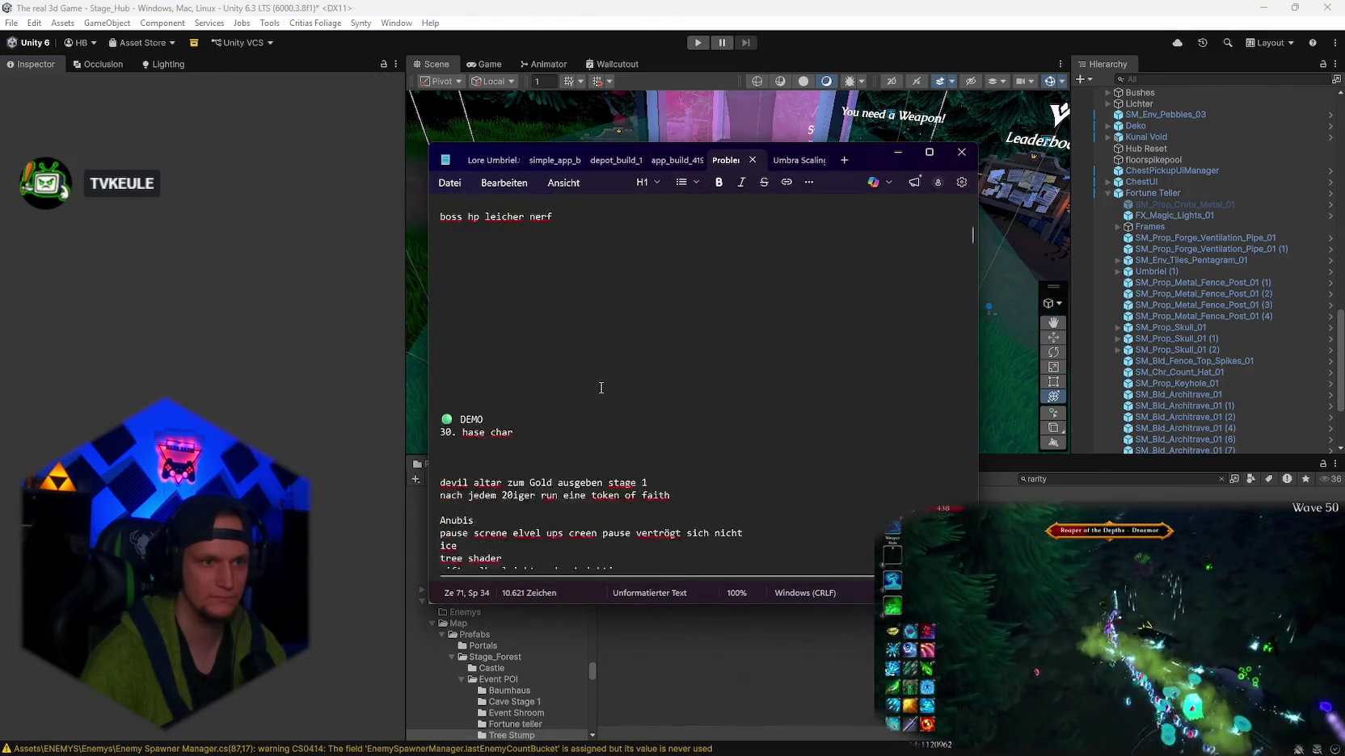
pyautogui.scroll(-9, 600, 385)
pyautogui.click(449, 470)
pyautogui.write('soudn pi')
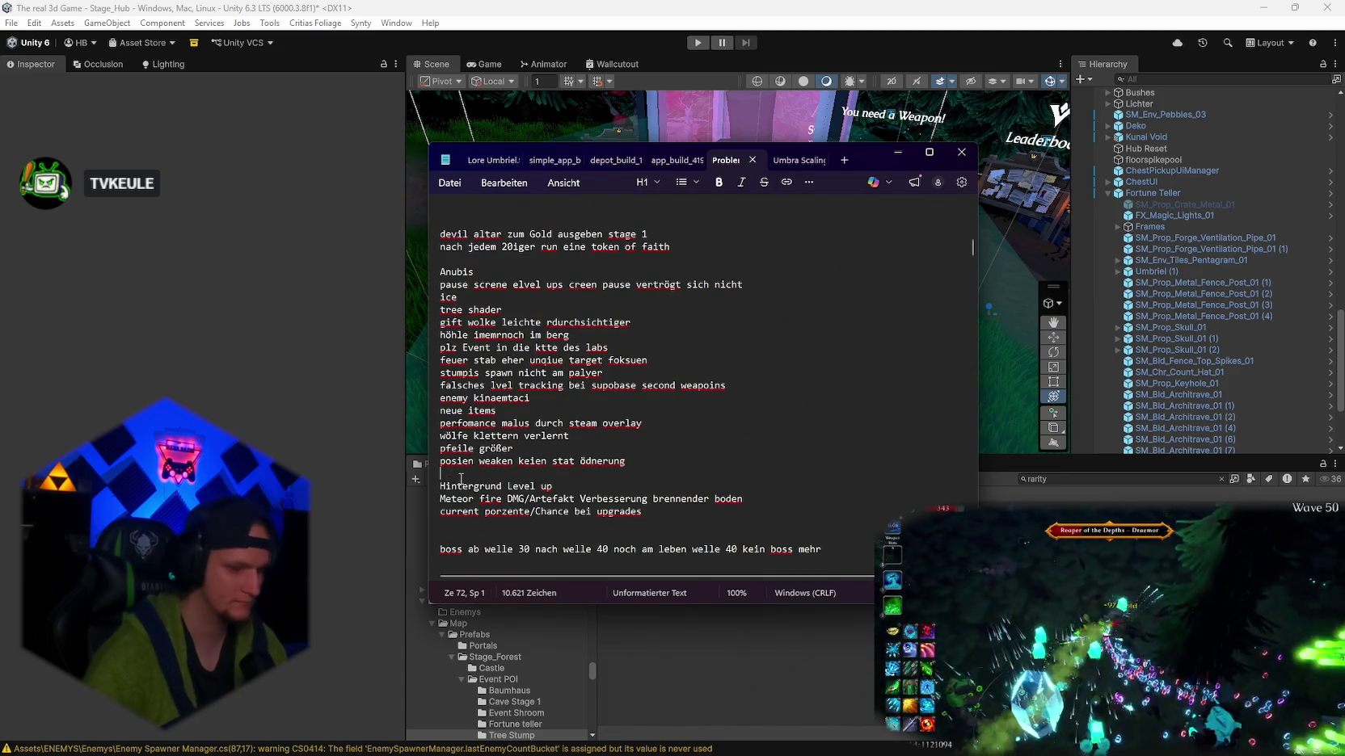
pyautogui.write('cthe')
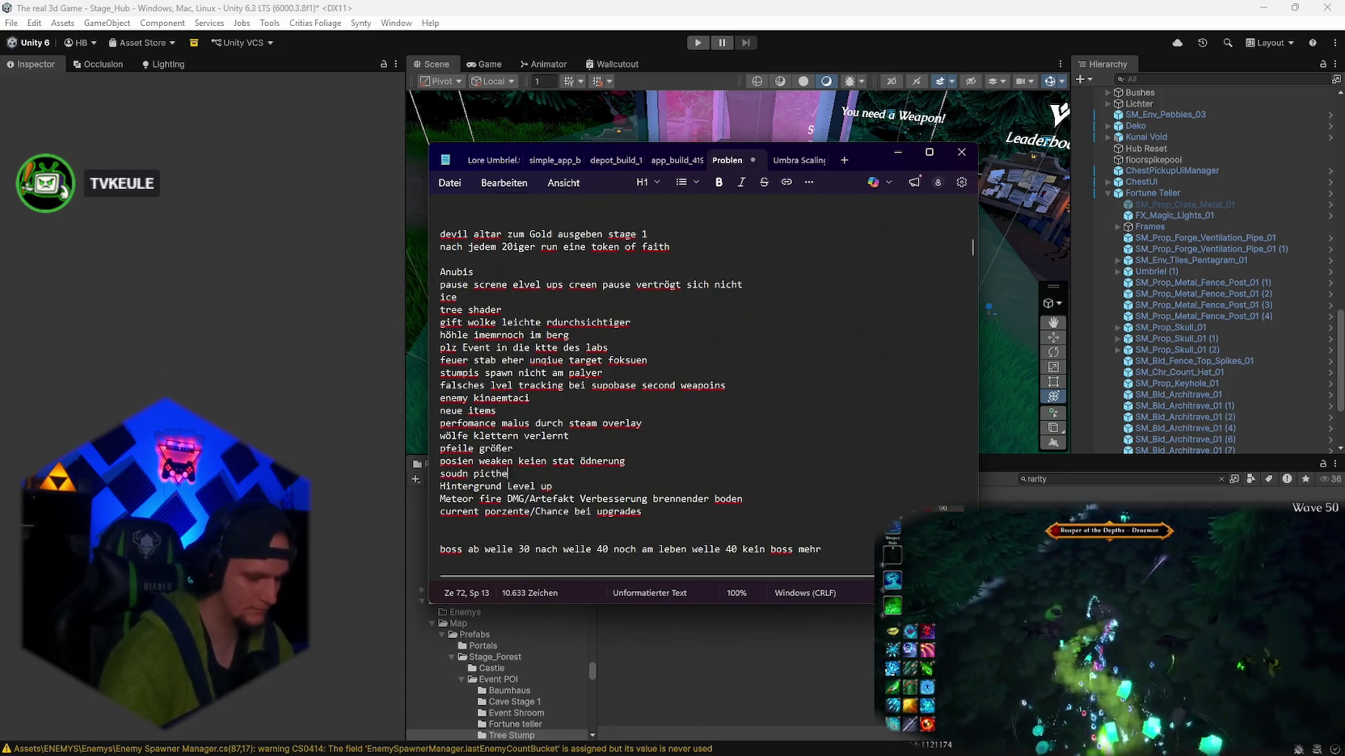
pyautogui.write('r global safe')
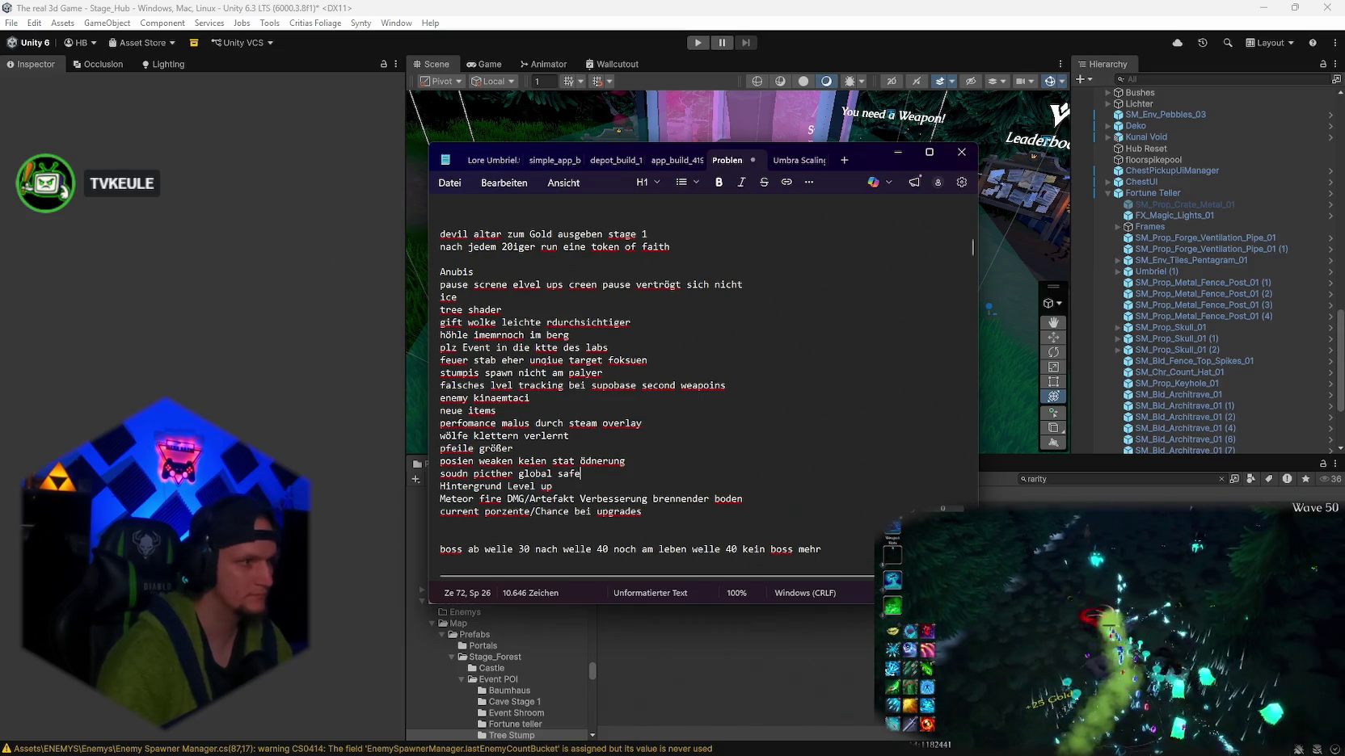
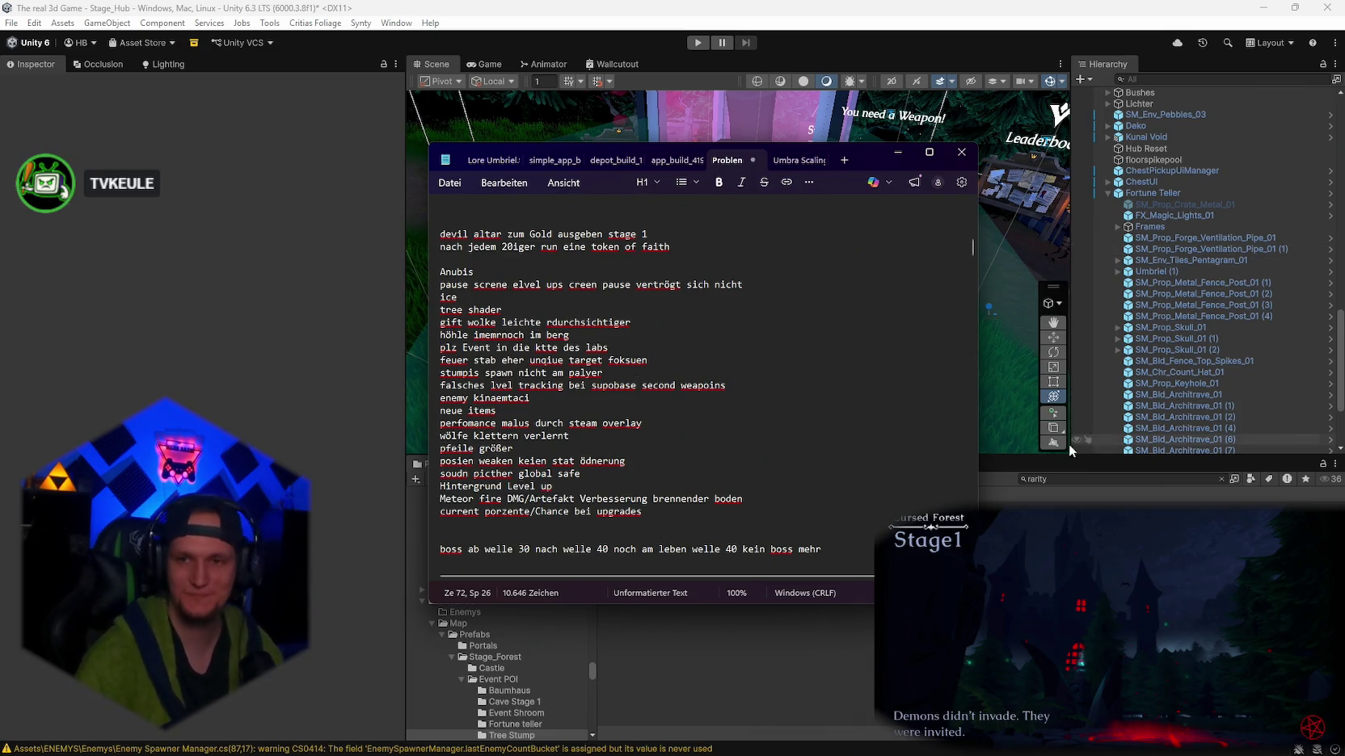
# - Close the Notepad notes and open the CS1503 DamageType-to-bool error in Fortune teller.cs from the Console
pyautogui.click(420, 456)
pyautogui.click(493, 463)
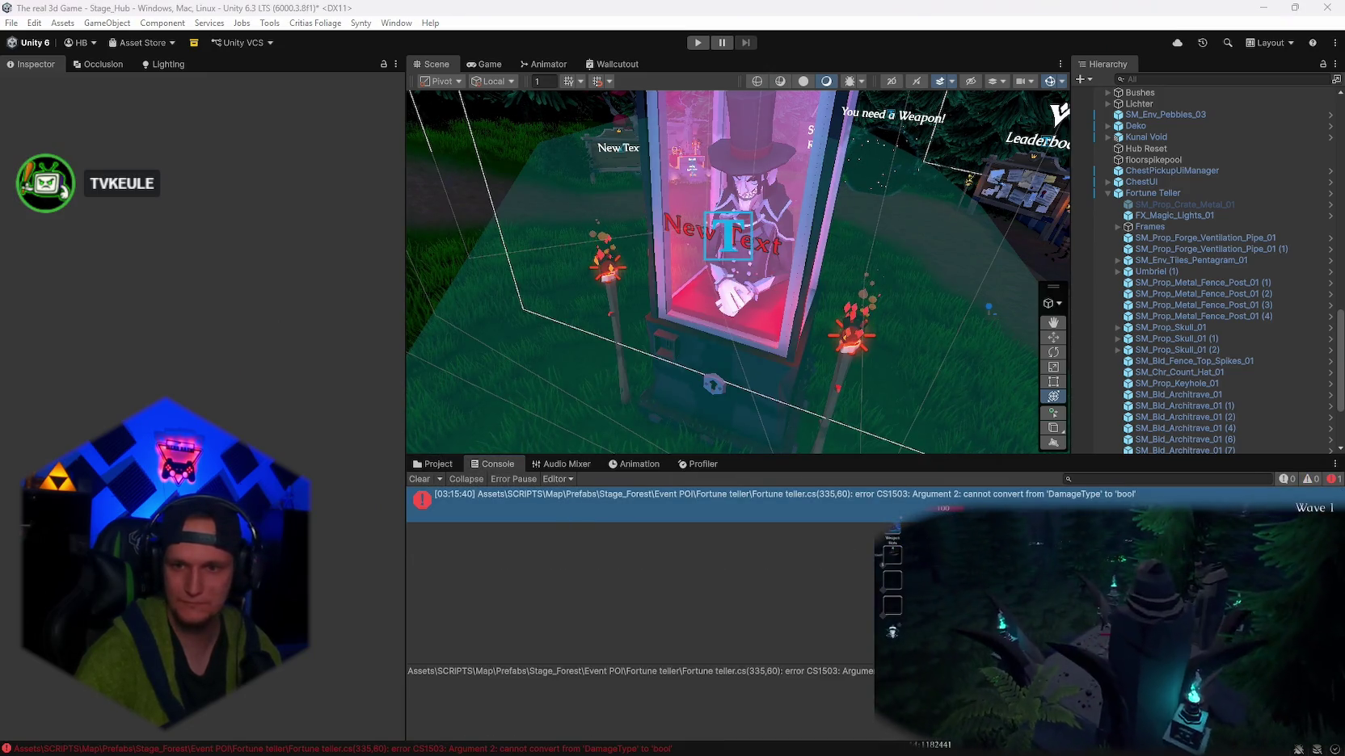
pyautogui.doubleClick(784, 494)
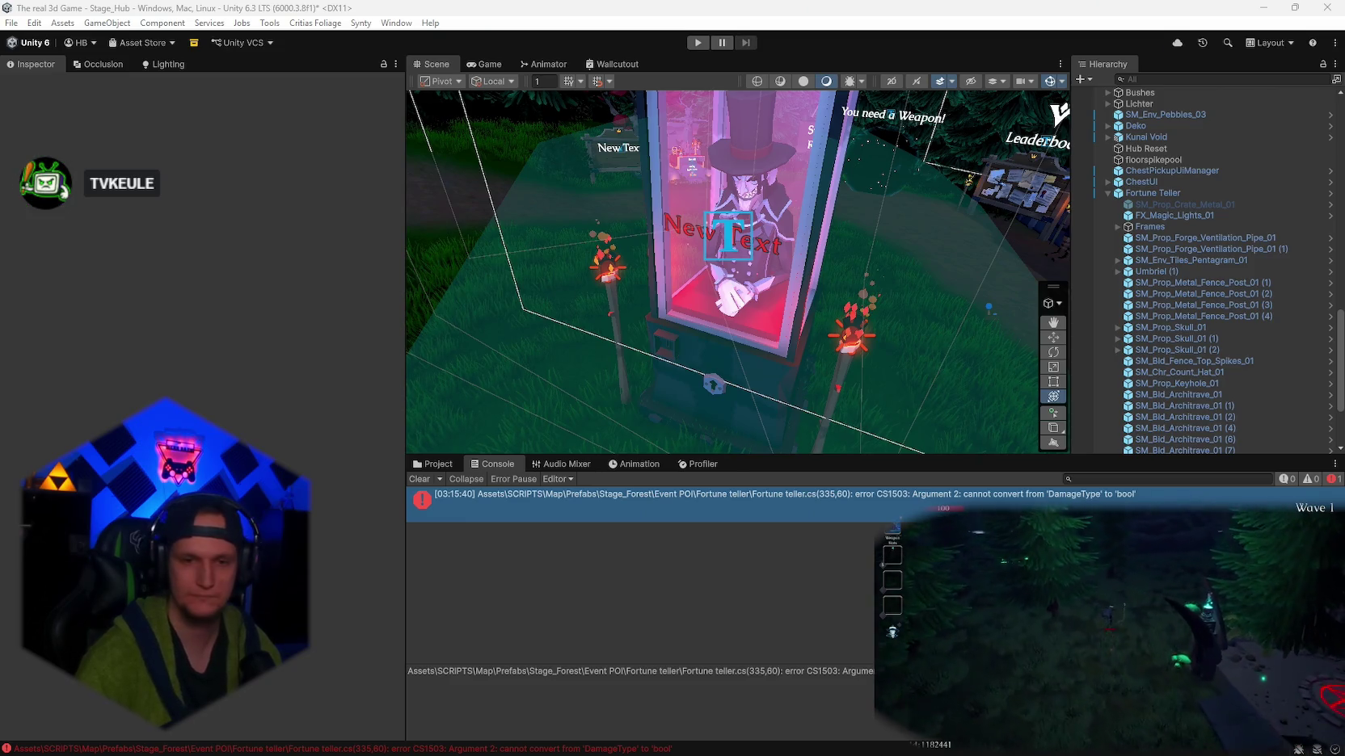
# - Find the TakeDamage(damage, DamageType.Normal) call in Fortune teller.cs in Visual Studio, then return to Unity
pyautogui.hotkey('ctrl', 'a')
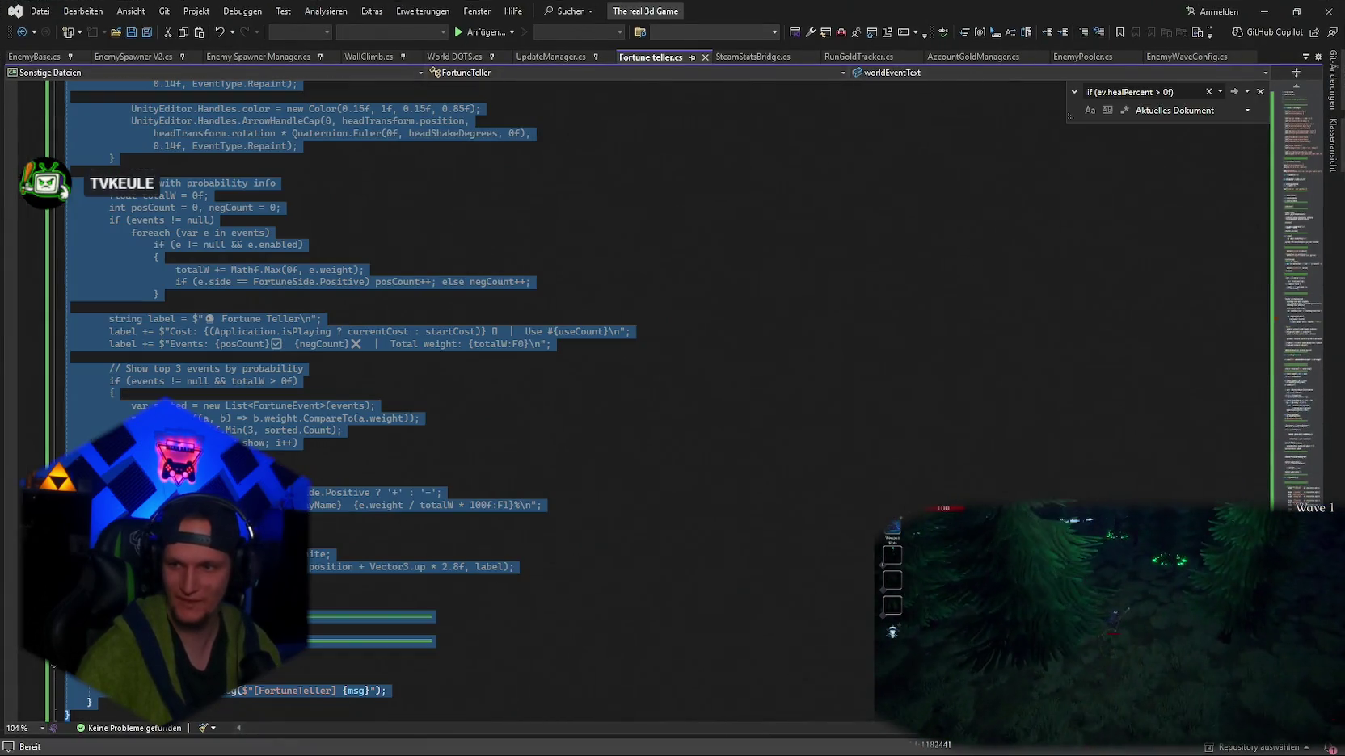
pyautogui.hotkey('alt', 'Tab')
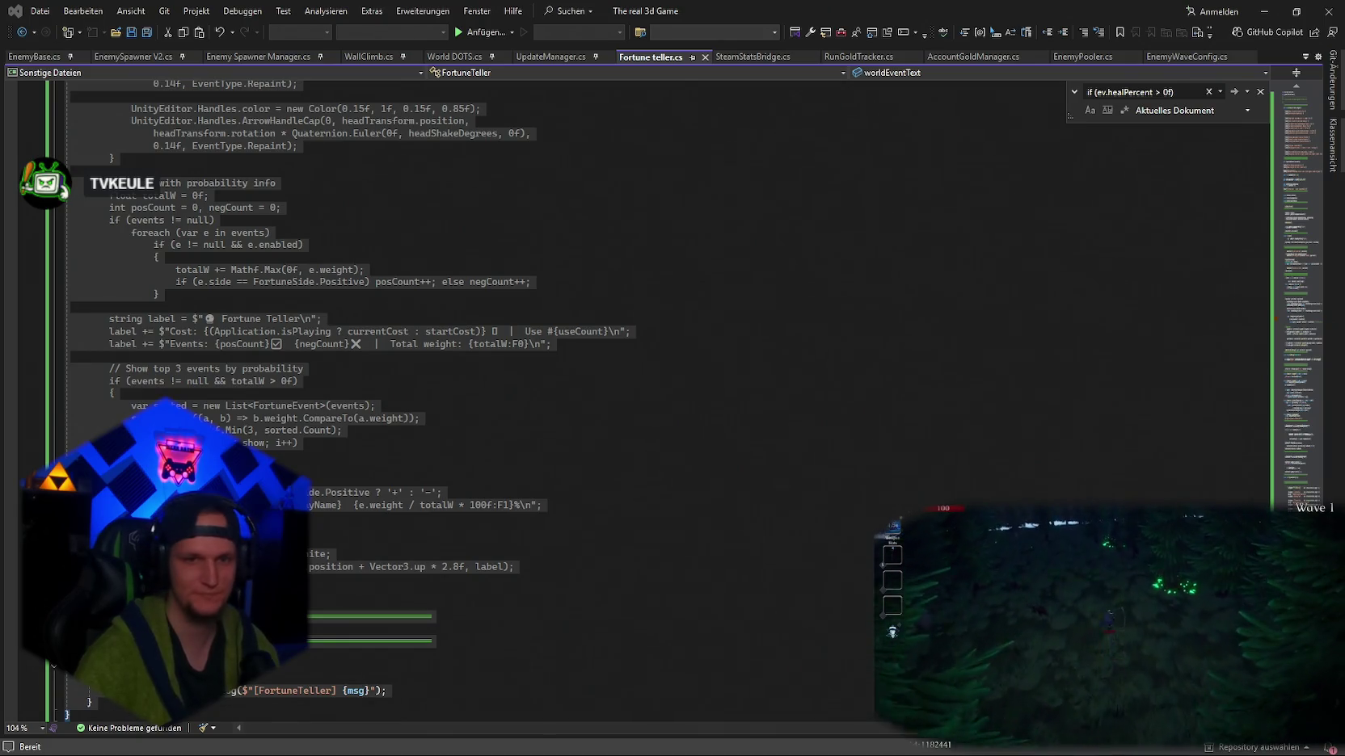
pyautogui.click(1264, 12)
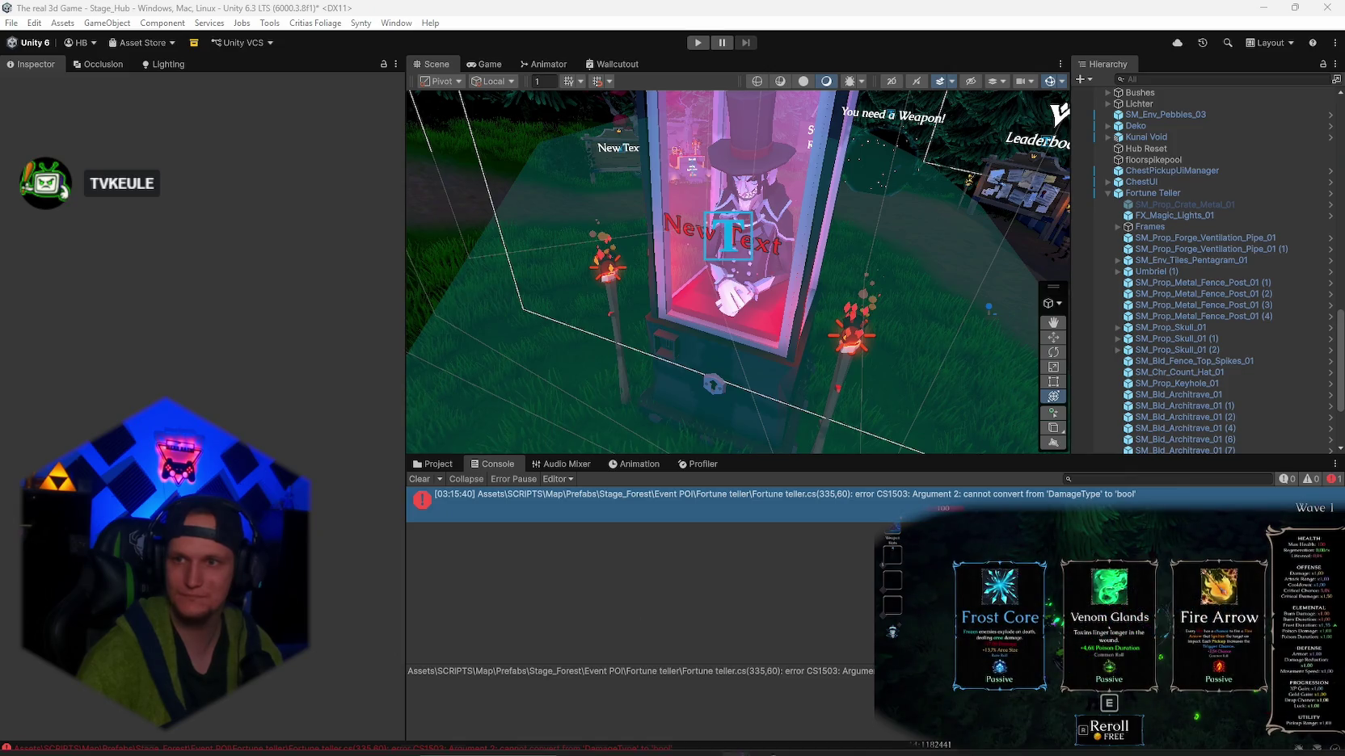
pyautogui.click(951, 750)
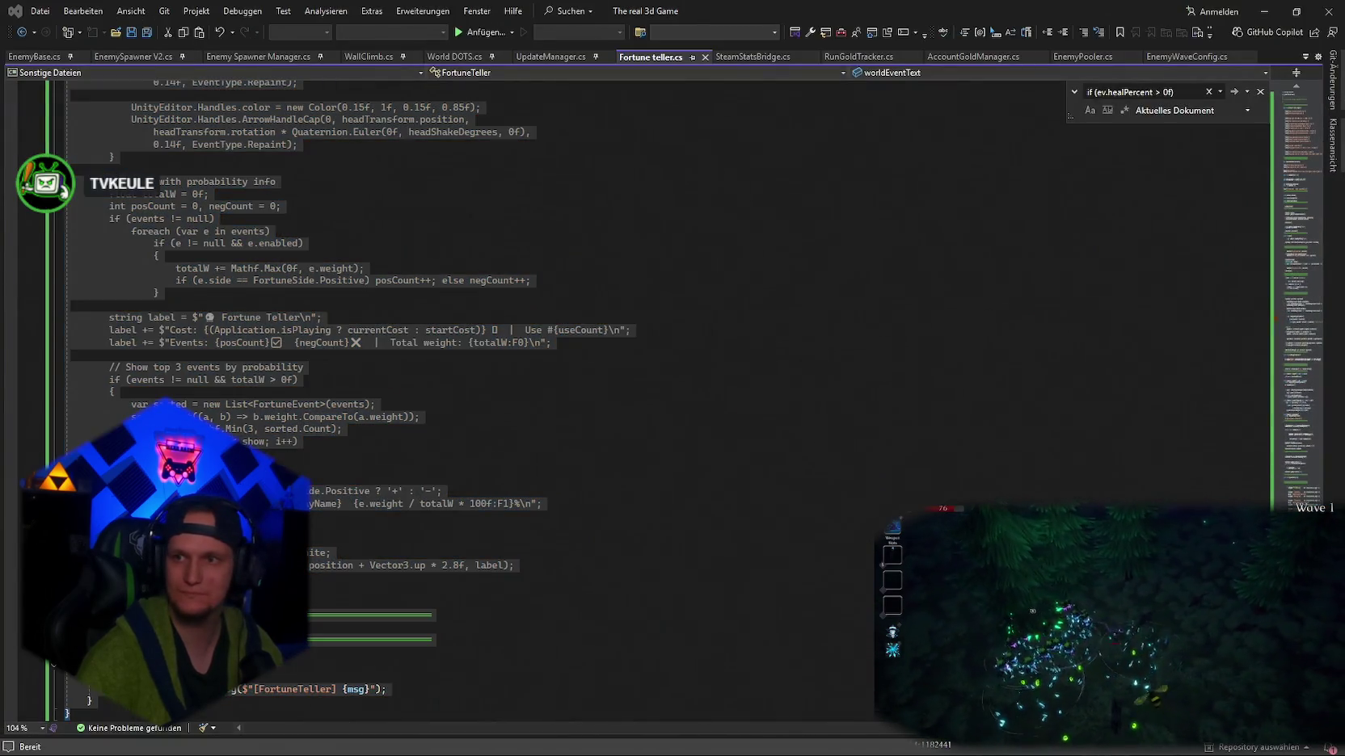
pyautogui.moveTo(951, 750)
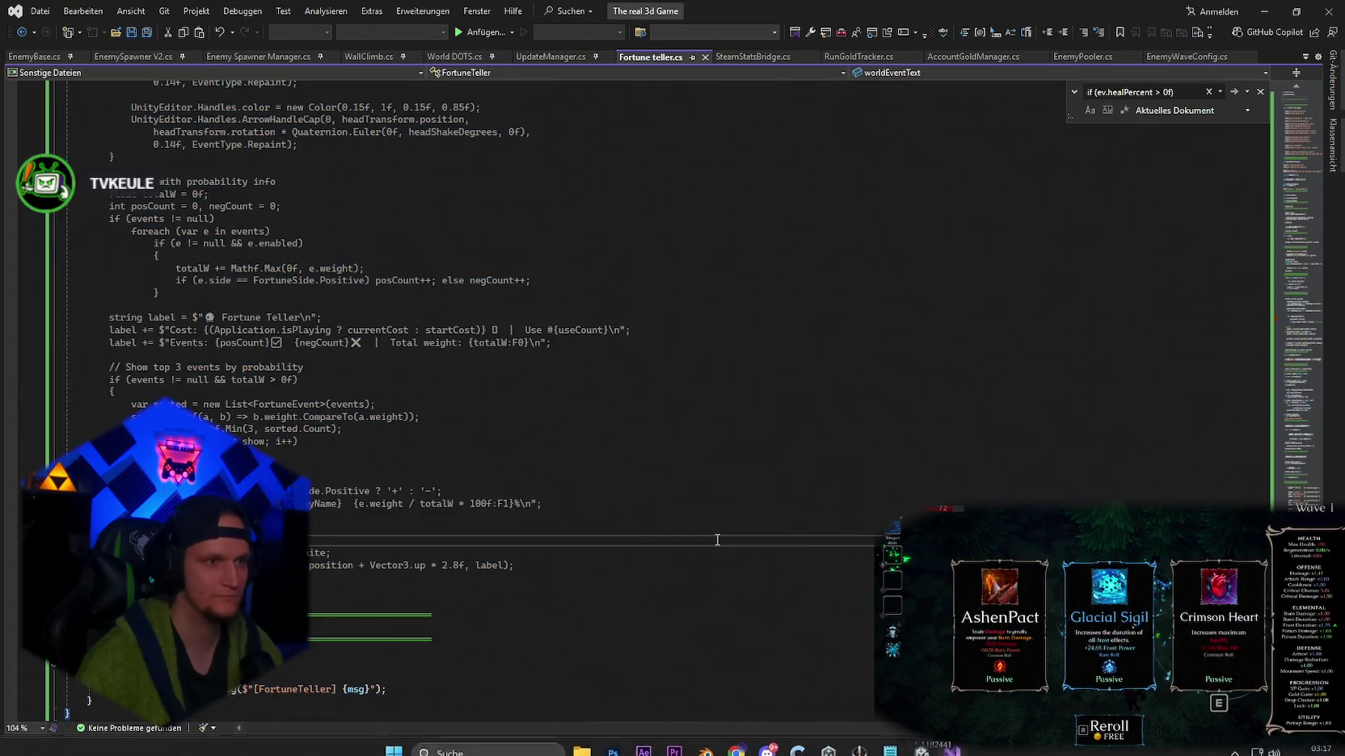
pyautogui.hotkey('ctrl', 'f')
pyautogui.write('if (damage > 0f) ph.TakeDamage(damage, DamageType.Normal);')
pyautogui.hotkey('alt', 'Tab')
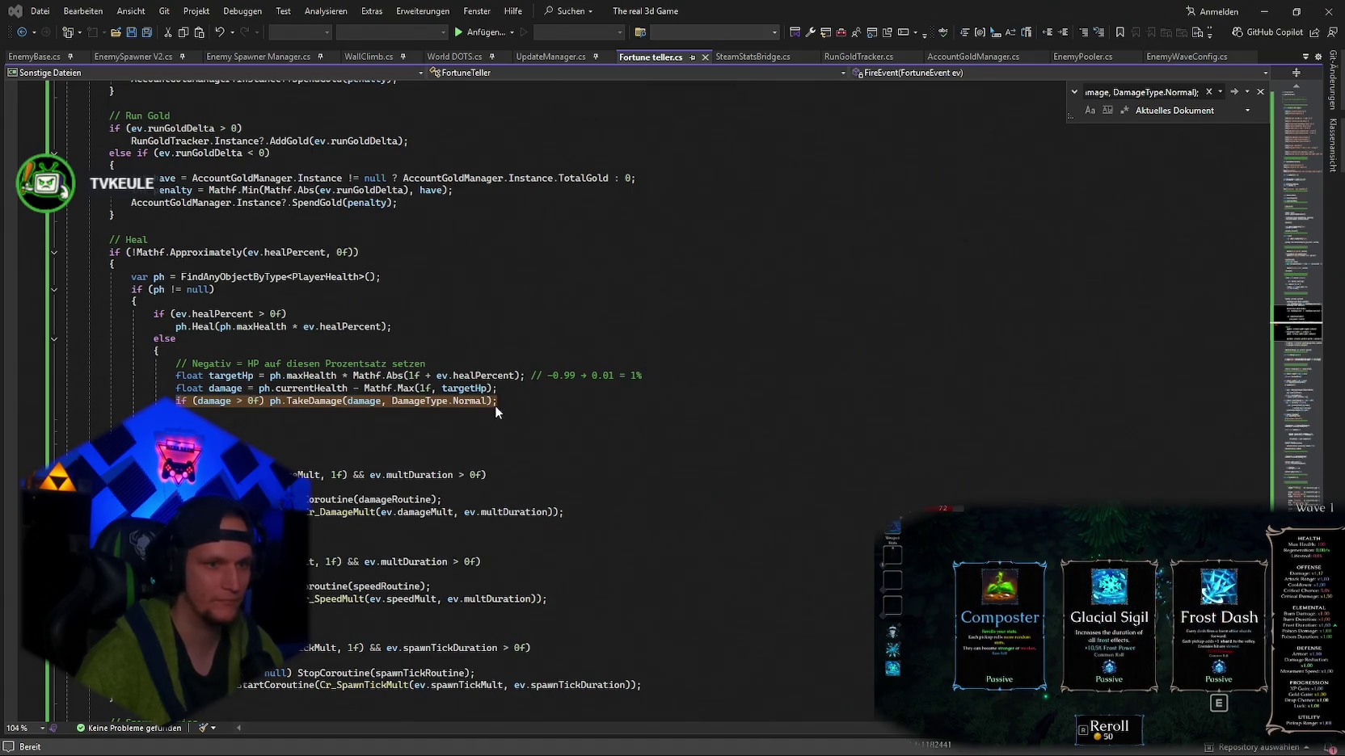
pyautogui.hotkey('alt', 'Tab')
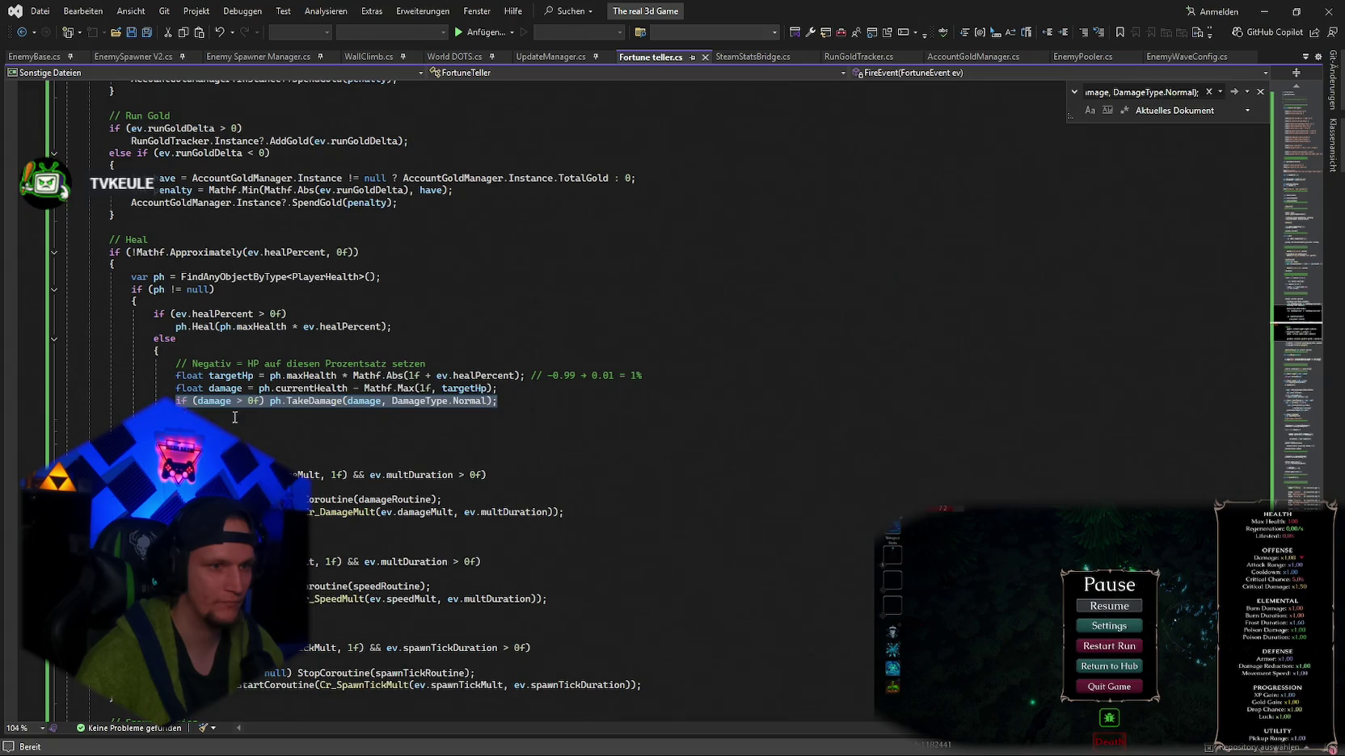
pyautogui.hotkey('alt', 'Tab')
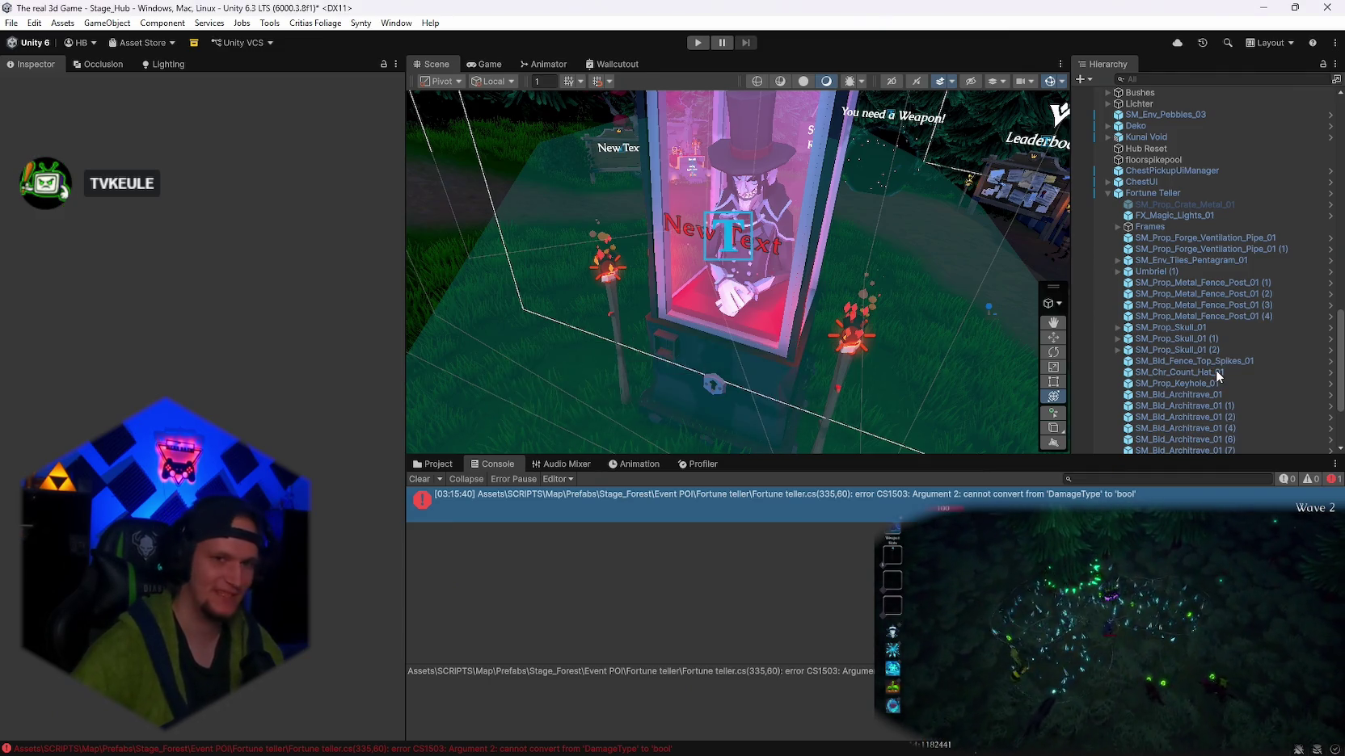
# - Clear the Console messages and select the Fortune Teller booth to inspect its script
pyautogui.click(424, 478)
pyautogui.click(432, 464)
pyautogui.scroll(2, 1172, 242)
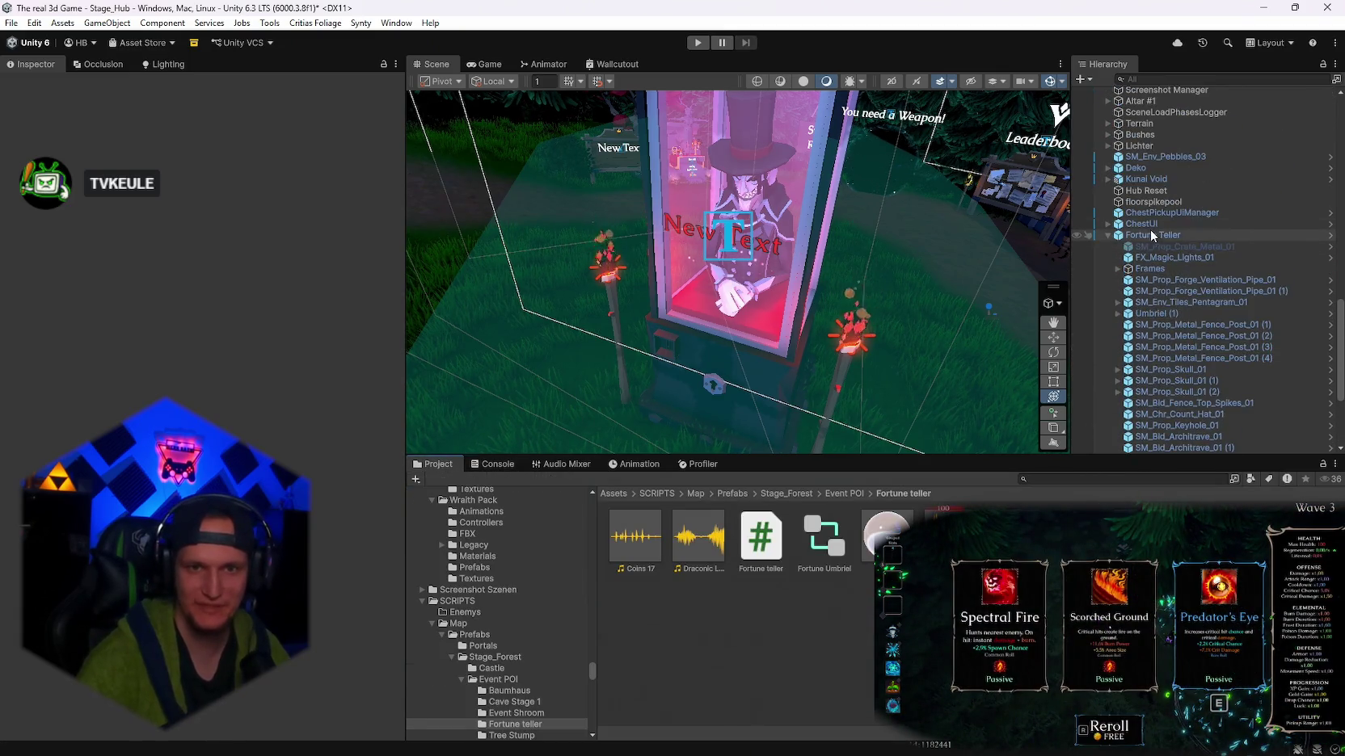
pyautogui.click(1146, 234)
pyautogui.scroll(-10, 263, 421)
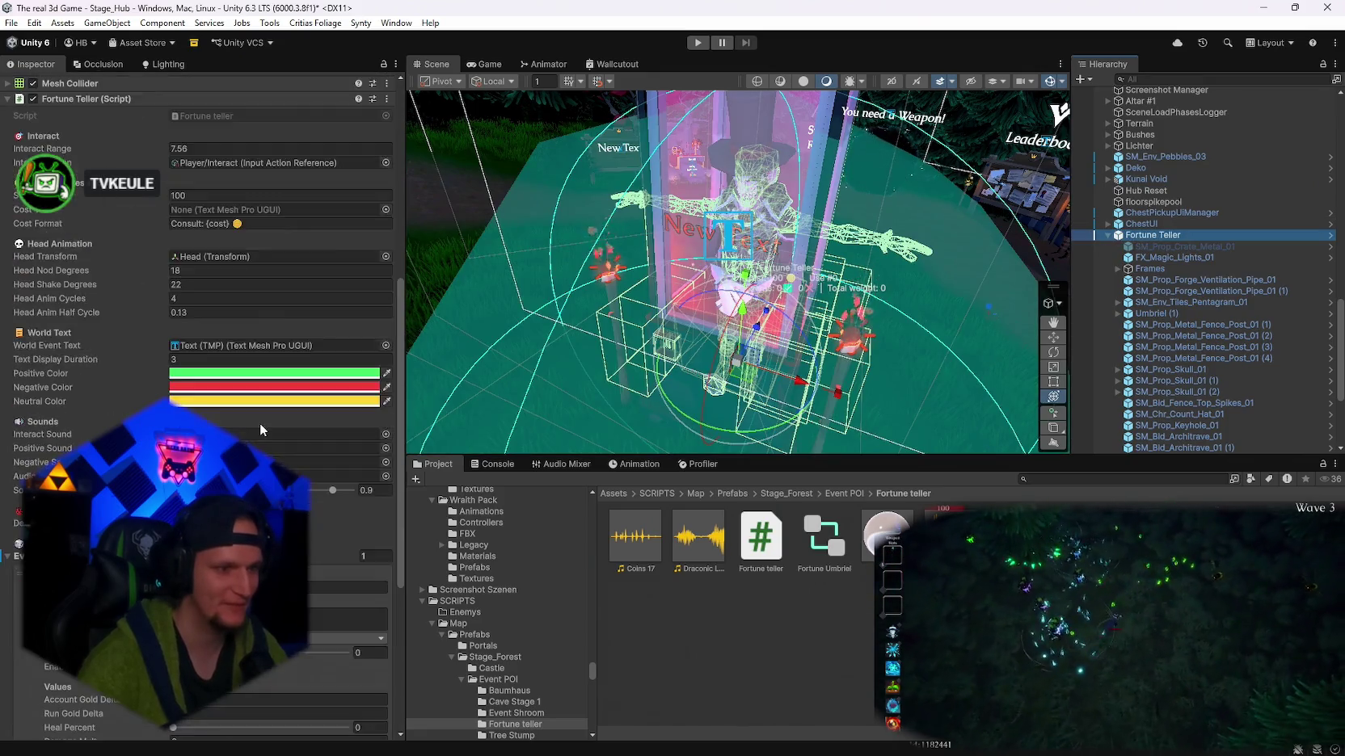
pyautogui.scroll(3, 253, 404)
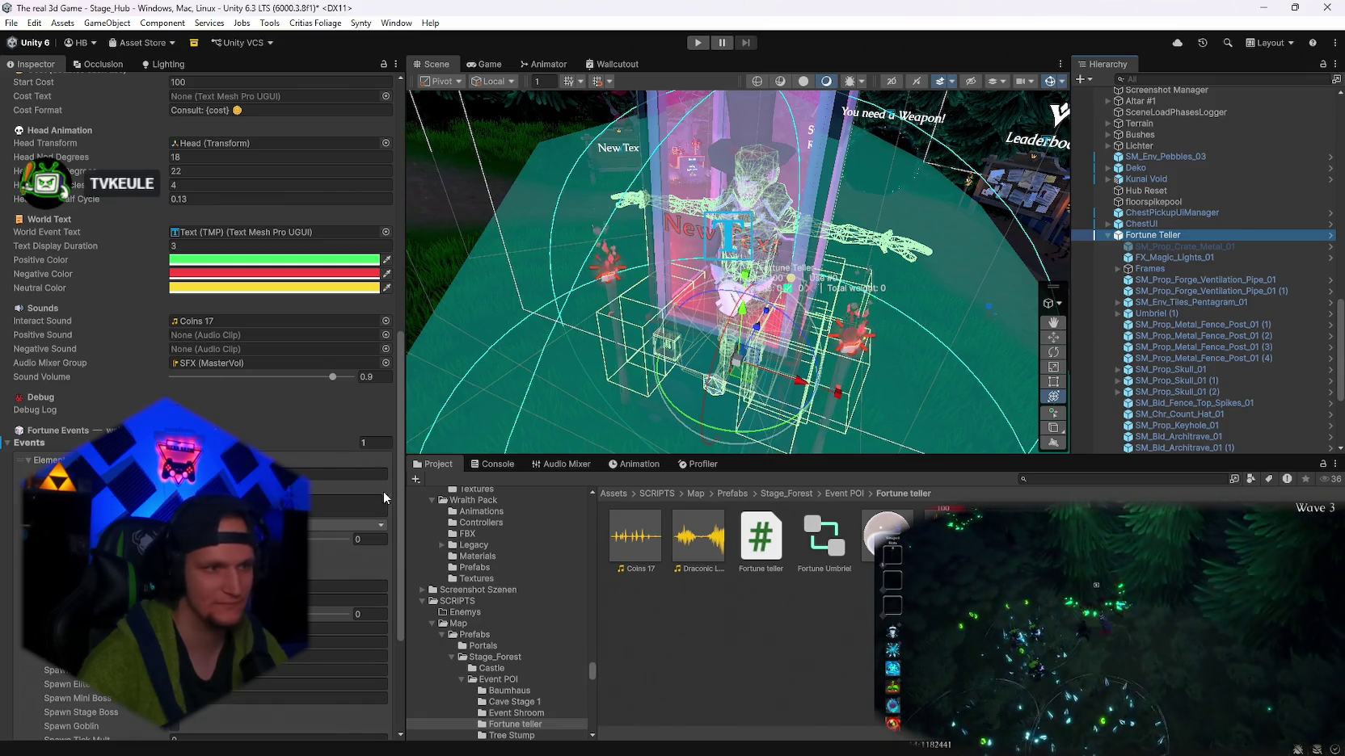
pyautogui.scroll(5, 251, 524)
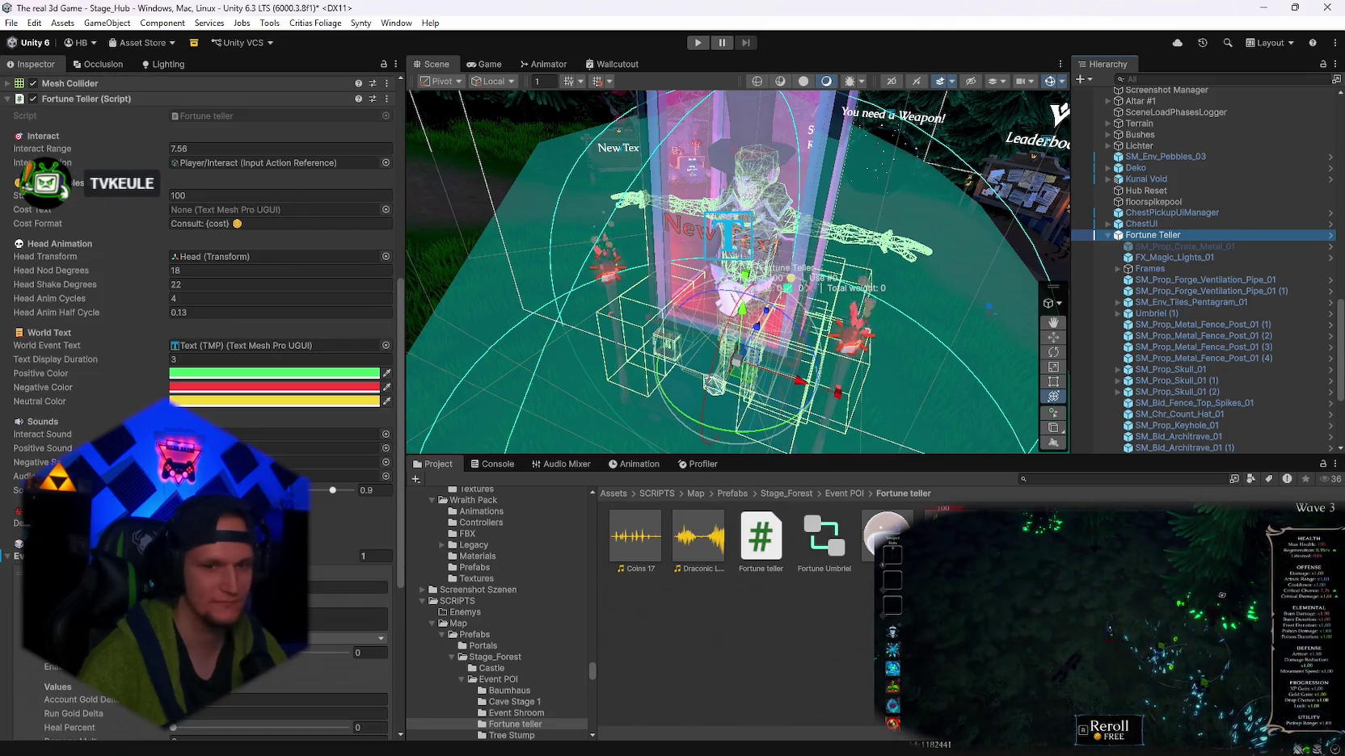
# - Preview the Monster Laugh clip and review the booth's Positive and Negative Sound fields
pyautogui.doubleClick(896, 533)
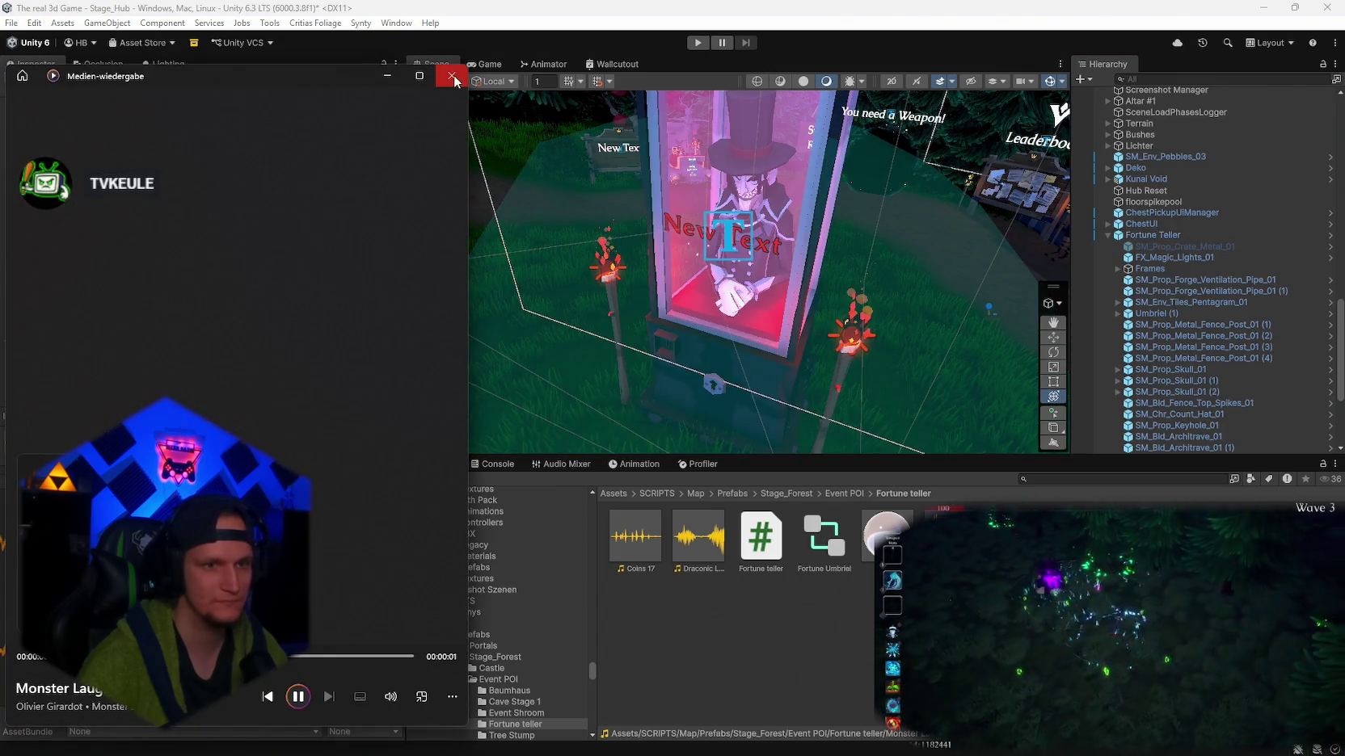
pyautogui.click(451, 75)
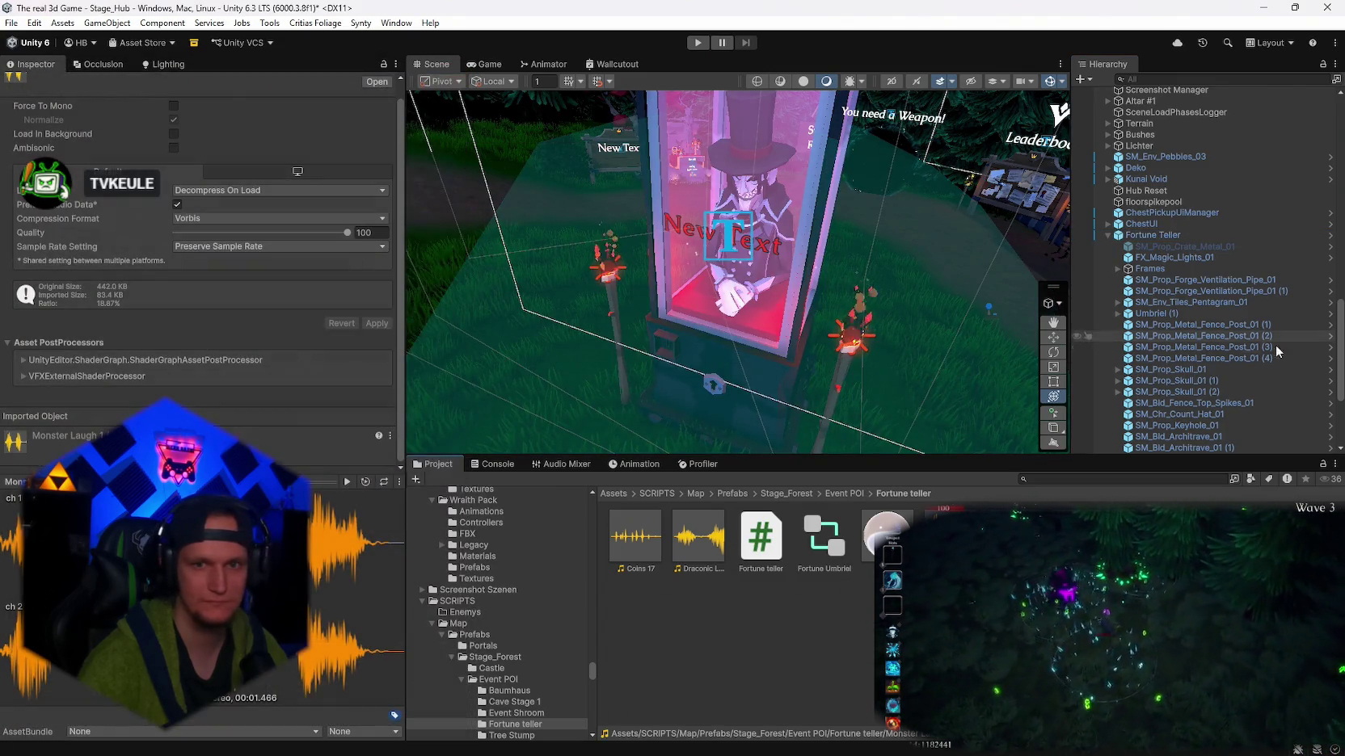
pyautogui.click(1164, 240)
pyautogui.scroll(-10, 202, 324)
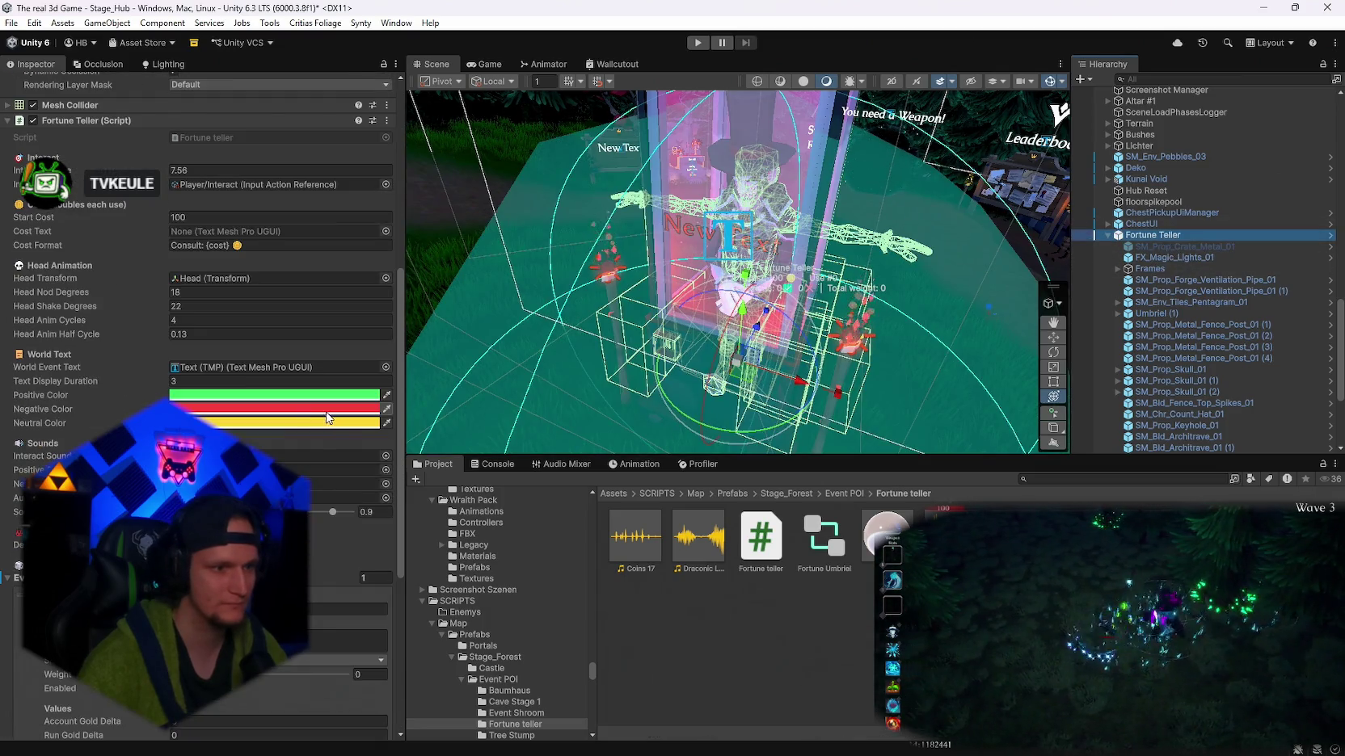
pyautogui.click(339, 469)
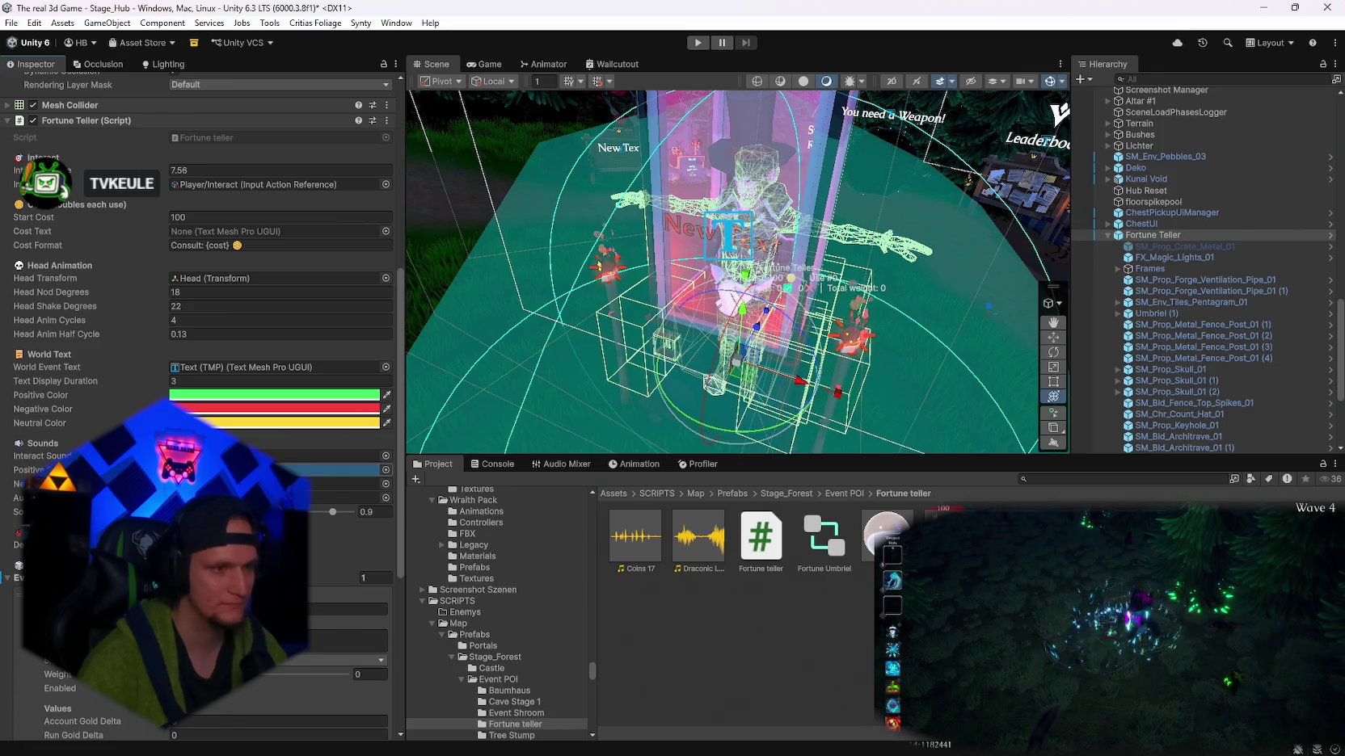
pyautogui.click(340, 483)
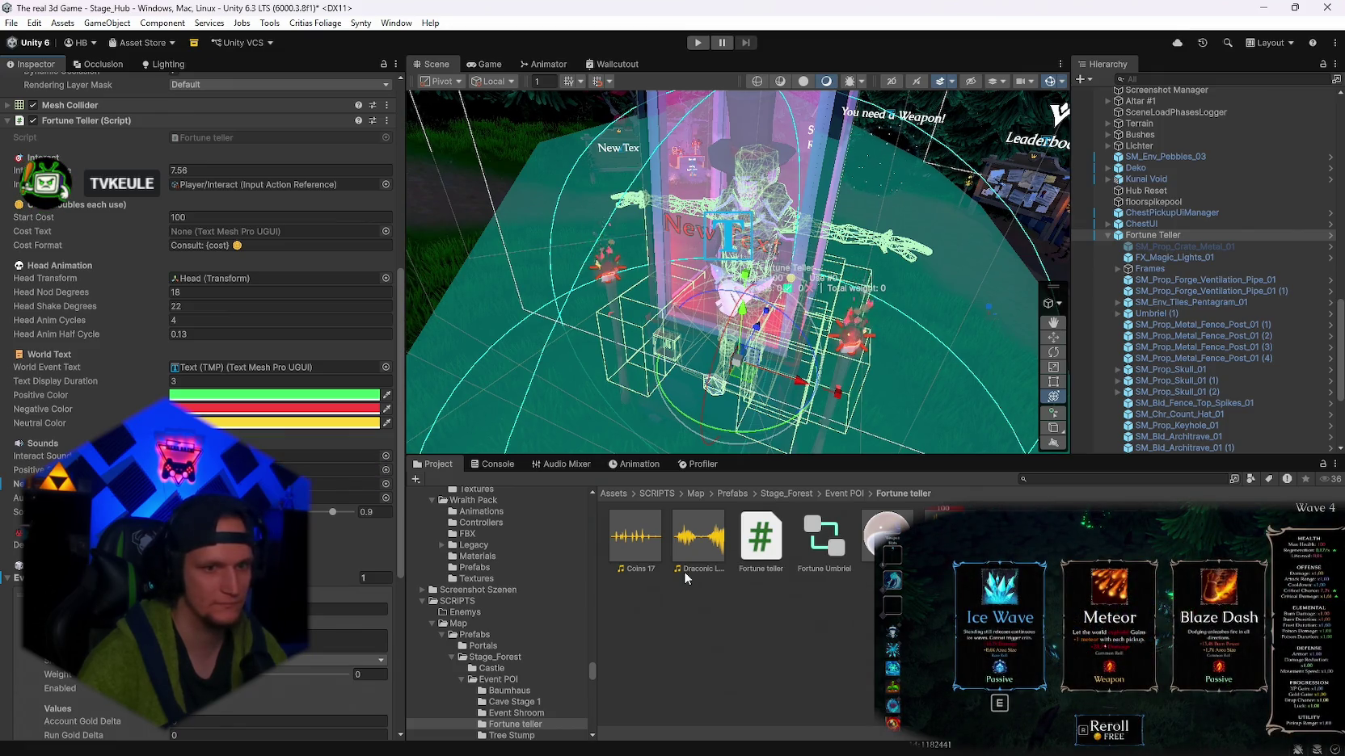
pyautogui.click(339, 470)
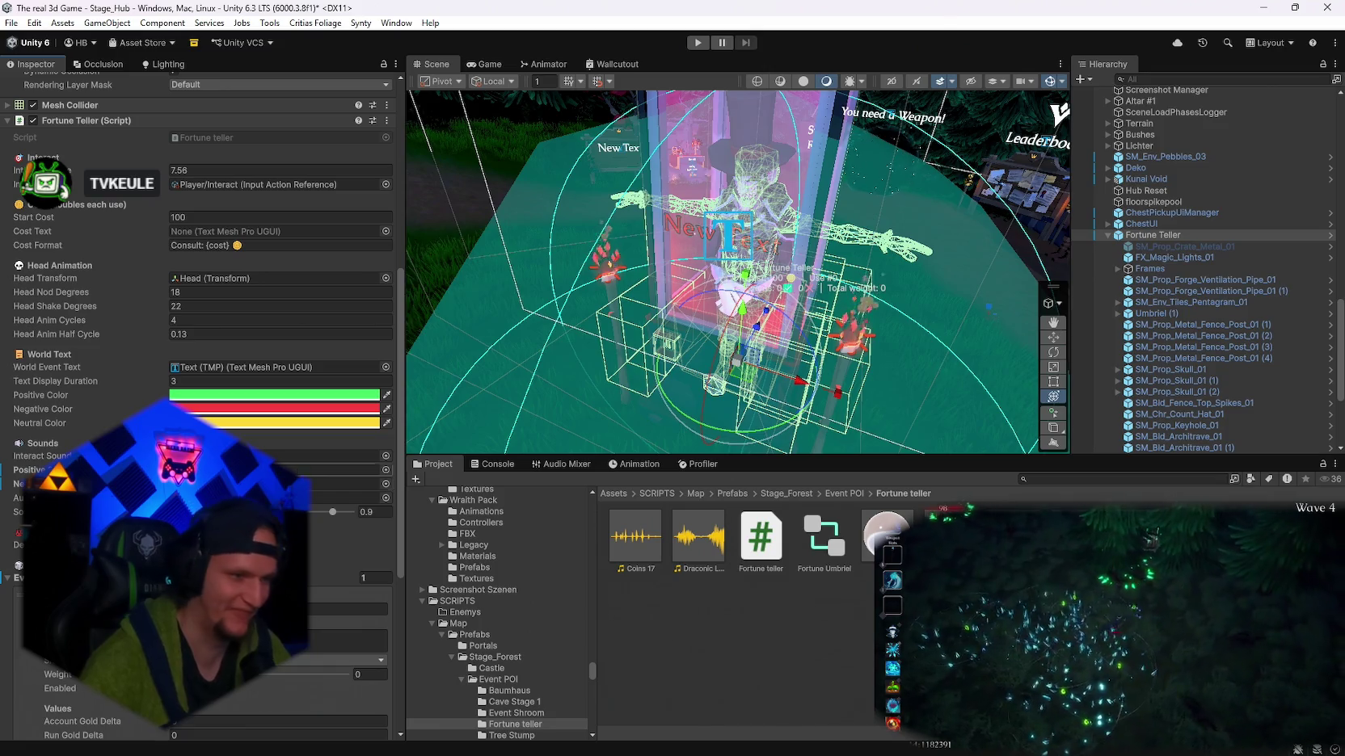
pyautogui.scroll(-2, 202, 404)
pyautogui.scroll(9, 202, 404)
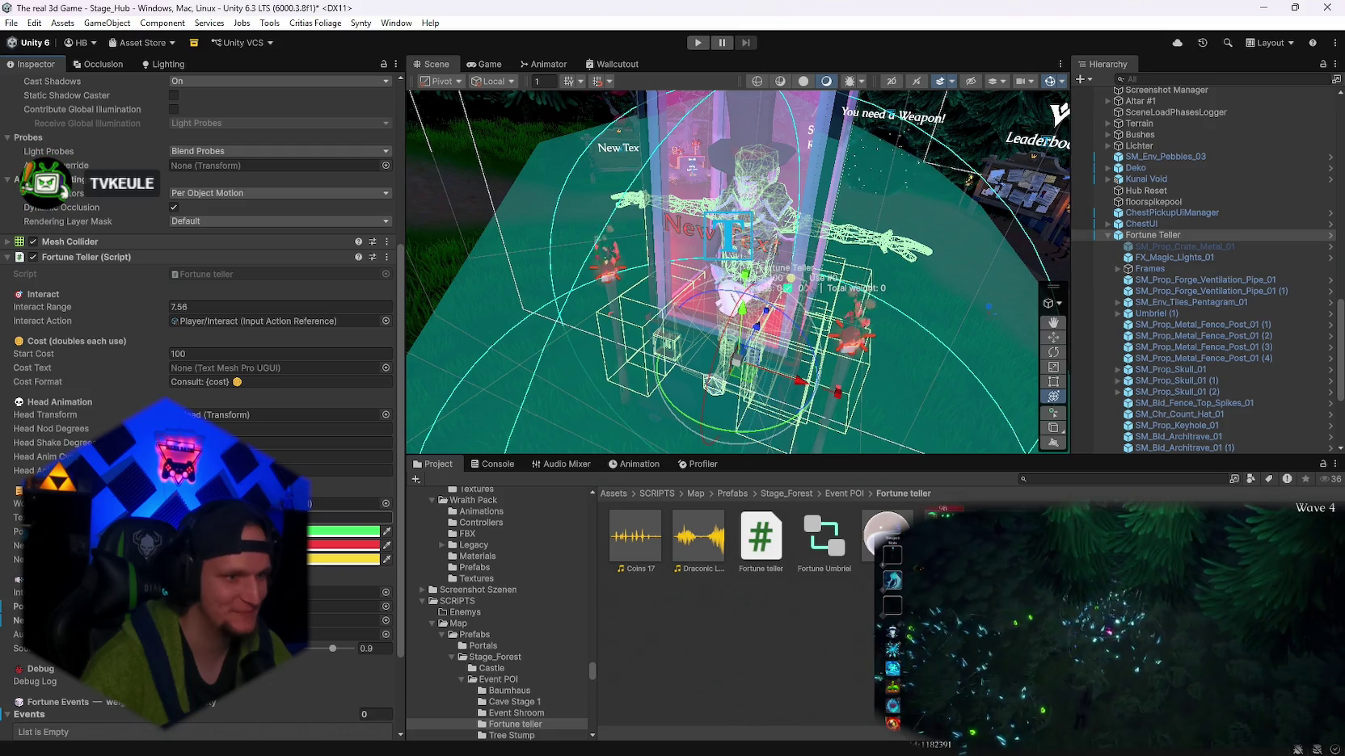
pyautogui.scroll(-4, 202, 404)
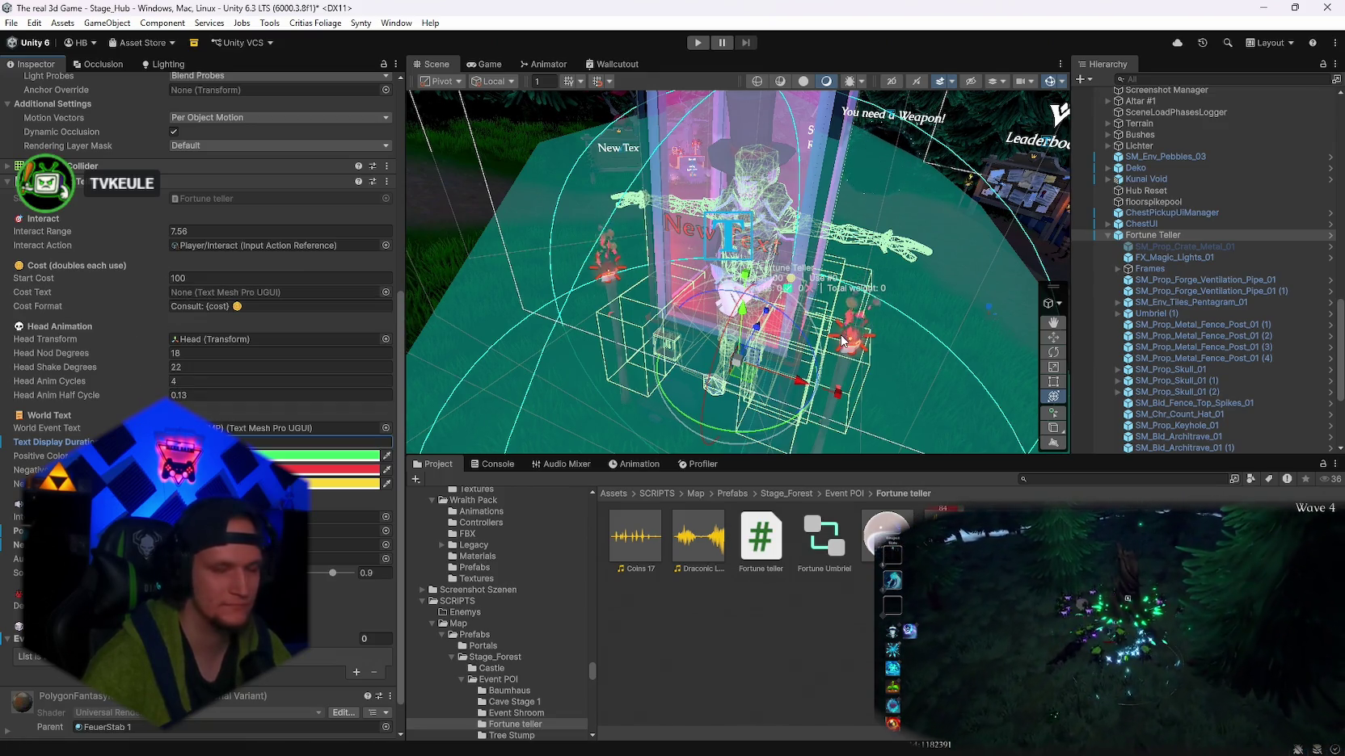
pyautogui.scroll(-5, 1124, 334)
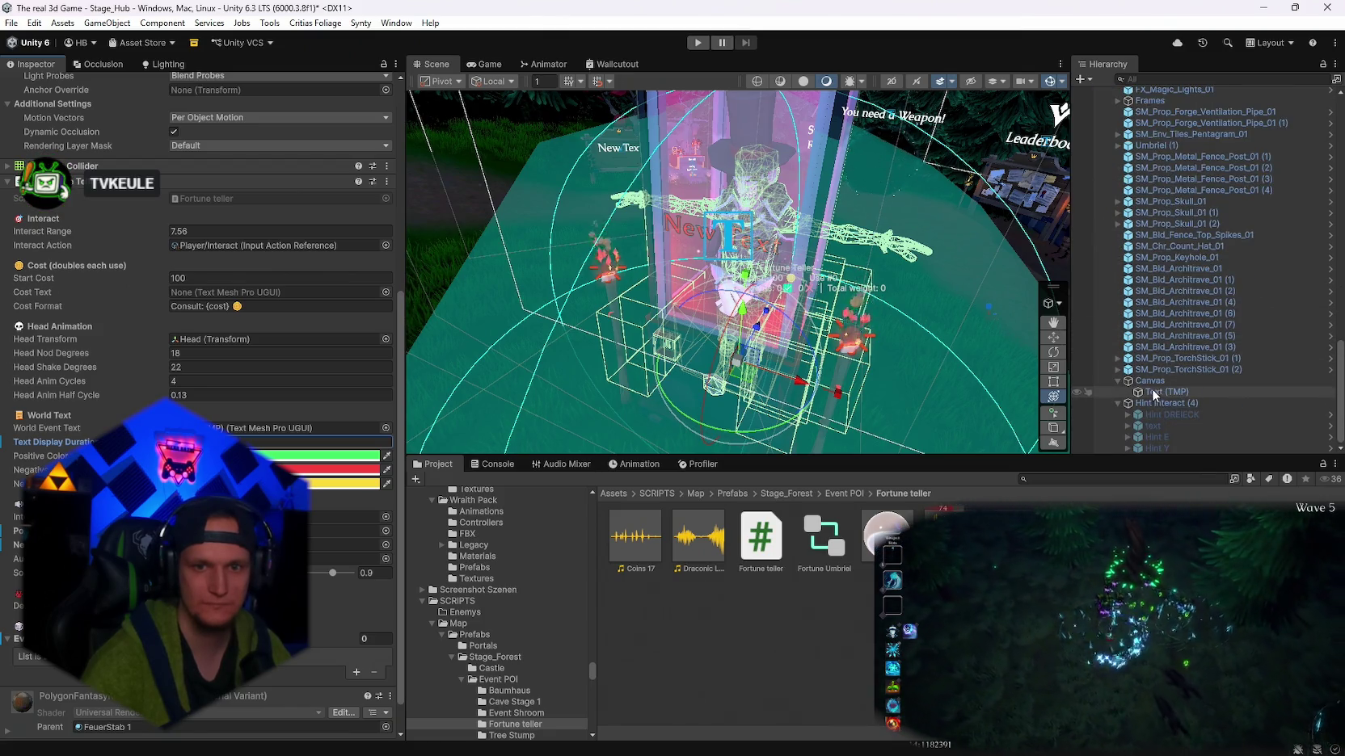
# - Frame Hint Interact (4) in the Scene view and orbit around its key-hint trigger
pyautogui.doubleClick(1156, 403)
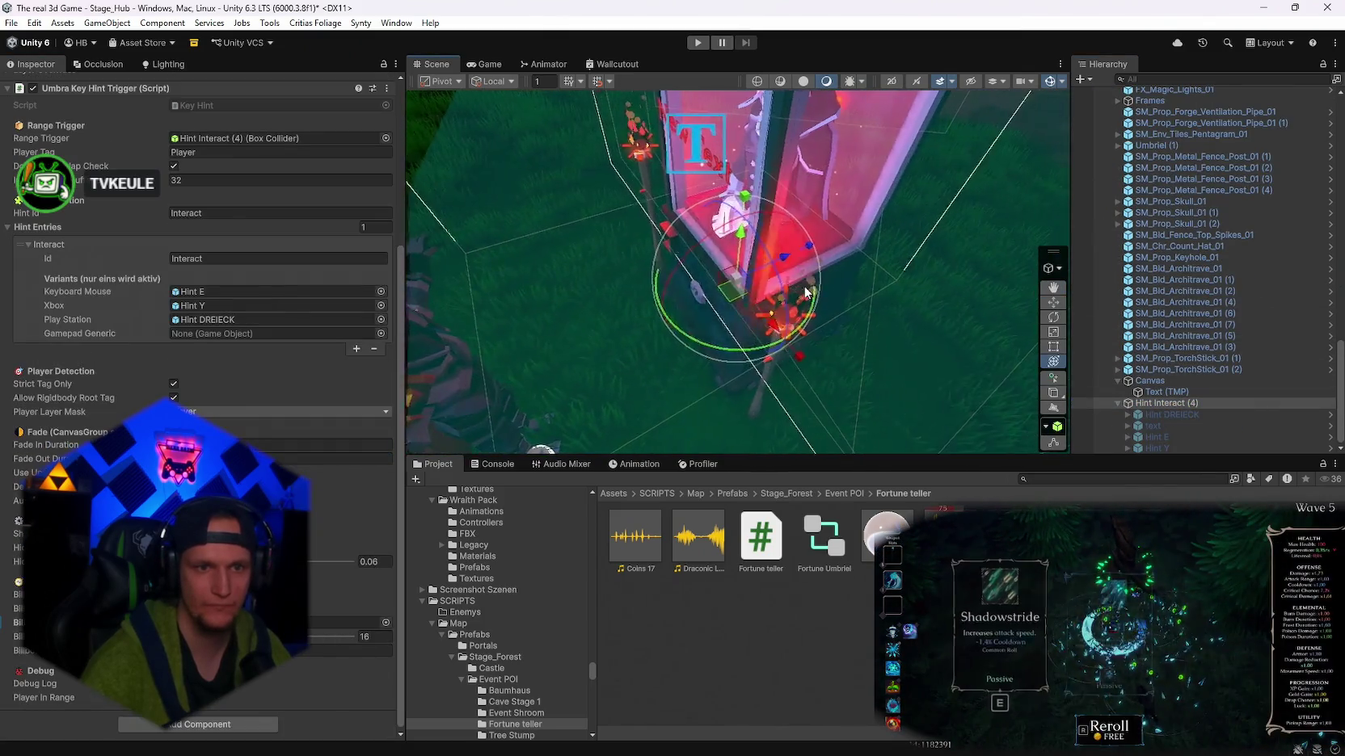
pyautogui.moveTo(805, 292)
pyautogui.mouseDown()
pyautogui.moveTo(789, 270)
pyautogui.moveTo(830, 275)
pyautogui.mouseUp()
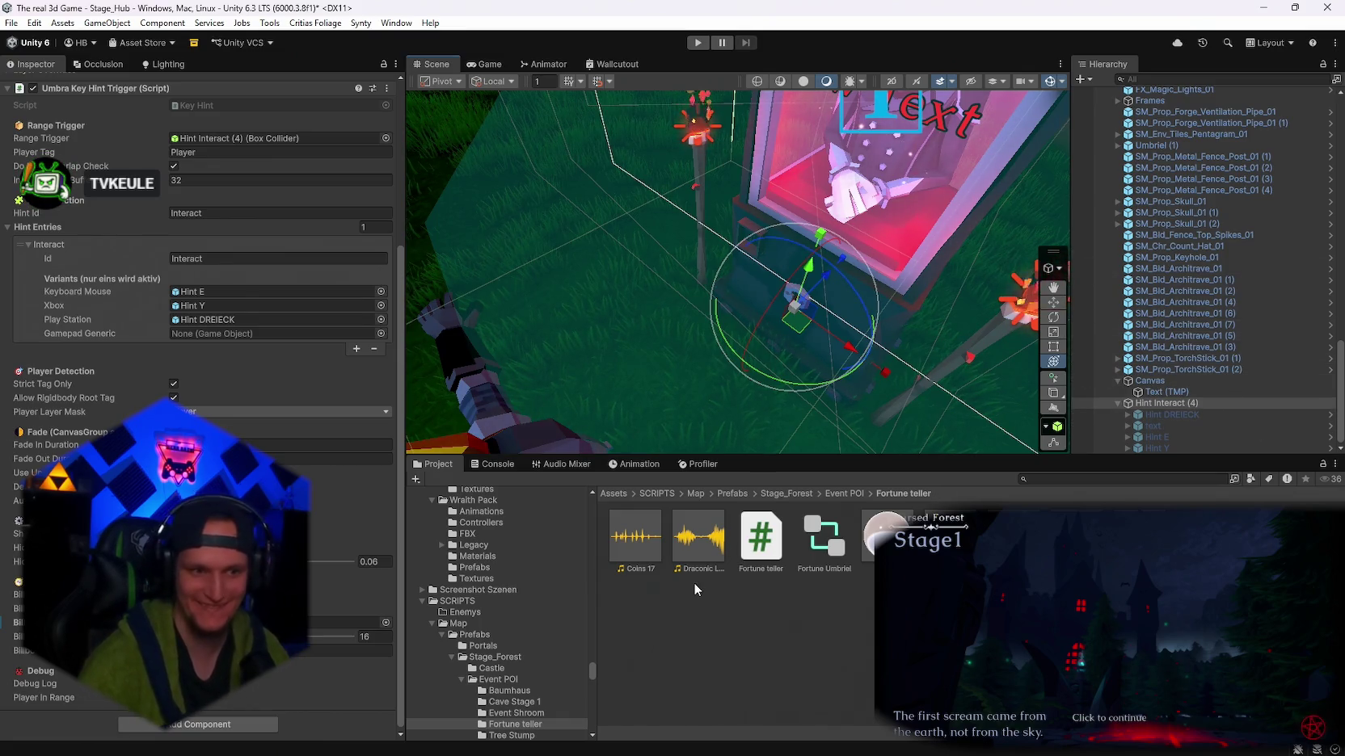
pyautogui.moveTo(727, 388); pyautogui.dragTo(663, 367)
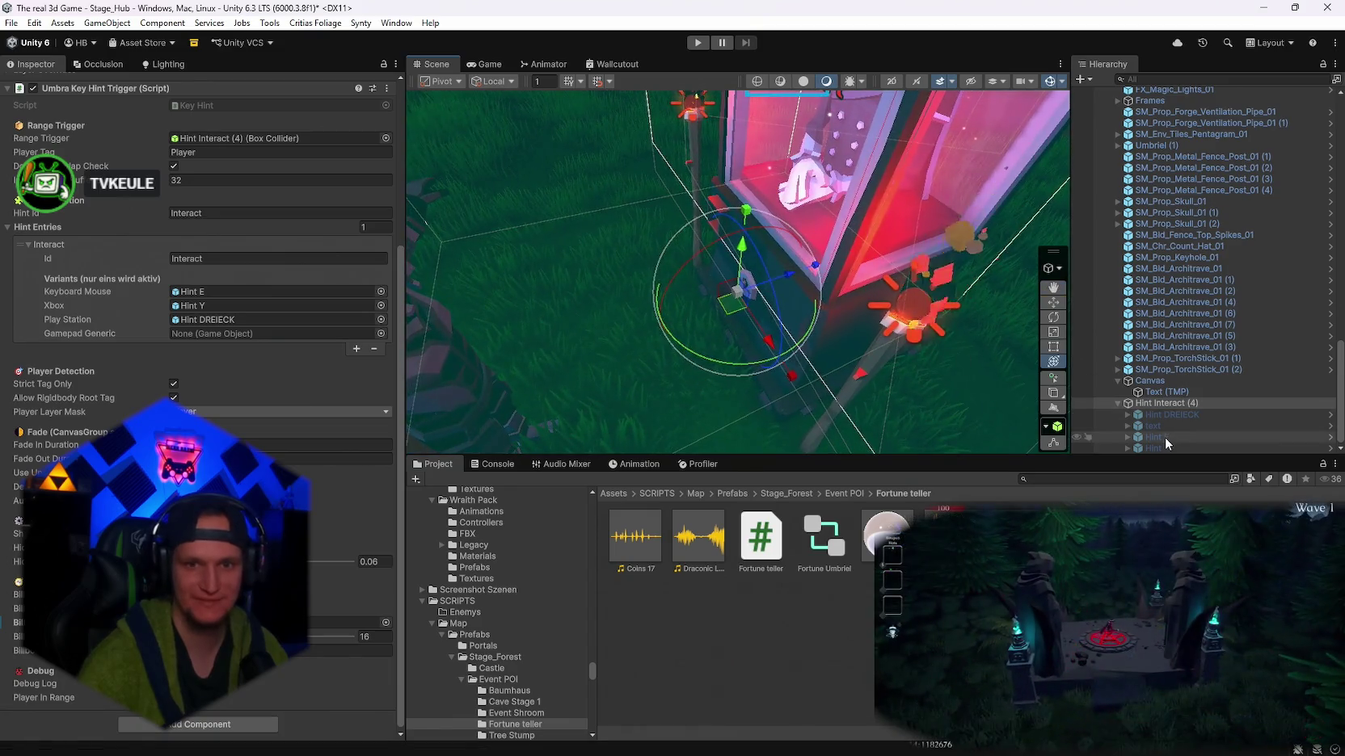
# - Inspect the 'text' canvas and its New Text label inside Hint Interact (4)
pyautogui.click(1164, 426)
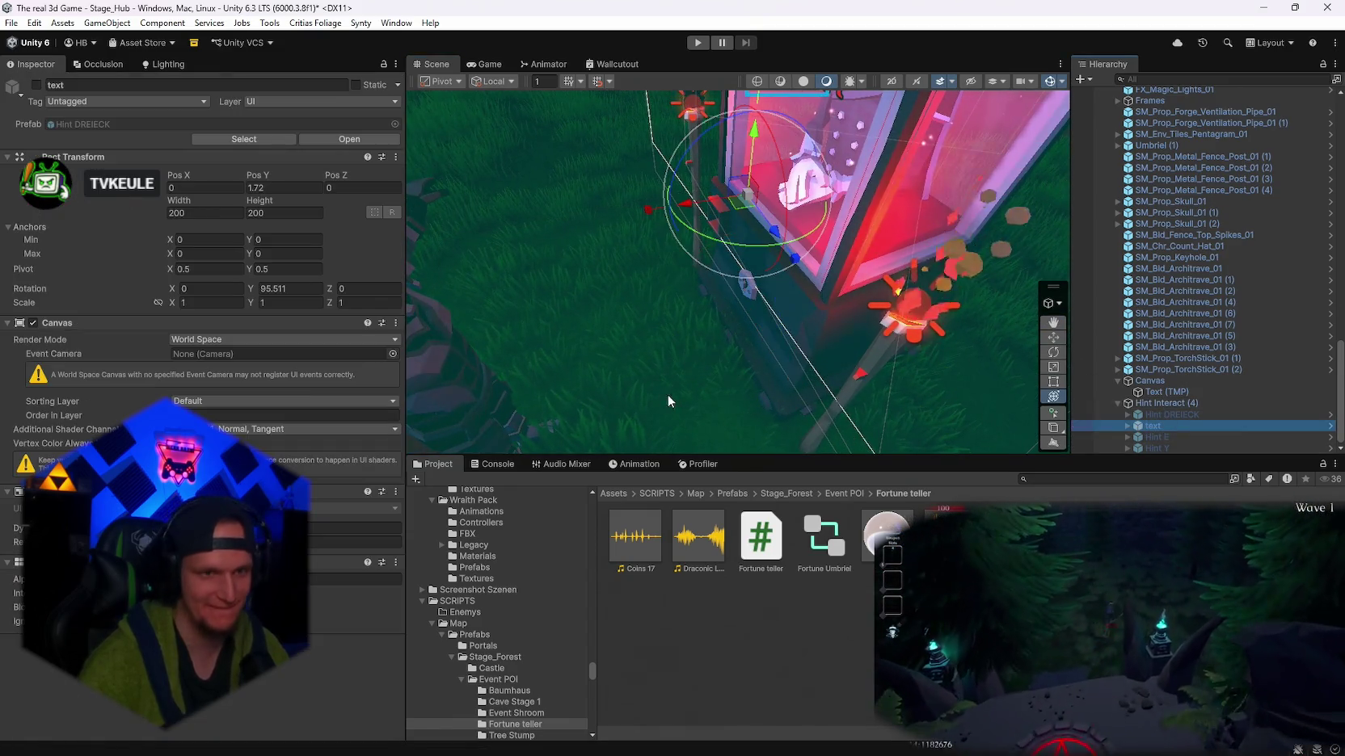
pyautogui.press('f')
pyautogui.click(1127, 426)
pyautogui.click(1153, 436)
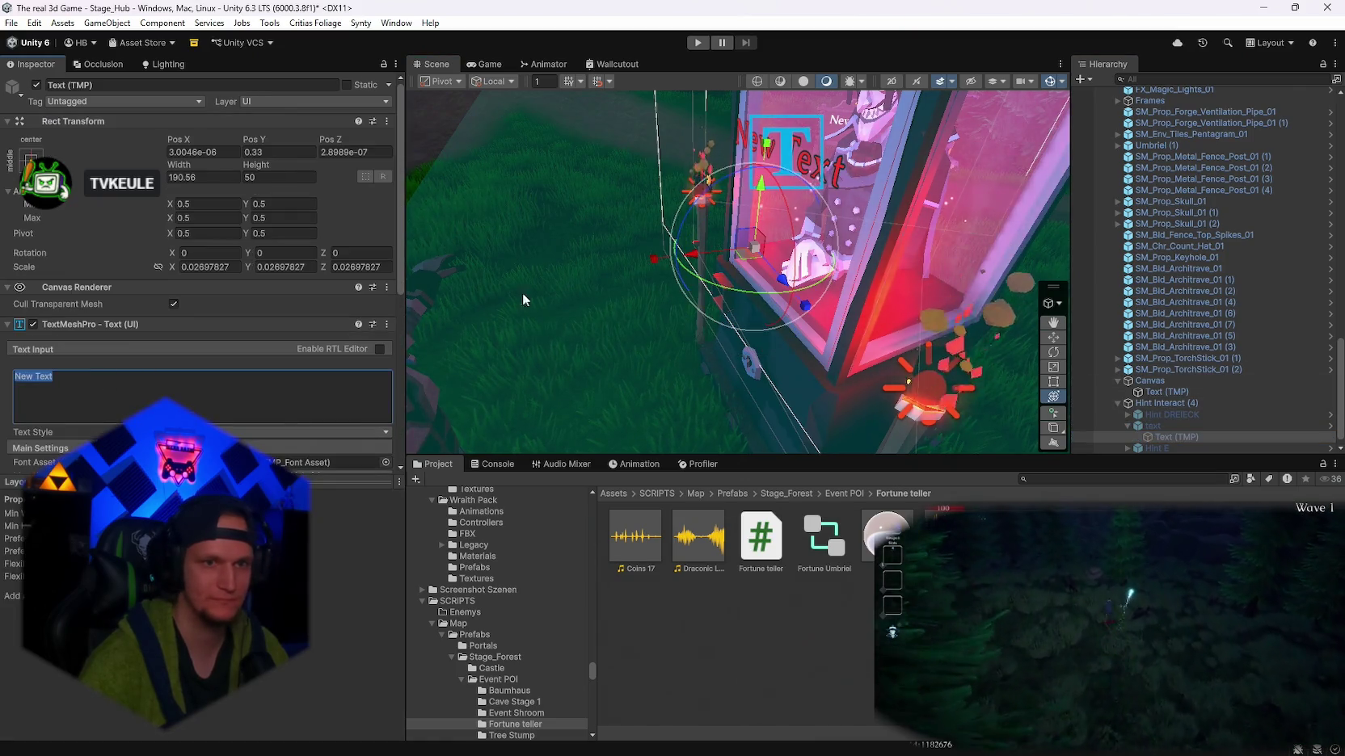
pyautogui.scroll(-3, 428, 312)
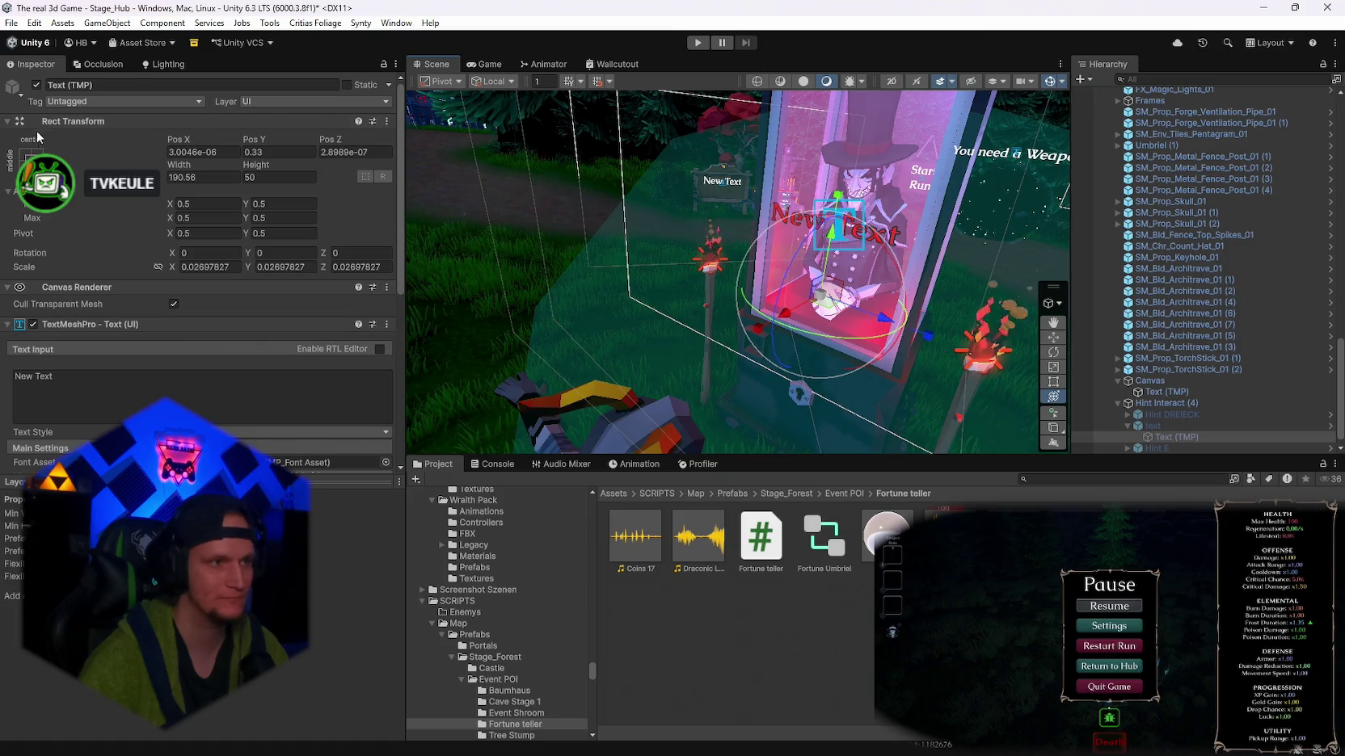
pyautogui.click(1151, 425)
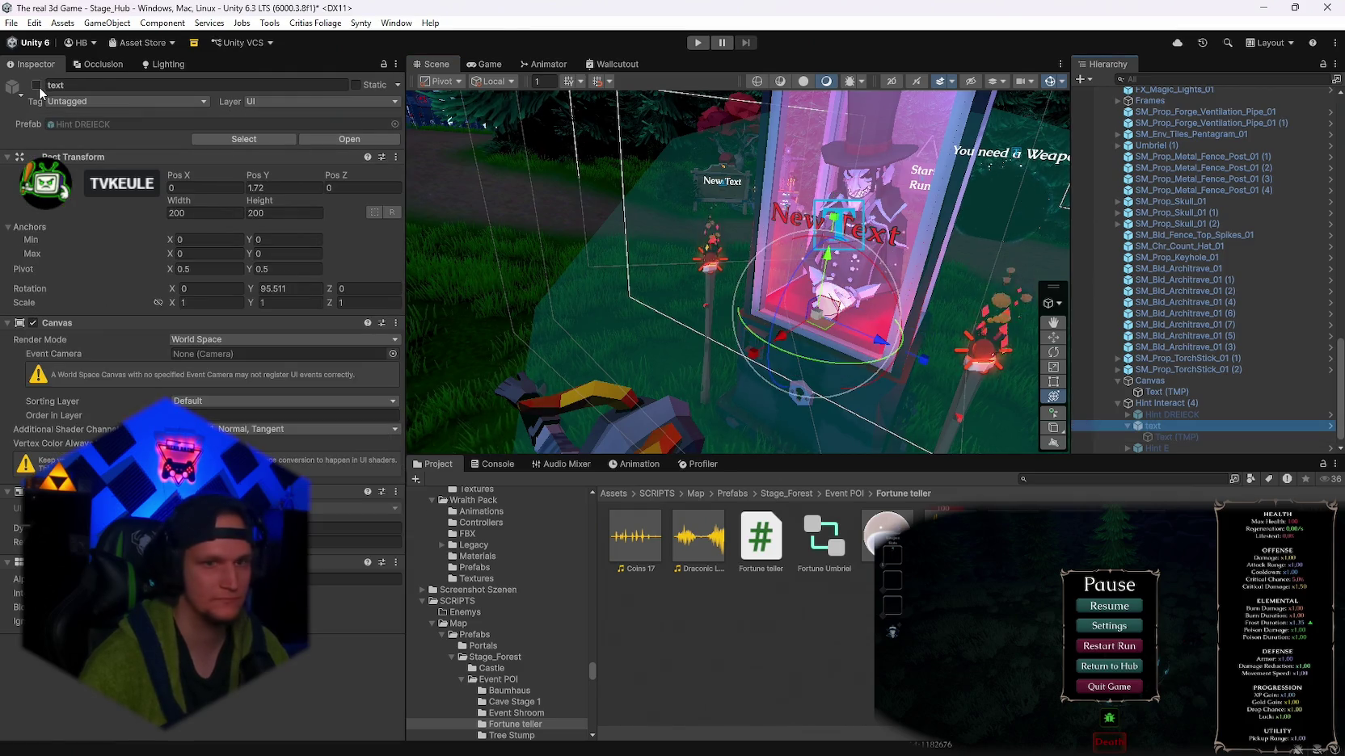
pyautogui.press('f')
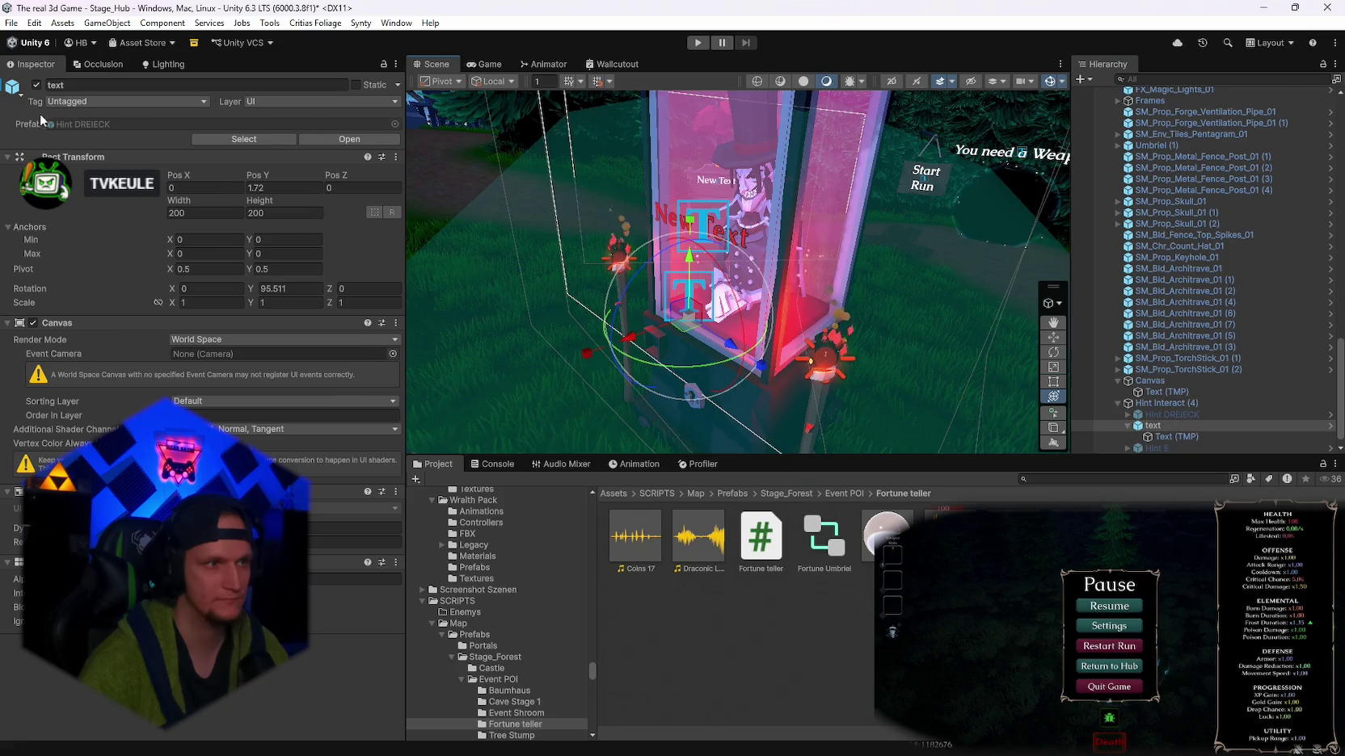
pyautogui.scroll(-2, 1160, 357)
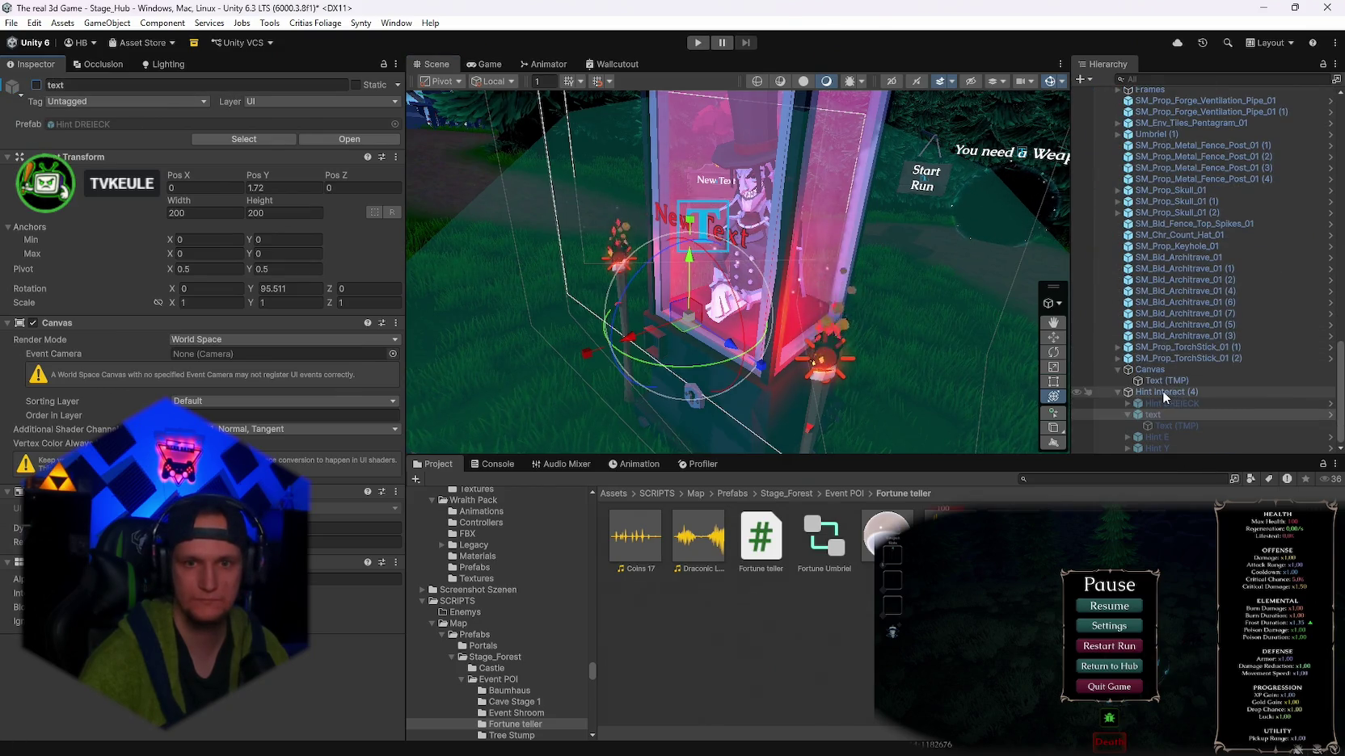
pyautogui.click(1162, 391)
# - Create a UI Text - TextMeshPro with its own Canvas under Hint Interact (4)
pyautogui.rightClick(1164, 392)
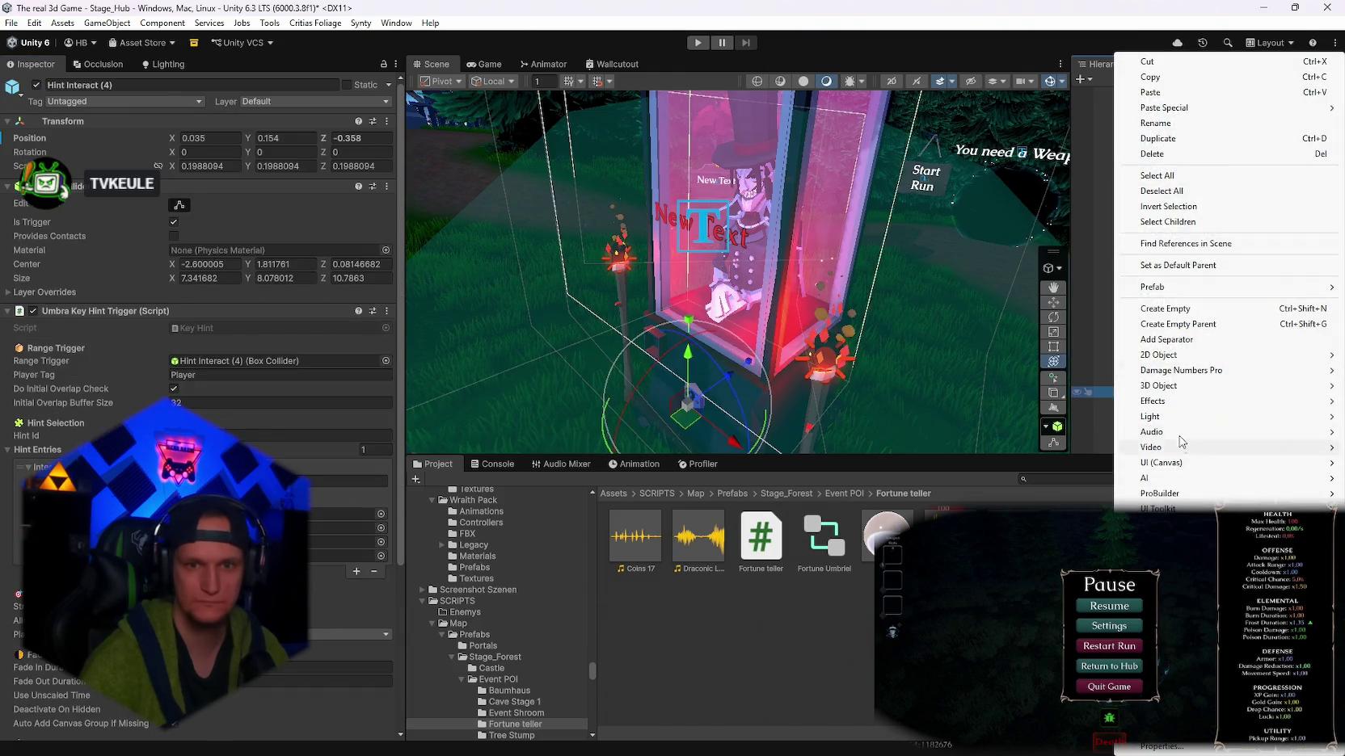
pyautogui.moveTo(1168, 468)
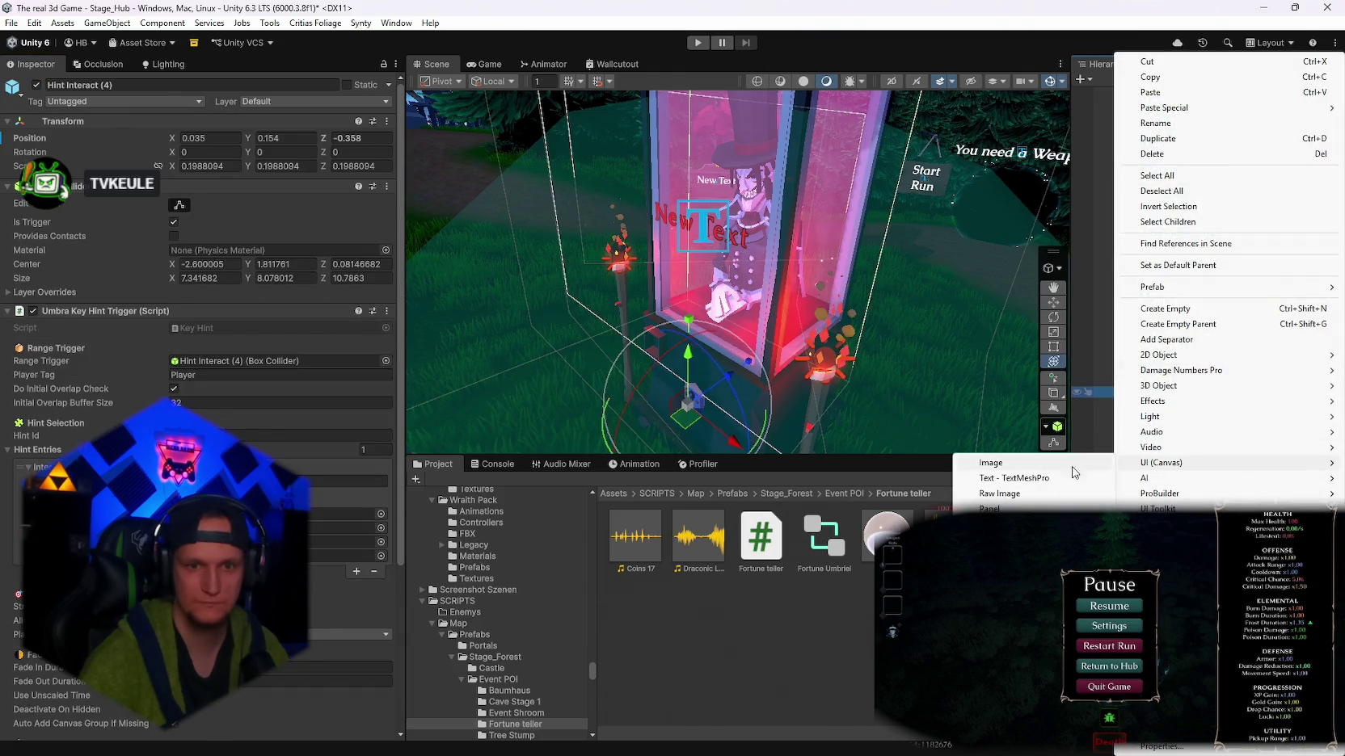
pyautogui.click(1005, 481)
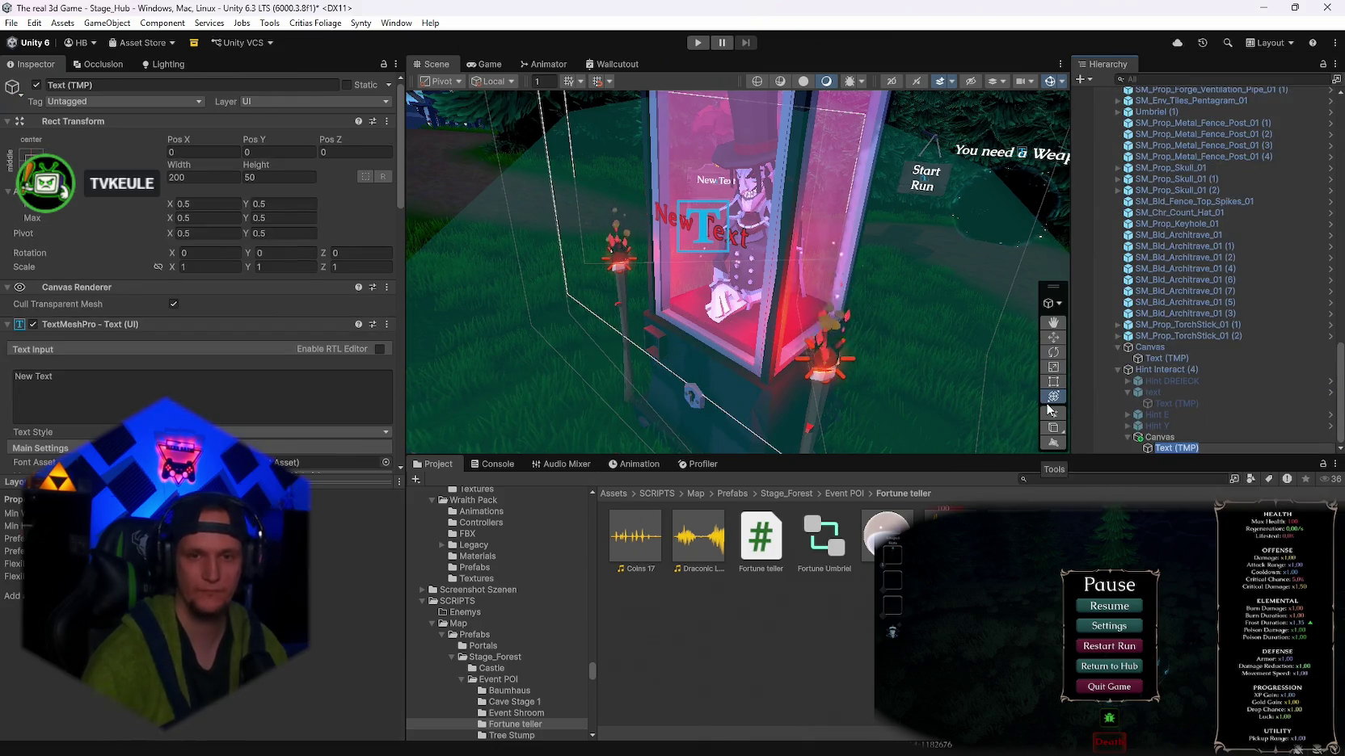
pyautogui.click(1164, 438)
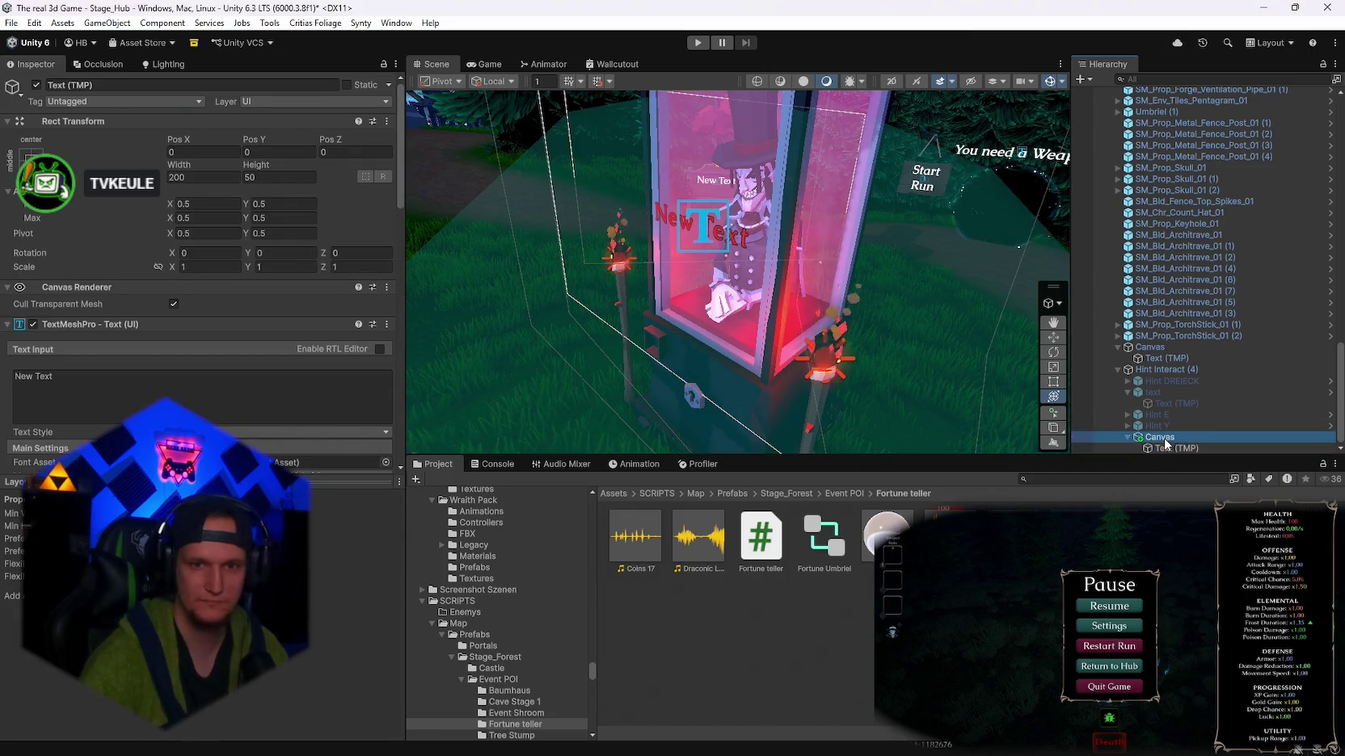
pyautogui.click(1163, 448)
pyautogui.scroll(-6, 242, 380)
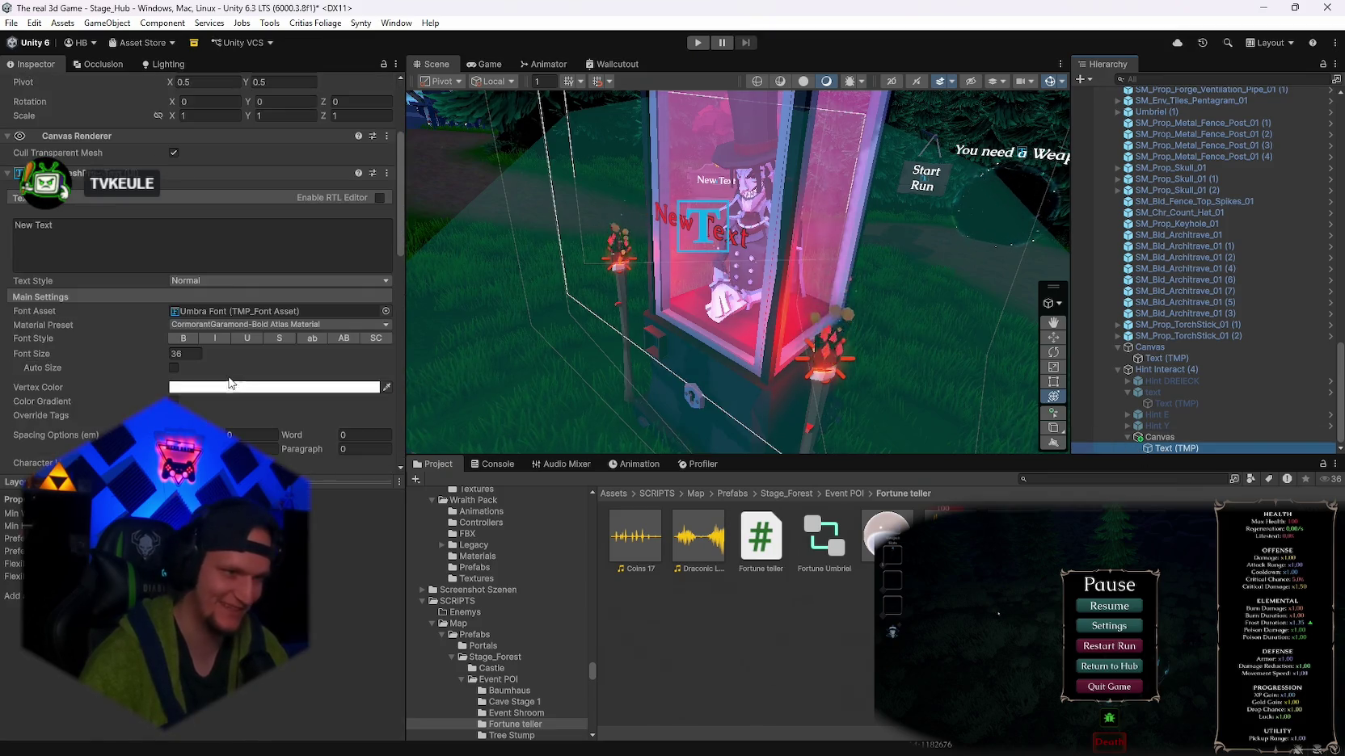
pyautogui.scroll(2, 228, 376)
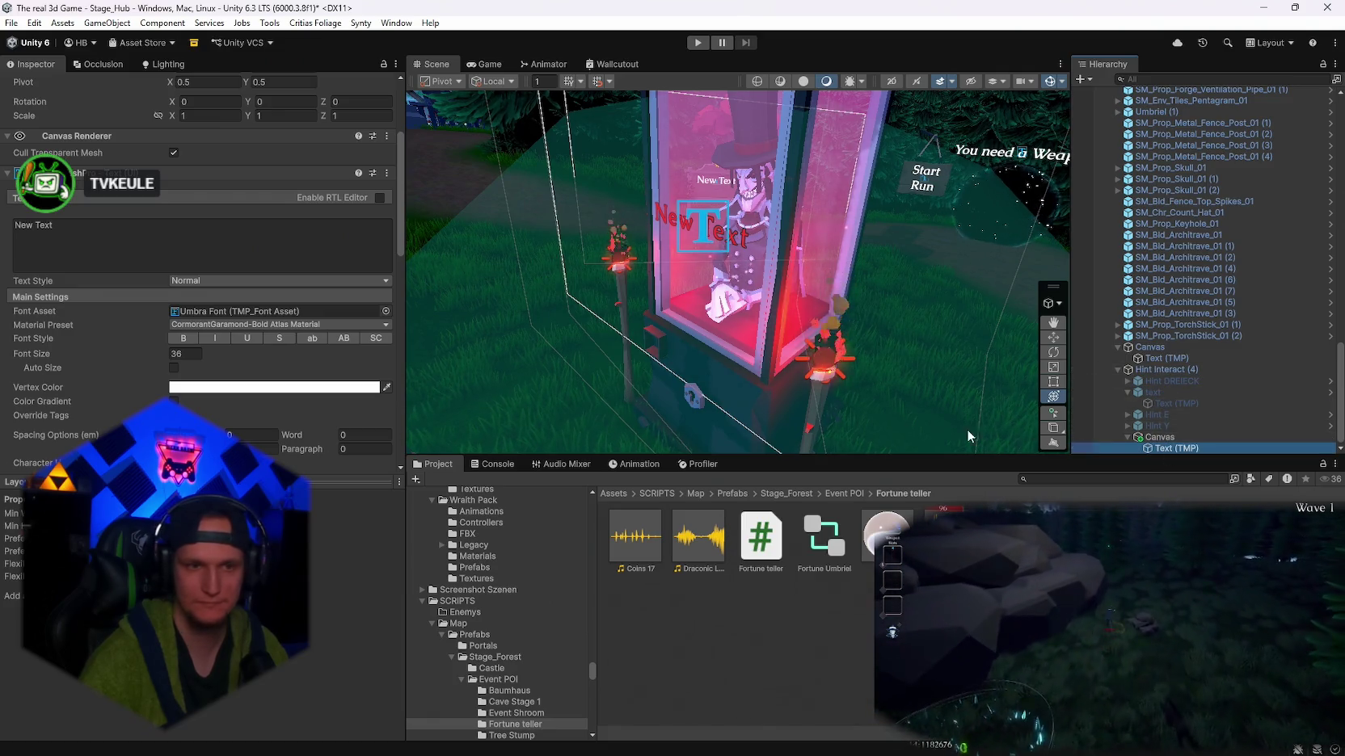
# - Switch the new Canvas to World Space render mode and set its Pos X and Y to 0
pyautogui.doubleClick(1164, 447)
pyautogui.click(1162, 439)
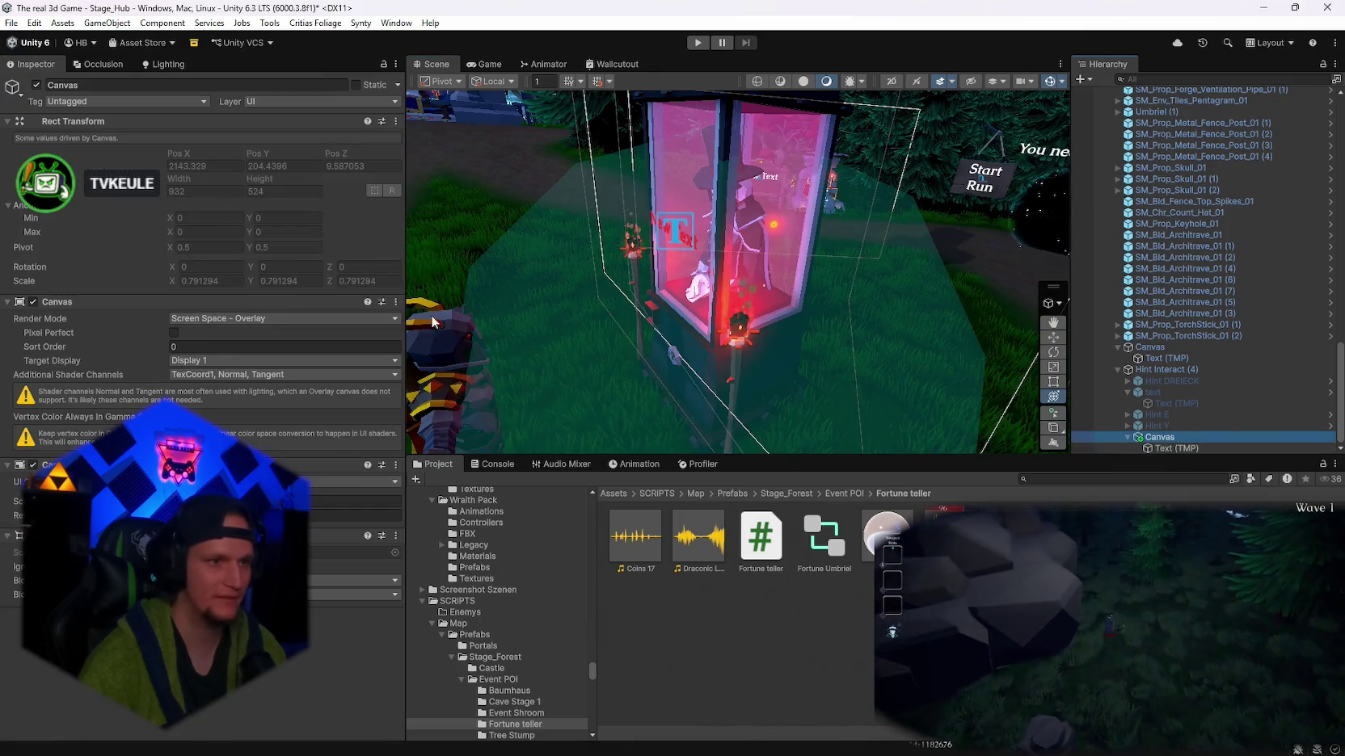
pyautogui.click(1170, 450)
pyautogui.press('f')
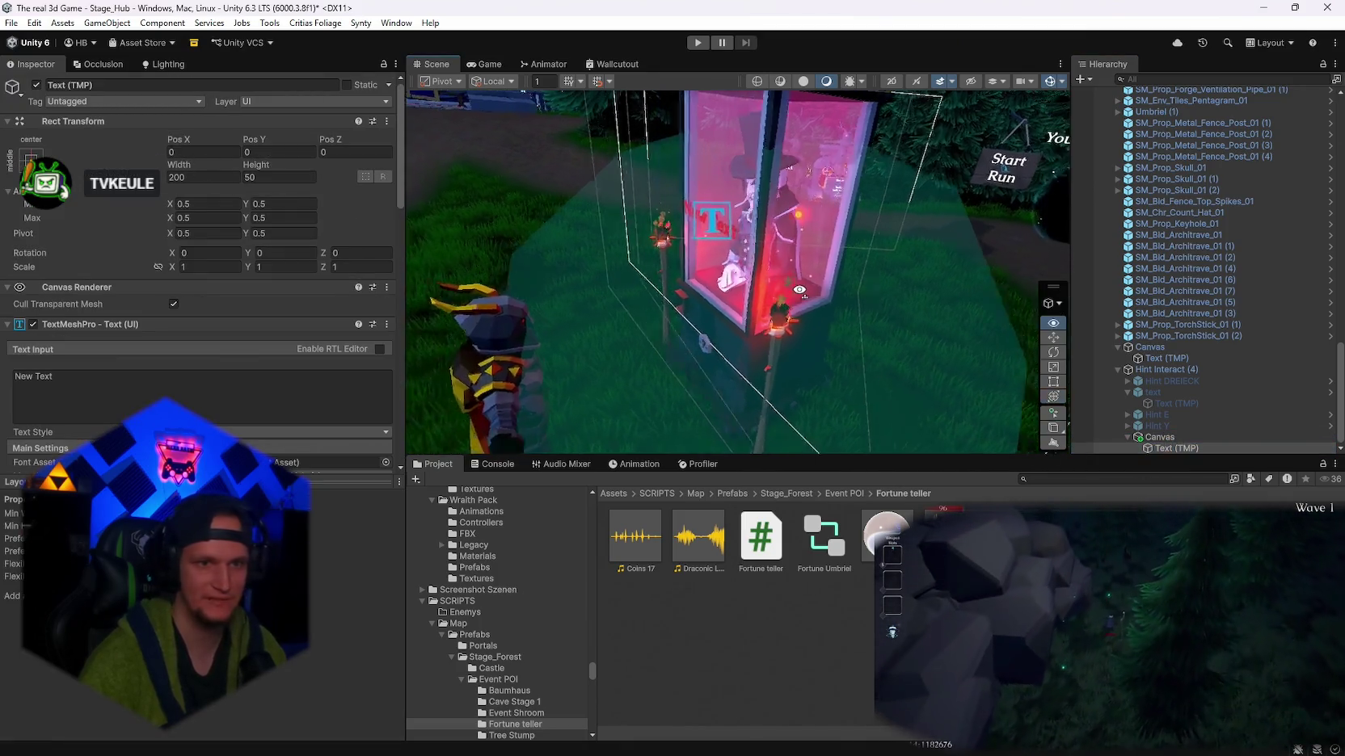
pyautogui.scroll(-5, 794, 260)
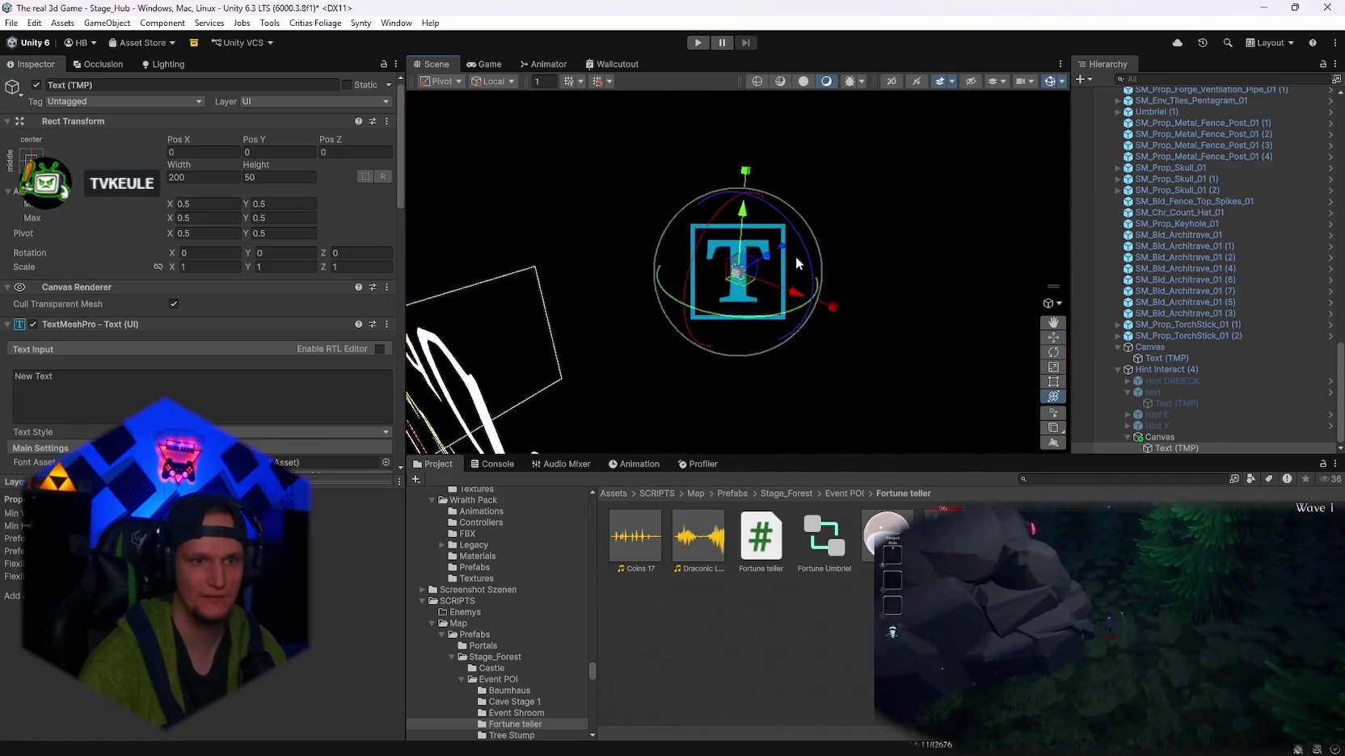
pyautogui.press('Up')
pyautogui.click(204, 322)
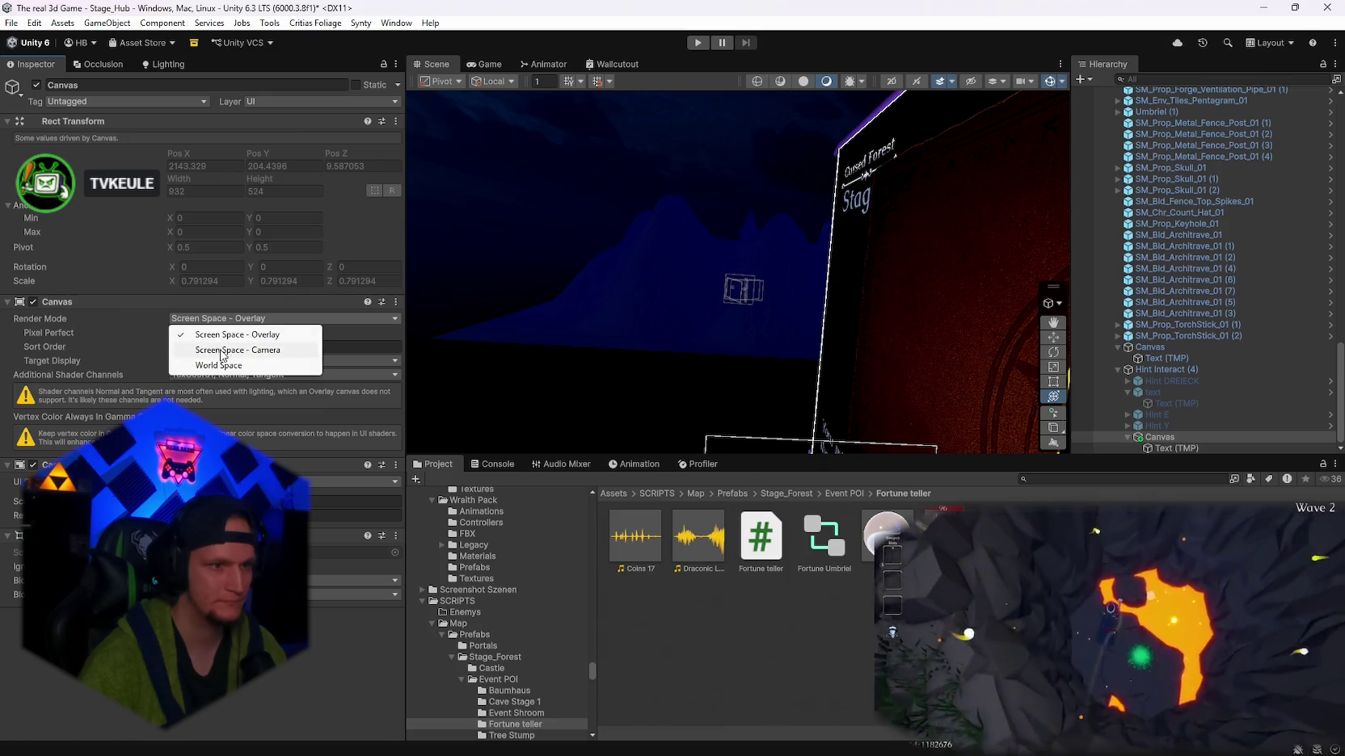
pyautogui.click(218, 368)
pyautogui.press('Down')
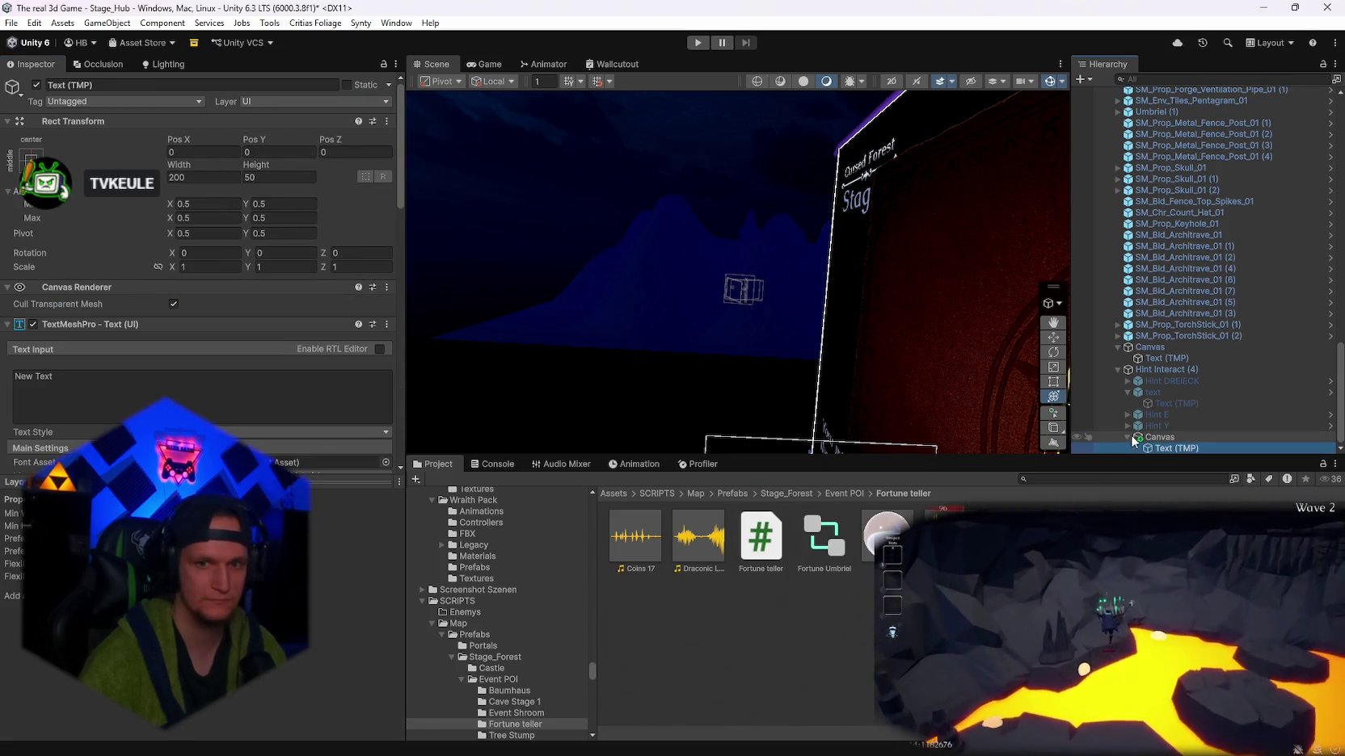
pyautogui.click(1129, 436)
pyautogui.click(201, 151)
pyautogui.write('0')
pyautogui.press('Tab')
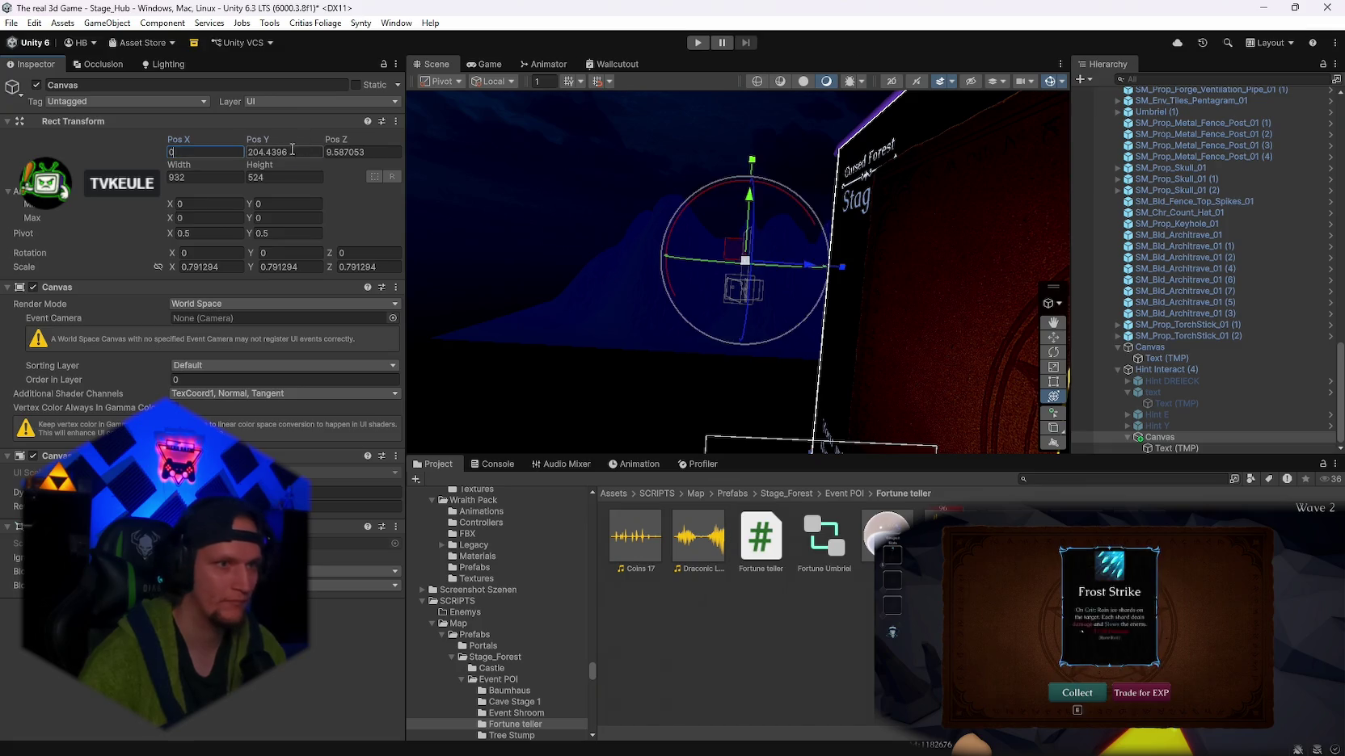
pyautogui.write('0')
pyautogui.press('Tab')
pyautogui.write('0')
# - Place the Text (TMP) label on the front of the fortune-teller booth
pyautogui.moveTo(768, 325)
pyautogui.mouseDown()
pyautogui.moveTo(800, 273)
pyautogui.moveTo(942, 385)
pyautogui.moveTo(886, 398)
pyautogui.mouseUp()
pyautogui.moveTo(750, 339)
pyautogui.mouseDown()
pyautogui.moveTo(783, 333)
pyautogui.moveTo(768, 327)
pyautogui.mouseUp()
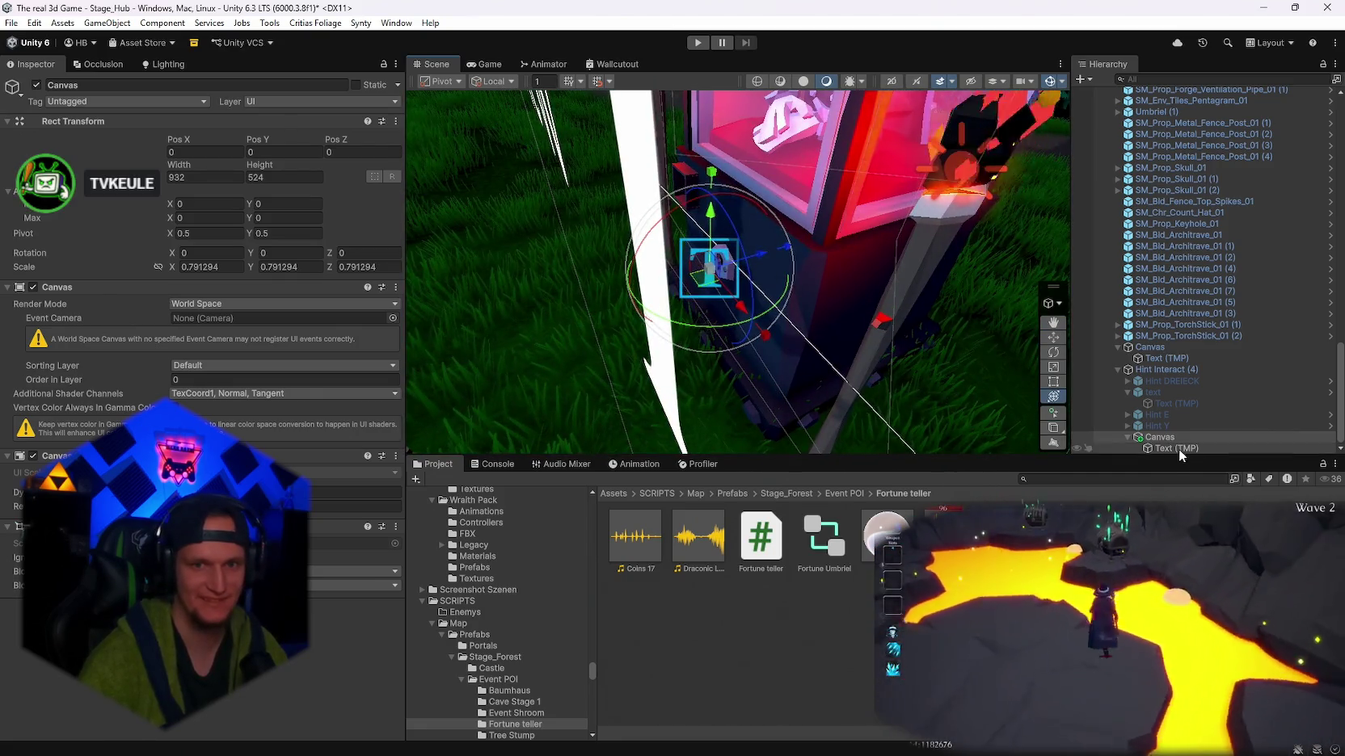
pyautogui.click(1177, 448)
pyautogui.press('f')
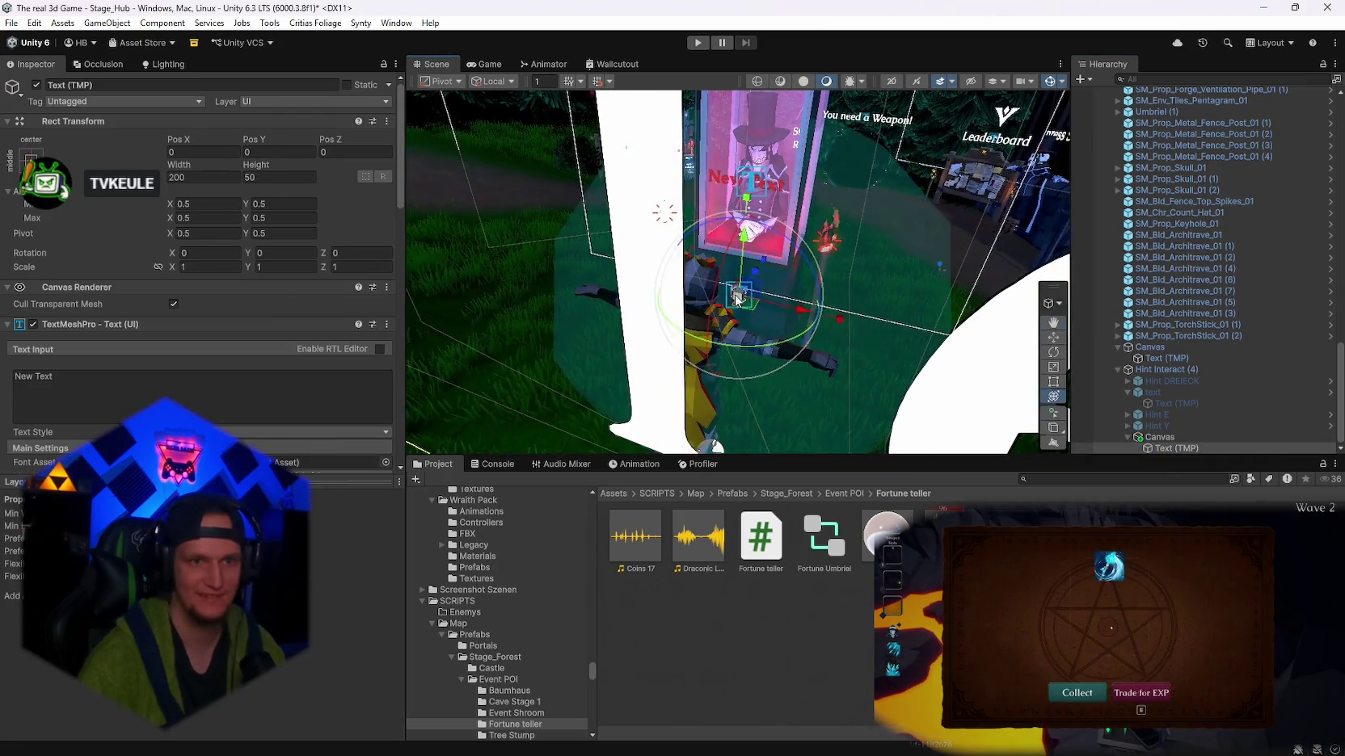
pyautogui.moveTo(653, 300)
pyautogui.mouseDown()
pyautogui.moveTo(801, 315)
pyautogui.moveTo(710, 362)
pyautogui.moveTo(715, 376)
pyautogui.moveTo(729, 324)
pyautogui.mouseUp()
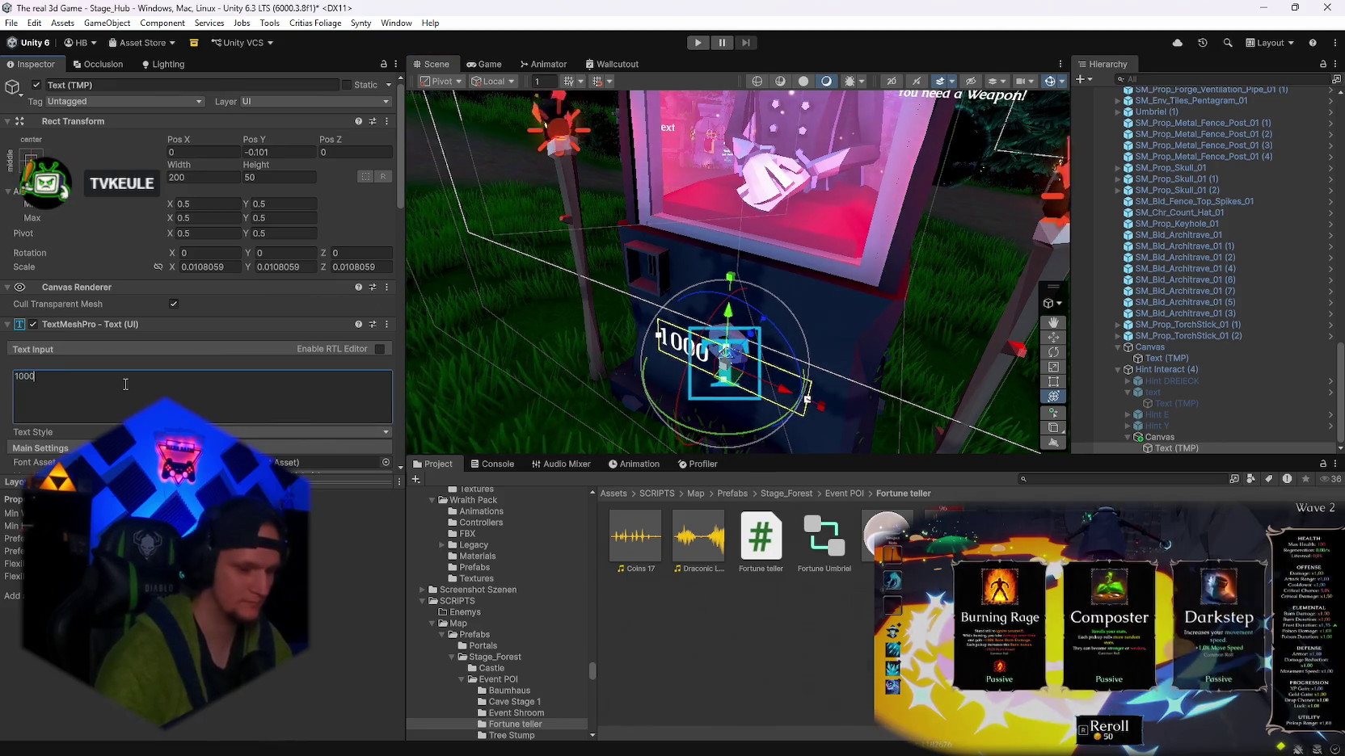
pyautogui.moveTo(687, 292)
pyautogui.mouseDown()
pyautogui.moveTo(803, 307)
pyautogui.moveTo(768, 343)
pyautogui.moveTo(770, 218)
pyautogui.mouseUp()
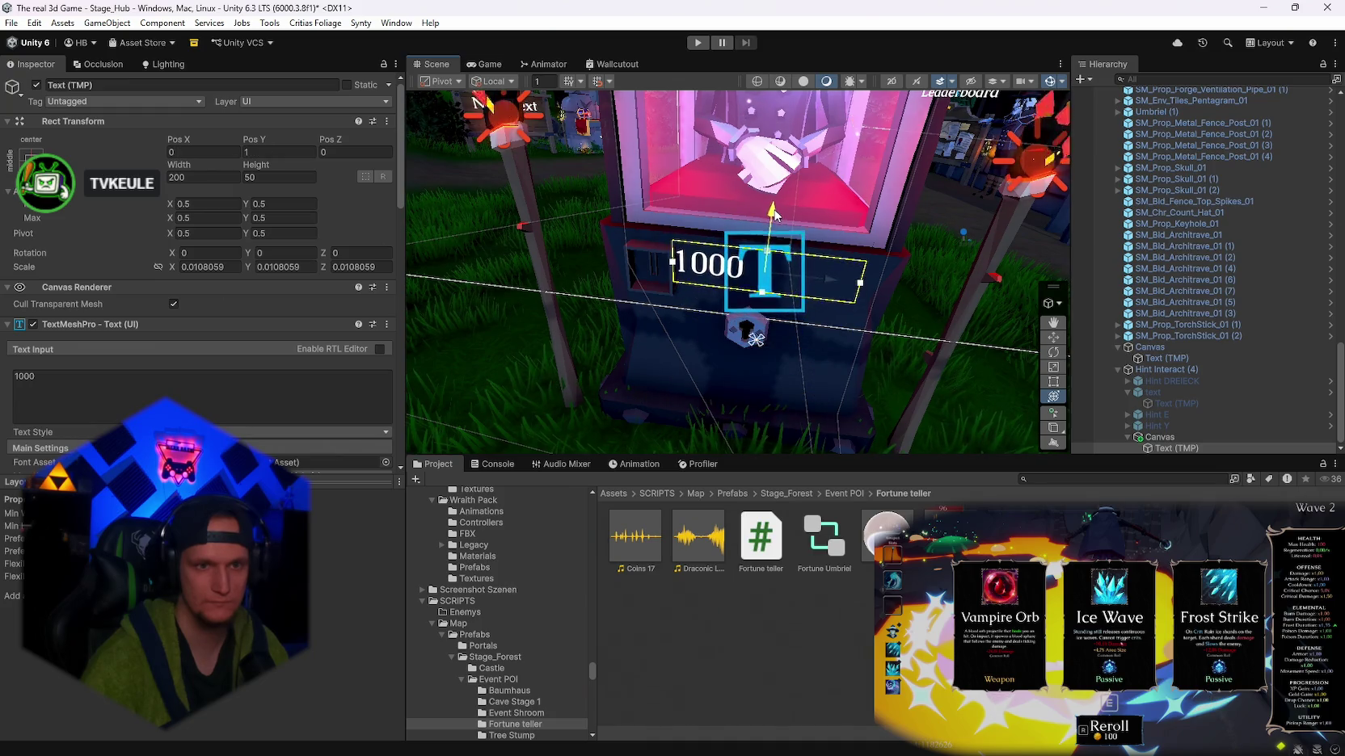
pyautogui.moveTo(752, 305); pyautogui.dragTo(760, 315)
pyautogui.scroll(-8, 241, 355)
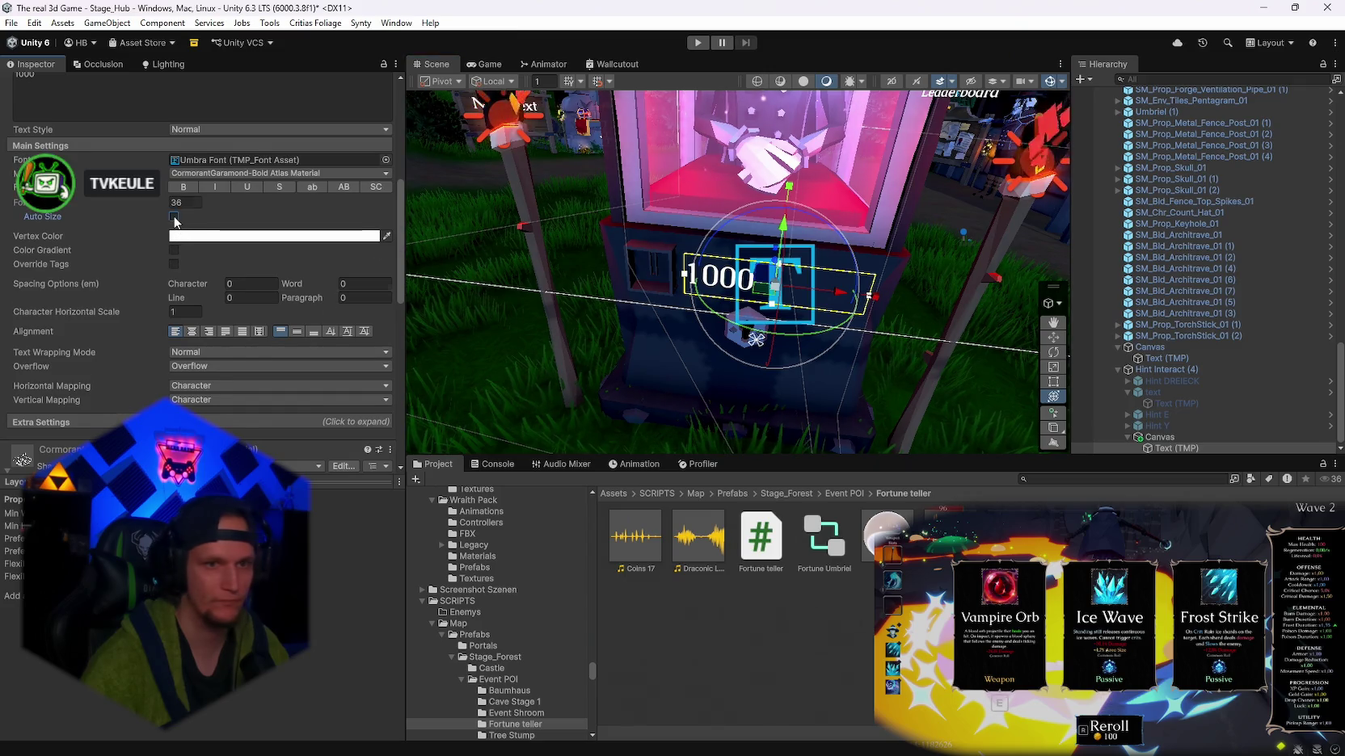
# - Turn on Auto Size for the 1000 text and view the booth from the front
pyautogui.click(173, 216)
pyautogui.moveTo(730, 232); pyautogui.dragTo(566, 270)
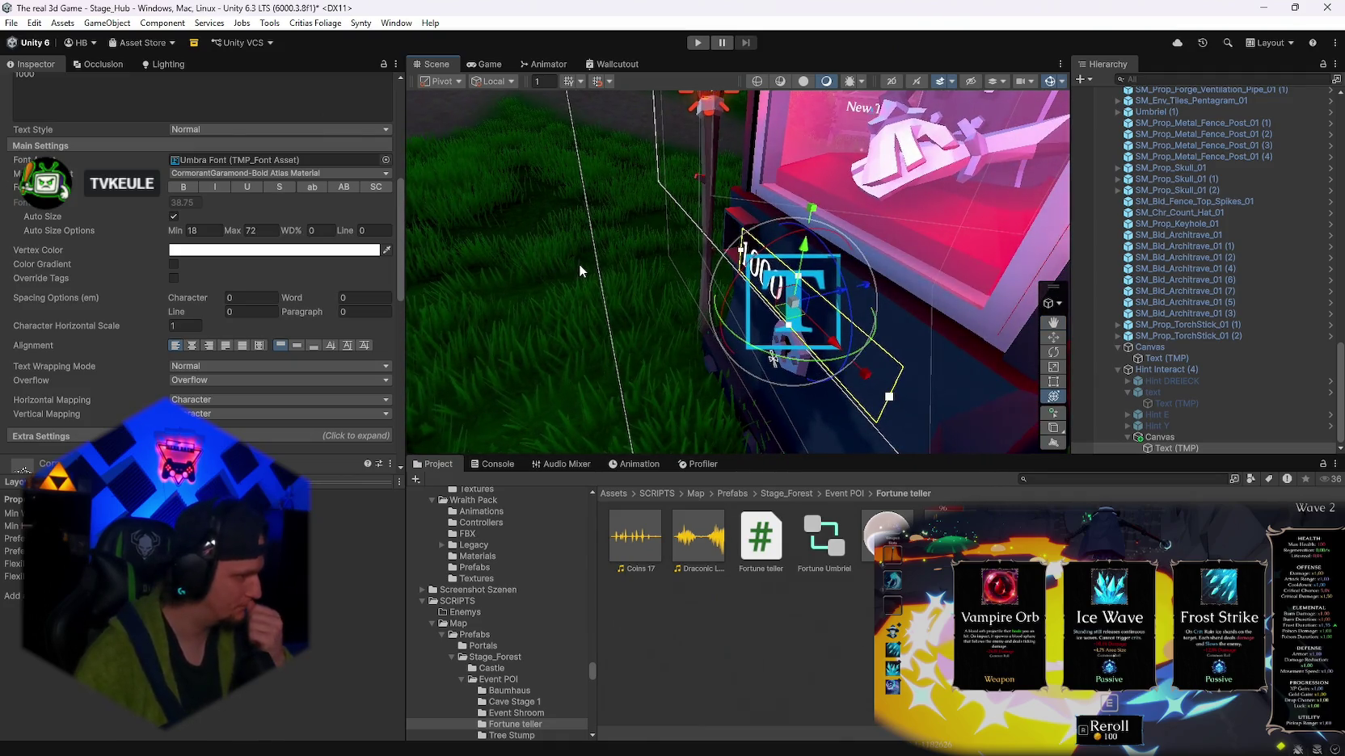
pyautogui.moveTo(814, 313)
pyautogui.mouseDown()
pyautogui.moveTo(879, 308)
pyautogui.moveTo(781, 275)
pyautogui.mouseUp()
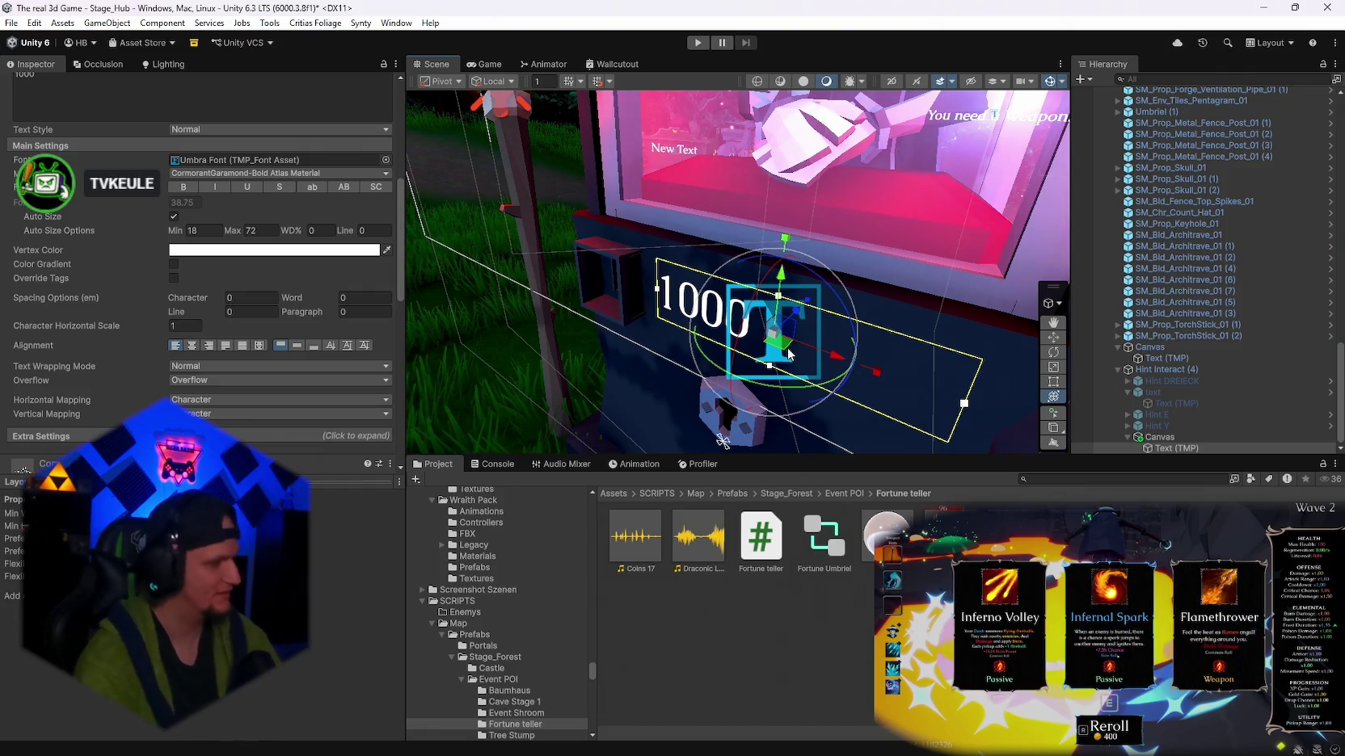
pyautogui.moveTo(790, 353)
pyautogui.mouseDown()
pyautogui.moveTo(942, 267)
pyautogui.moveTo(789, 201)
pyautogui.moveTo(815, 304)
pyautogui.moveTo(955, 276)
pyautogui.moveTo(905, 291)
pyautogui.moveTo(929, 307)
pyautogui.mouseUp()
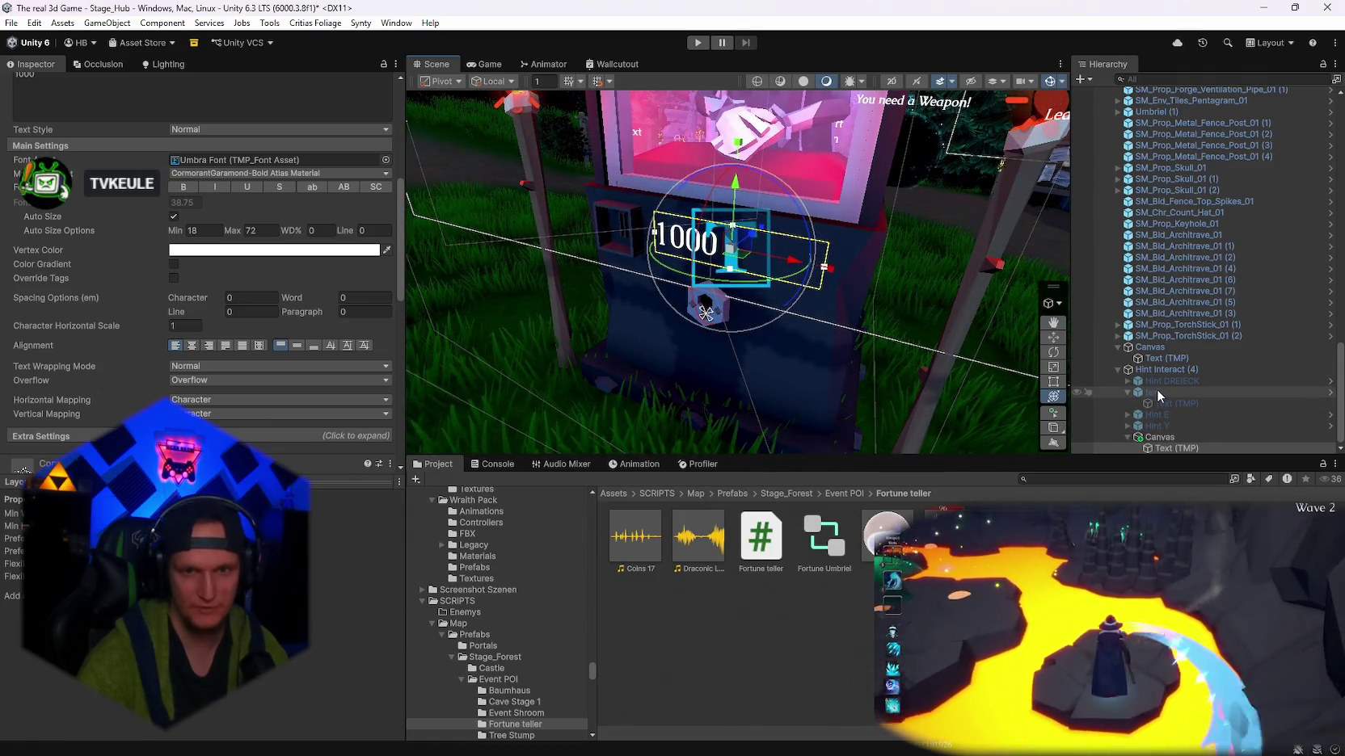
# - Activate the Hint E object
pyautogui.click(1165, 415)
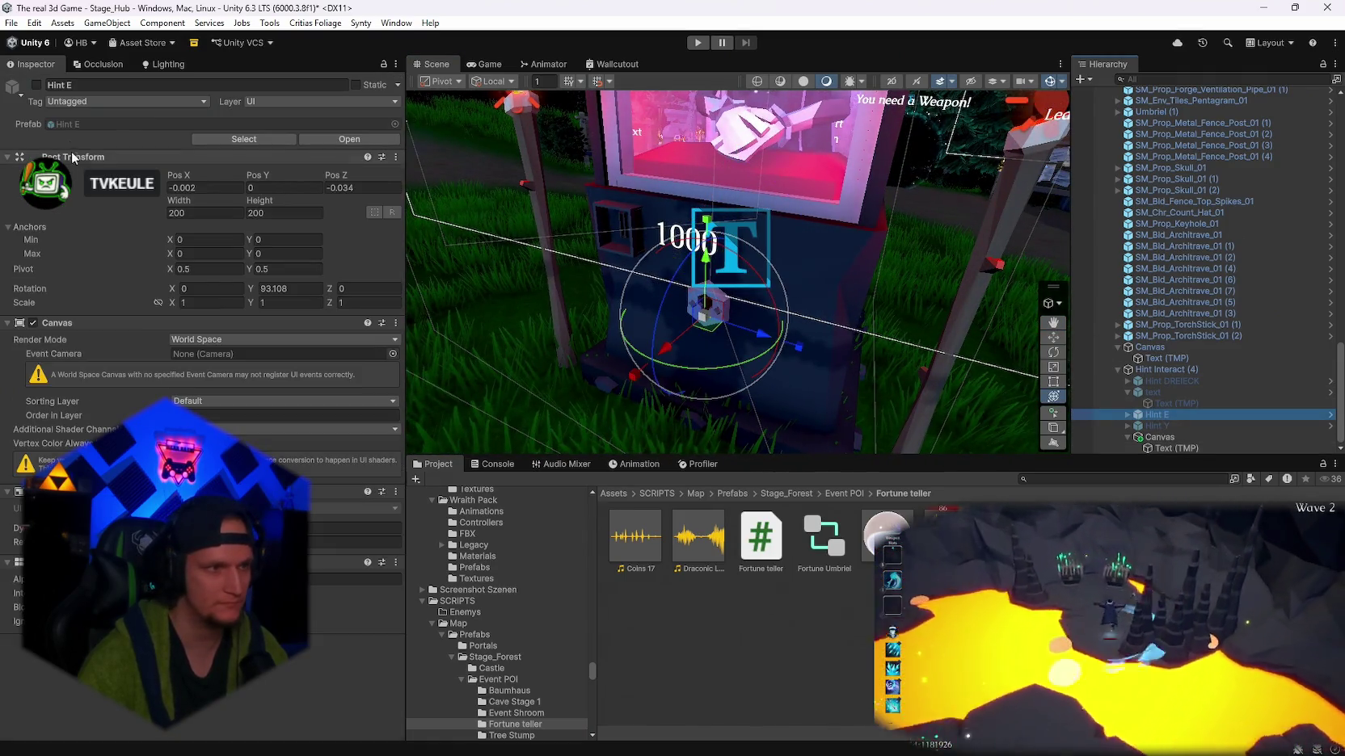
pyautogui.click(36, 84)
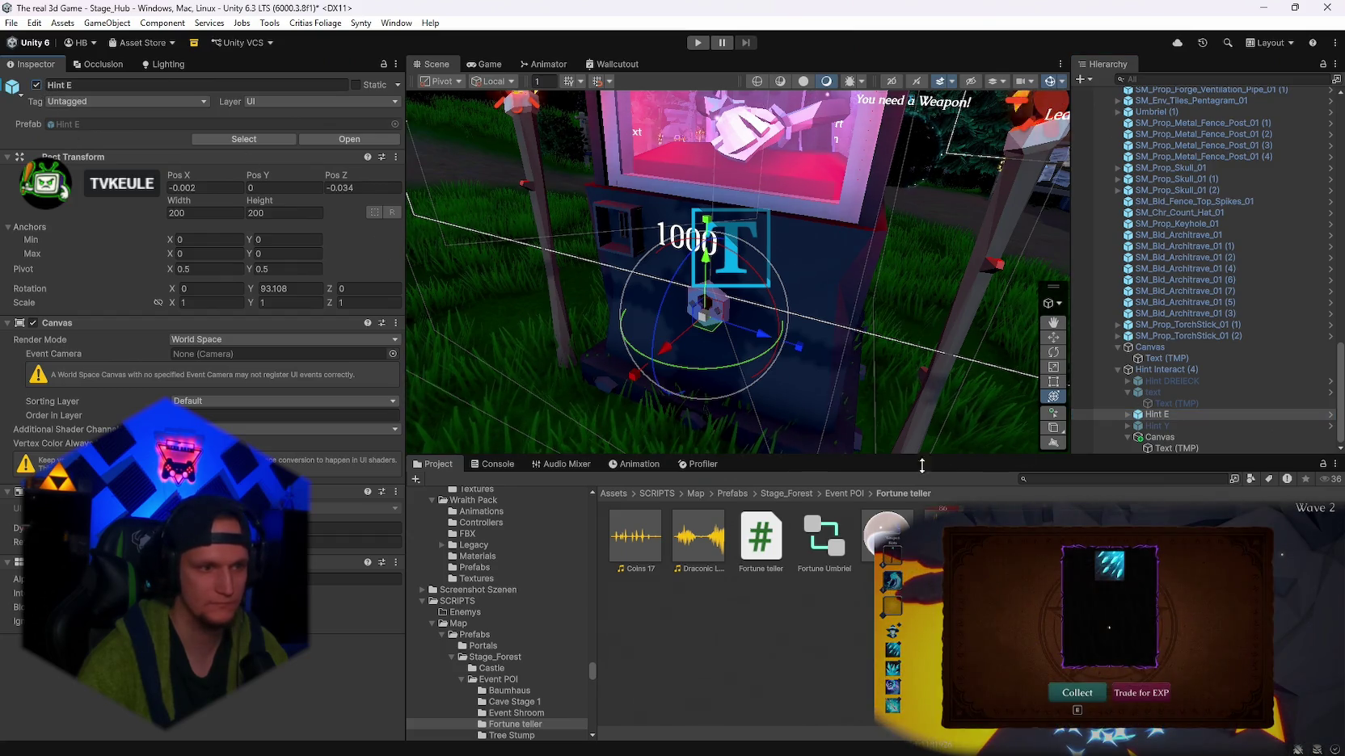
pyautogui.moveTo(775, 307); pyautogui.dragTo(840, 315)
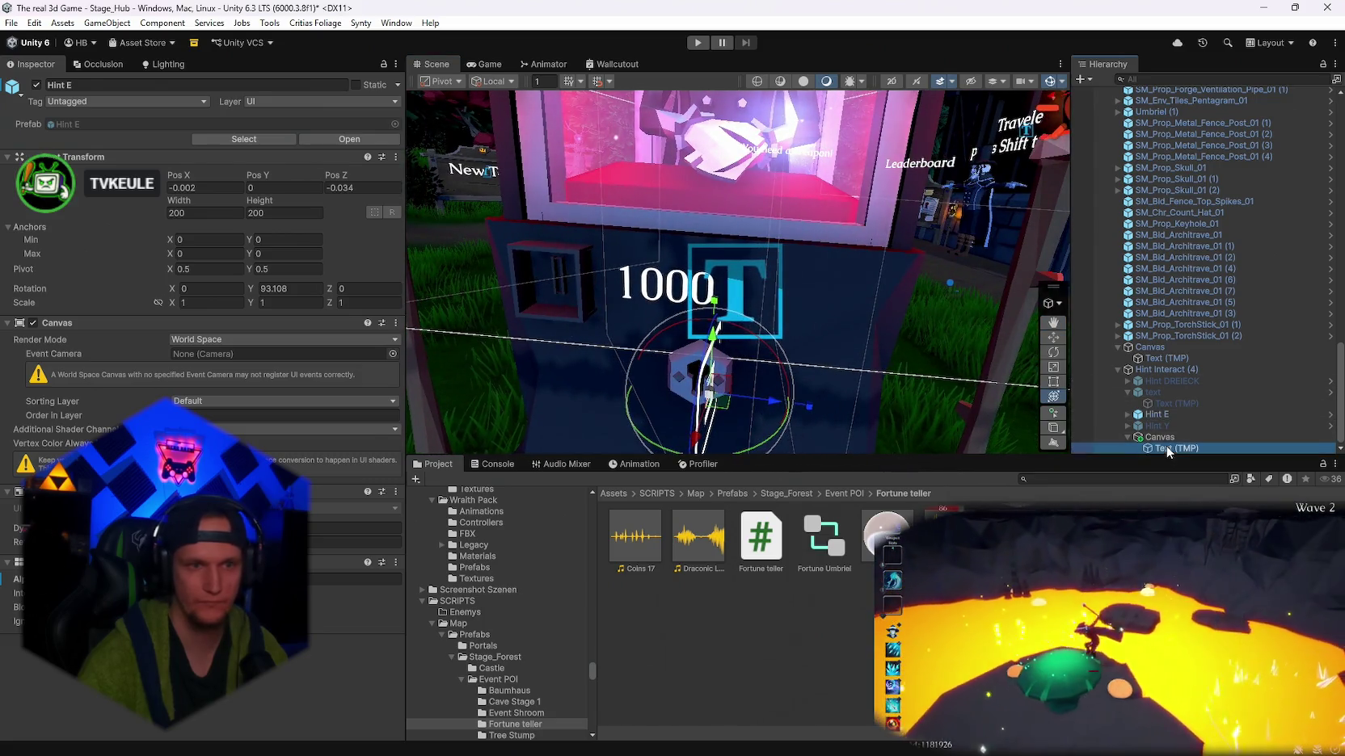
# - Center-align the 1000 text and nudge it up and to the left on the booth
pyautogui.click(1176, 448)
pyautogui.scroll(-5, 212, 386)
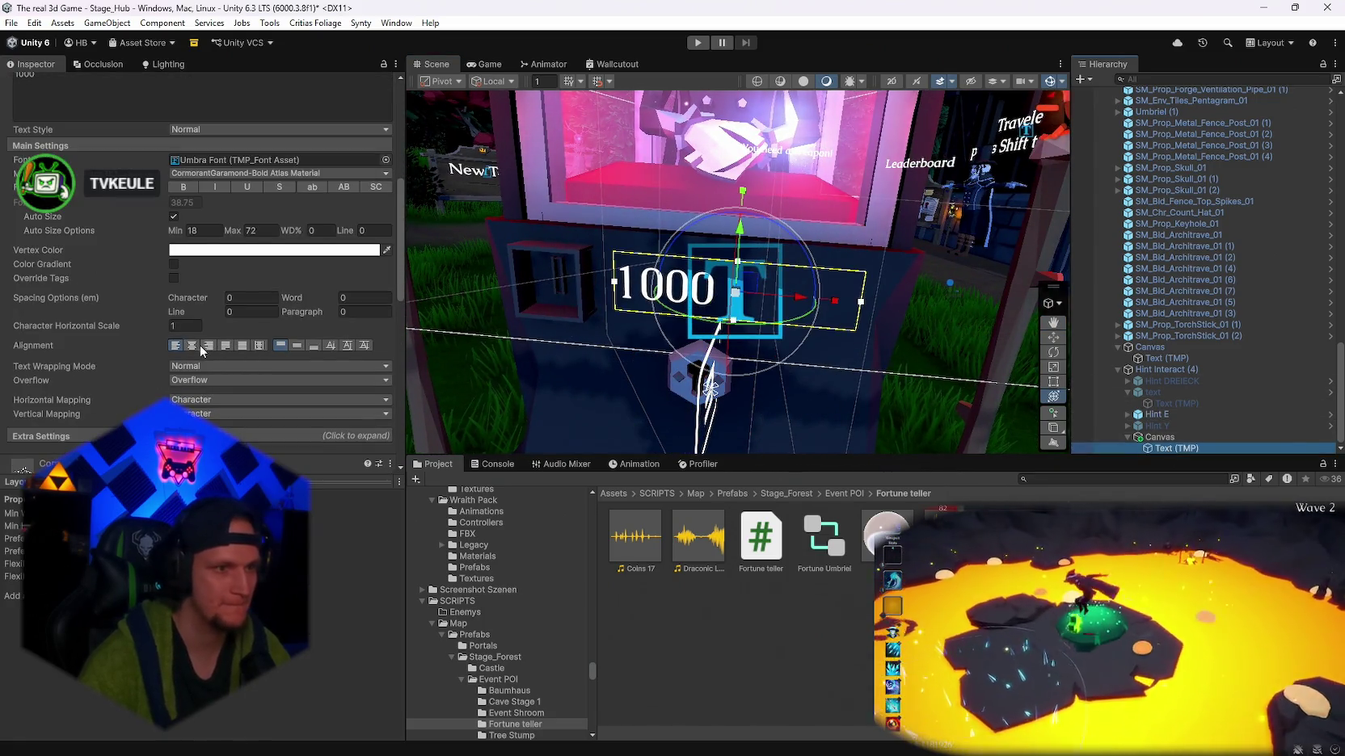
pyautogui.click(193, 346)
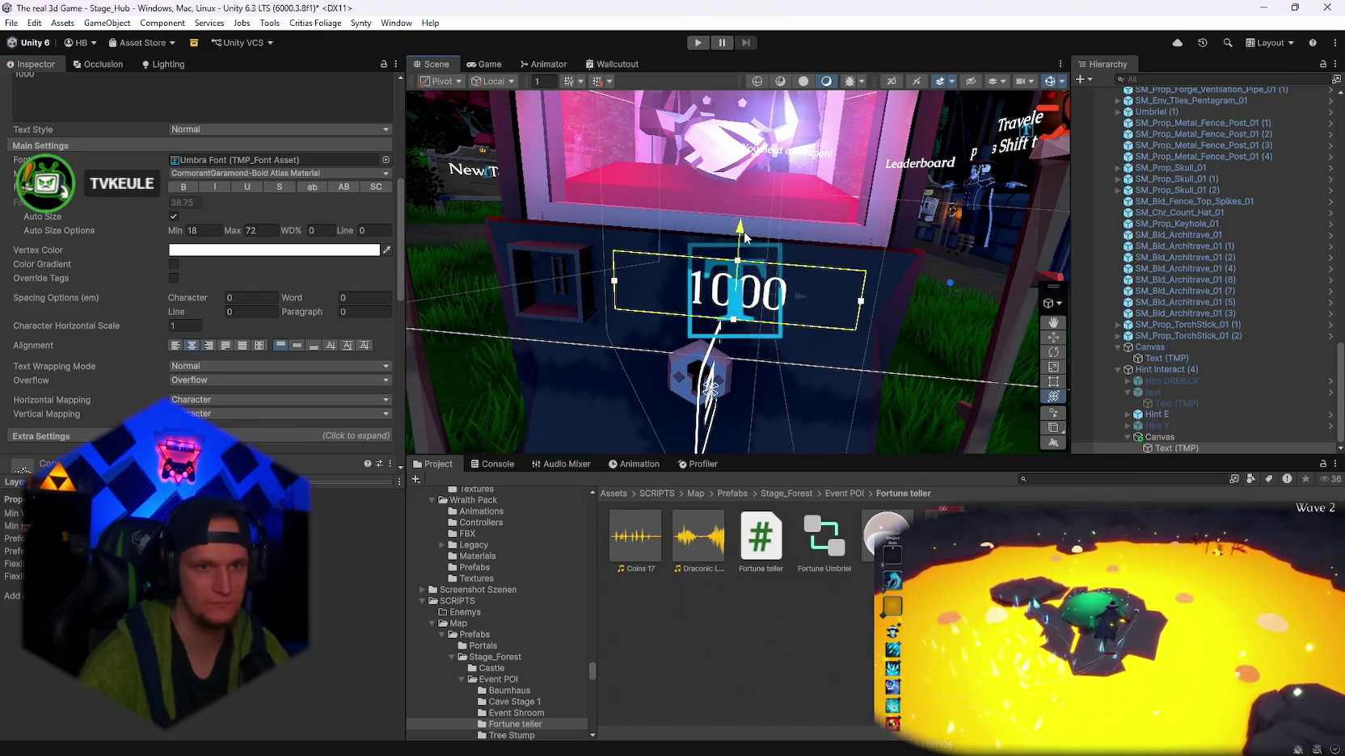
pyautogui.moveTo(745, 237); pyautogui.dragTo(743, 229)
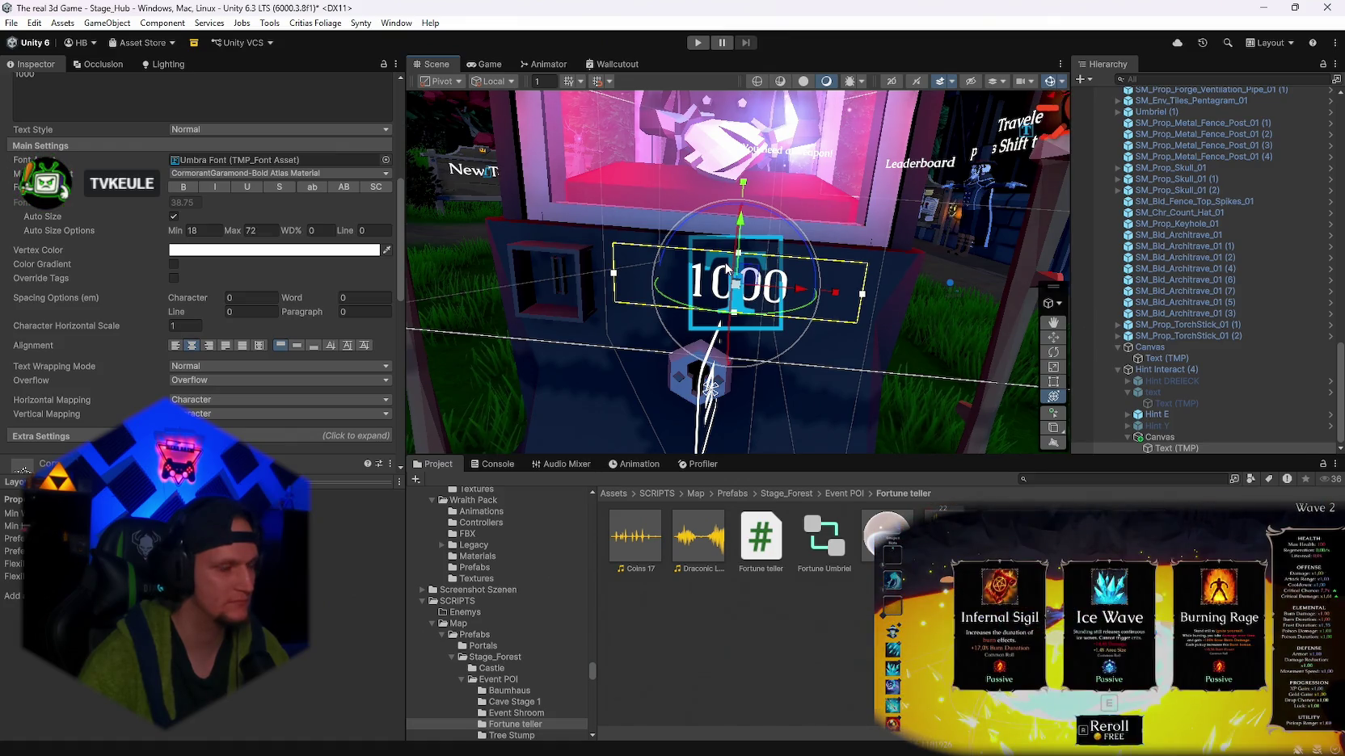
pyautogui.moveTo(808, 297); pyautogui.dragTo(775, 293)
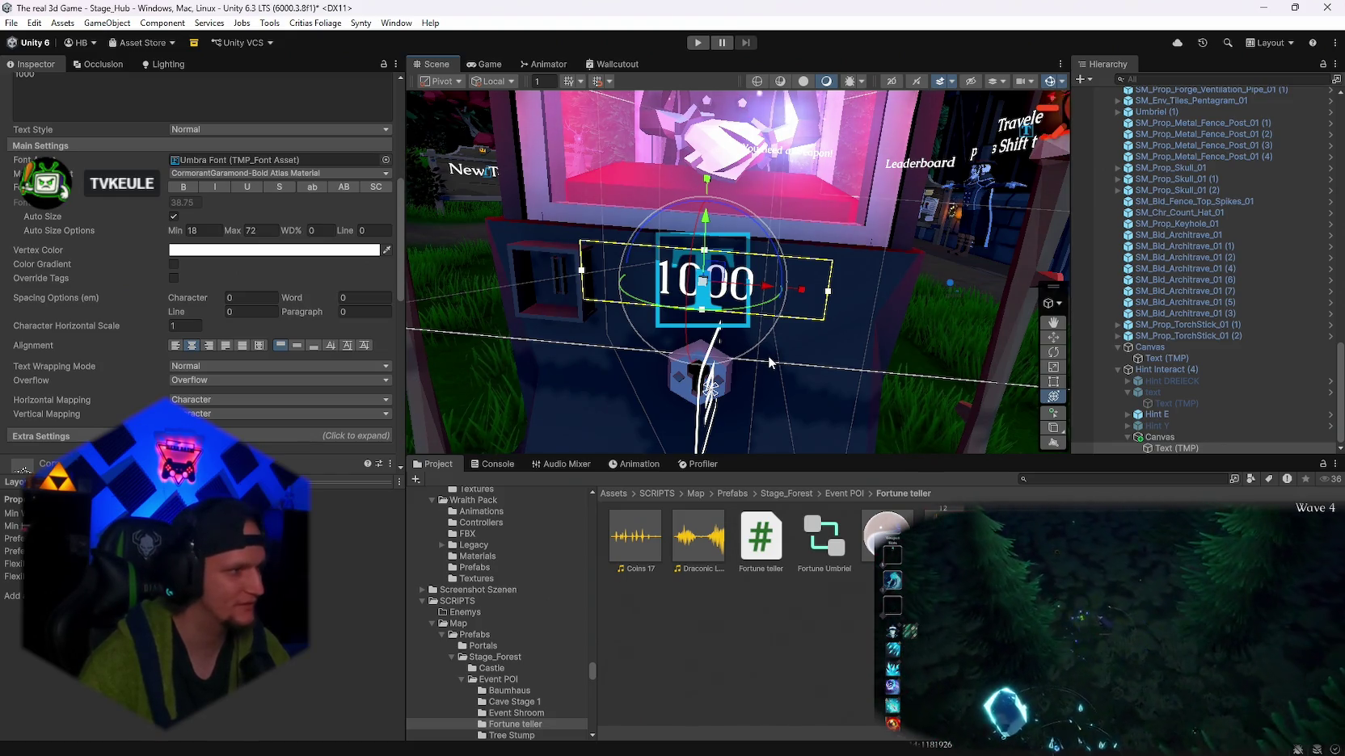
pyautogui.moveTo(848, 265); pyautogui.dragTo(950, 337)
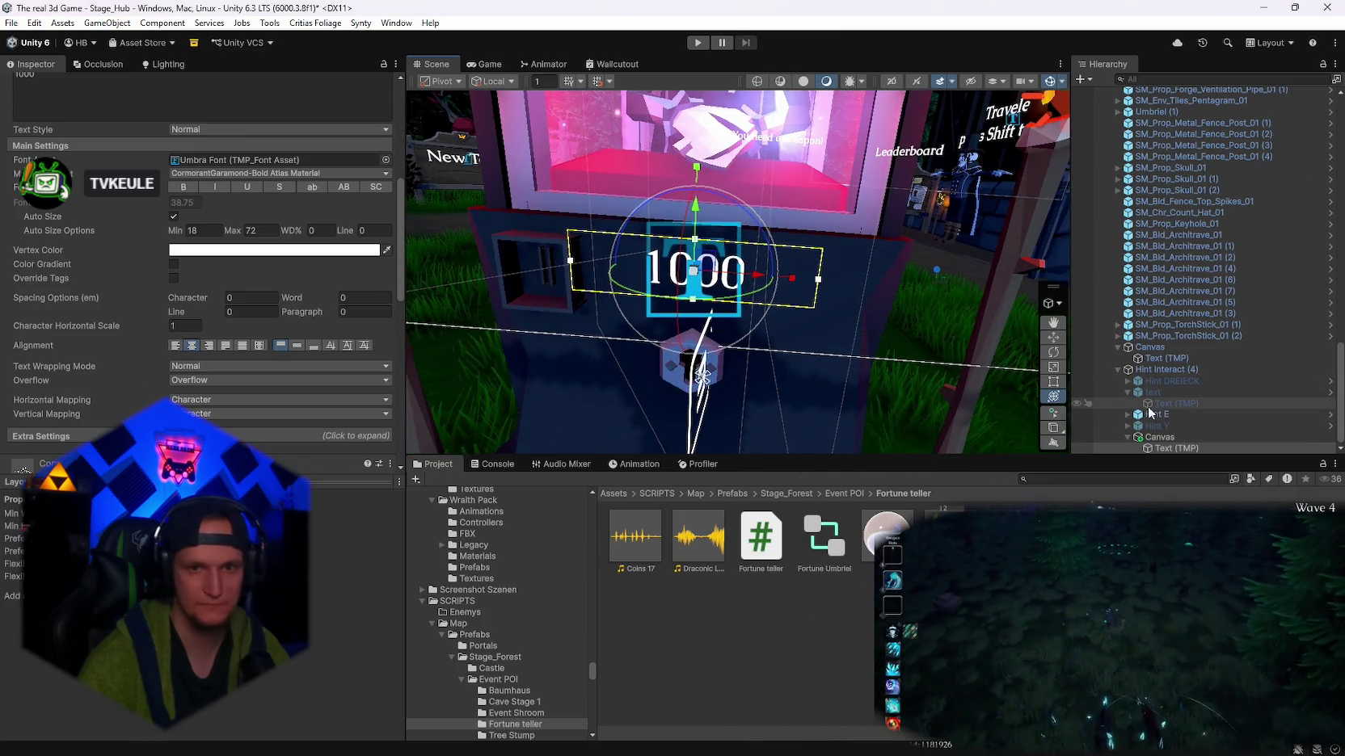
pyautogui.click(1156, 415)
pyautogui.moveTo(677, 413); pyautogui.dragTo(480, 405)
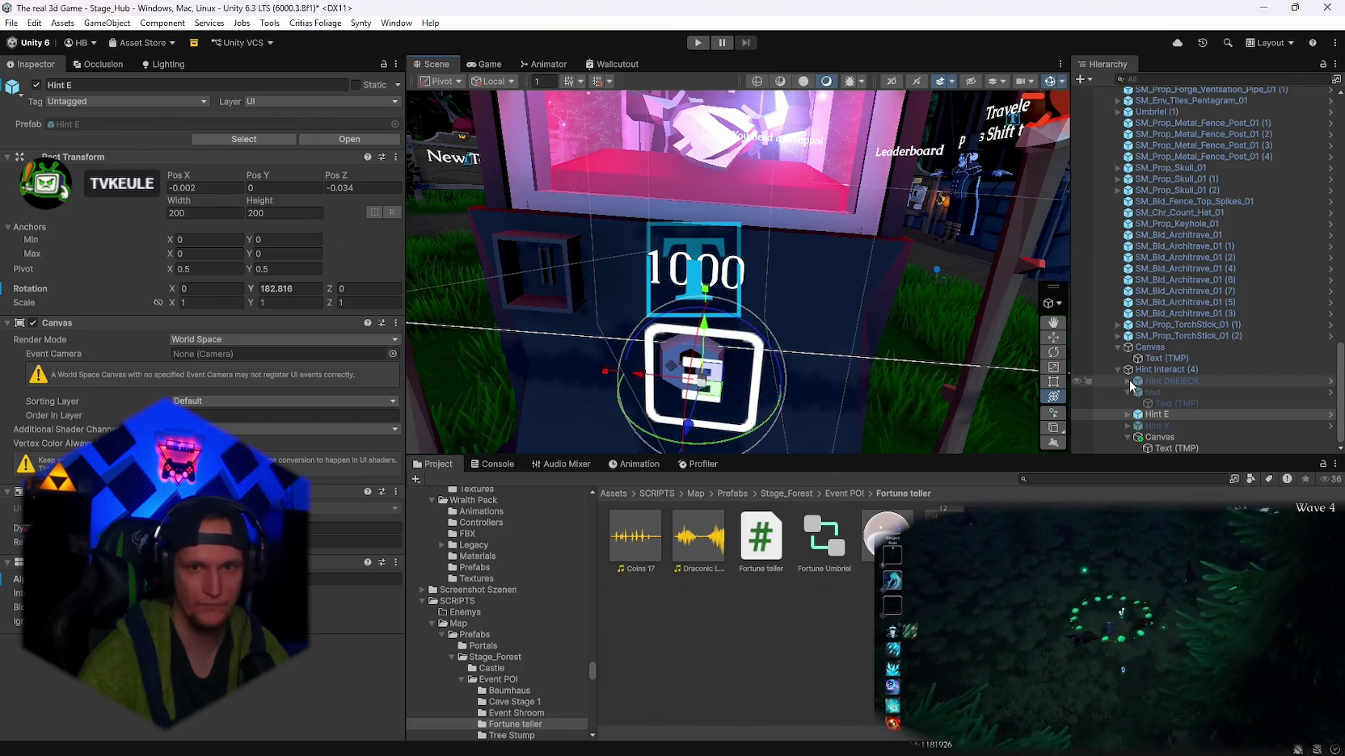
pyautogui.click(1156, 369)
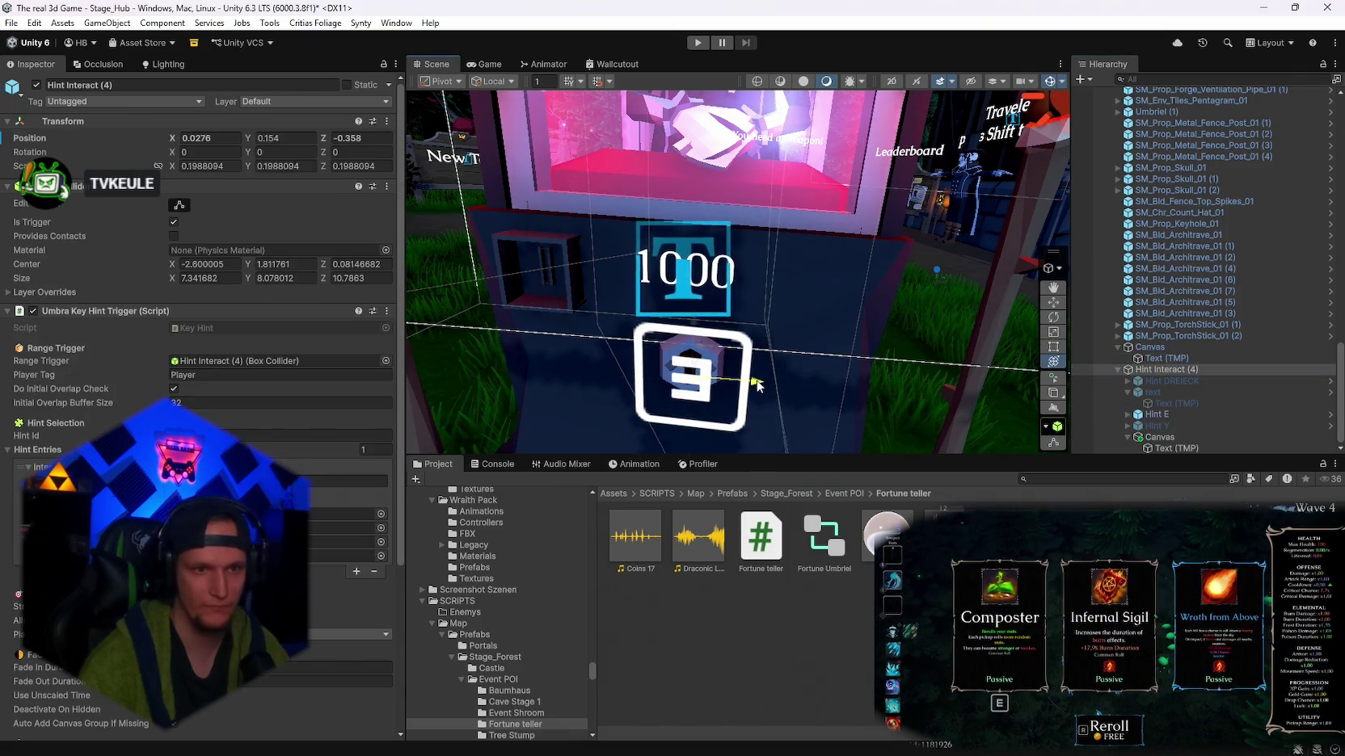
pyautogui.click(1160, 437)
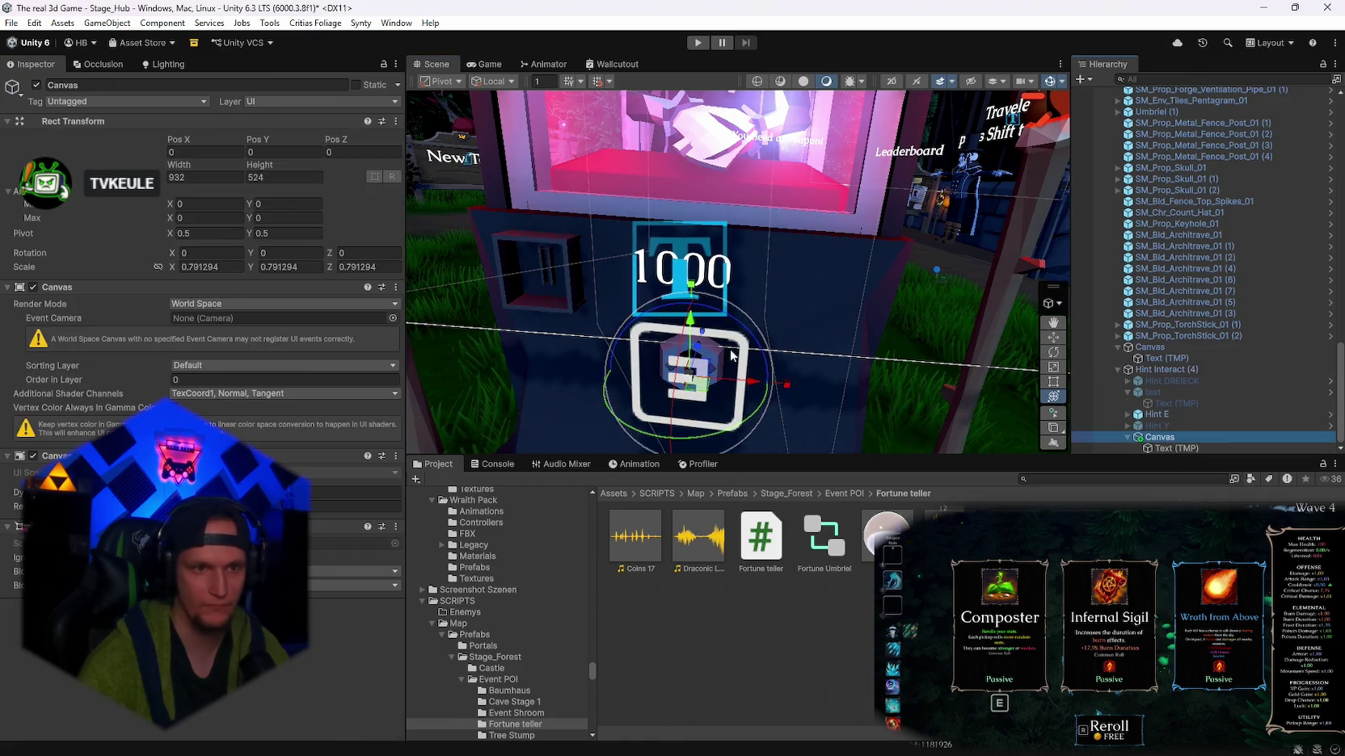
pyautogui.moveTo(746, 383); pyautogui.dragTo(765, 386)
pyautogui.moveTo(765, 387); pyautogui.dragTo(800, 327)
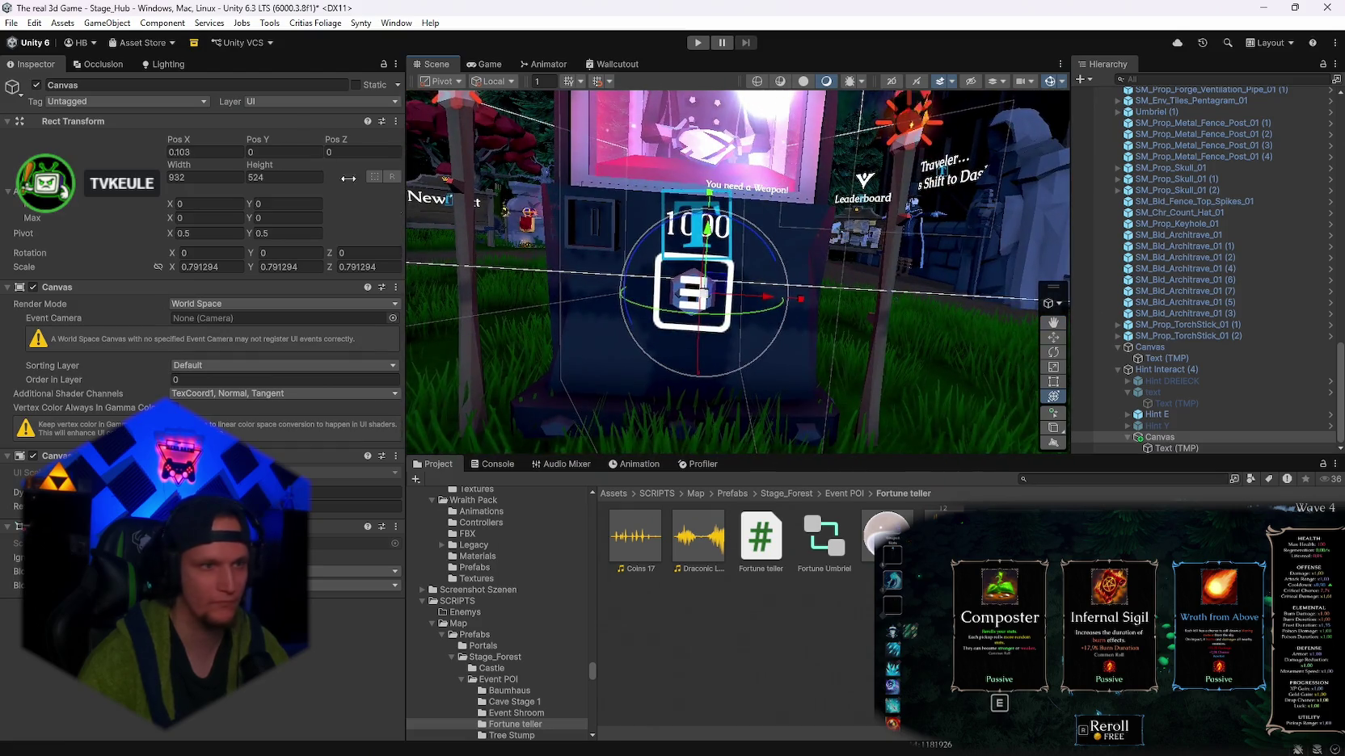
pyautogui.write('0')
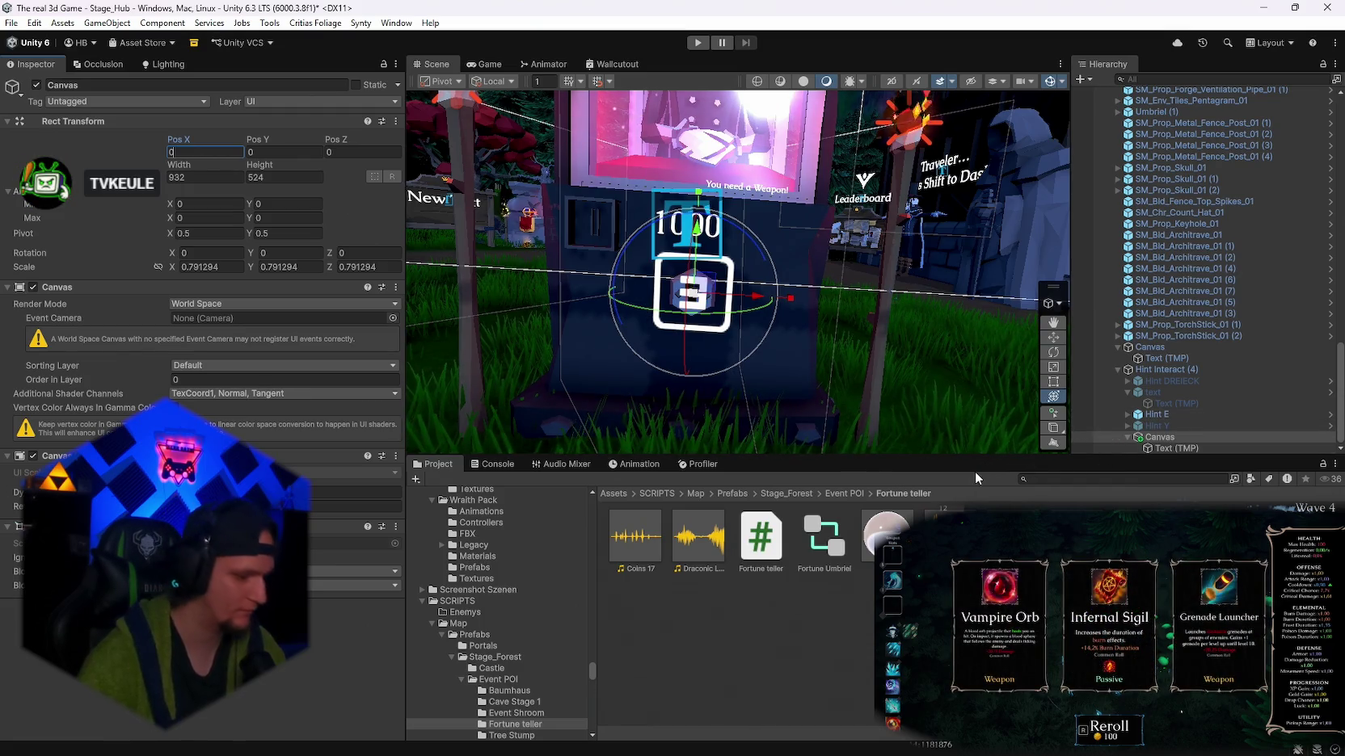
pyautogui.press('Escape')
pyautogui.moveTo(897, 336); pyautogui.dragTo(866, 357)
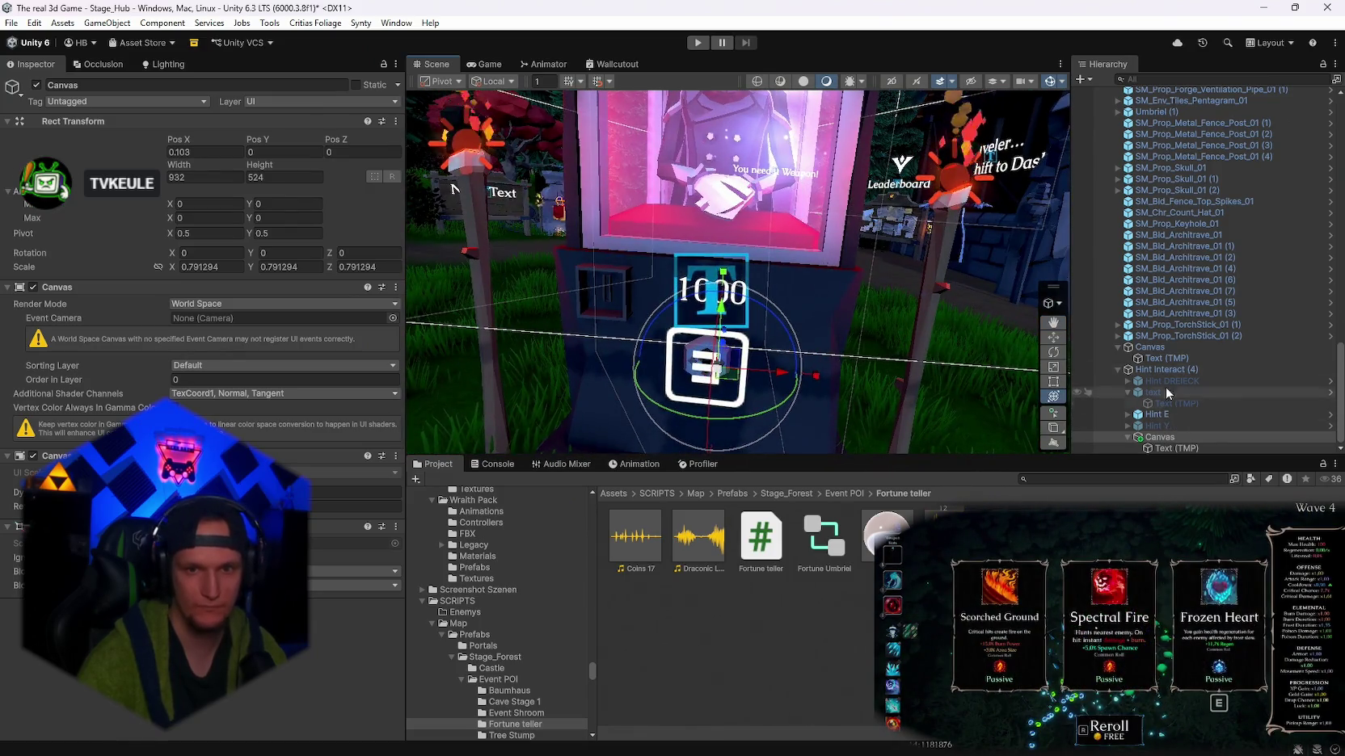
pyautogui.click(1172, 359)
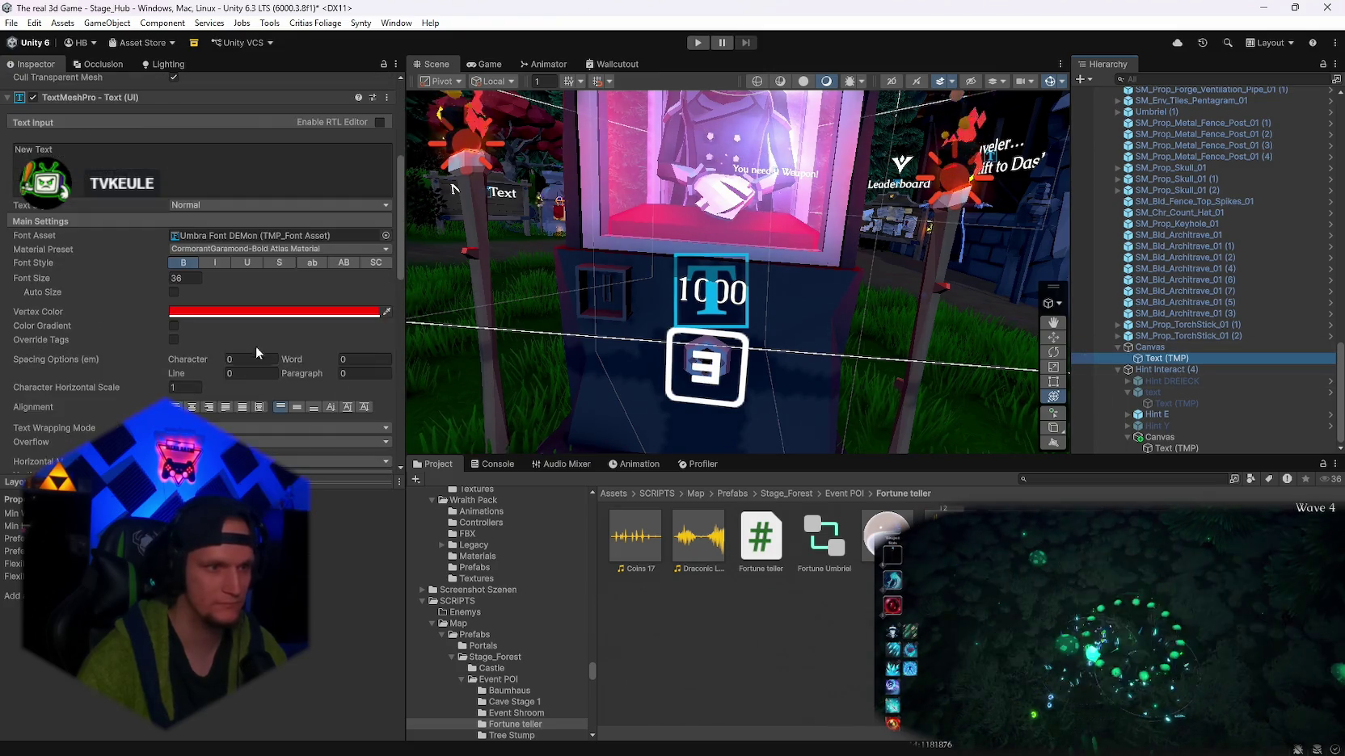
# - Set the 1000 cost text's vertex color to yellow (FFD900)
pyautogui.click(1176, 447)
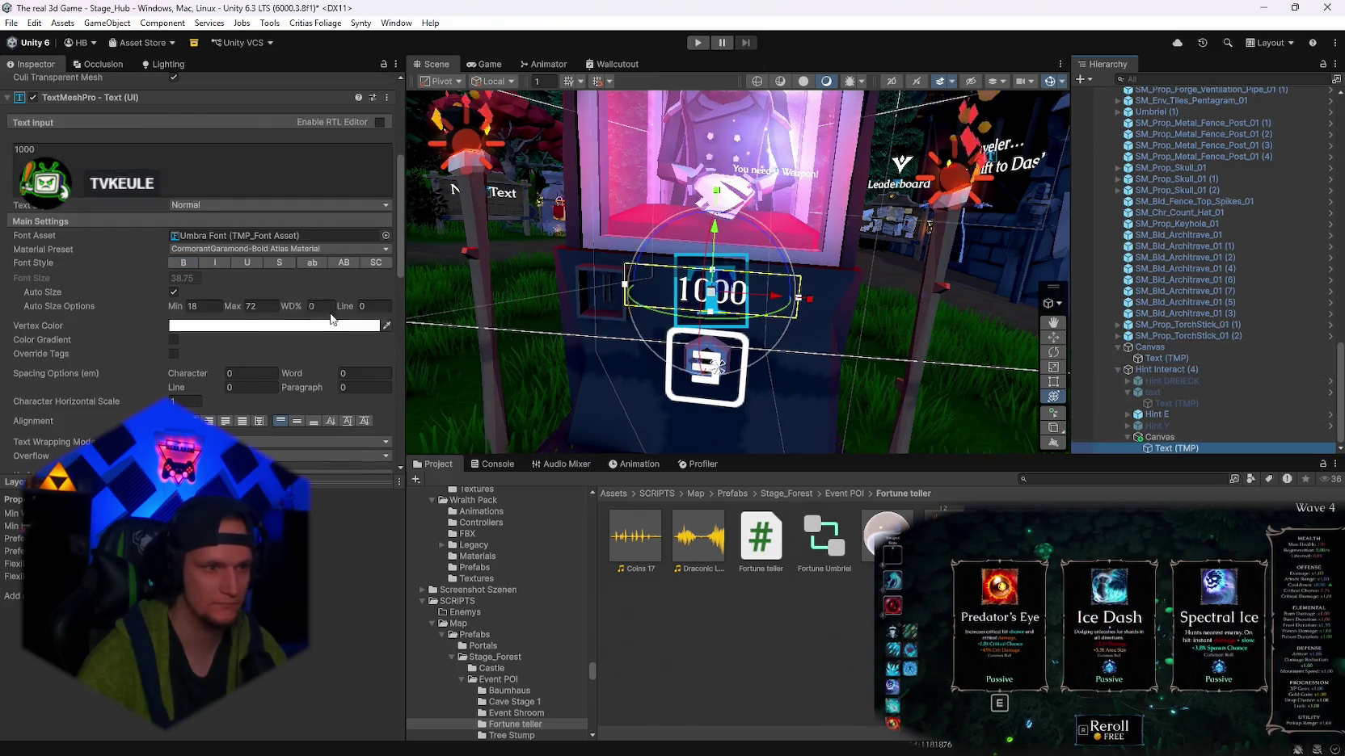
pyautogui.click(188, 326)
pyautogui.click(336, 382)
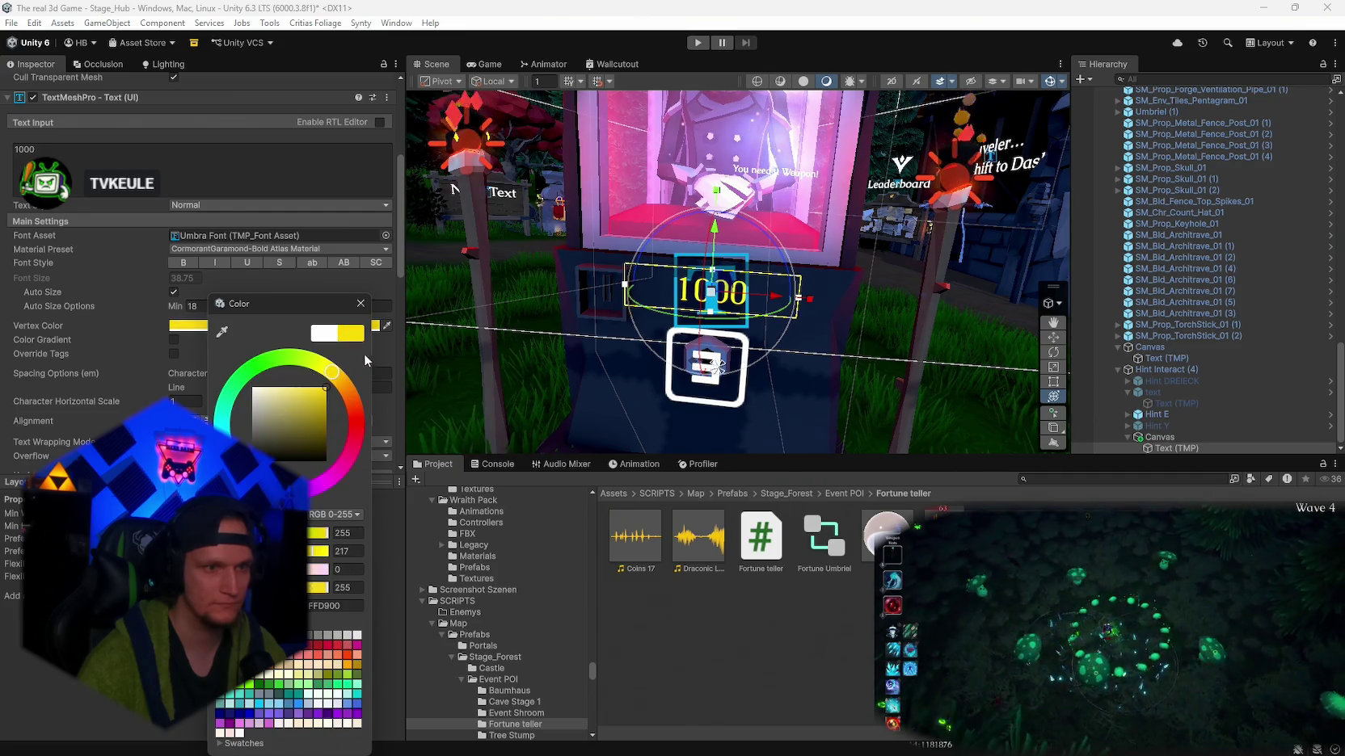
pyautogui.click(360, 304)
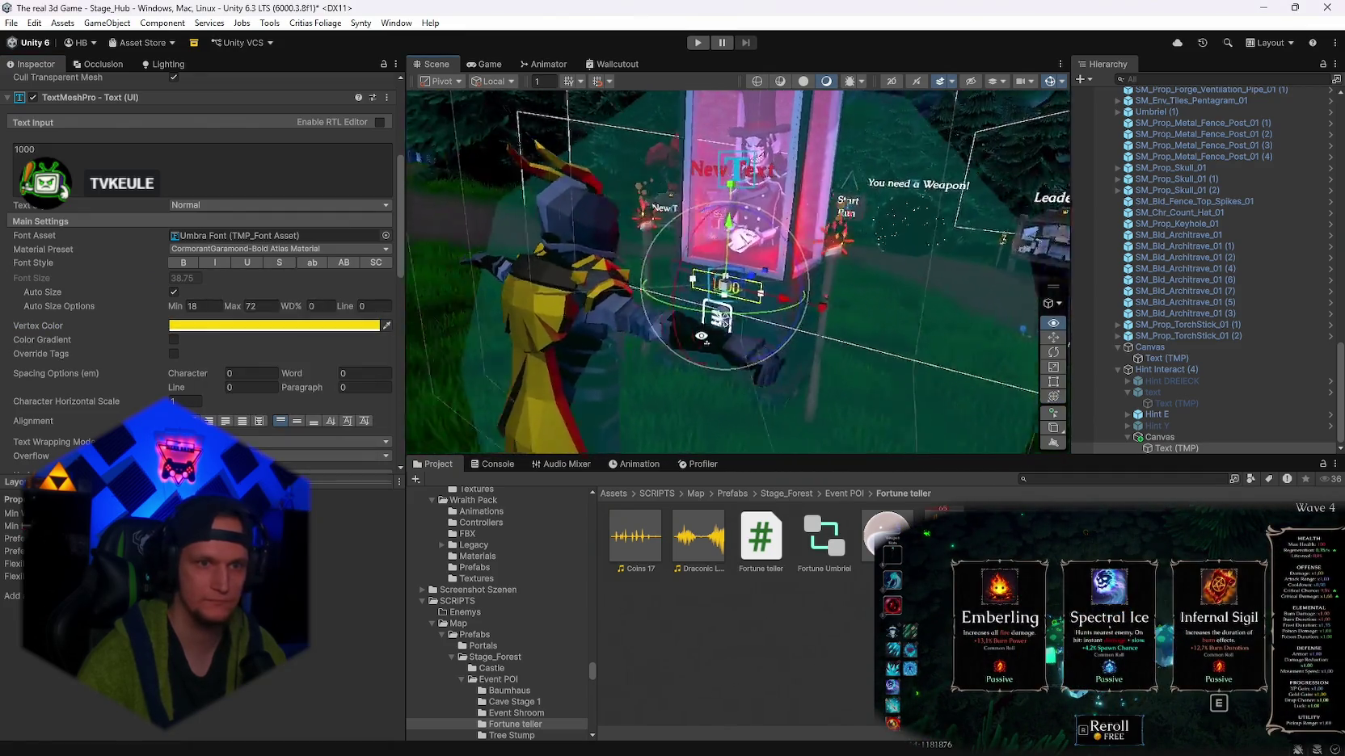
pyautogui.scroll(10, 1180, 394)
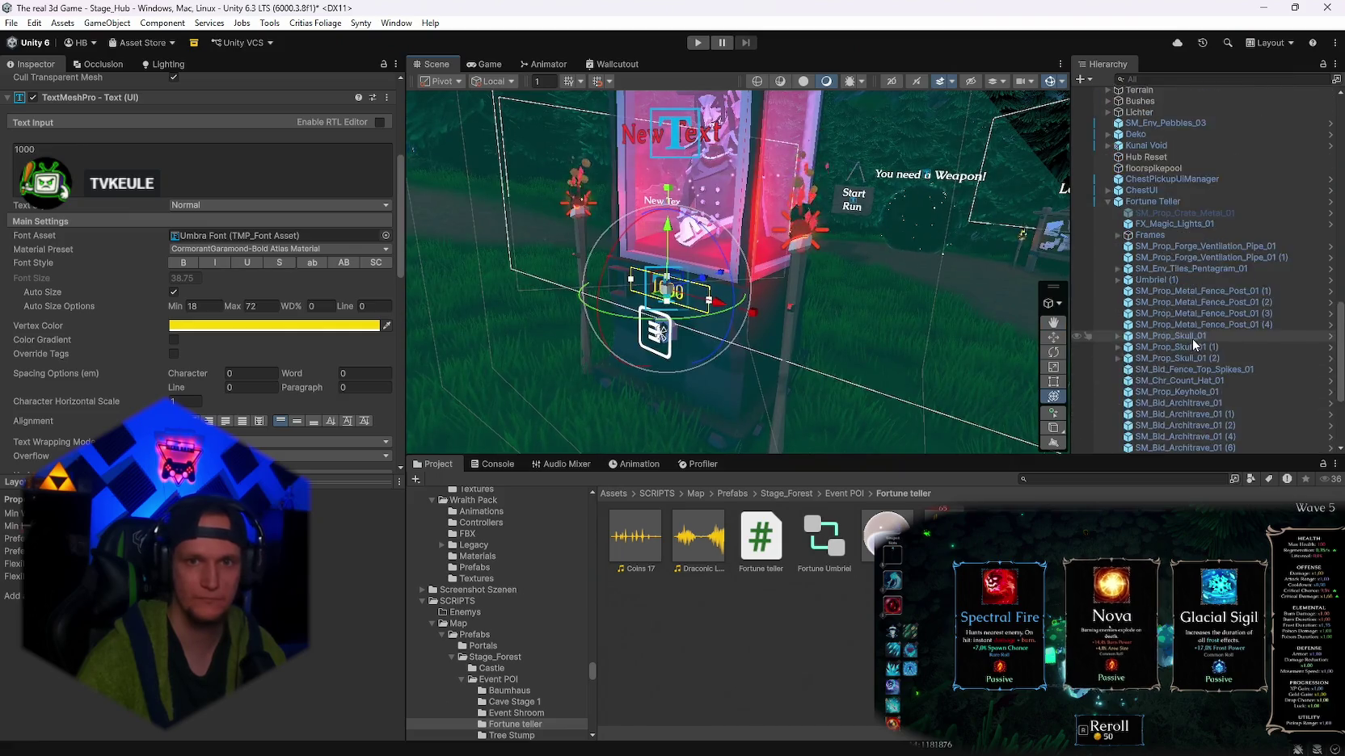
pyautogui.scroll(-10, 1188, 388)
# - Deactivate Hint E, check the booth's two canvases, and select Fortune Teller
pyautogui.click(1157, 413)
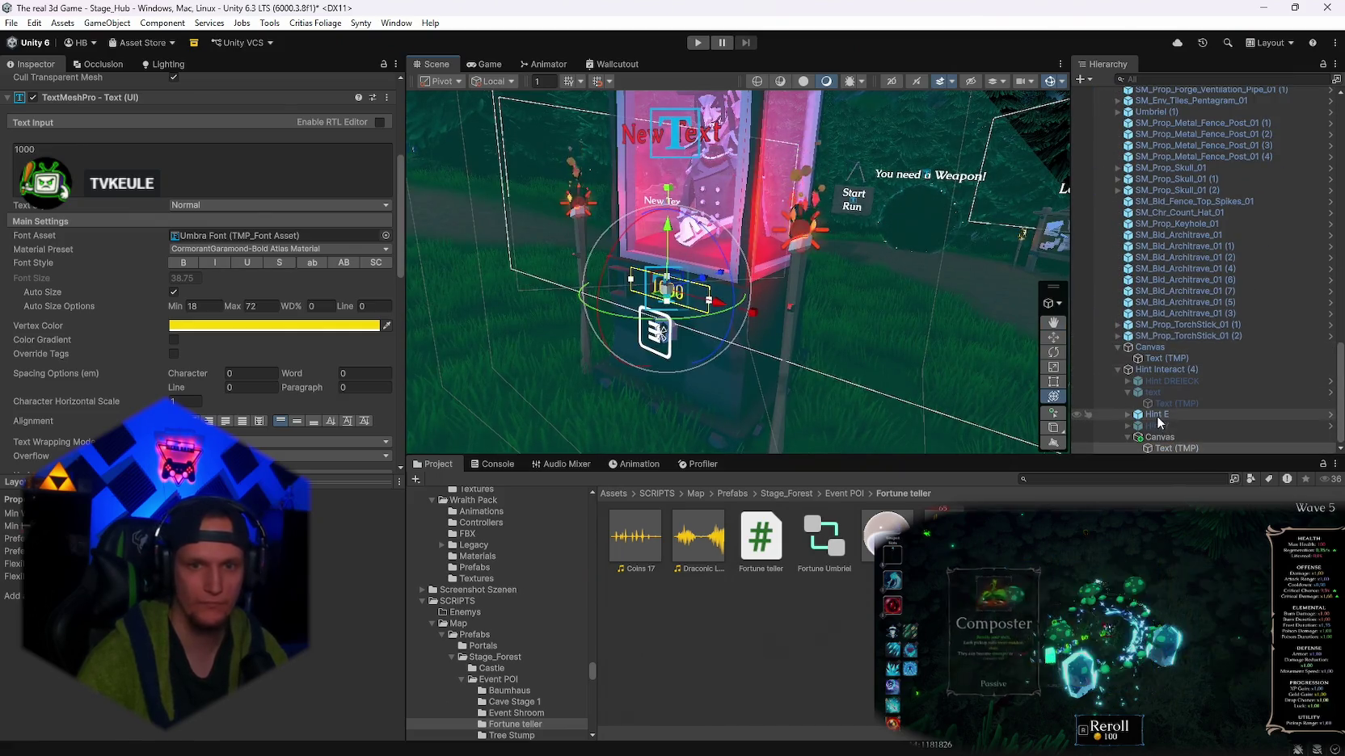
pyautogui.click(36, 84)
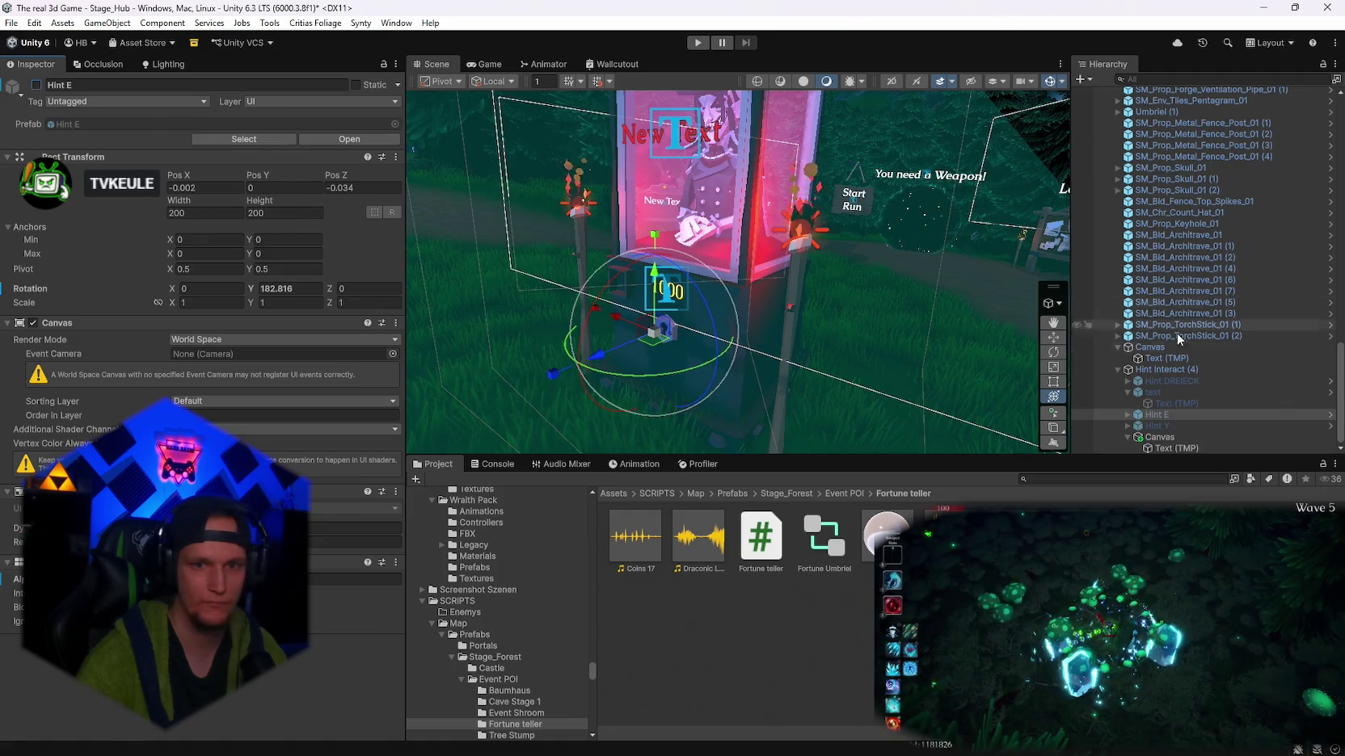
pyautogui.click(1156, 437)
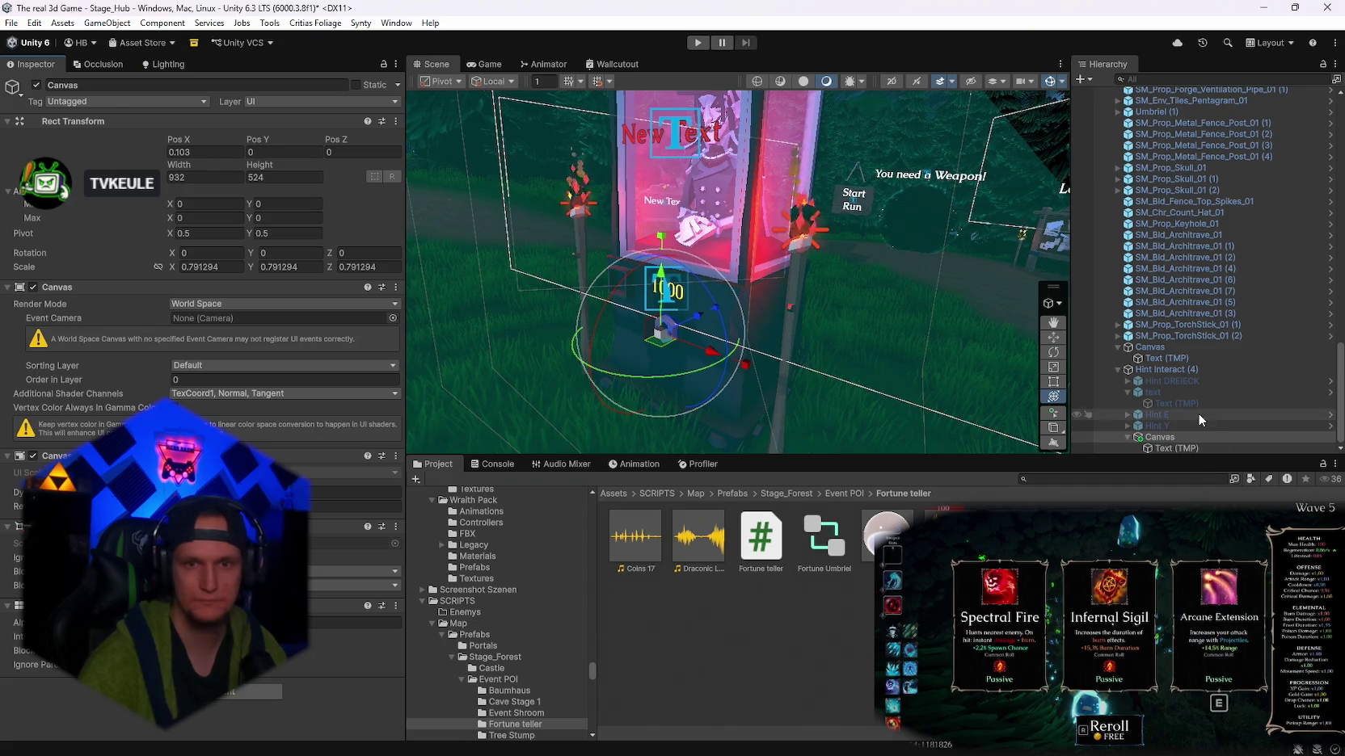
pyautogui.click(1164, 349)
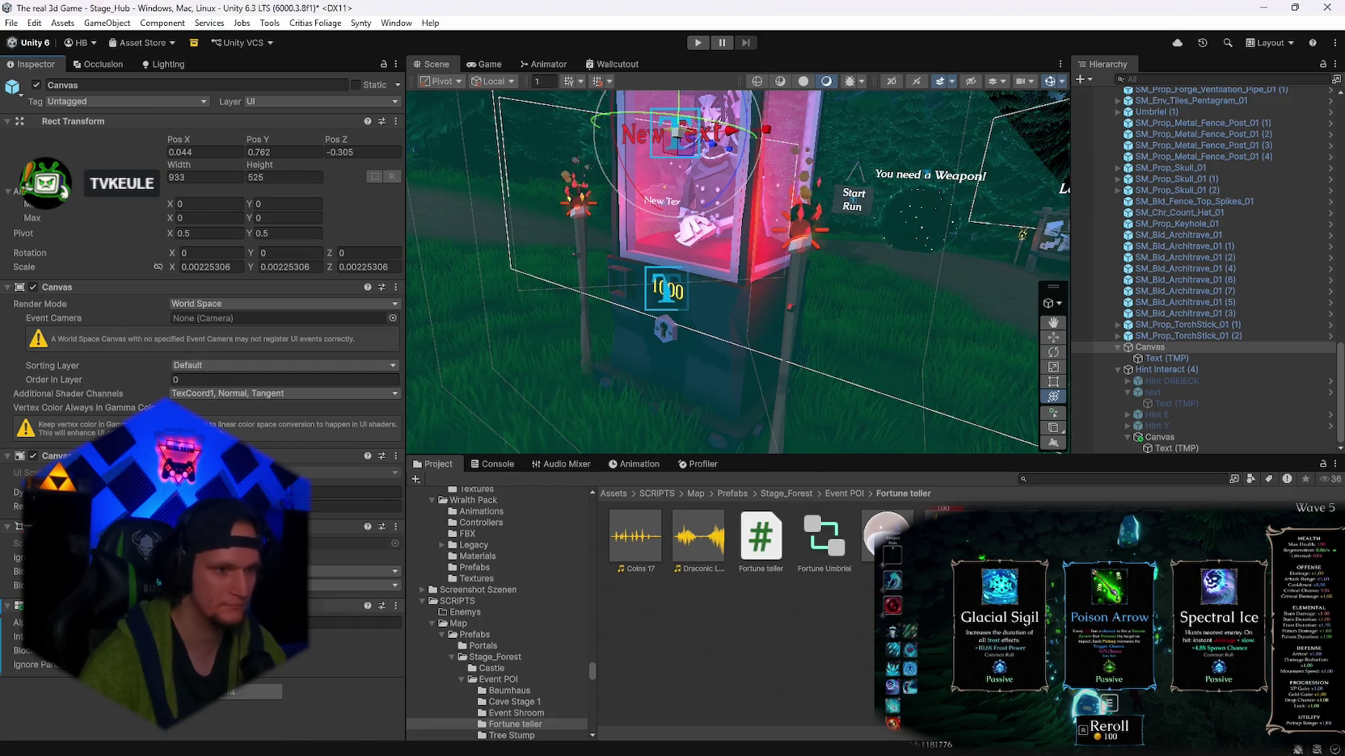
pyautogui.scroll(2, 1156, 402)
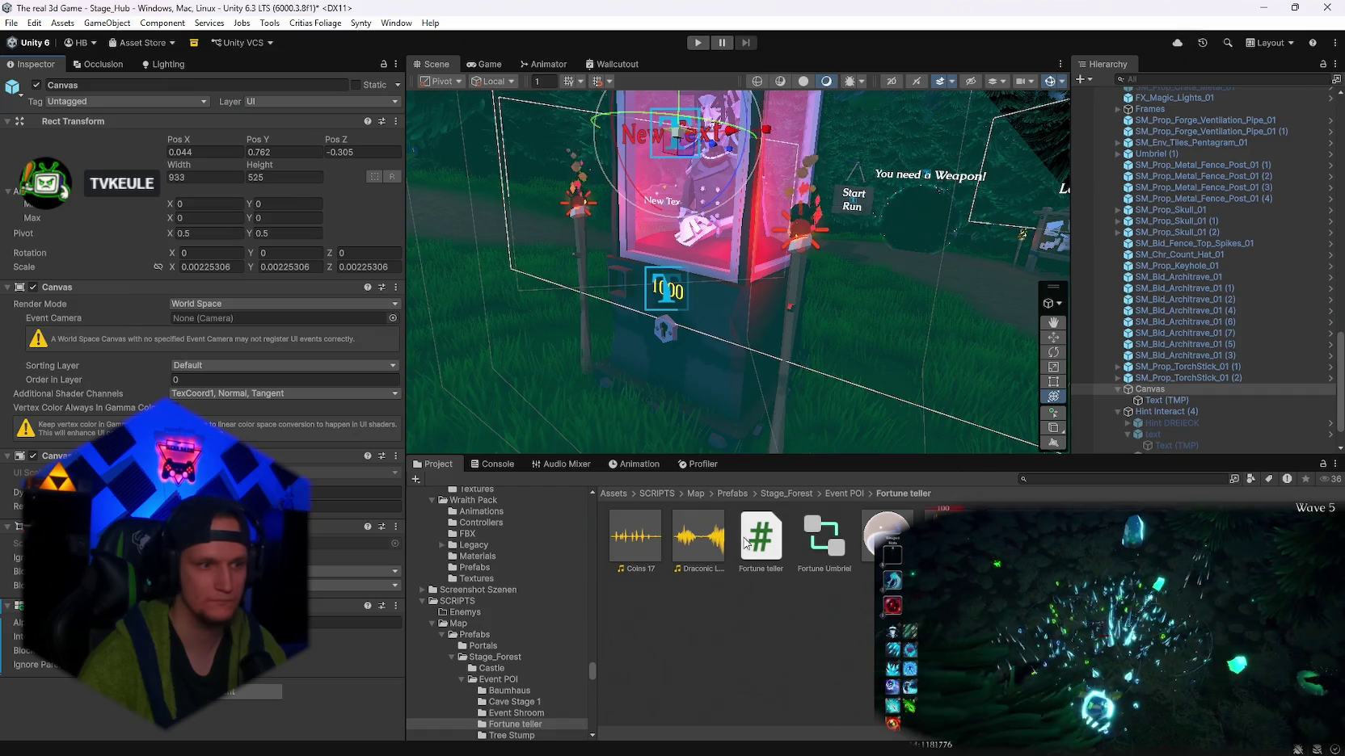
pyautogui.scroll(-2, 1209, 353)
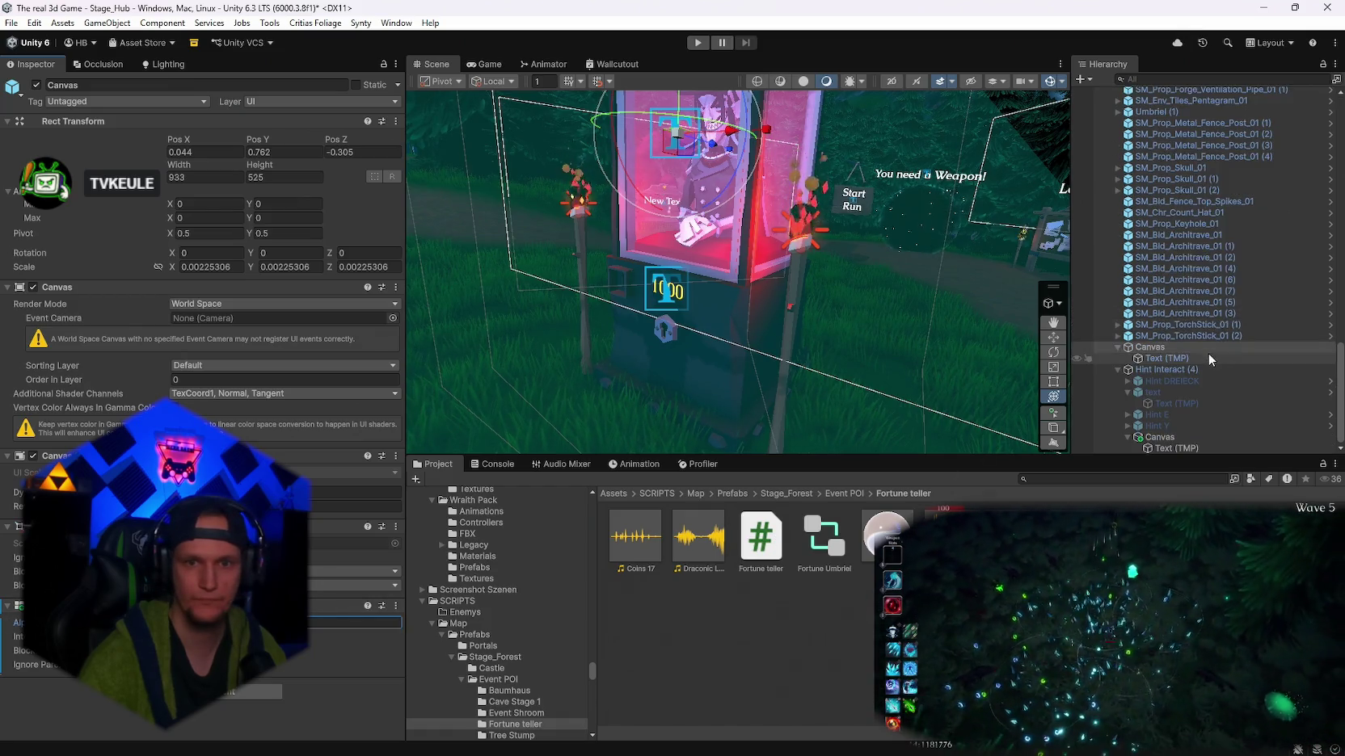
pyautogui.scroll(6, 1200, 396)
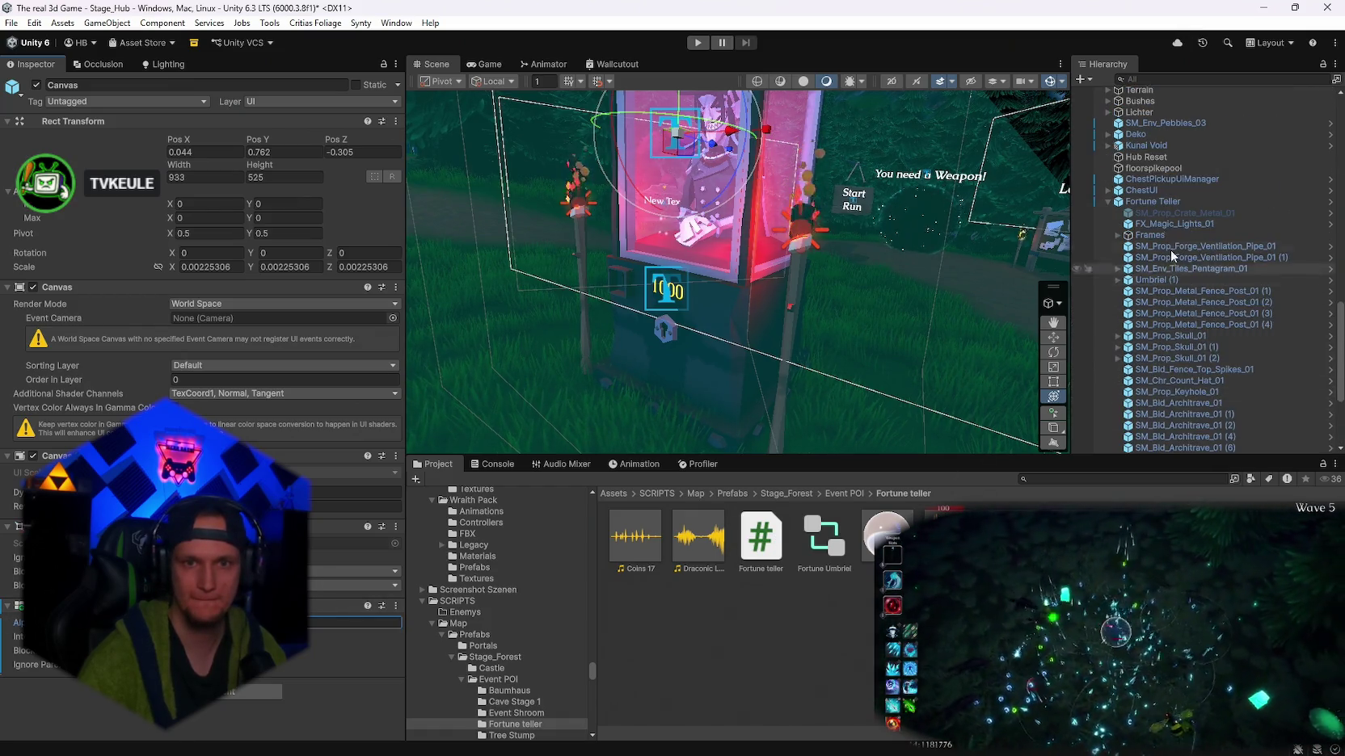
pyautogui.click(1147, 204)
pyautogui.scroll(8, 1123, 404)
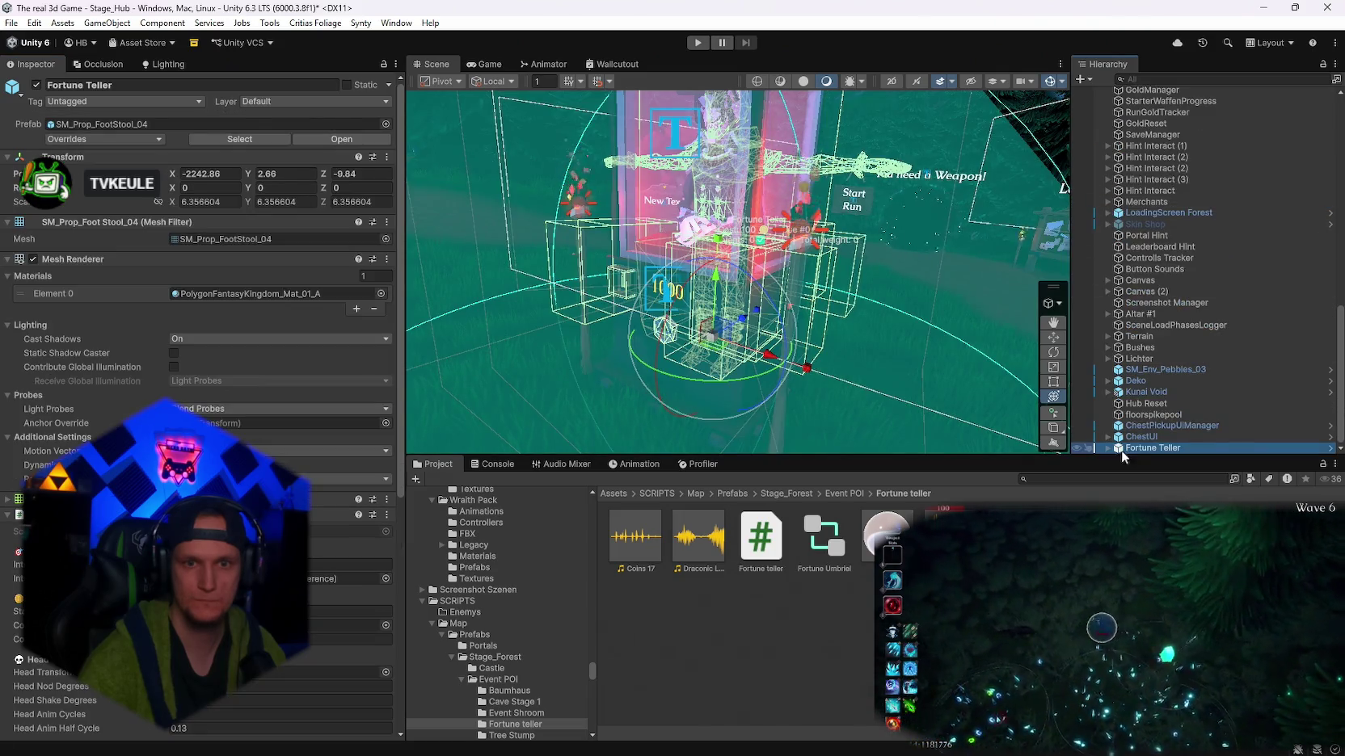
# - Assign the 1000 Text (TMP) as Fortune Teller's Cost Text and set Cost Format to 'Coins: {cost}'
pyautogui.scroll(-5, 199, 358)
pyautogui.scroll(-12, 1187, 354)
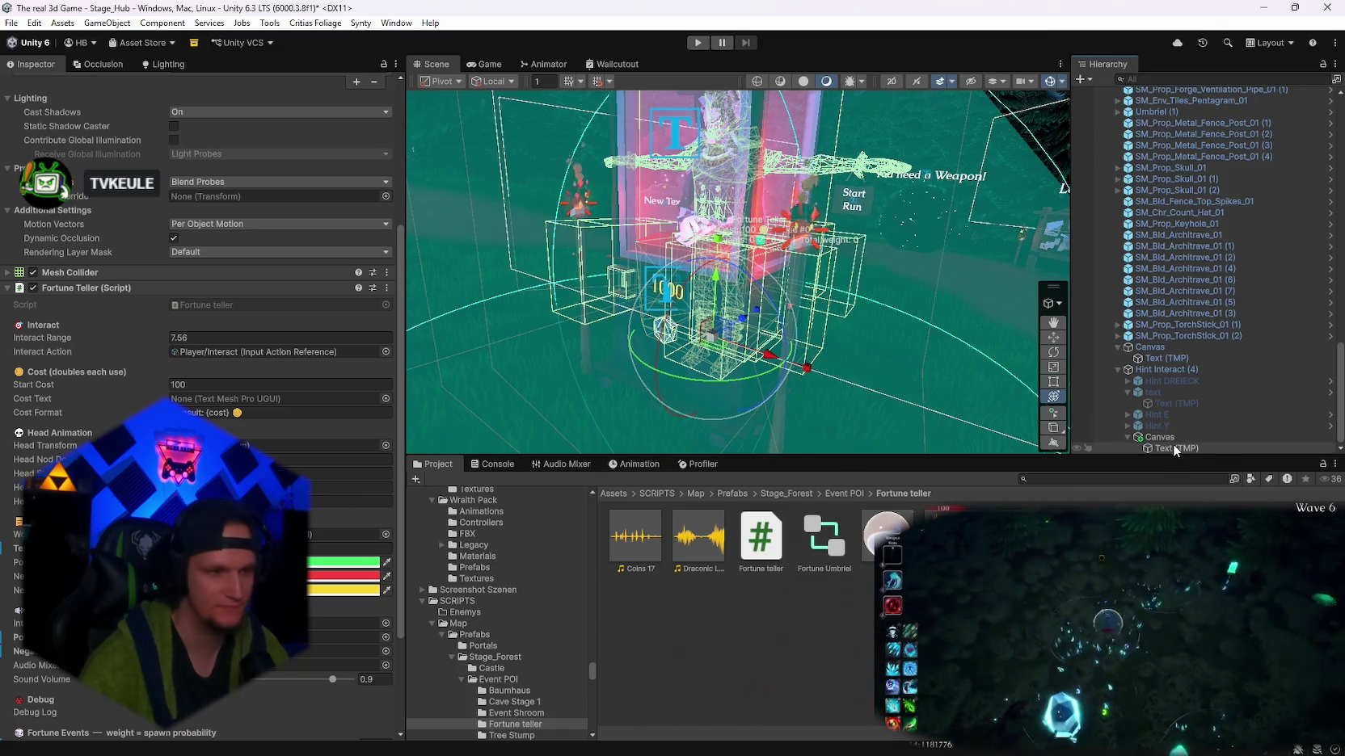
pyautogui.moveTo(1176, 448)
pyautogui.mouseDown()
pyautogui.moveTo(275, 399)
pyautogui.moveTo(356, 400)
pyautogui.mouseUp()
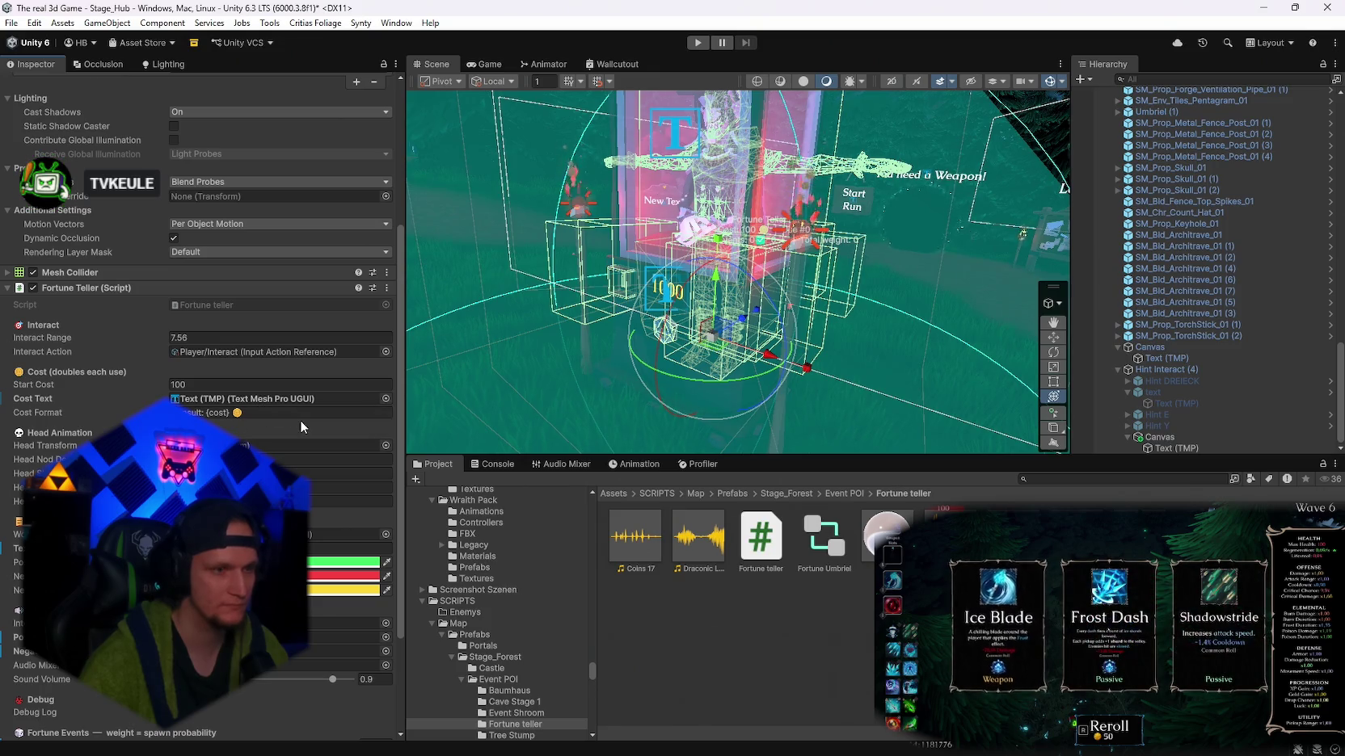
pyautogui.click(200, 413)
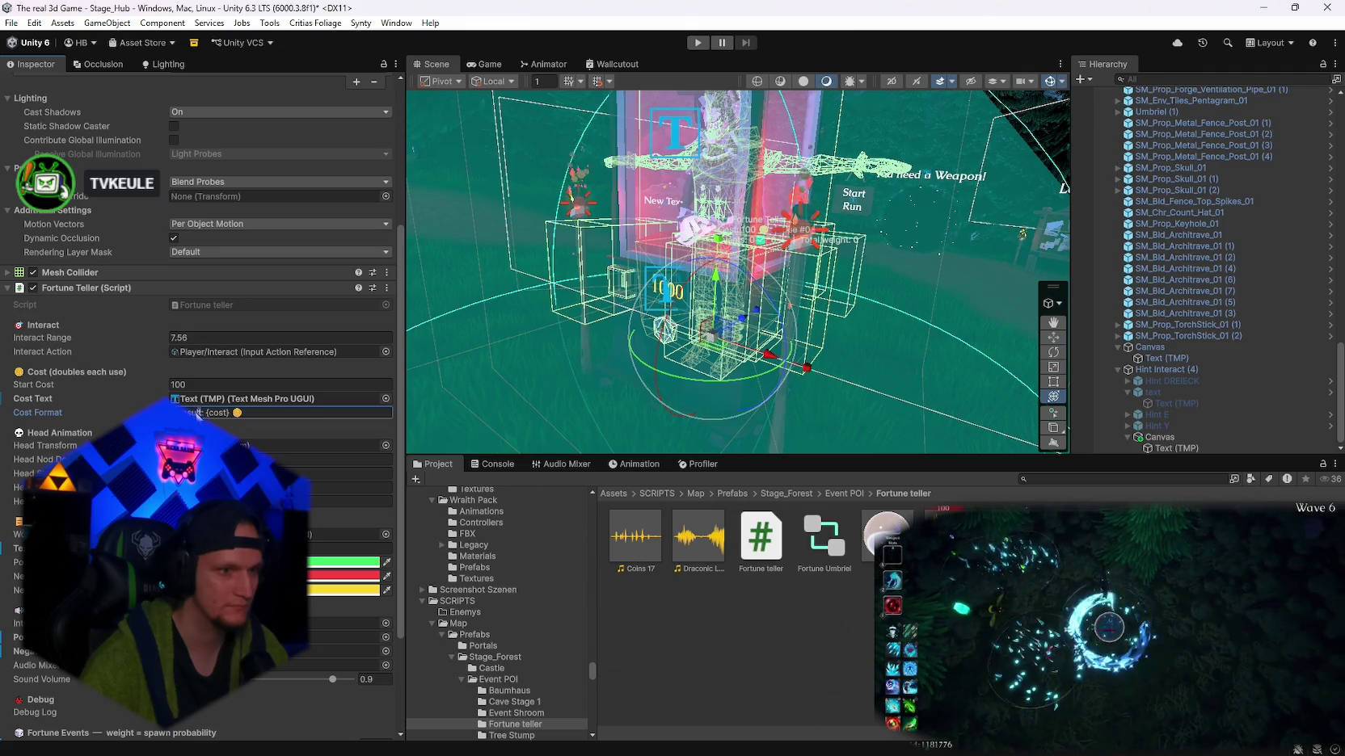
pyautogui.press('Delete')
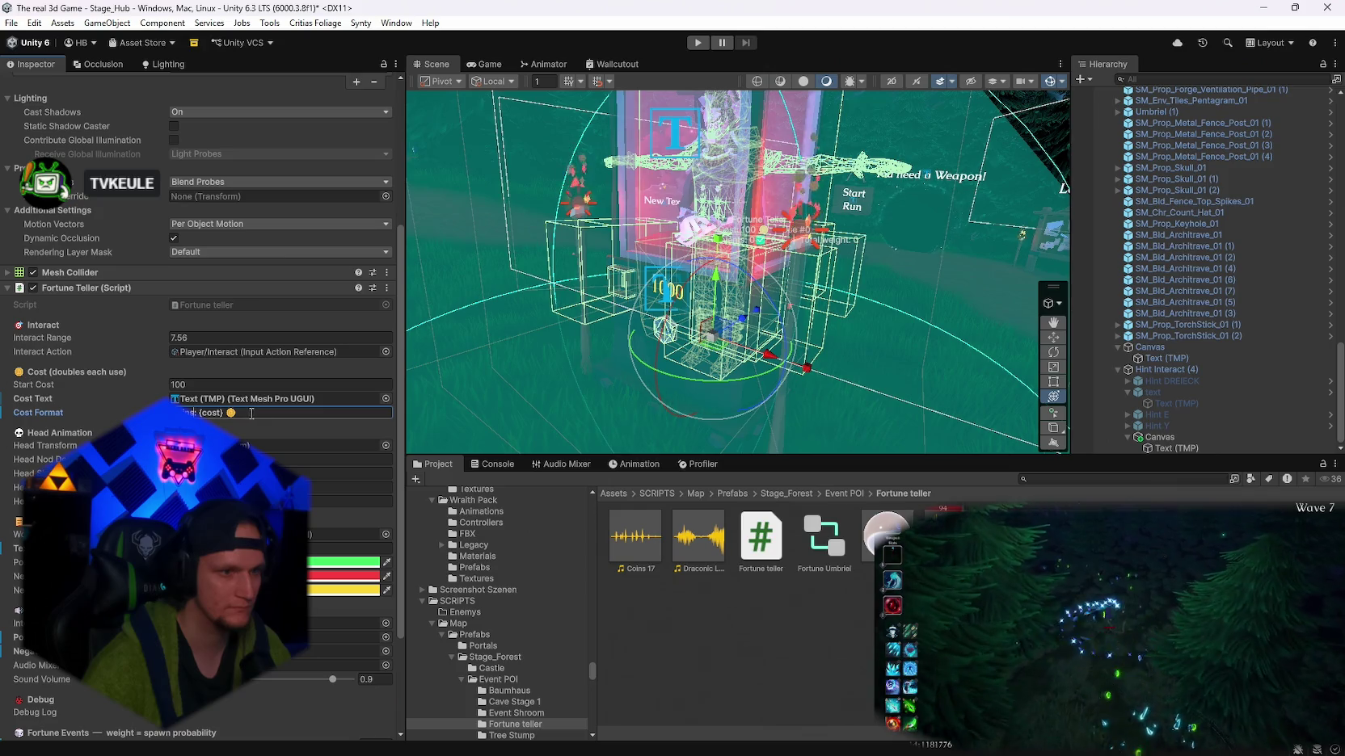
# - Save the scene and the project, then enter Play mode
pyautogui.click(11, 22)
pyautogui.click(35, 89)
pyautogui.click(12, 23)
pyautogui.click(129, 175)
pyautogui.scroll(-2, 131, 353)
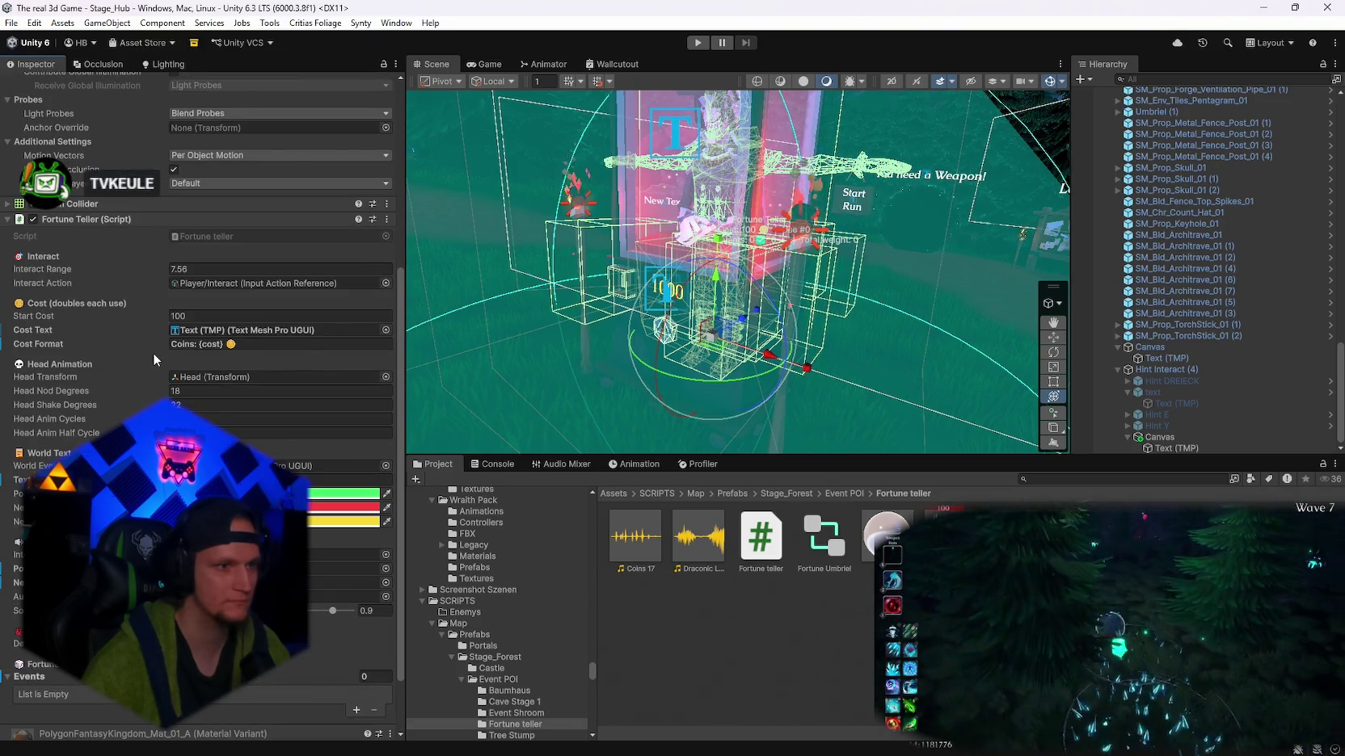
pyautogui.scroll(1, 152, 353)
pyautogui.click(702, 44)
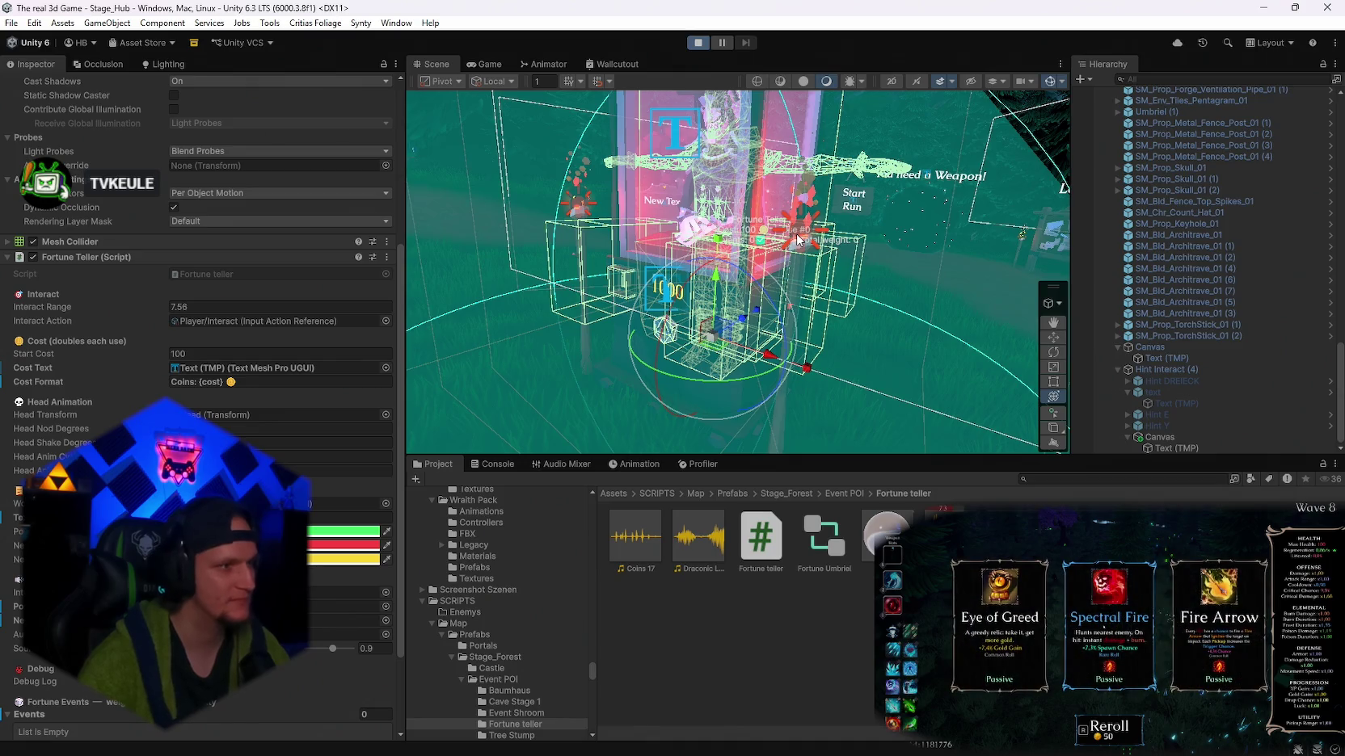
# - In the Game view, run away from and back to the booth, pausing briefly once
pyautogui.hotkey('ctrl', '2')
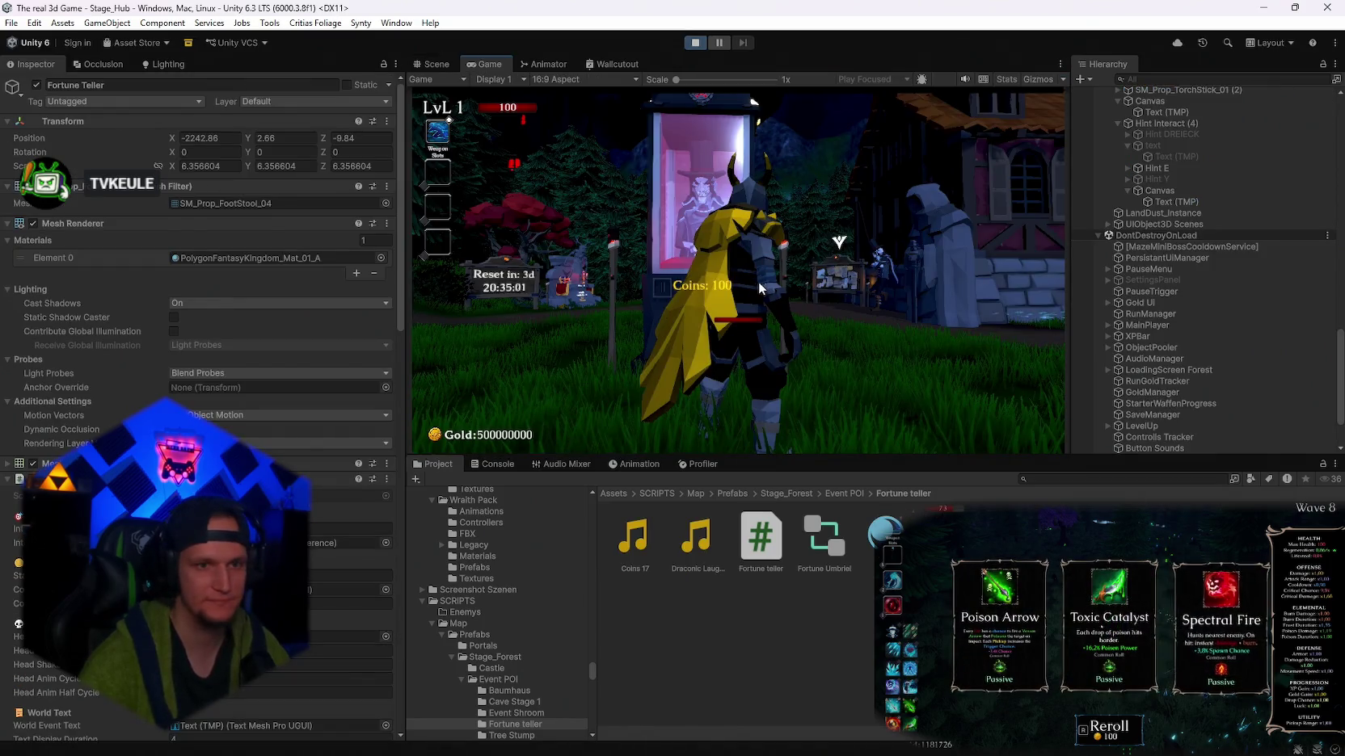
pyautogui.press('s')
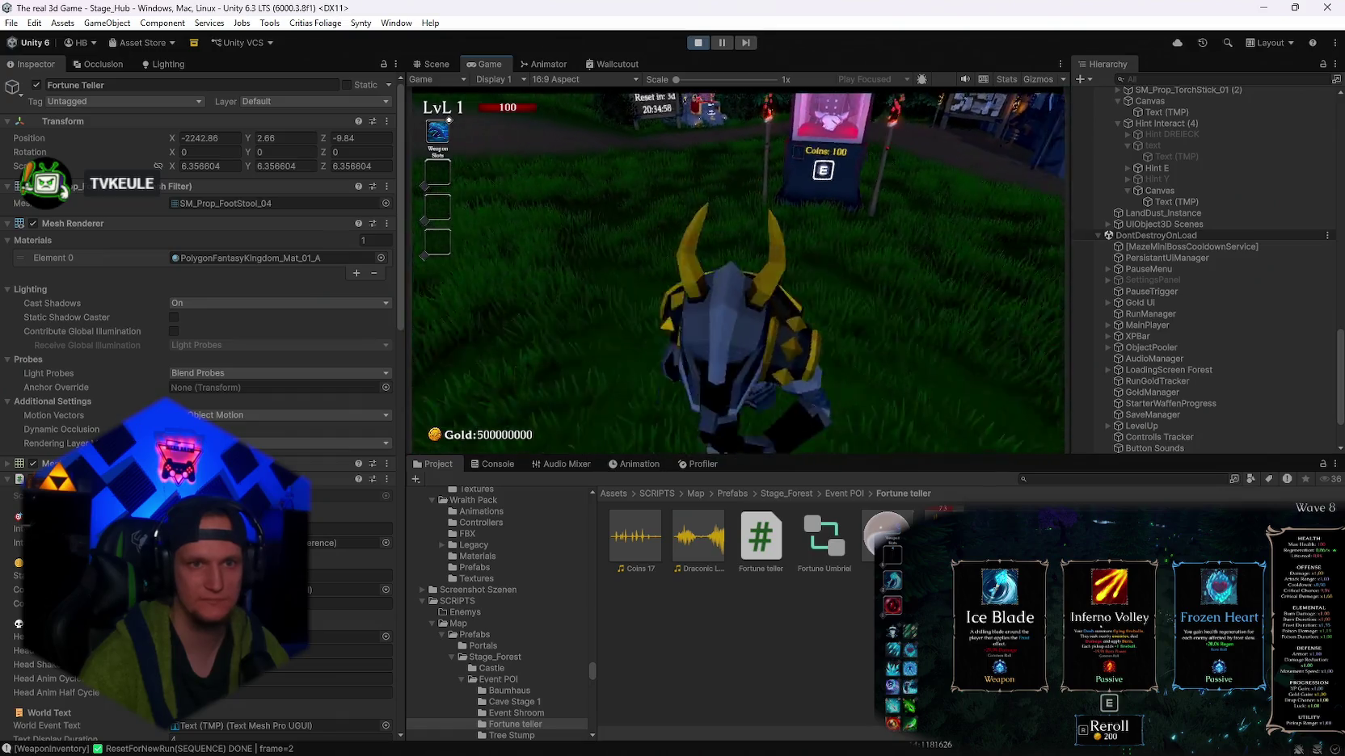
pyautogui.press('w')
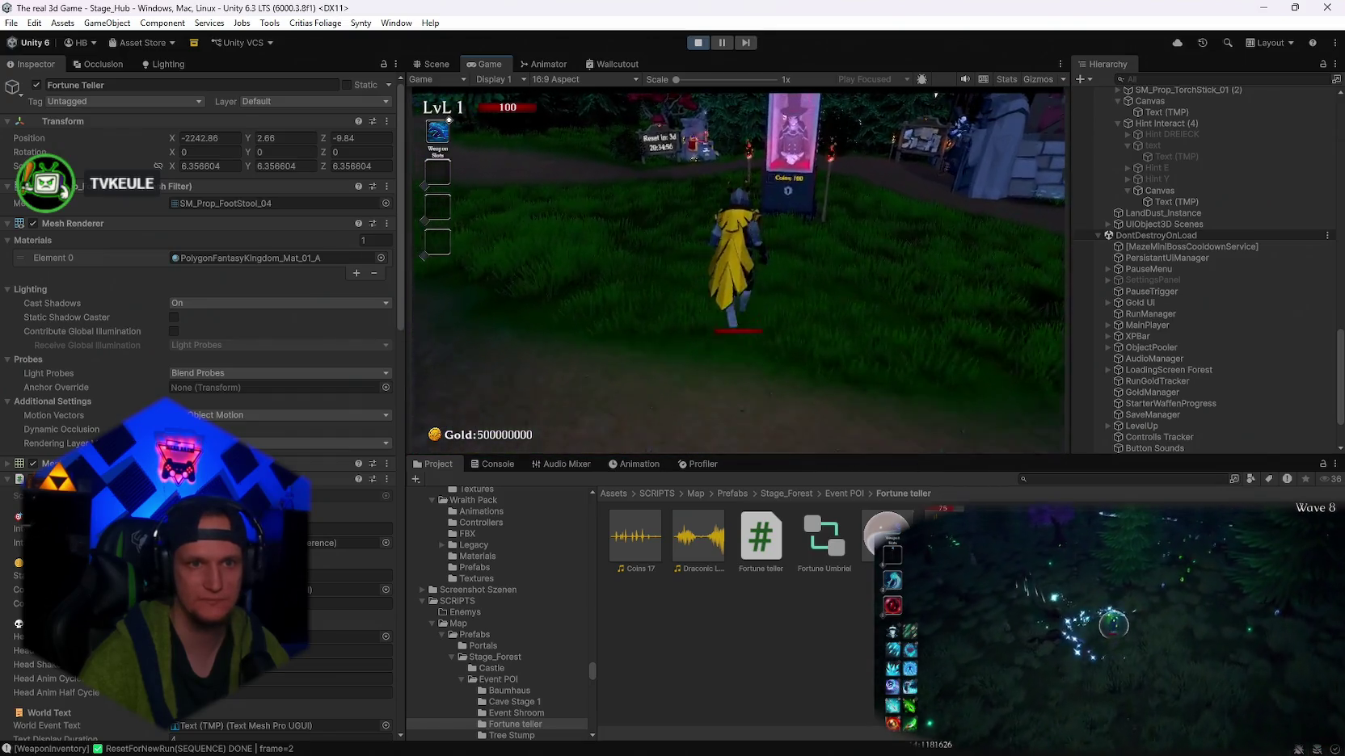
pyautogui.press('Escape')
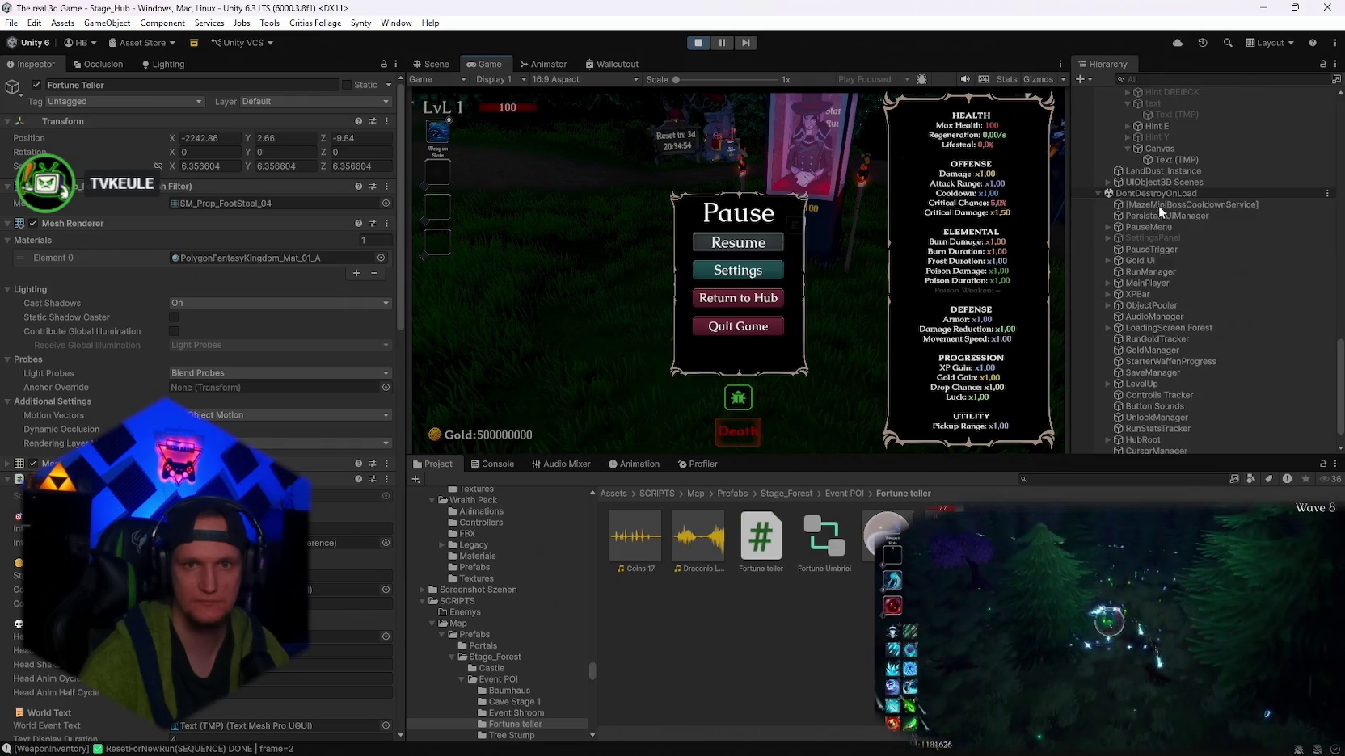
pyautogui.scroll(3, 1168, 257)
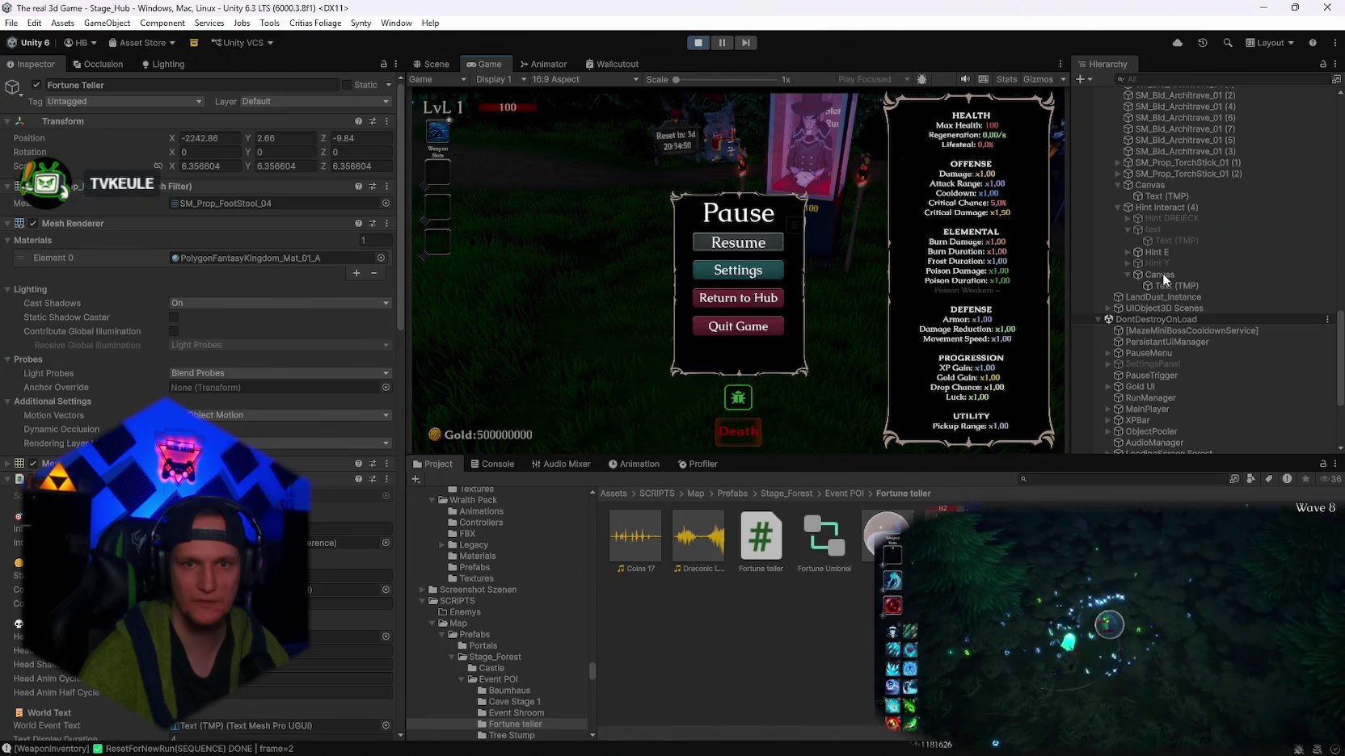
pyautogui.press('Escape')
# - Pay the booth's cost, then pause to select the booth canvas and its text object
pyautogui.press('s')
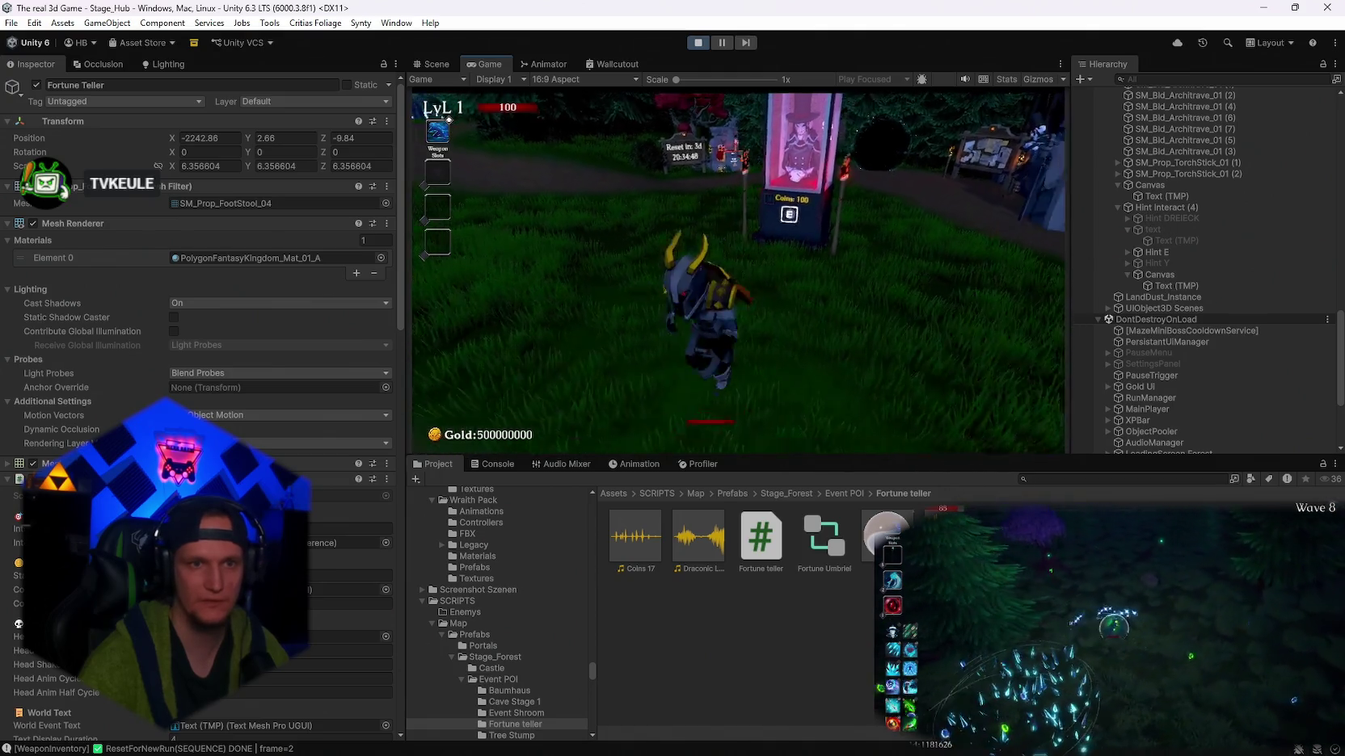
pyautogui.press('w')
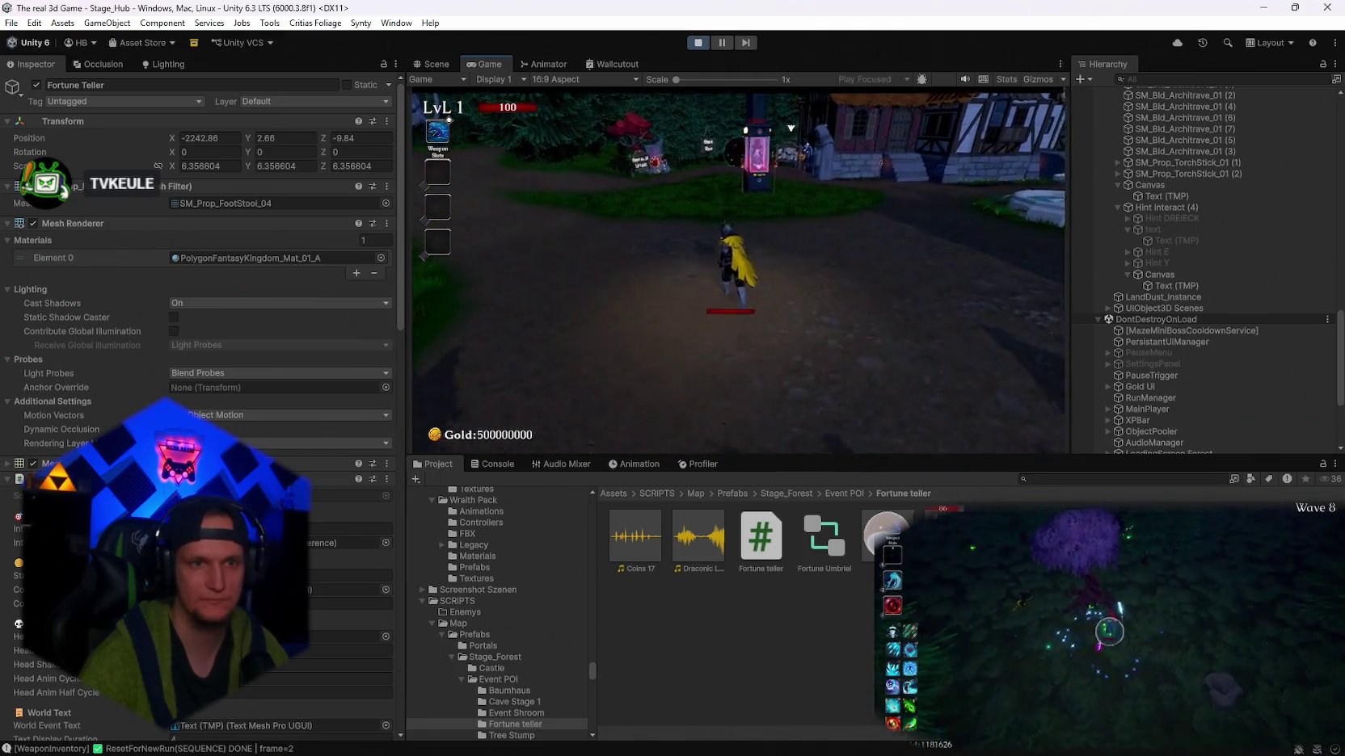
pyautogui.press('e')
pyautogui.press('e')
pyautogui.press('e')
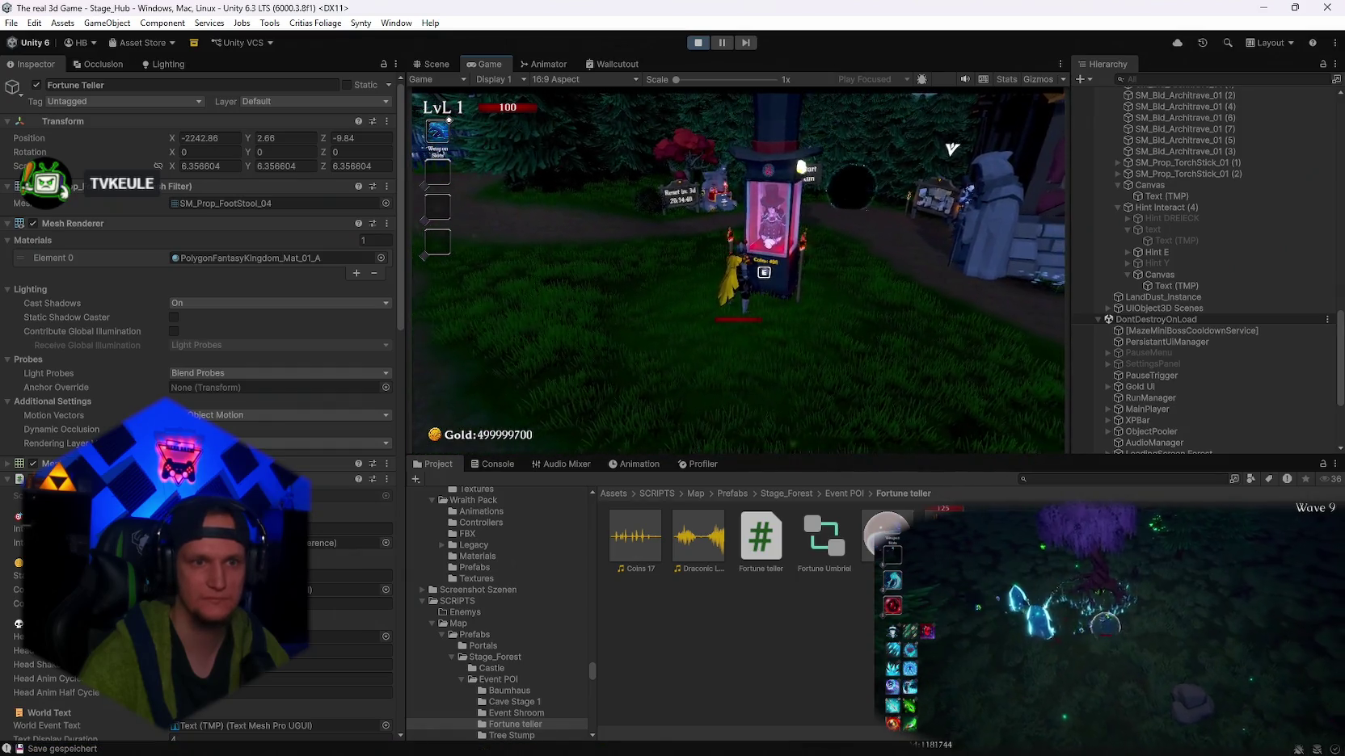
pyautogui.press('Escape')
pyautogui.scroll(2, 1174, 218)
pyautogui.click(1156, 238)
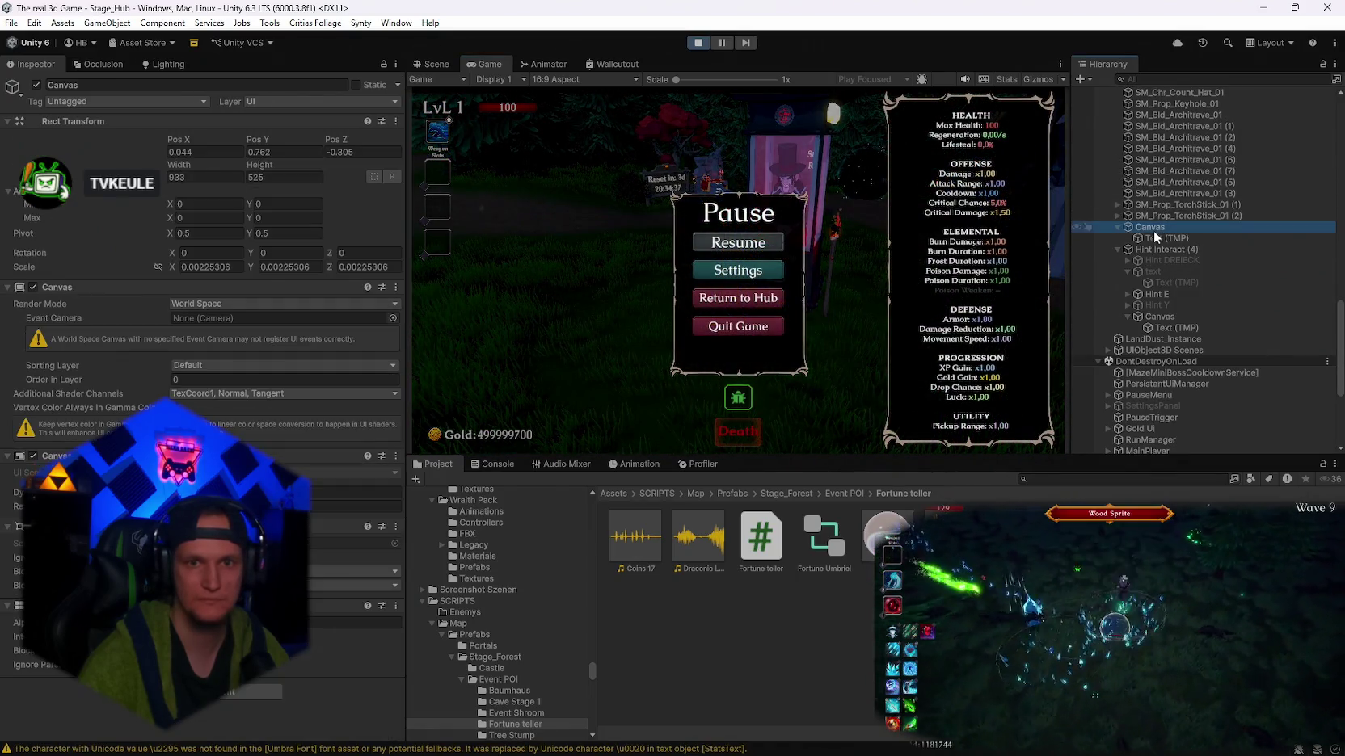
pyautogui.click(1309, 227)
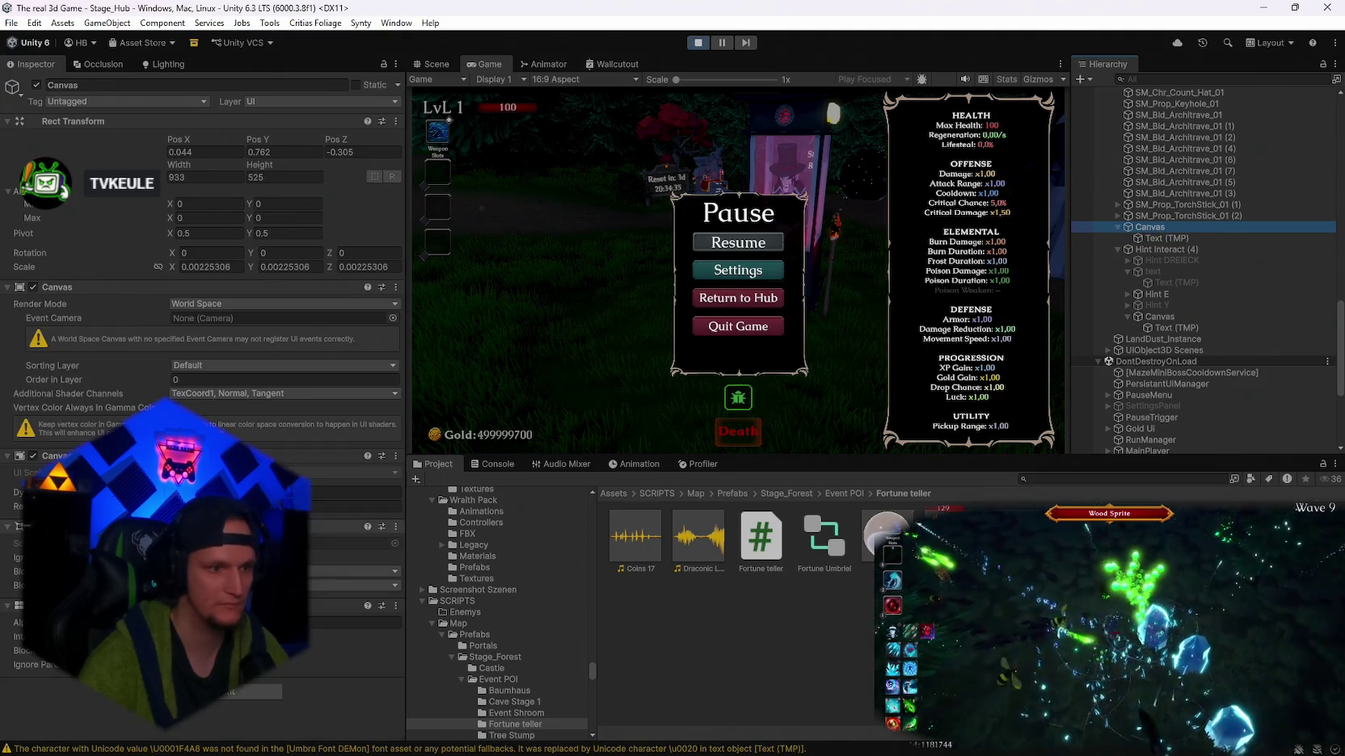
pyautogui.press('Escape')
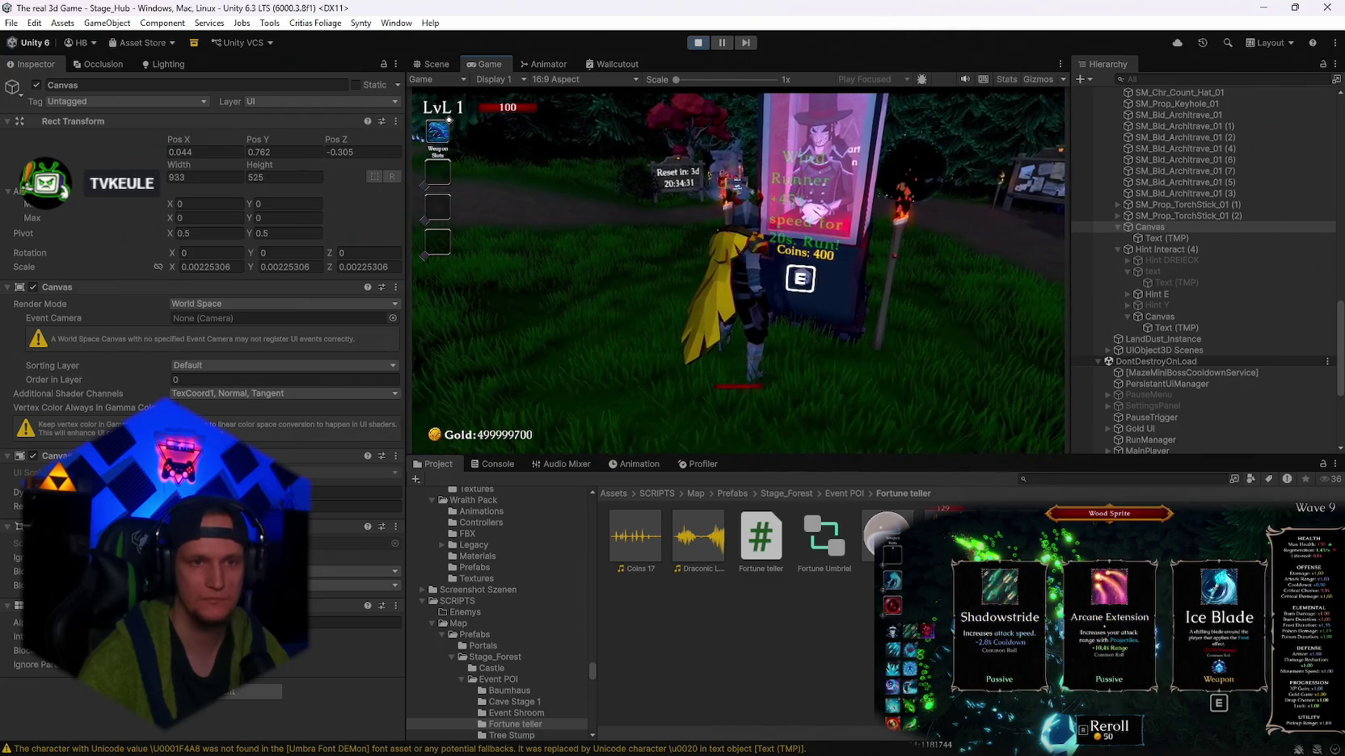
# - Buy a Double Curse fortune, walk off and back, then stop the playtest
pyautogui.press('e')
pyautogui.press('s')
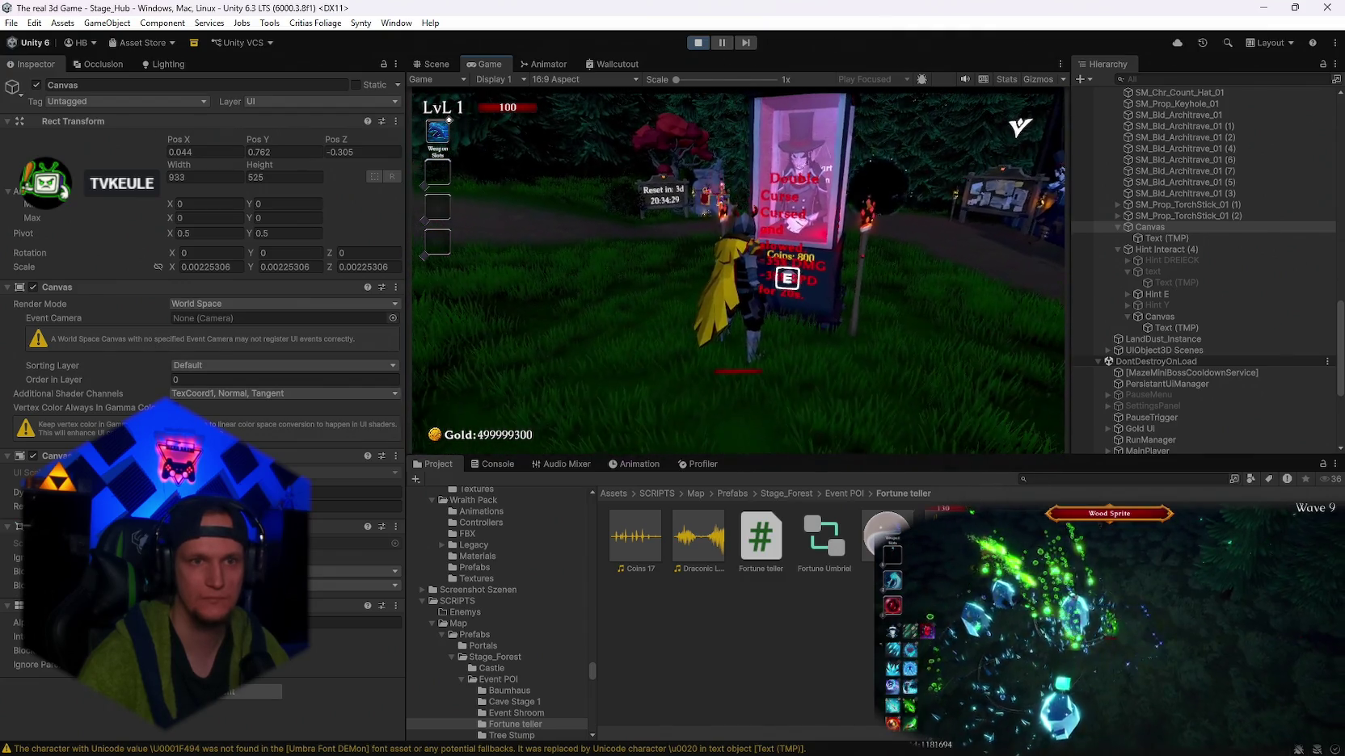
pyautogui.press('w')
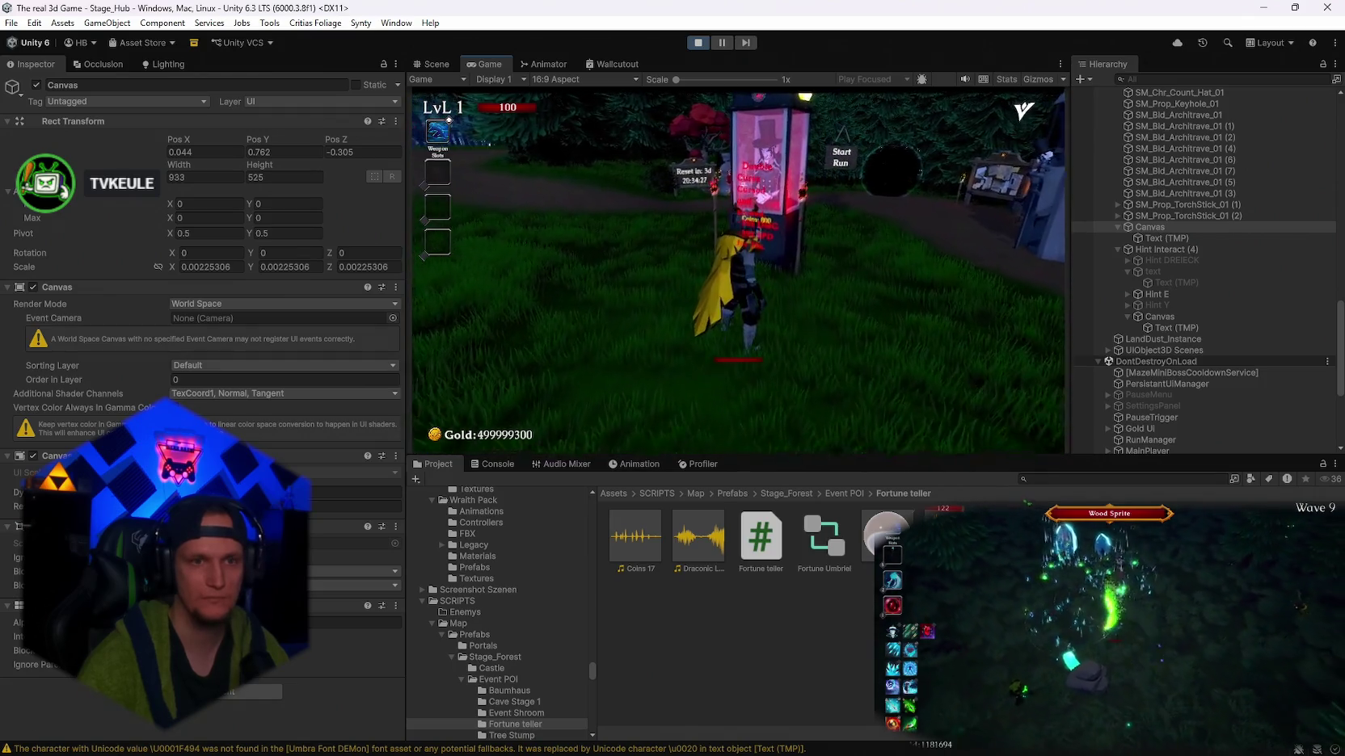
pyautogui.press('Escape')
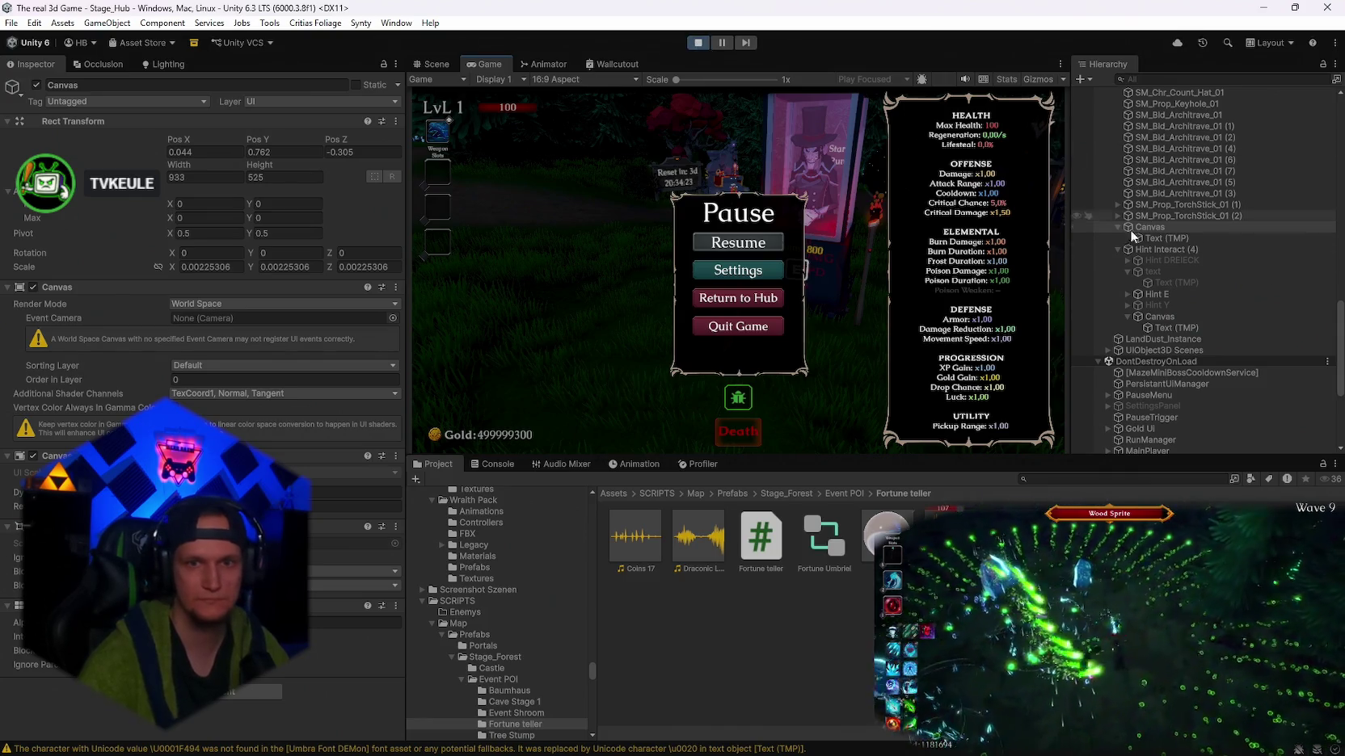
pyautogui.click(693, 45)
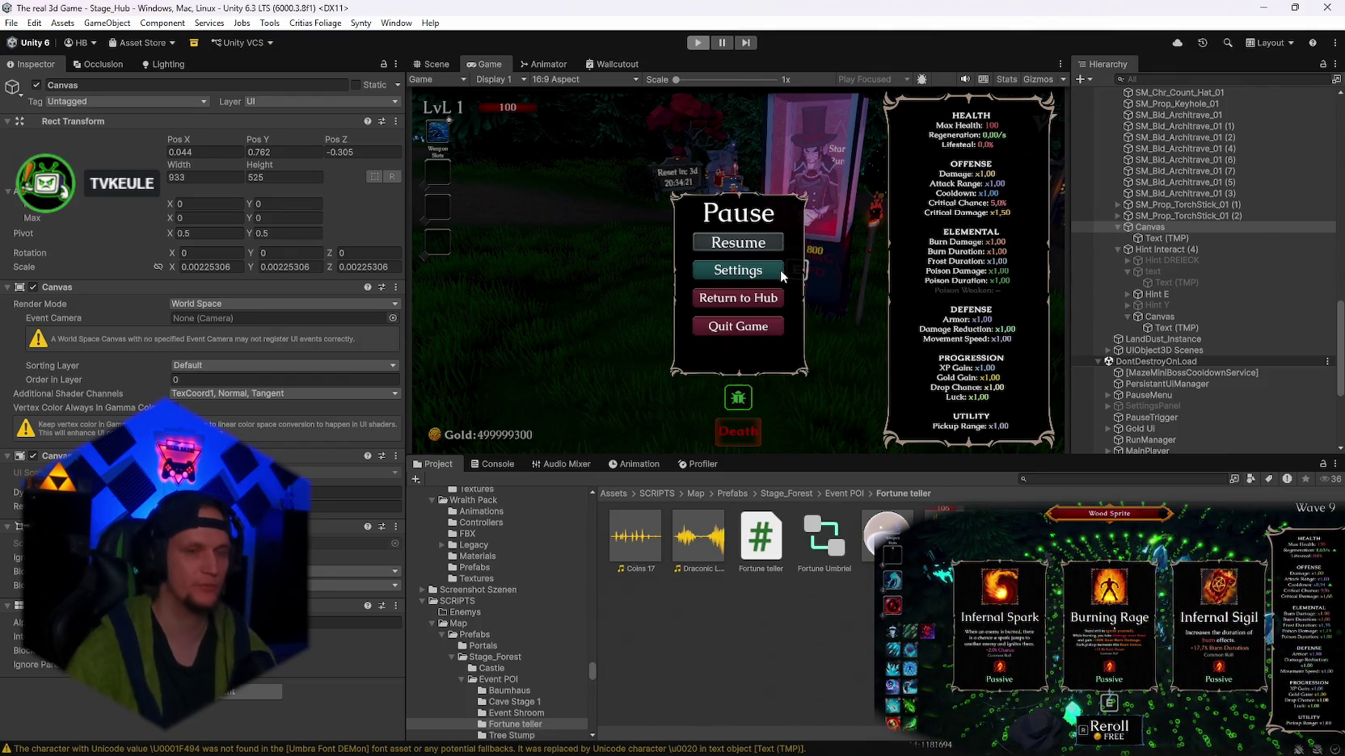
# - Select the Canvas's Text (TMP) object and frame it in the Scene view
pyautogui.scroll(-10, 1223, 271)
pyautogui.scroll(-10, 1192, 306)
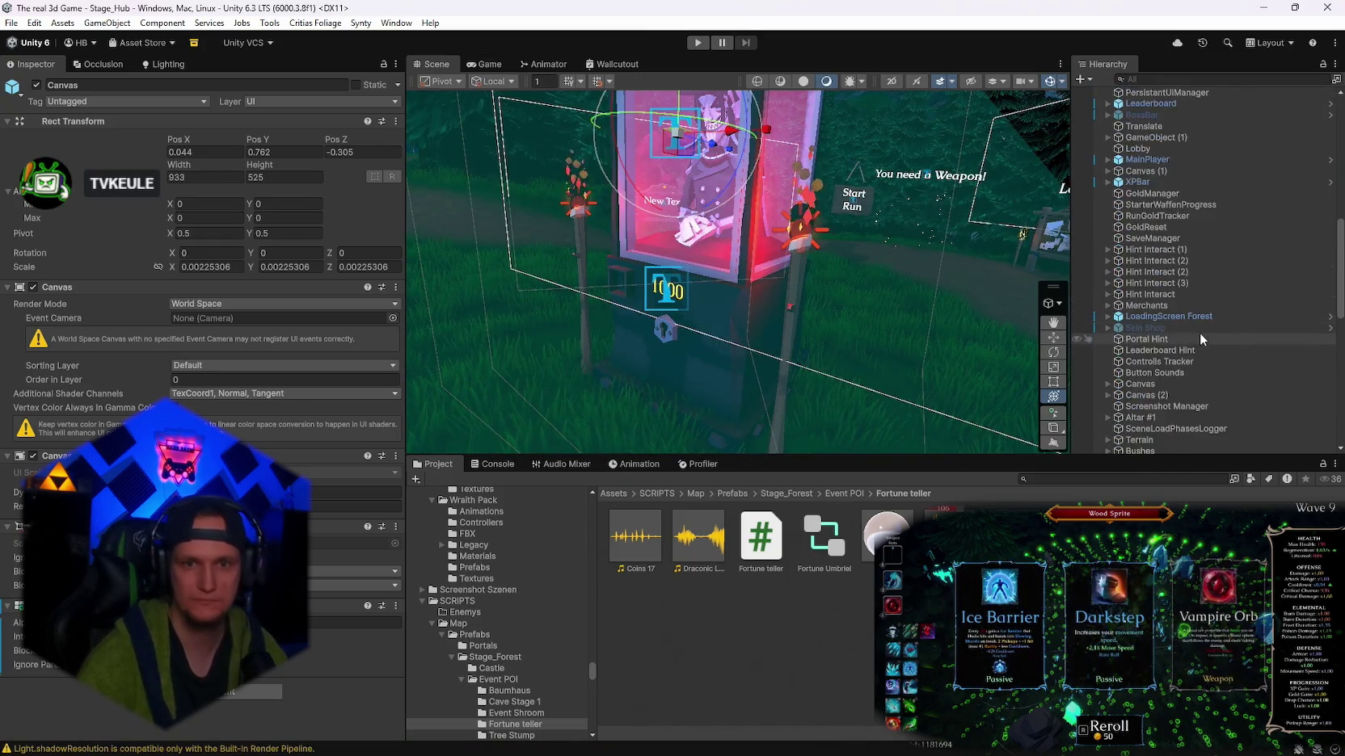
pyautogui.scroll(-5, 1195, 354)
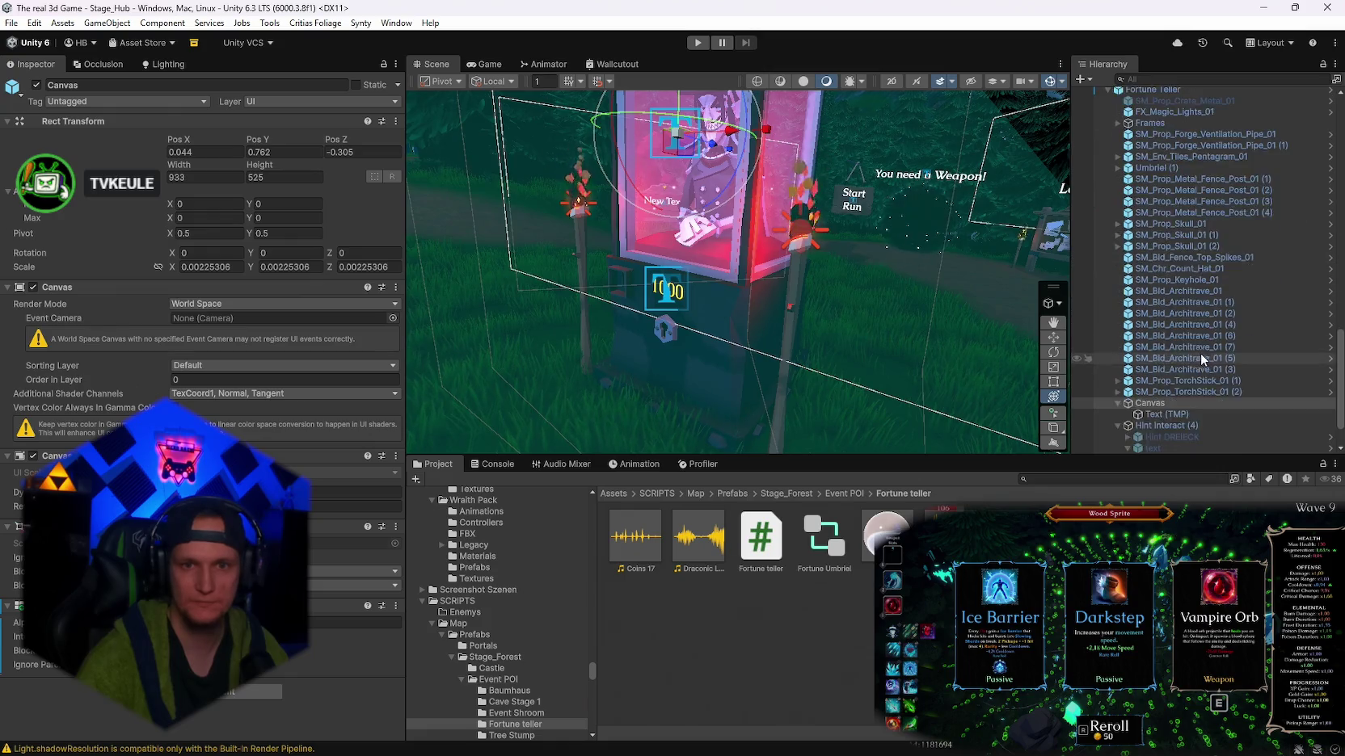
pyautogui.doubleClick(1164, 350)
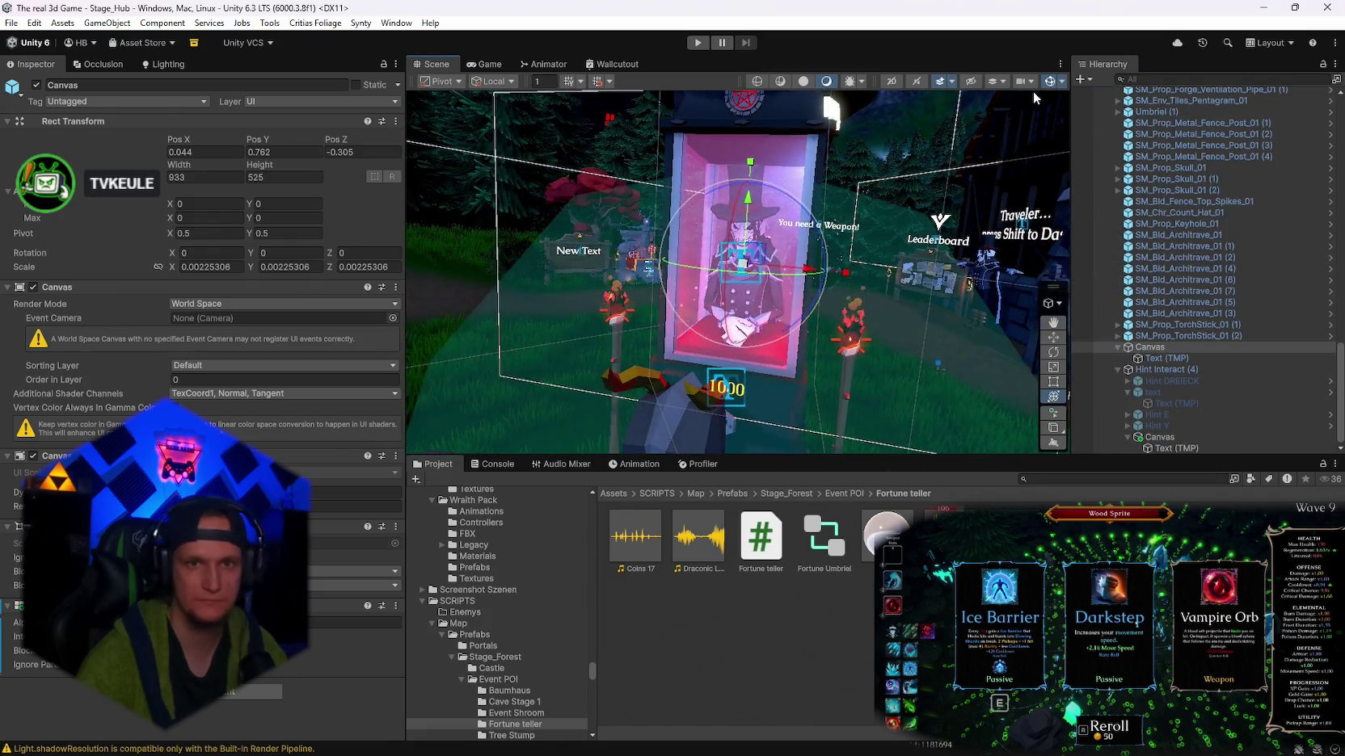
pyautogui.click(1184, 357)
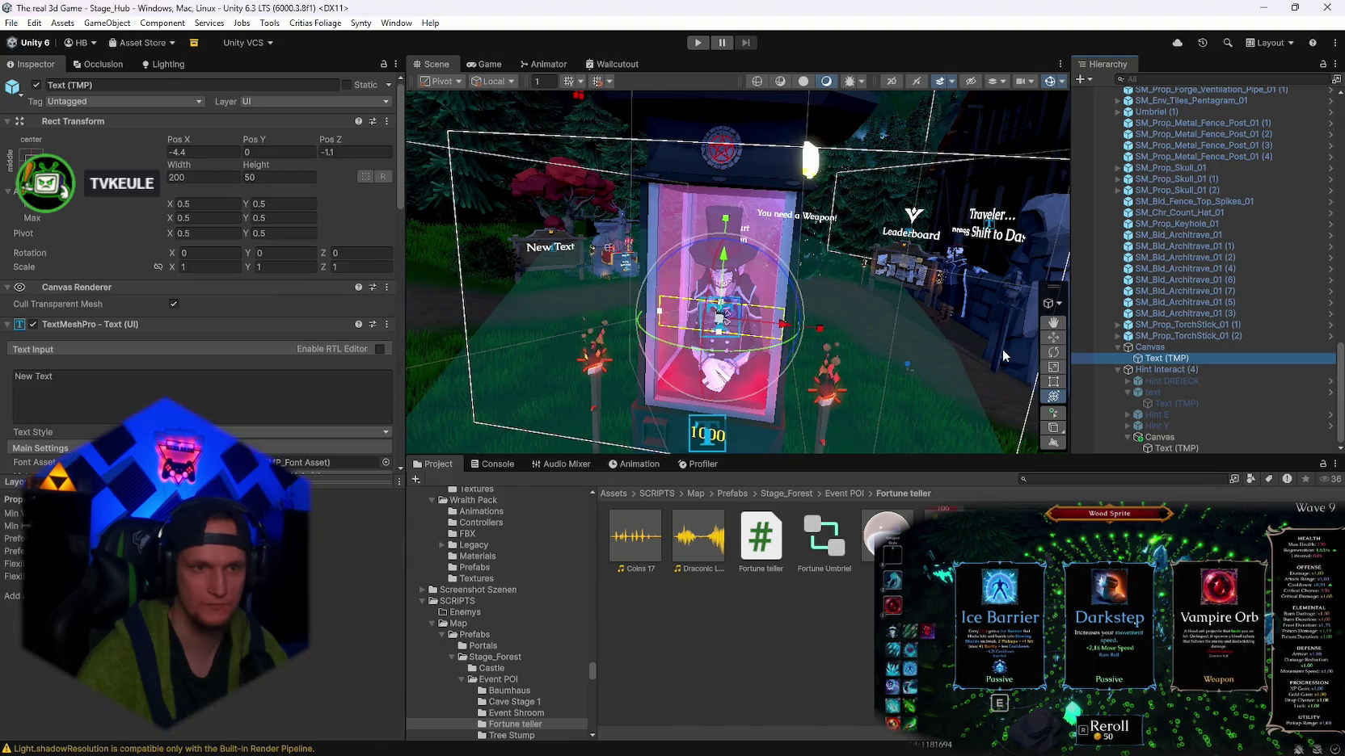
pyautogui.press('f')
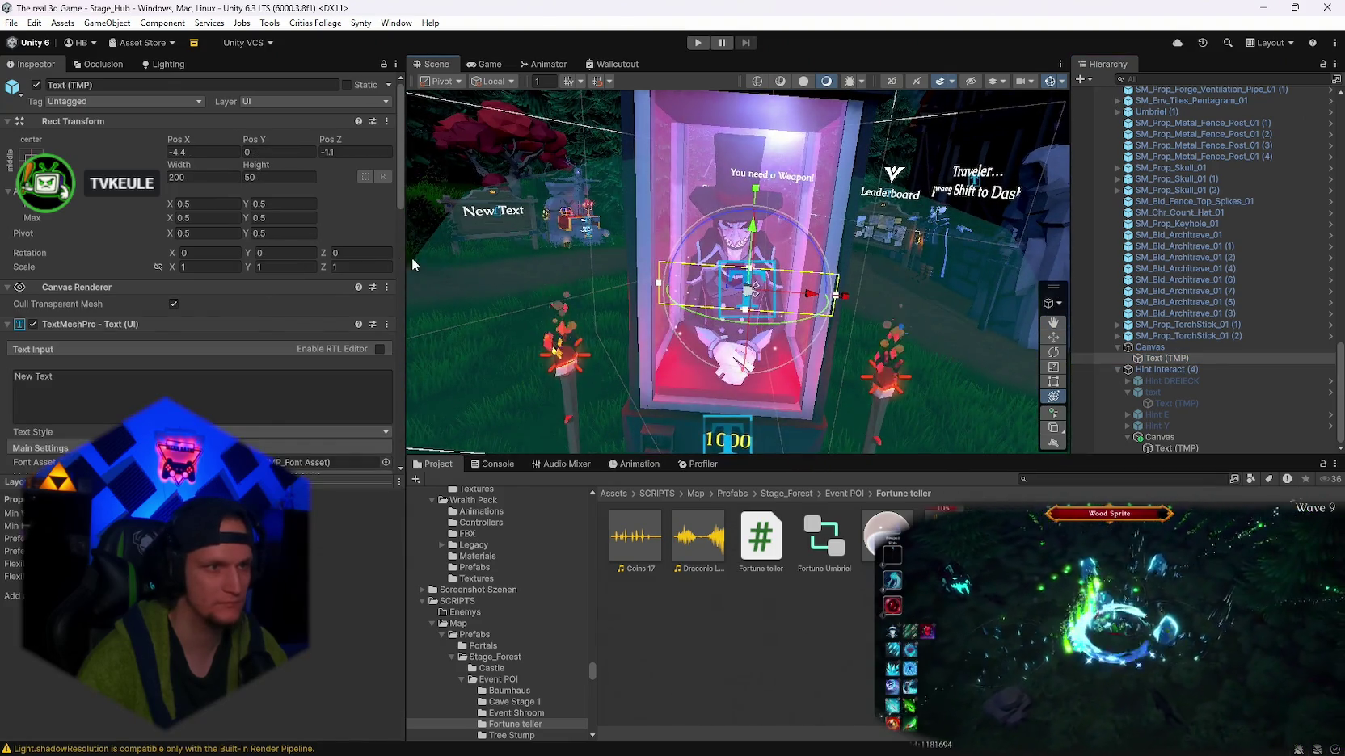
# - Set the text's Pos X to 0, then drag it left to X -15.3
pyautogui.click(194, 151)
pyautogui.press('BackSpace')
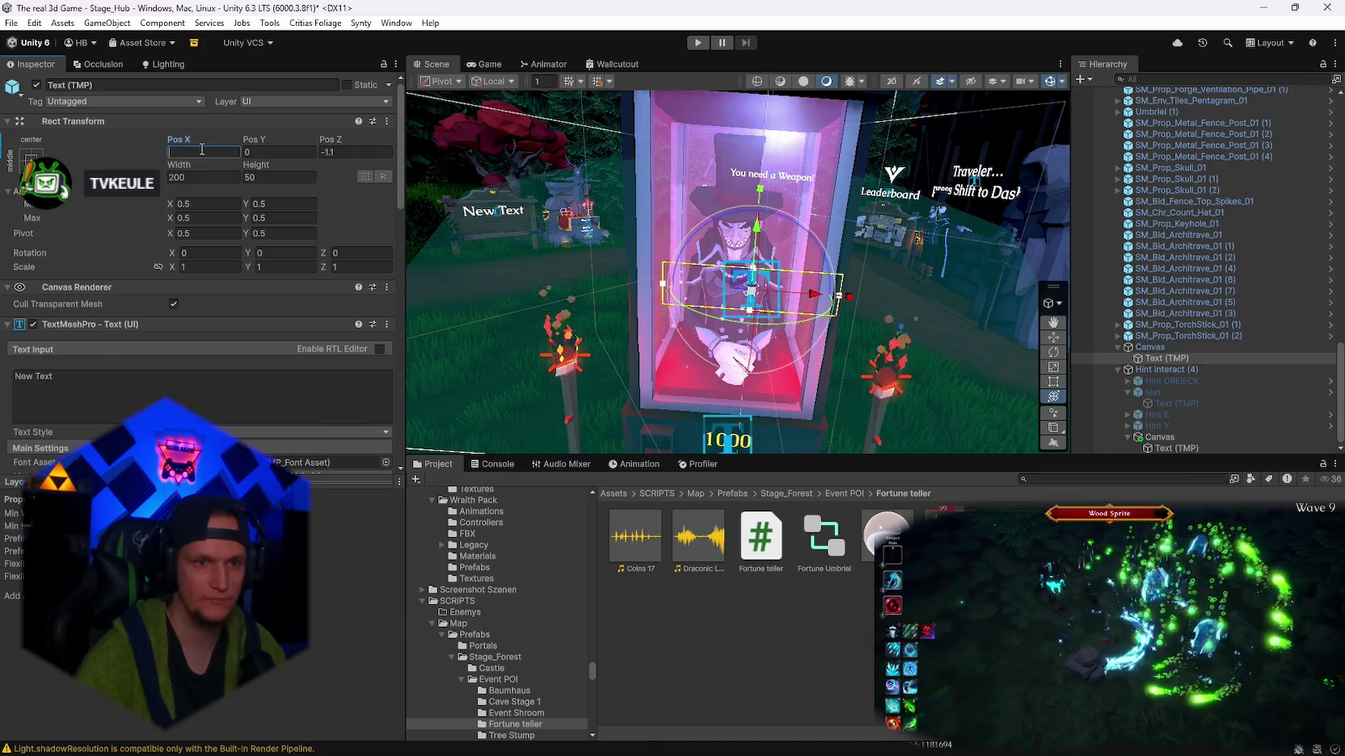
pyautogui.write('0')
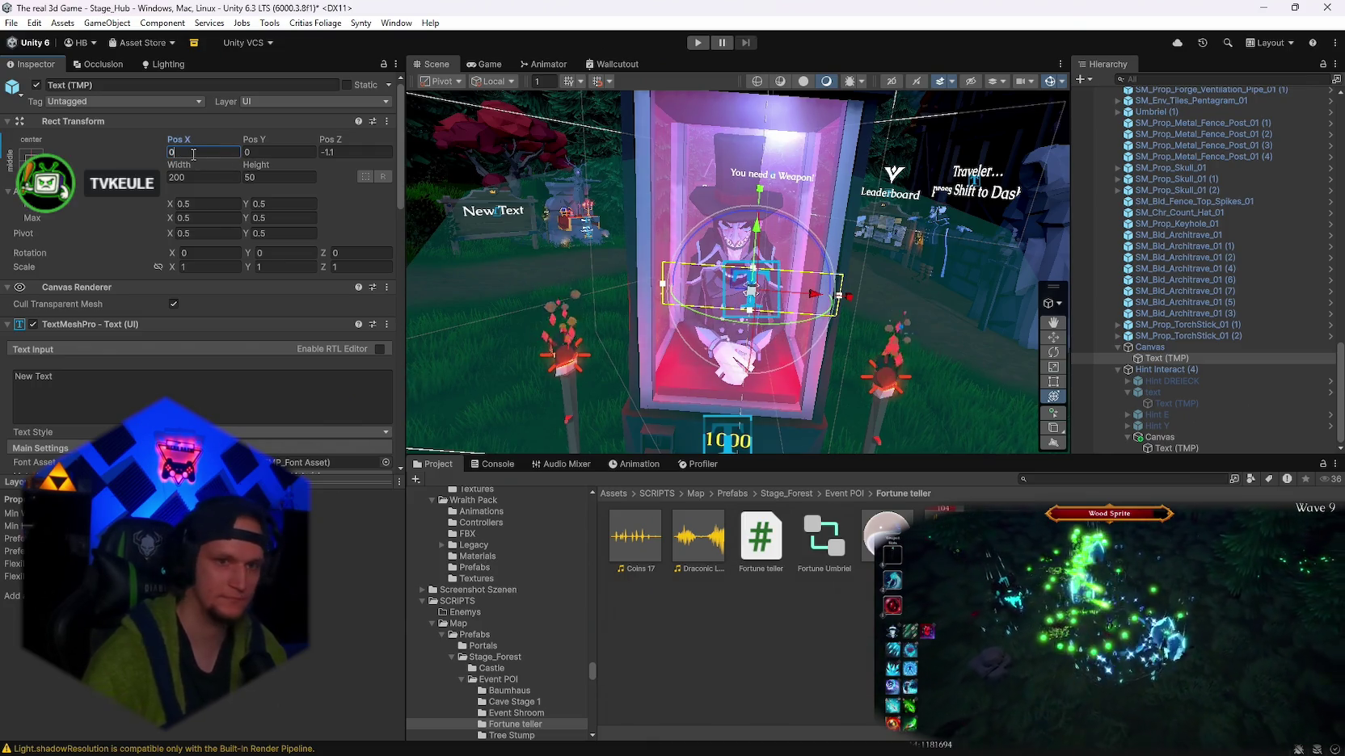
pyautogui.scroll(5, 847, 289)
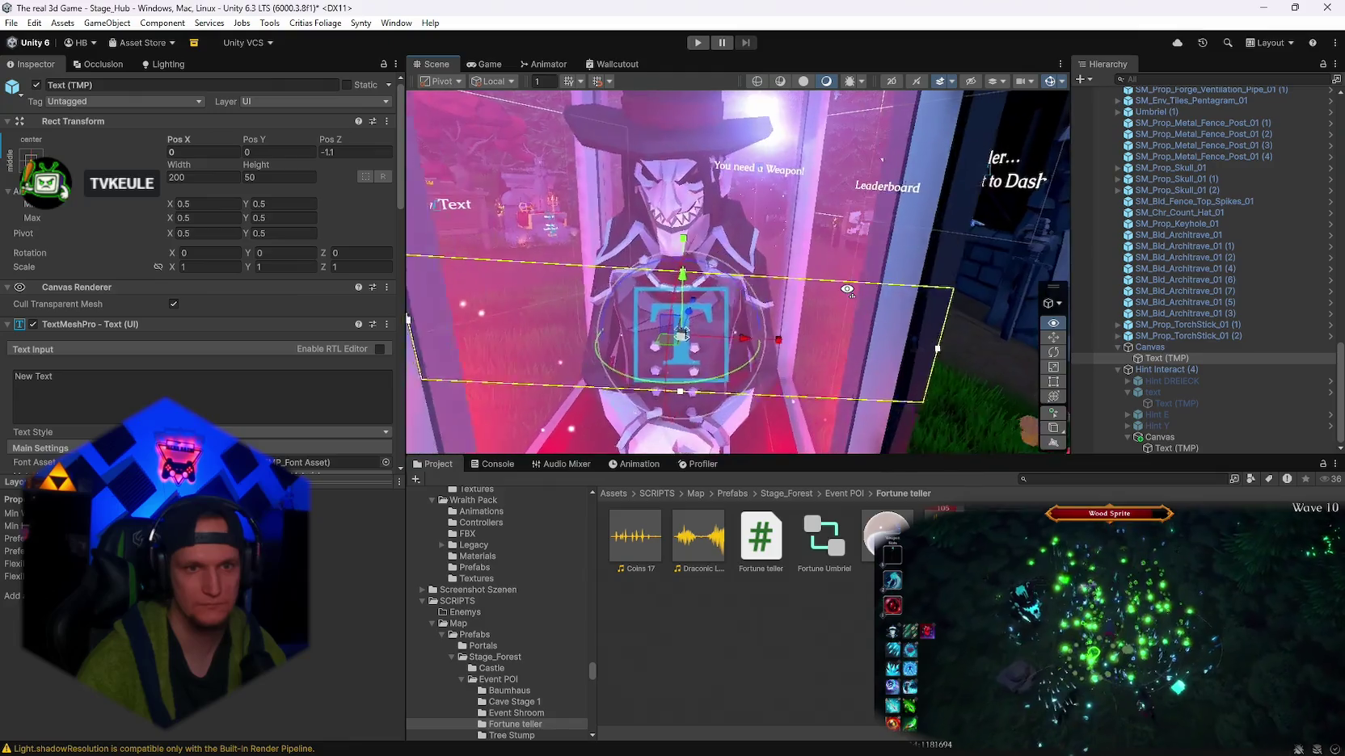
pyautogui.moveTo(845, 335); pyautogui.dragTo(781, 307)
# - Switch to the Move tool and reselect the Canvas's Text (TMP) object
pyautogui.scroll(-3, 780, 307)
pyautogui.press('w')
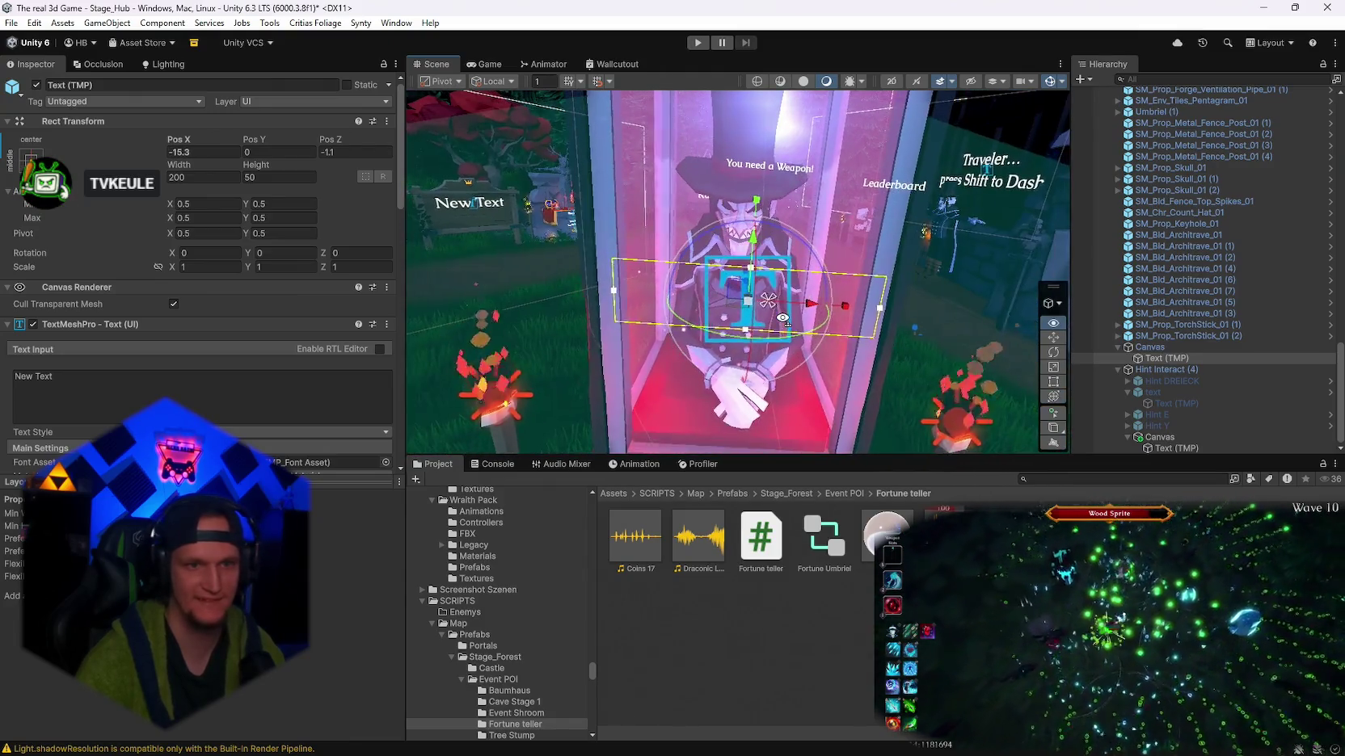
pyautogui.scroll(-2, 754, 275)
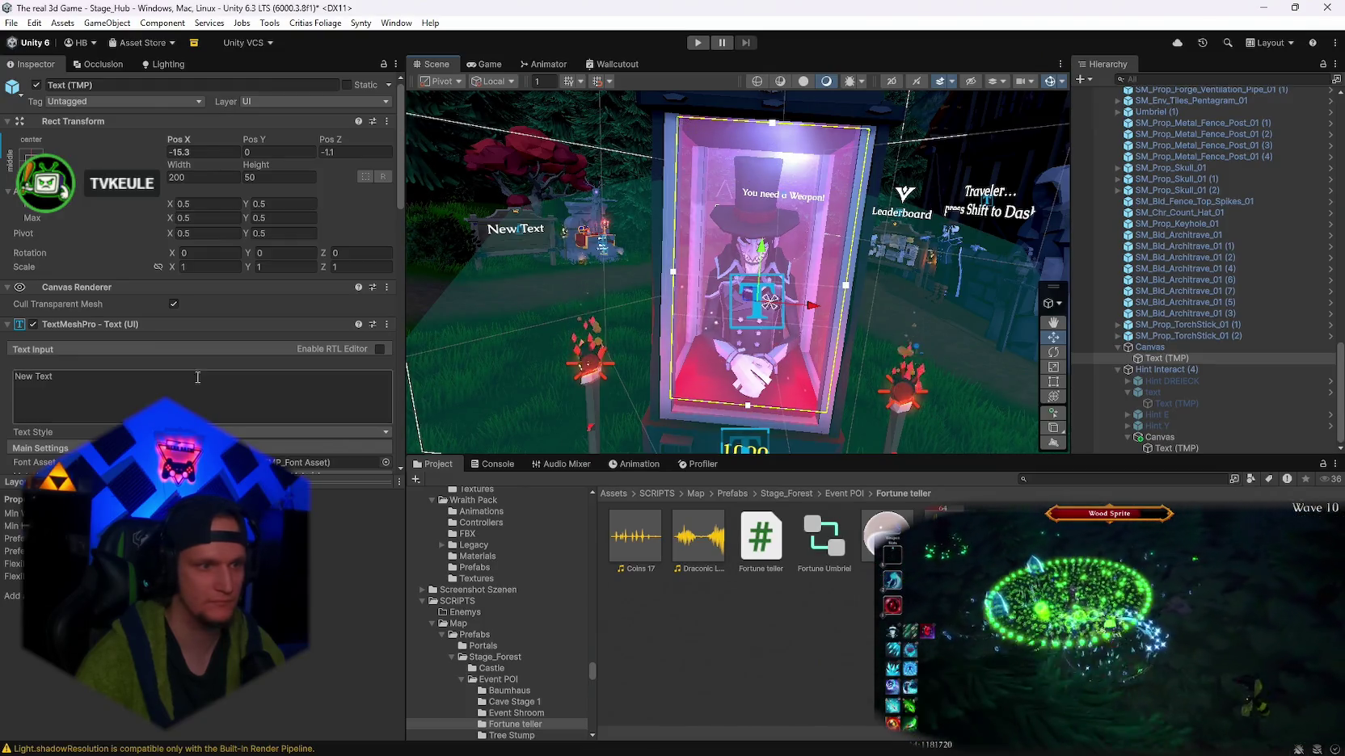
pyautogui.scroll(-10, 210, 381)
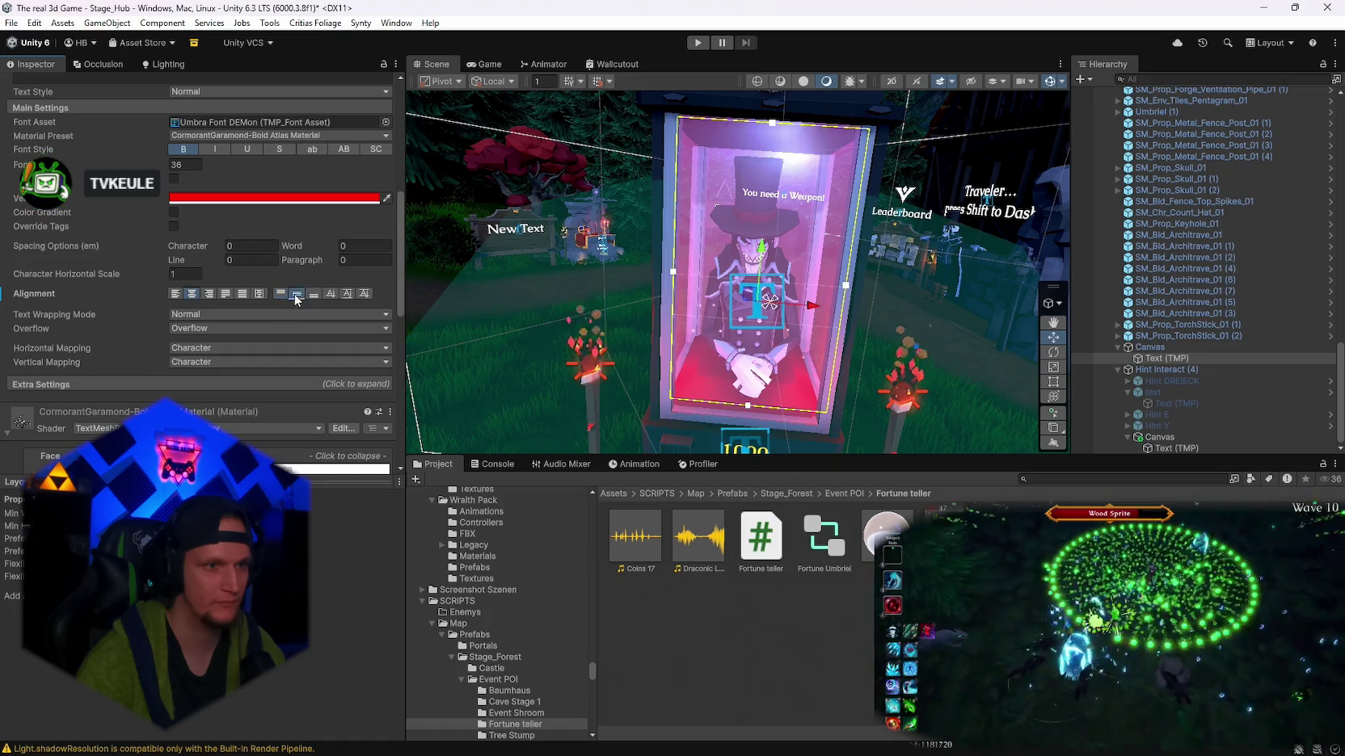
pyautogui.scroll(5, 157, 219)
pyautogui.scroll(-15, 146, 373)
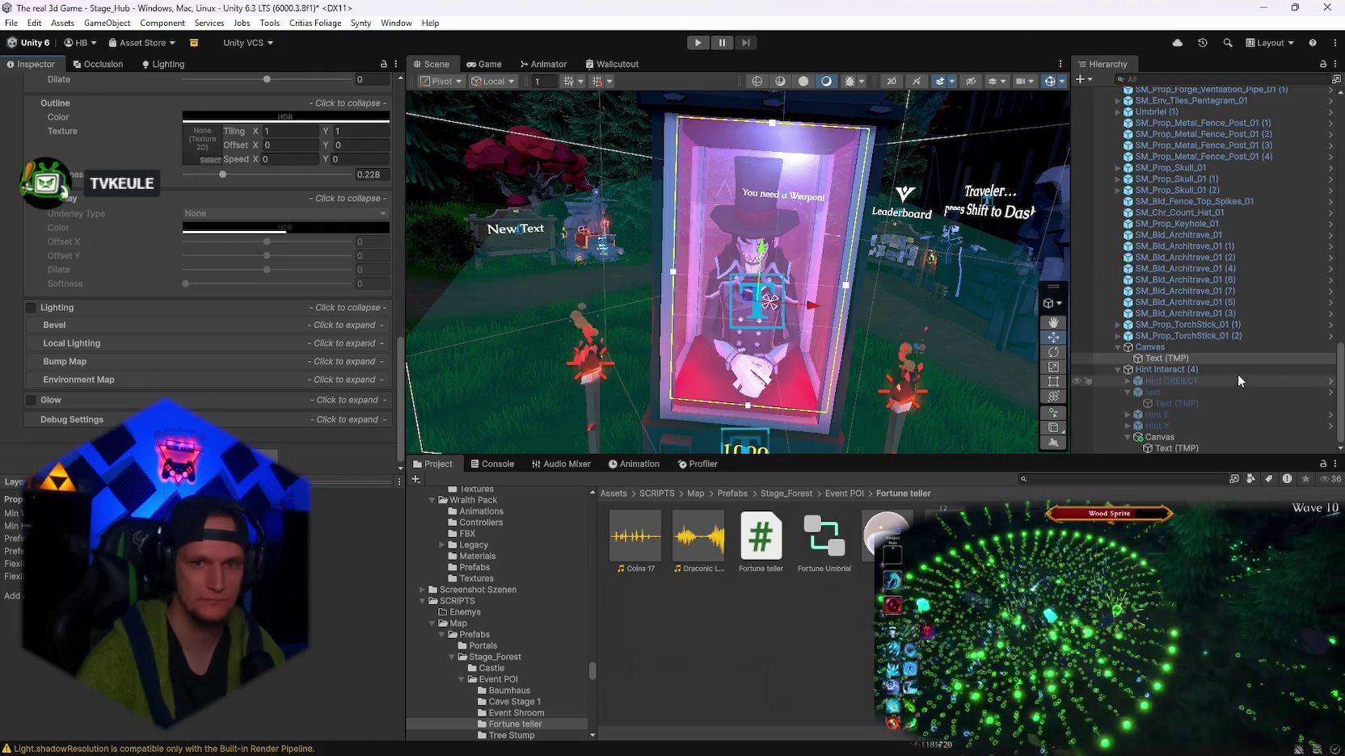
pyautogui.click(1148, 347)
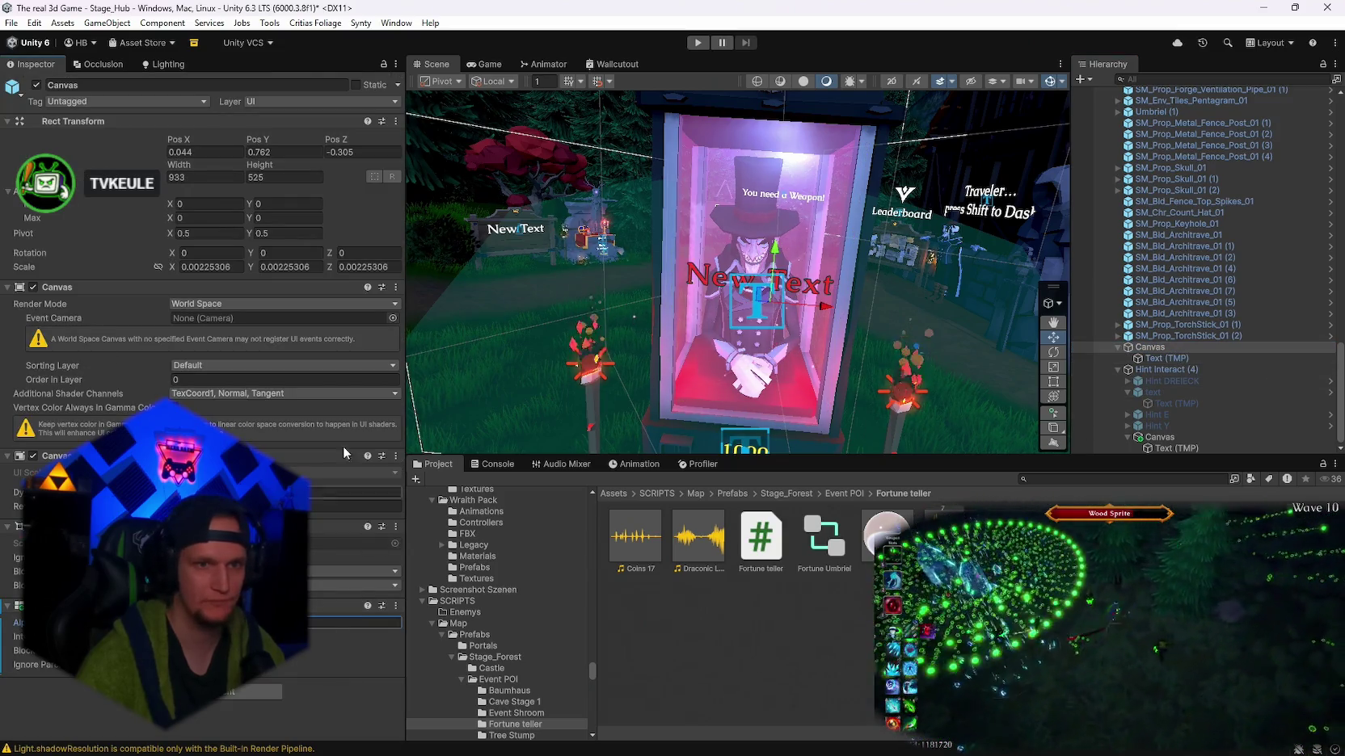
pyautogui.scroll(2, 1180, 344)
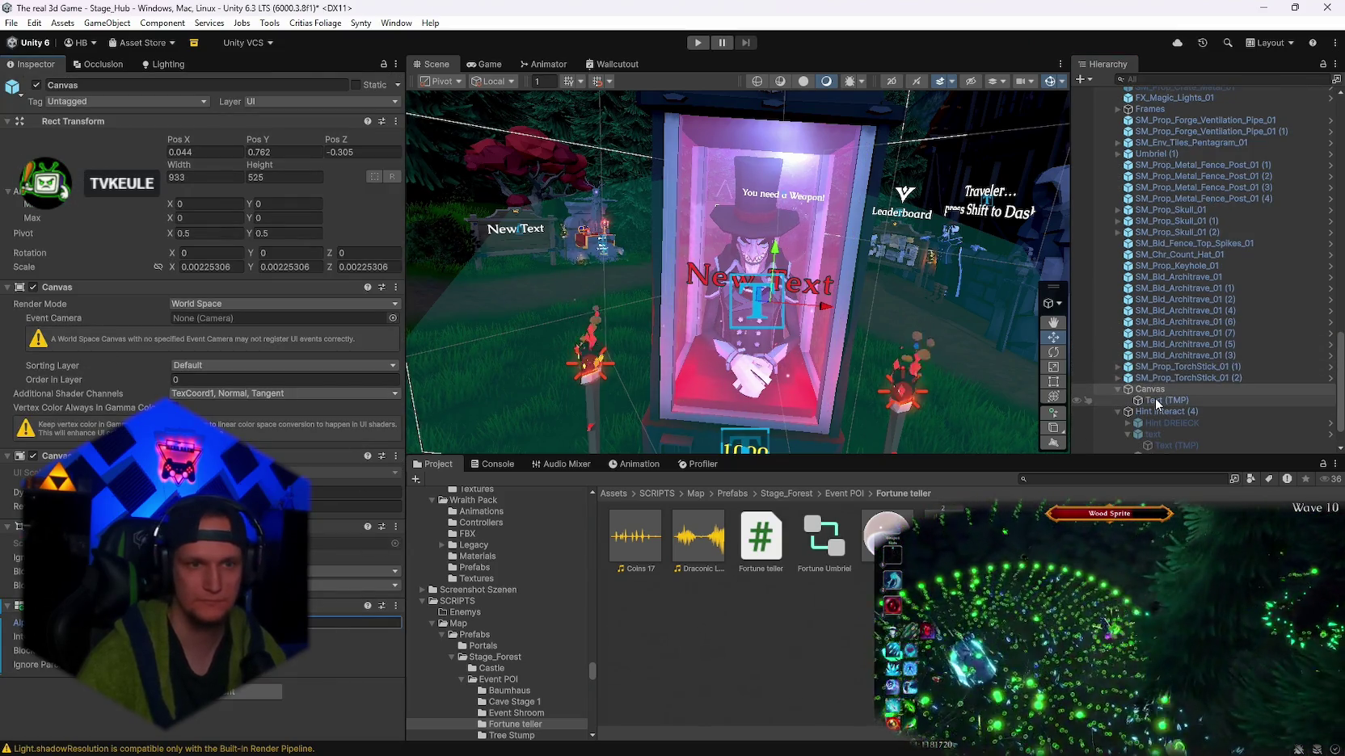
pyautogui.click(1155, 399)
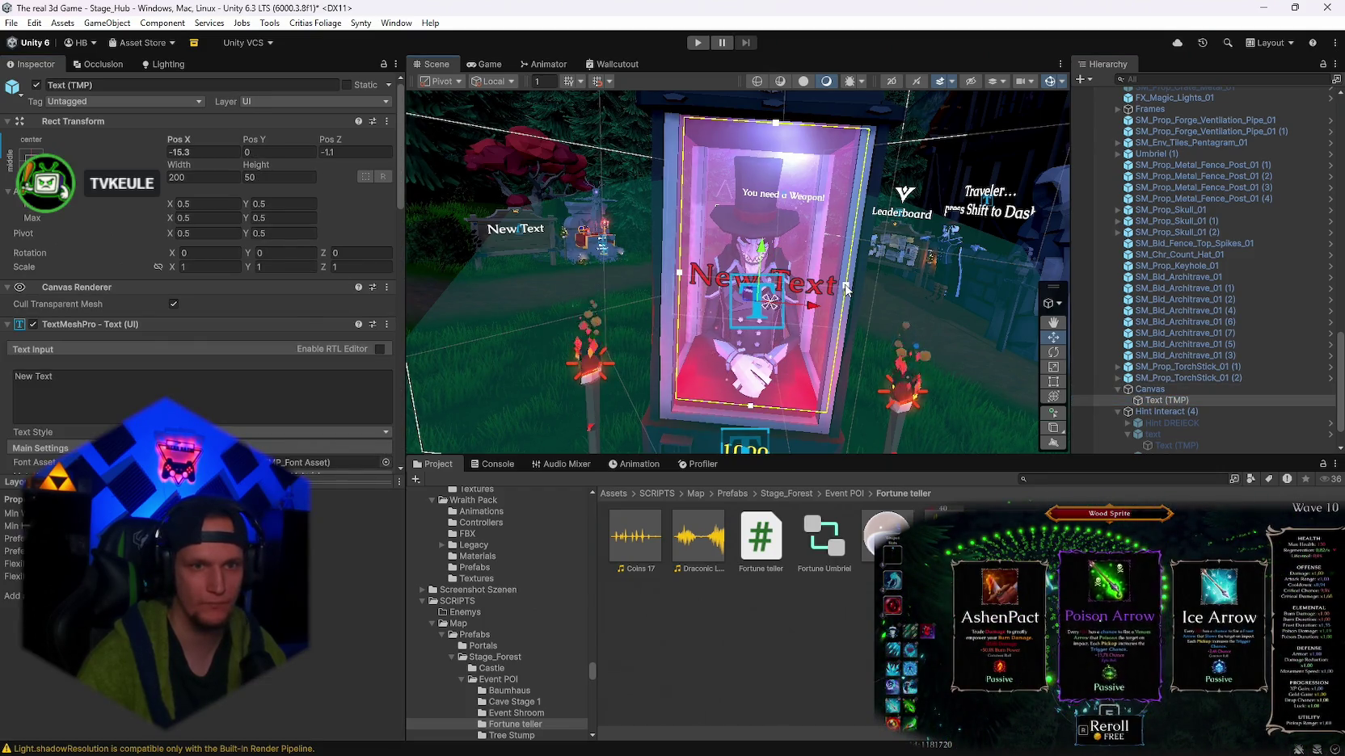
# - Toggle Auto Size on and off and test text wrapping with long sample text
pyautogui.scroll(-5, 140, 322)
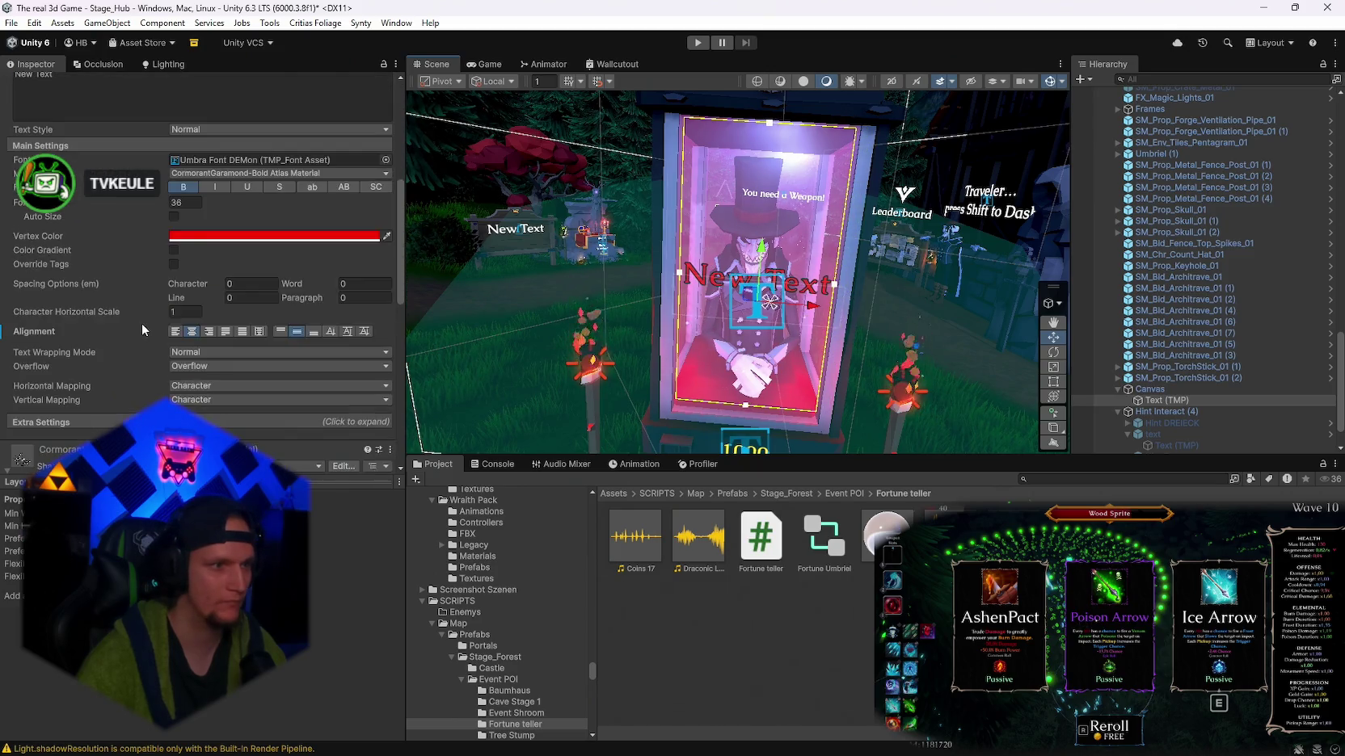
pyautogui.click(173, 218)
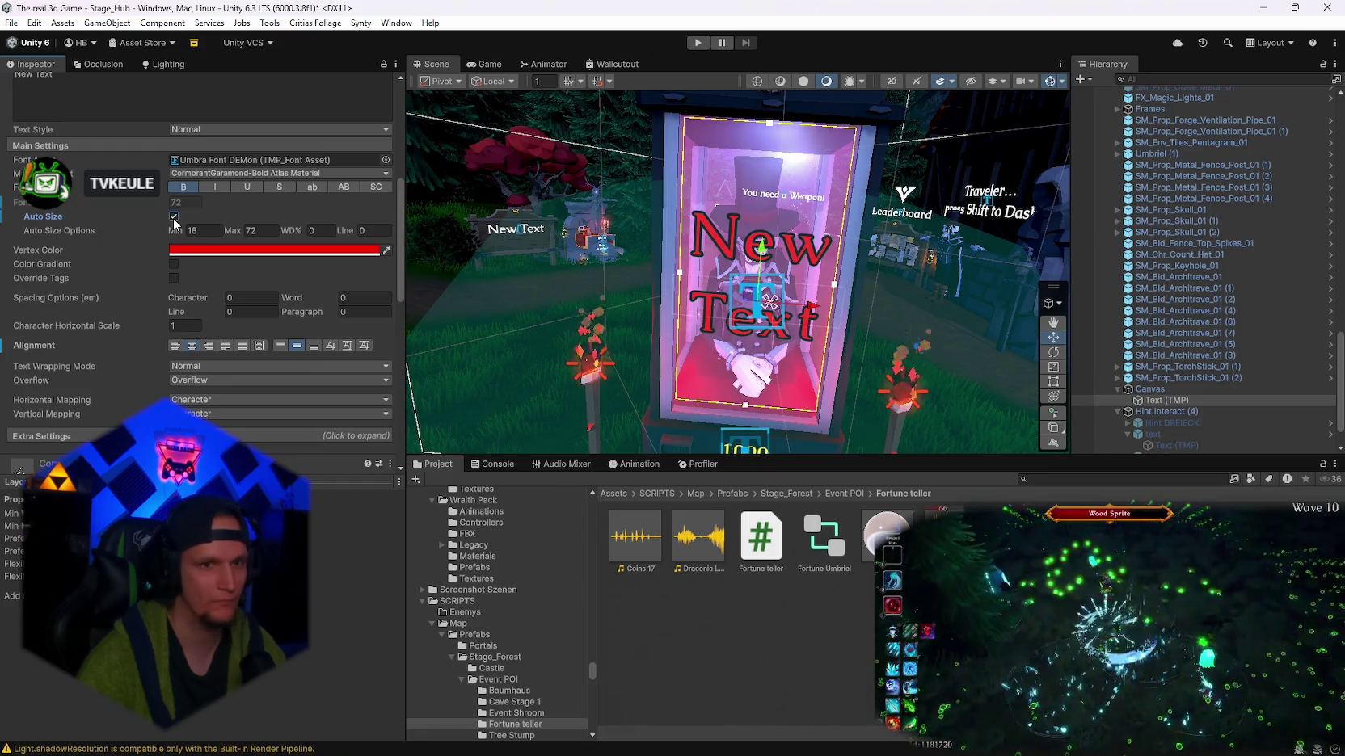
pyautogui.click(173, 217)
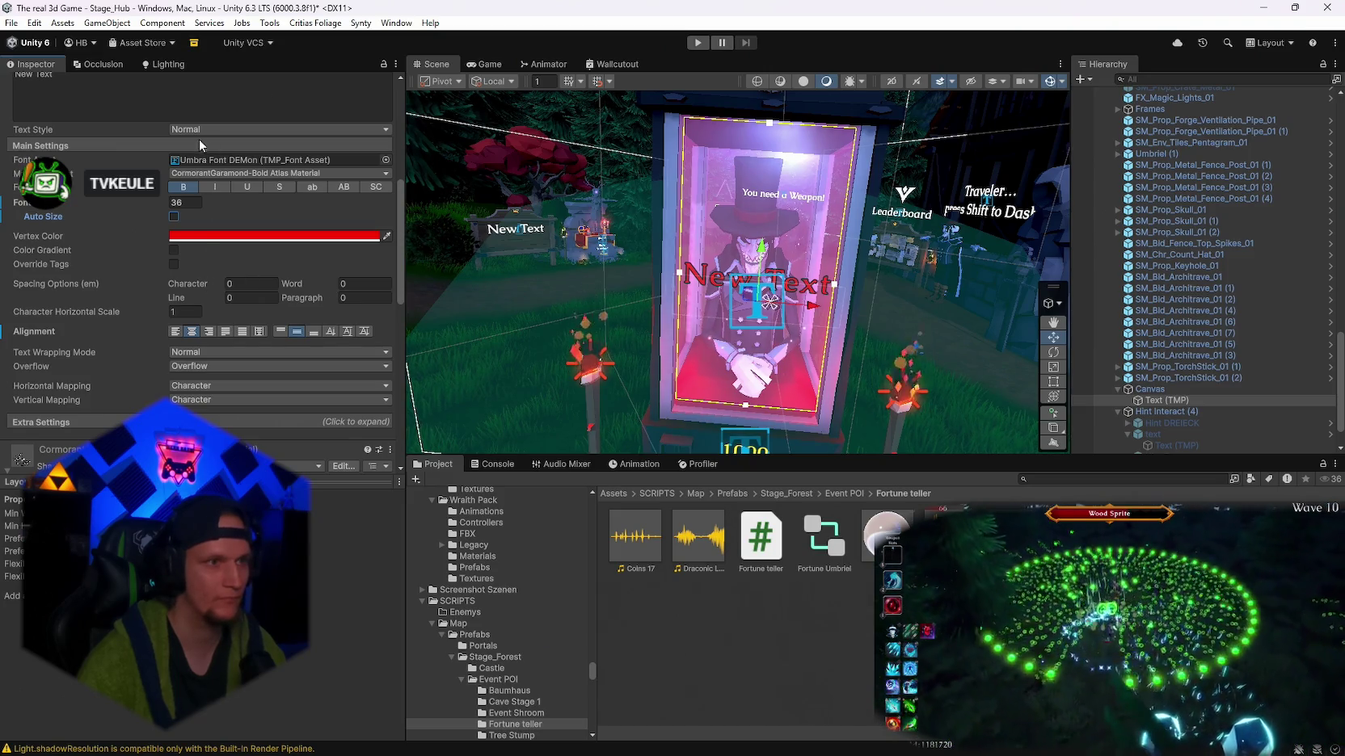
pyautogui.scroll(3, 202, 137)
pyautogui.write('dsas')
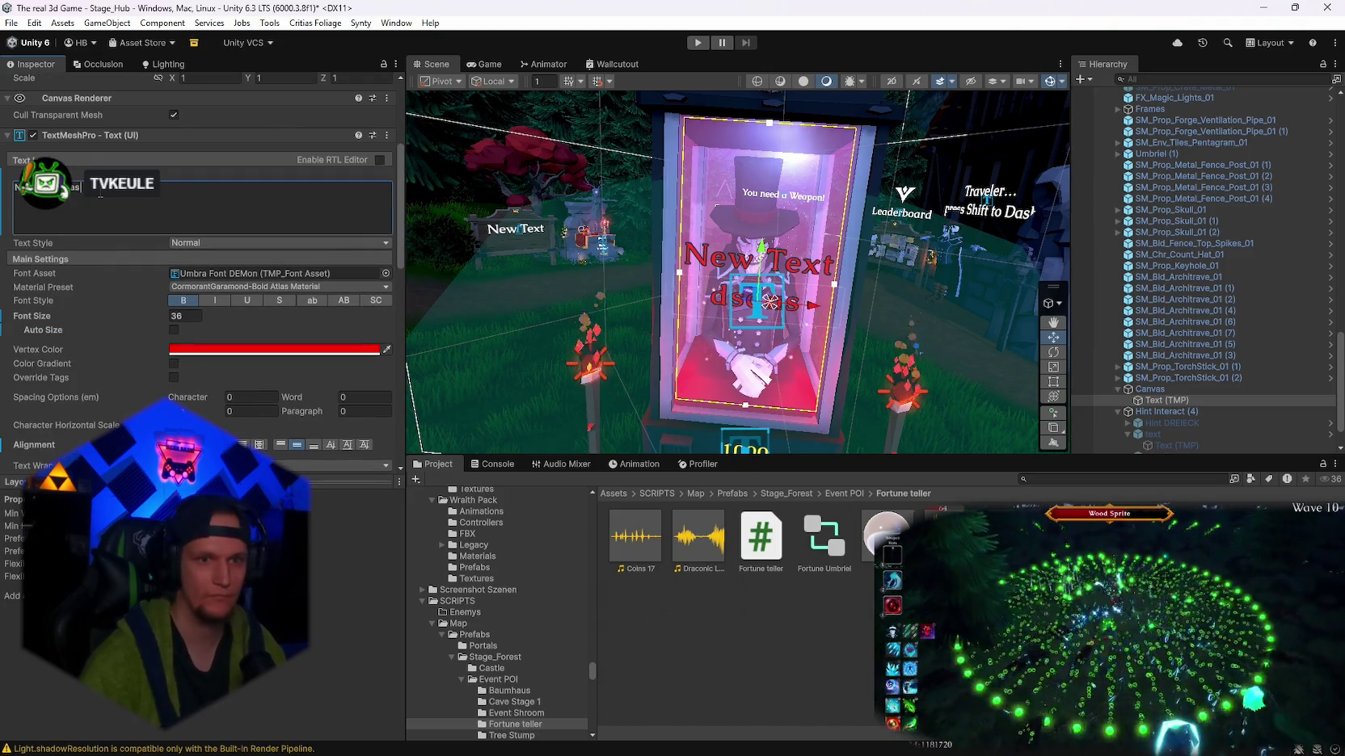
pyautogui.write(' sd')
pyautogui.write('asad s sadasd as sad')
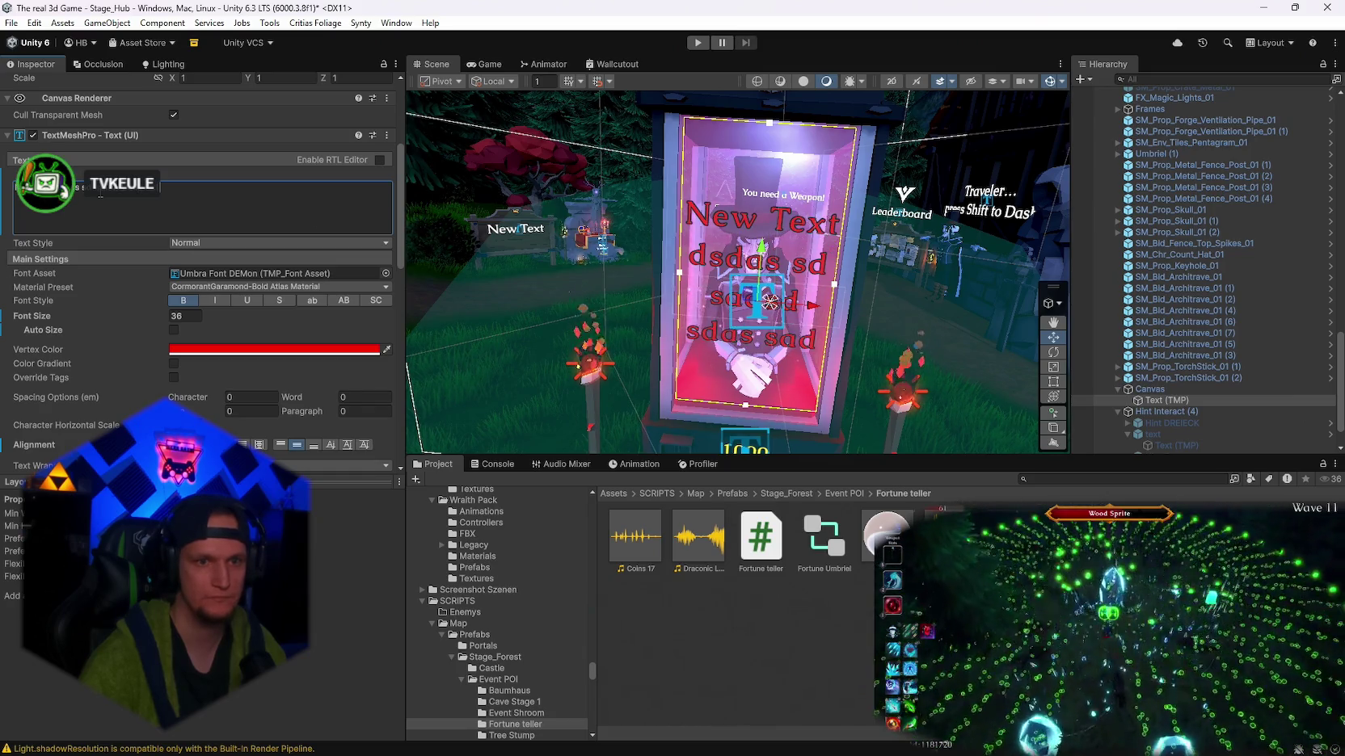
pyautogui.write('as sd sad sad  sad')
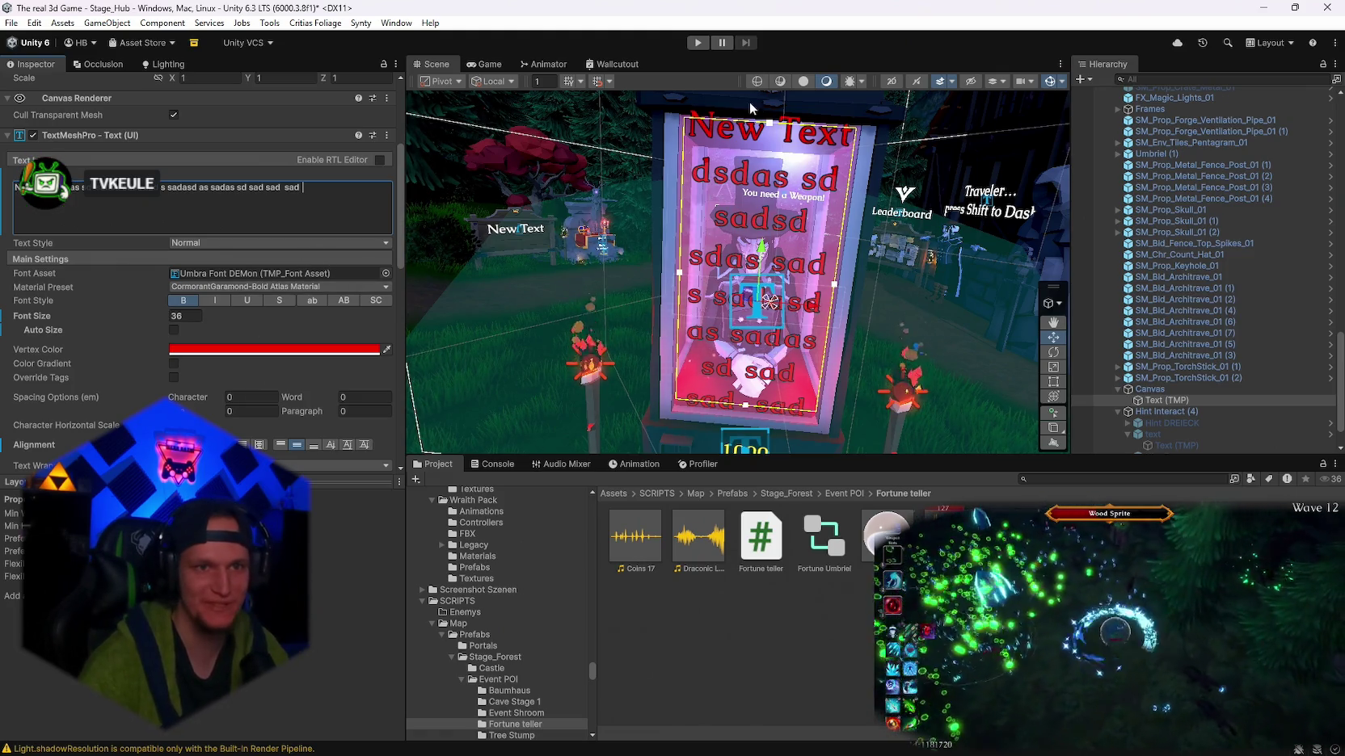
pyautogui.moveTo(765, 122); pyautogui.dragTo(759, 127)
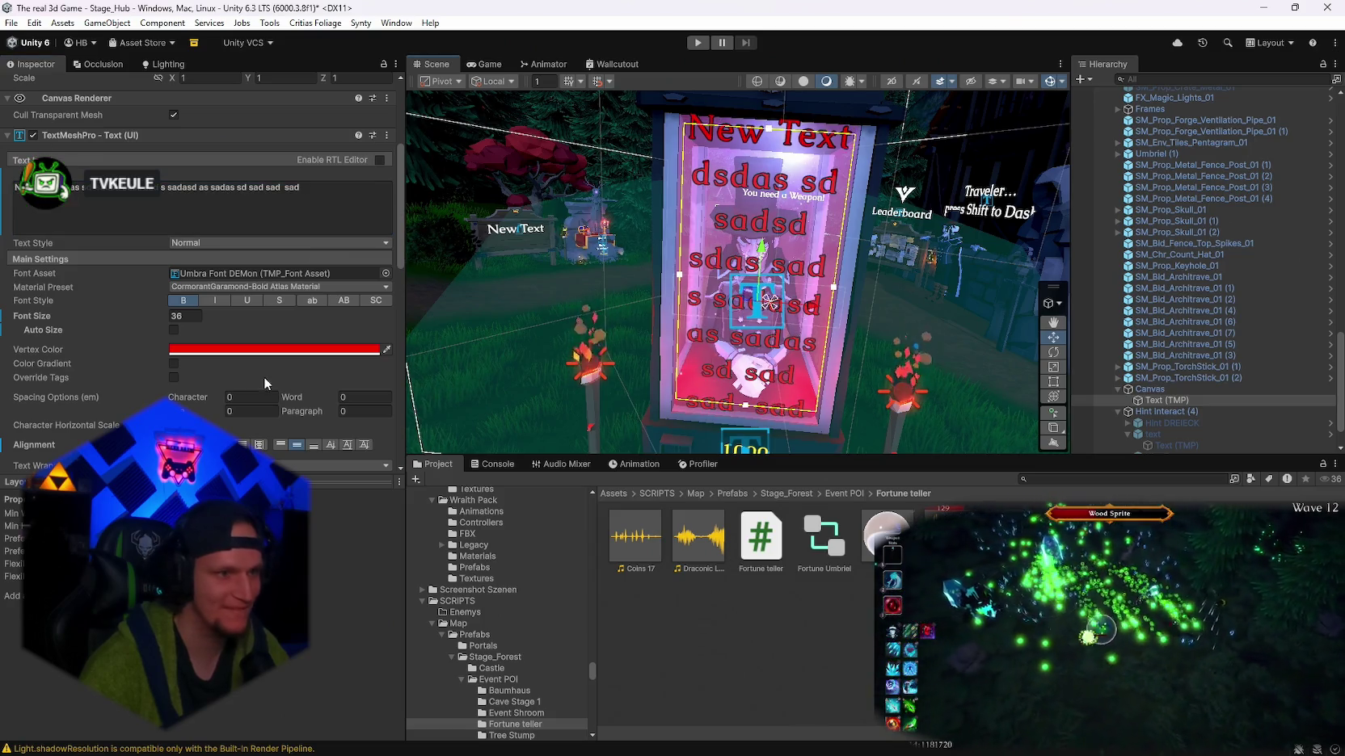
# - Enable Auto Size, change the text to Hello and set Auto Size Max to 50
pyautogui.click(173, 331)
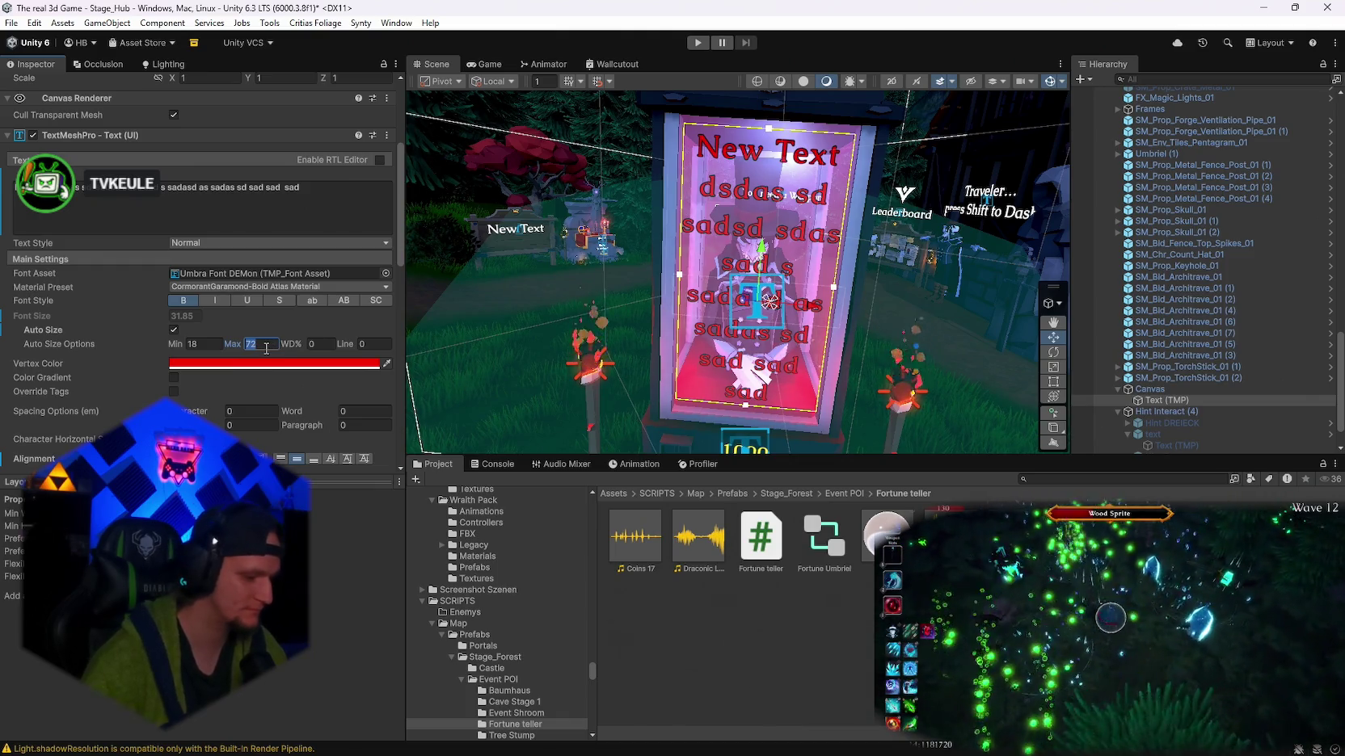
pyautogui.write('30')
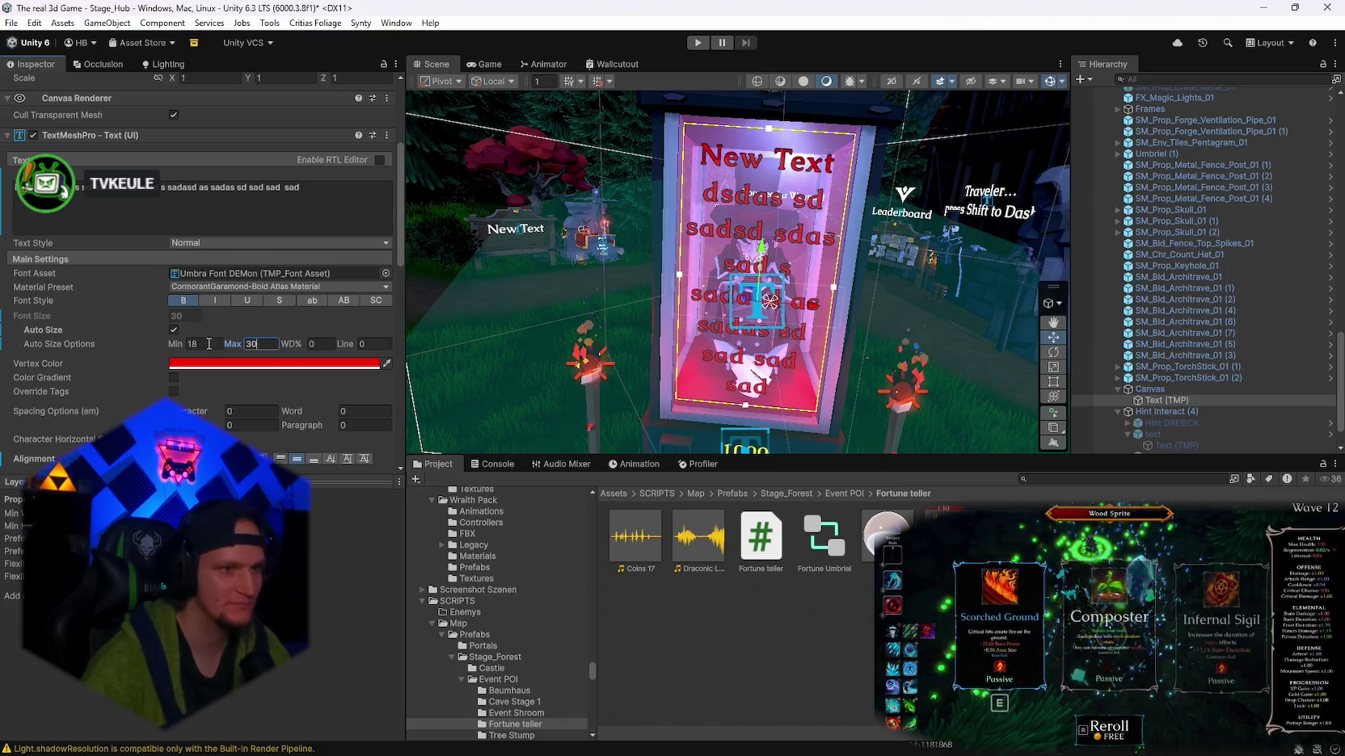
pyautogui.click(321, 190)
pyautogui.press('BackSpace')
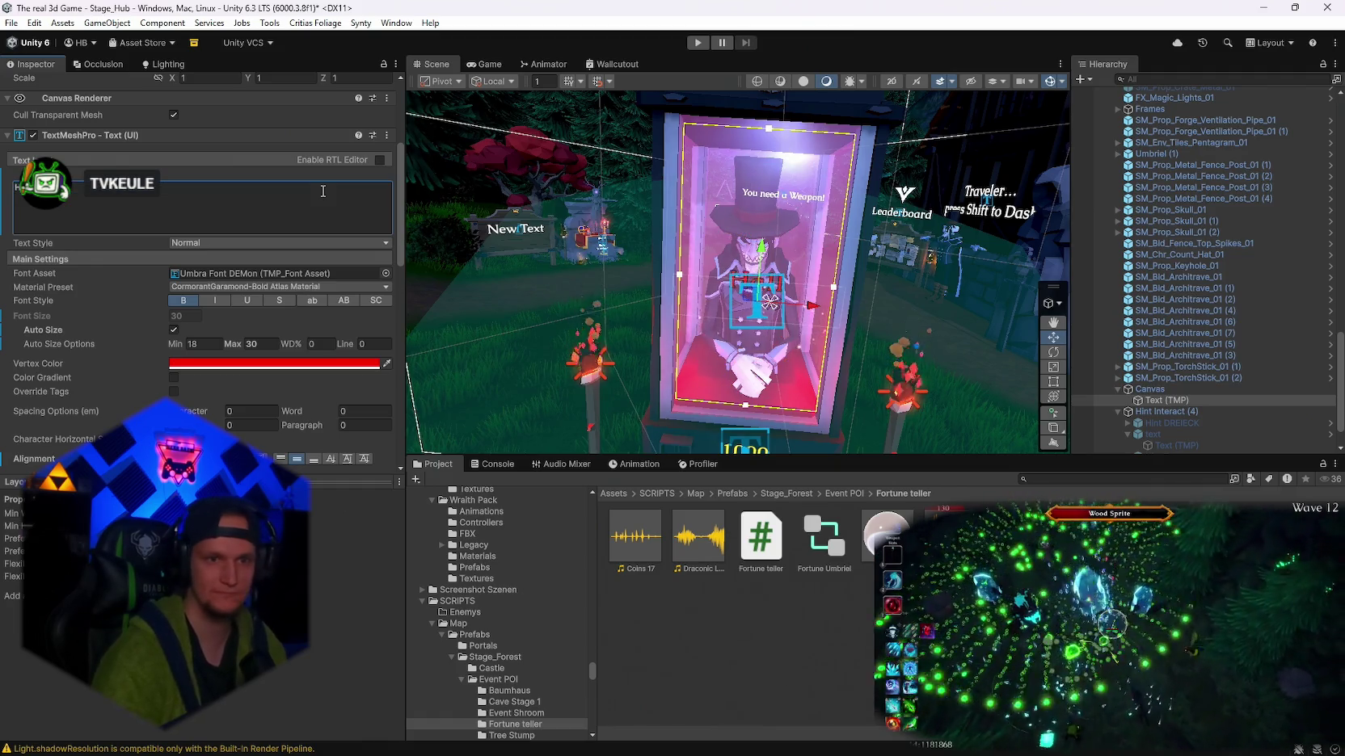
pyautogui.write('ello')
pyautogui.click(253, 345)
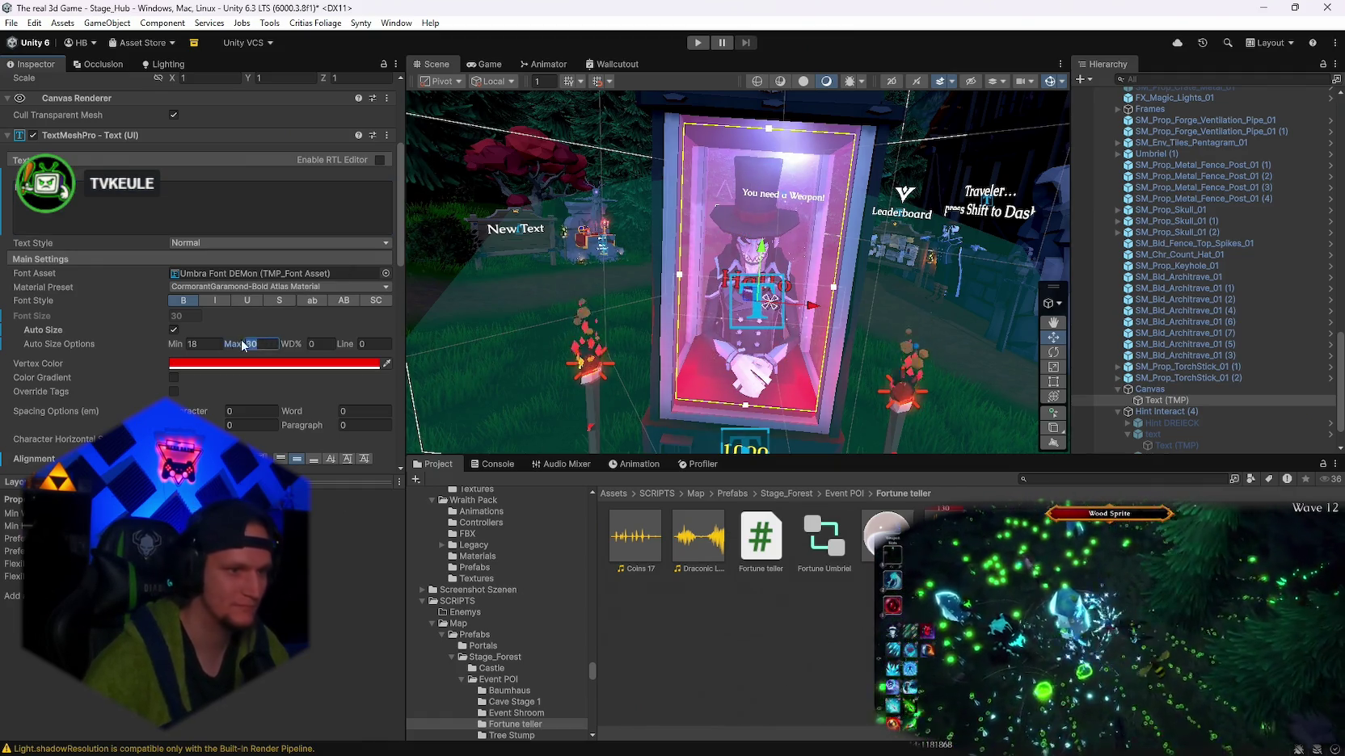
pyautogui.write('50')
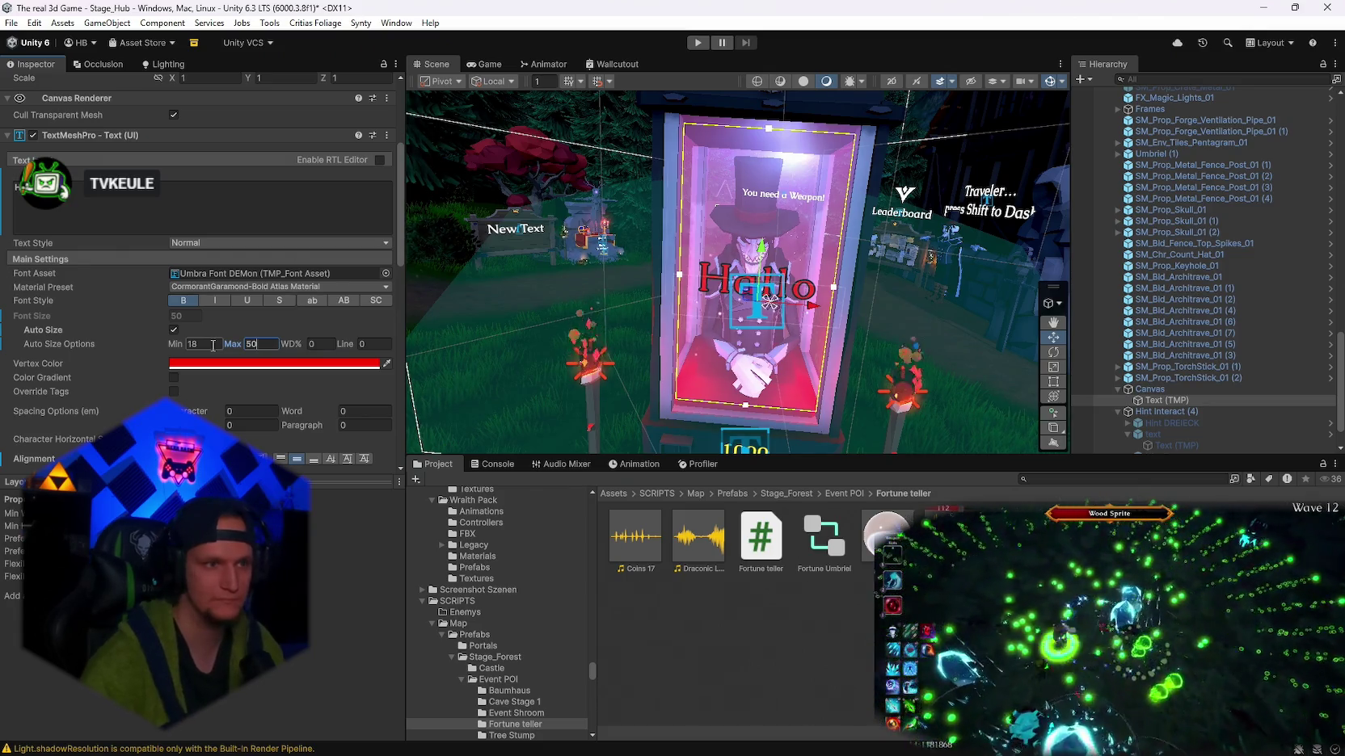
pyautogui.moveTo(769, 298); pyautogui.dragTo(819, 276)
# - Start Play mode and give the Game view input focus
pyautogui.click(12, 23)
pyautogui.click(12, 22)
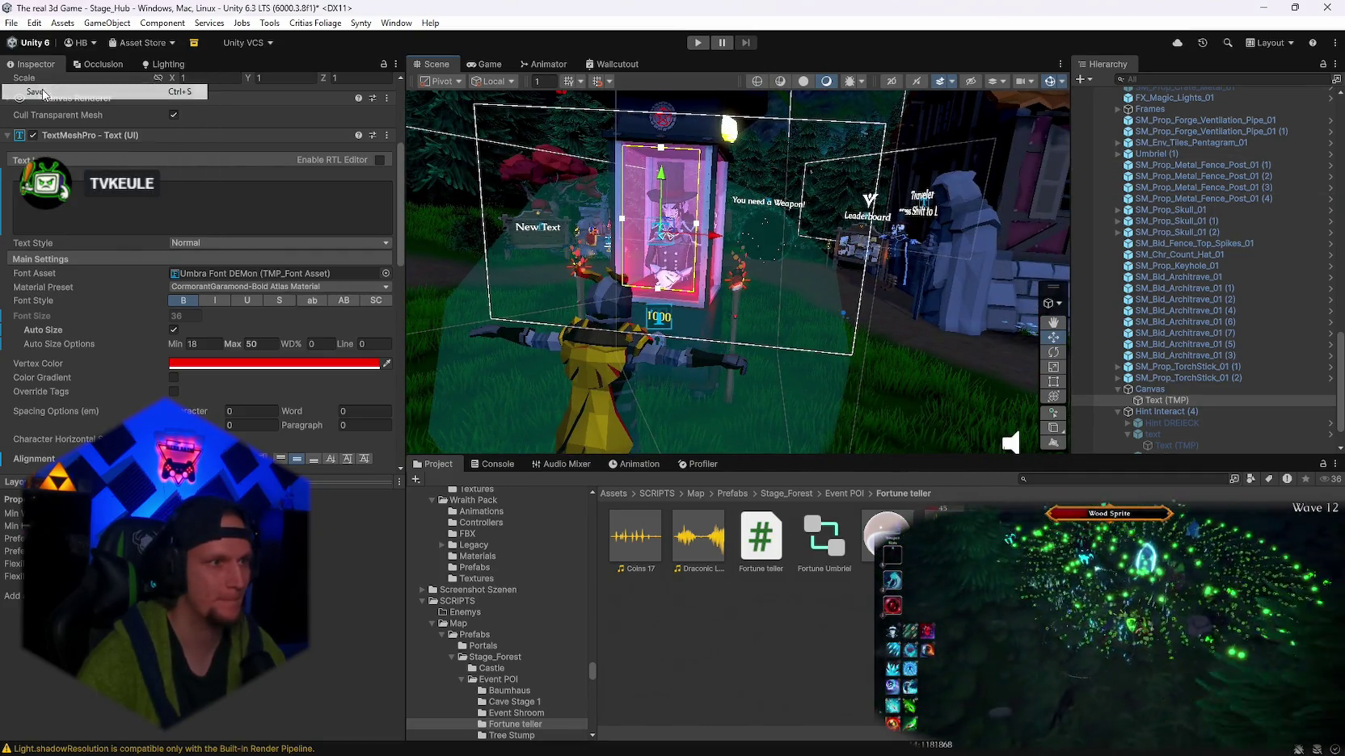
pyautogui.click(11, 23)
pyautogui.press('Escape')
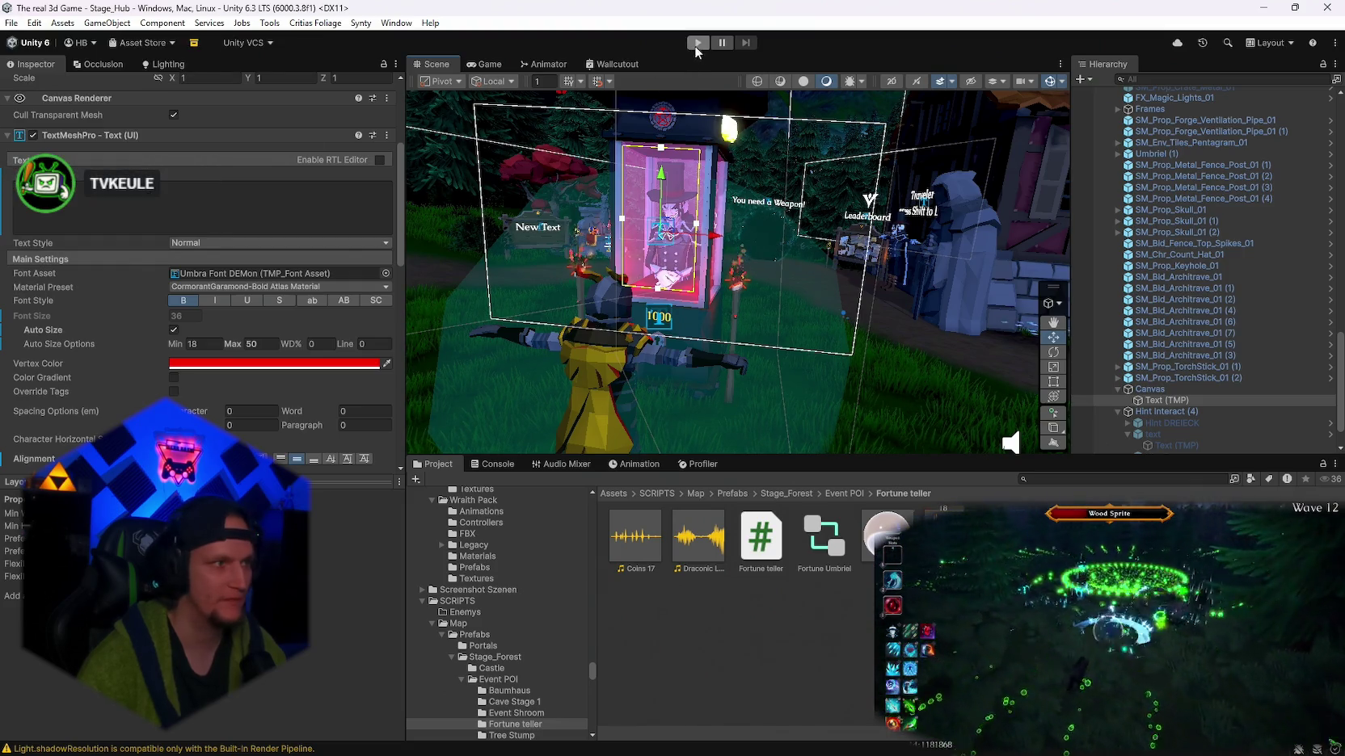
pyautogui.click(696, 43)
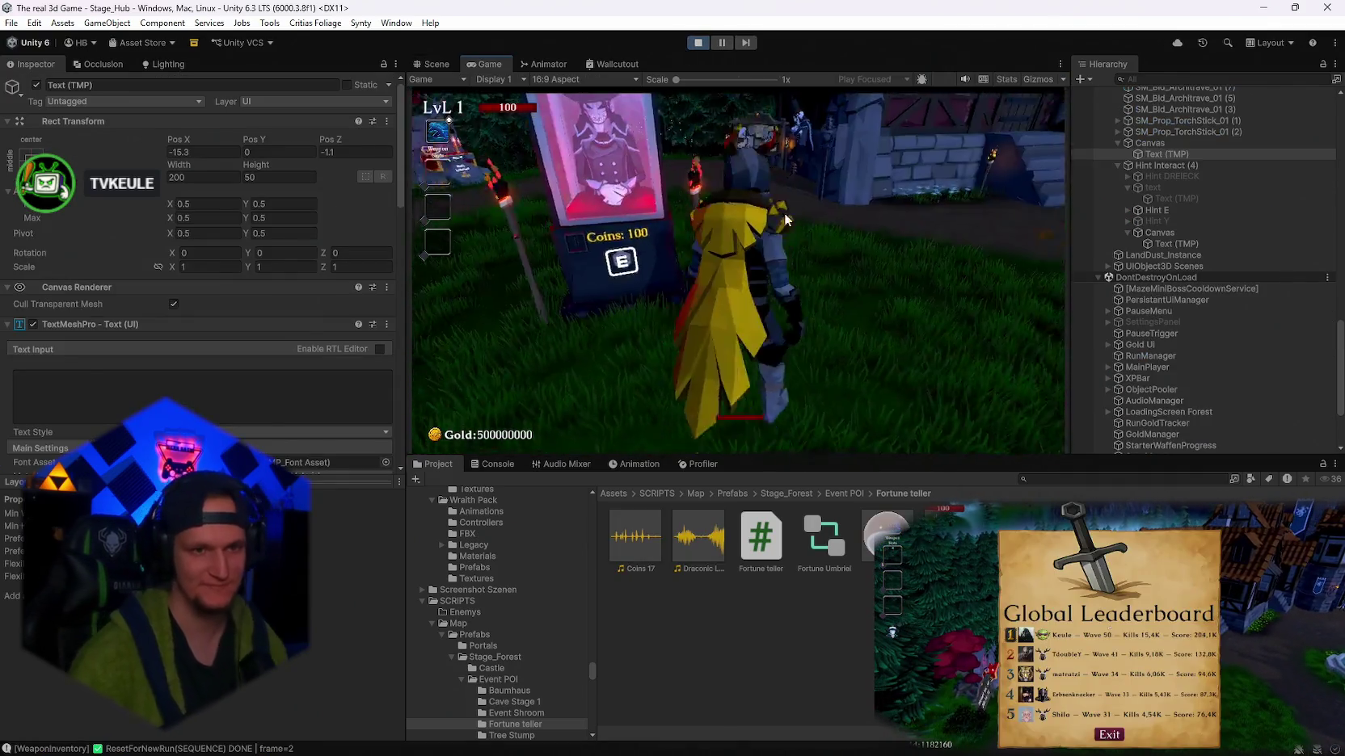
pyautogui.click(794, 223)
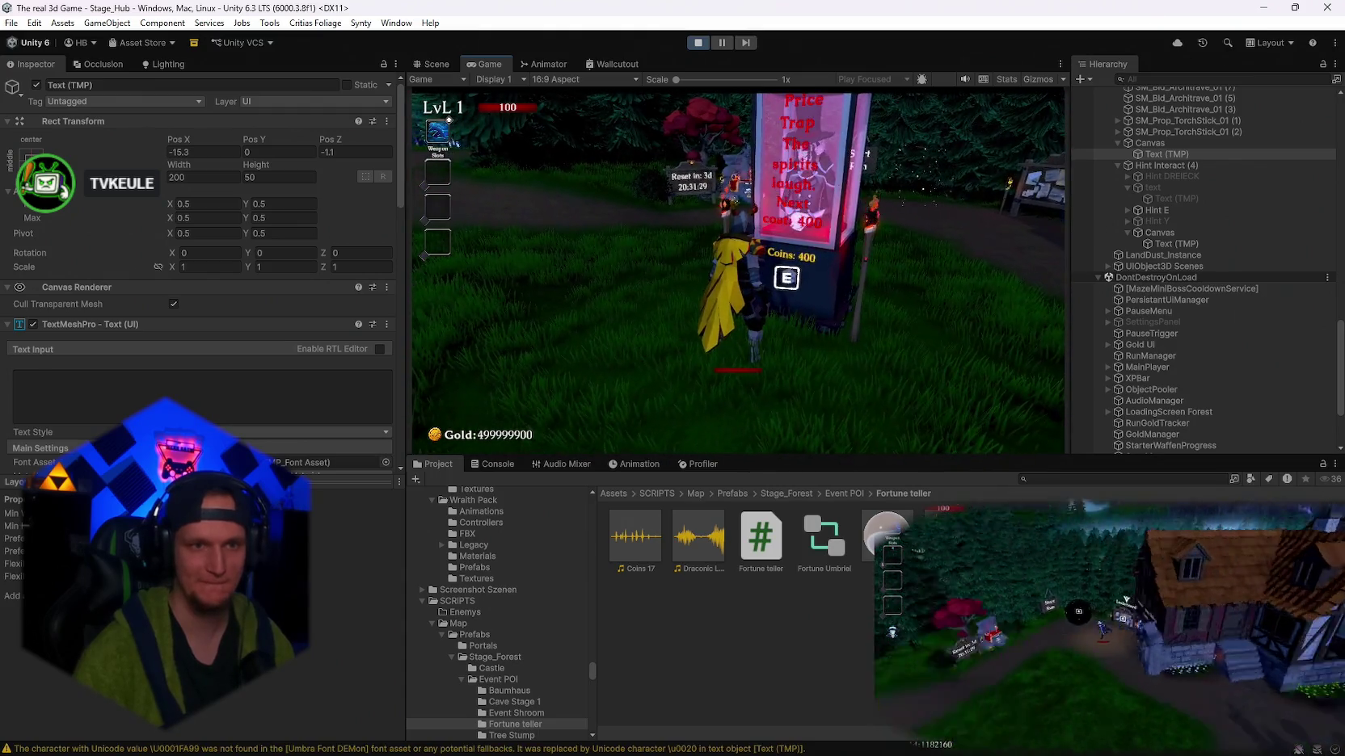
# - Consult the Fortune Teller eight times until the next cost reaches 102400, then pause
pyautogui.press('e')
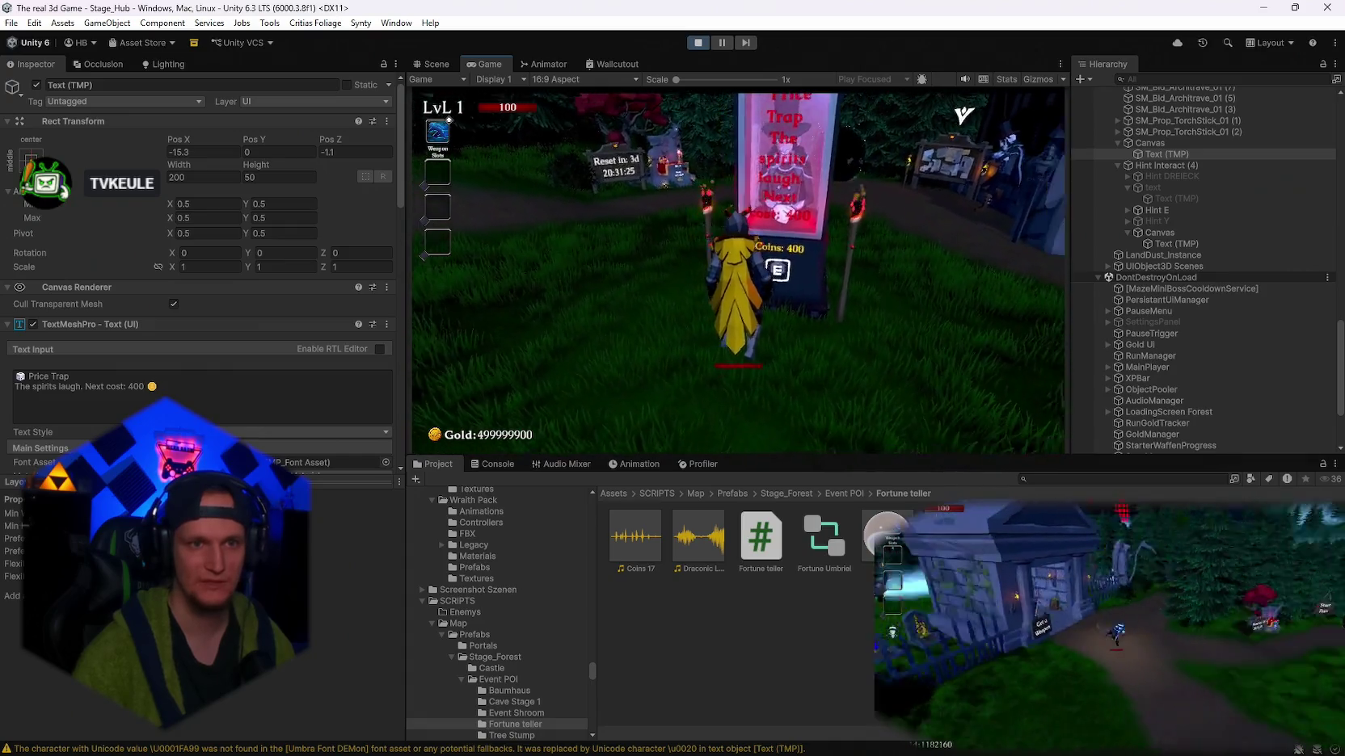
pyautogui.press('e')
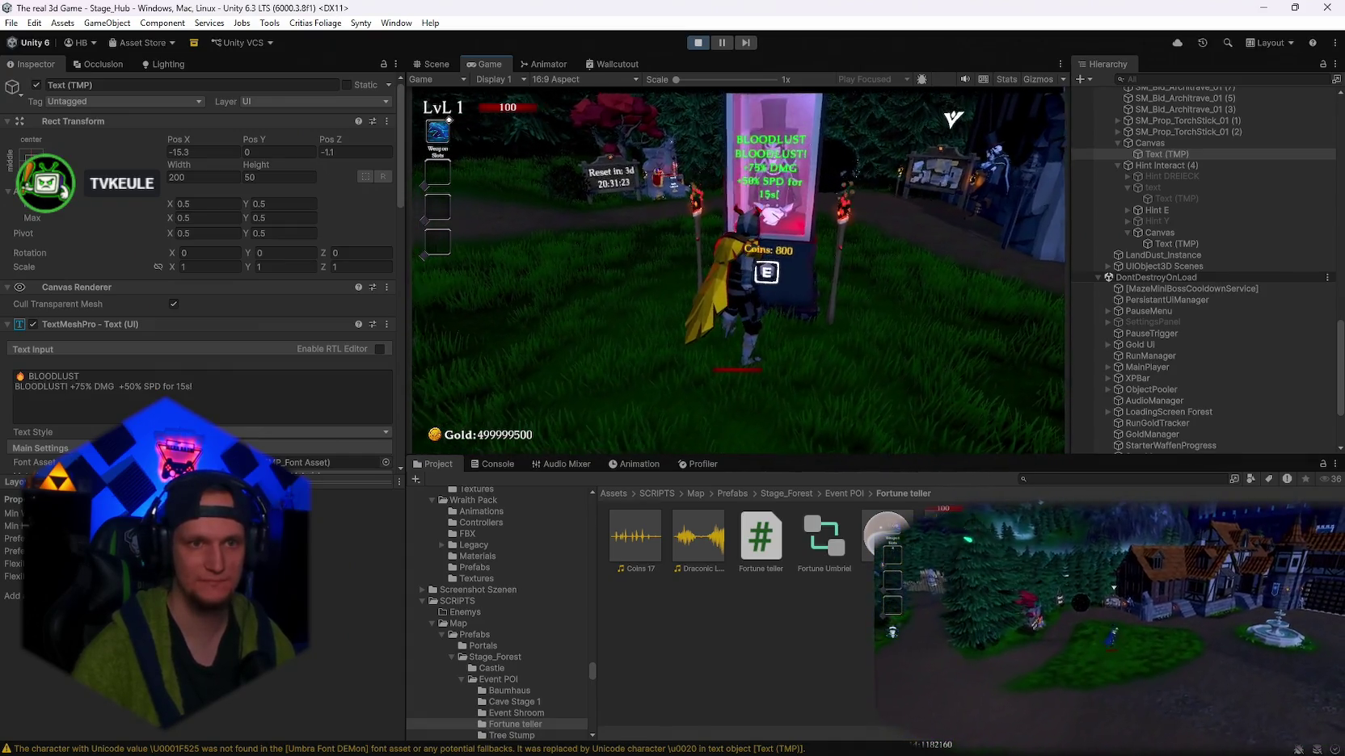
pyautogui.press('e')
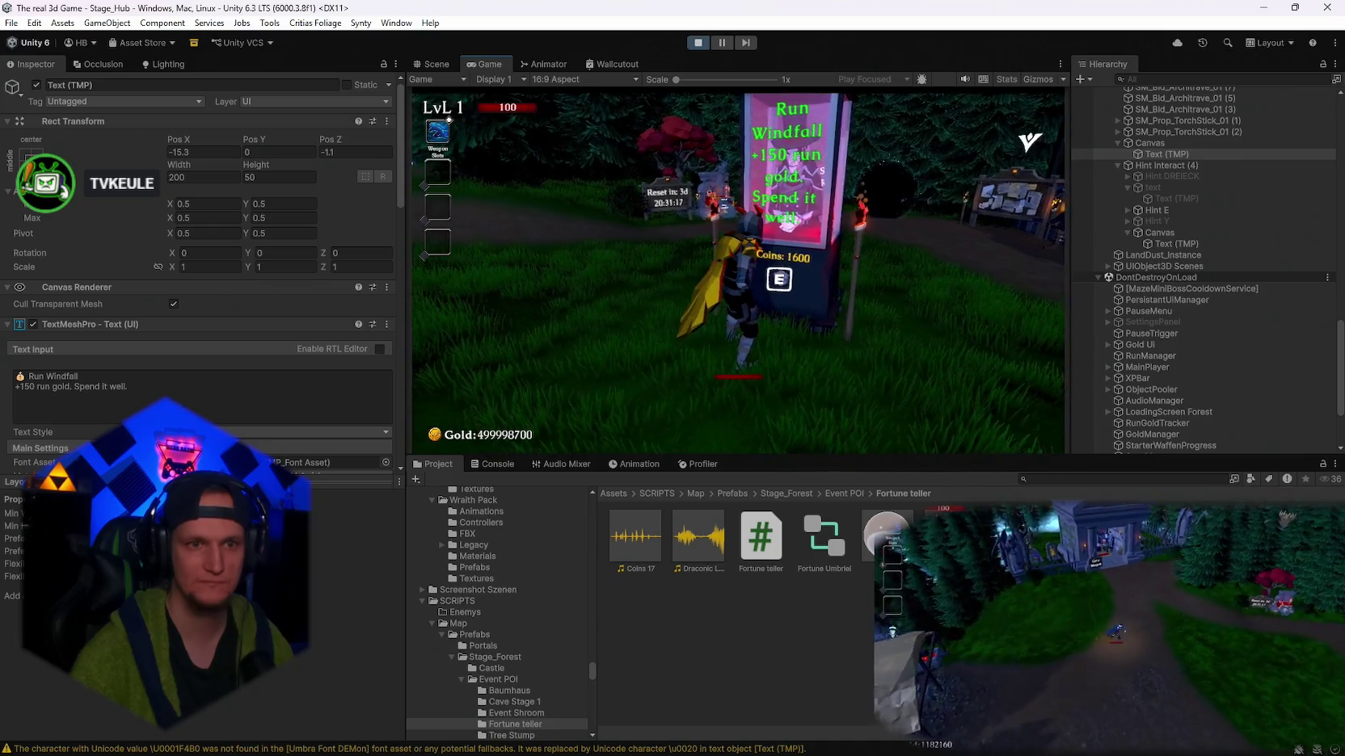
pyautogui.press('e')
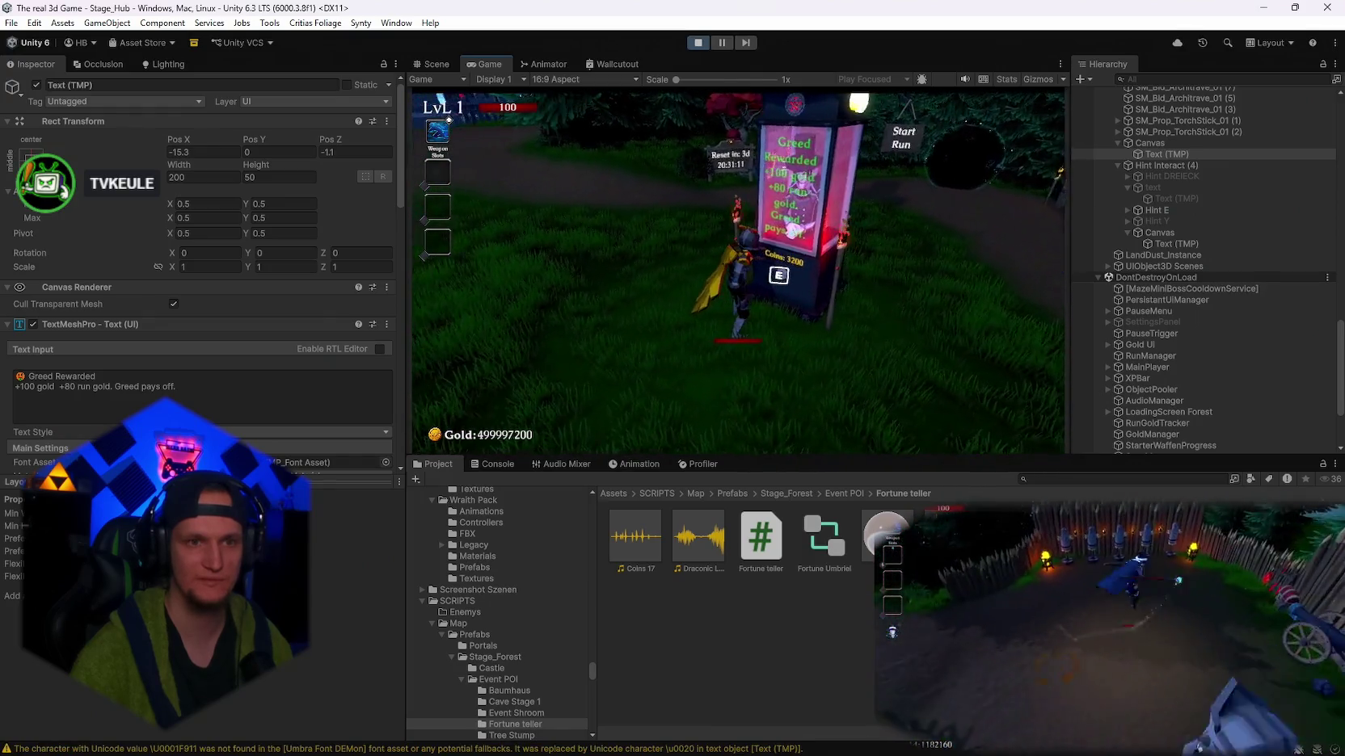
pyautogui.press('e')
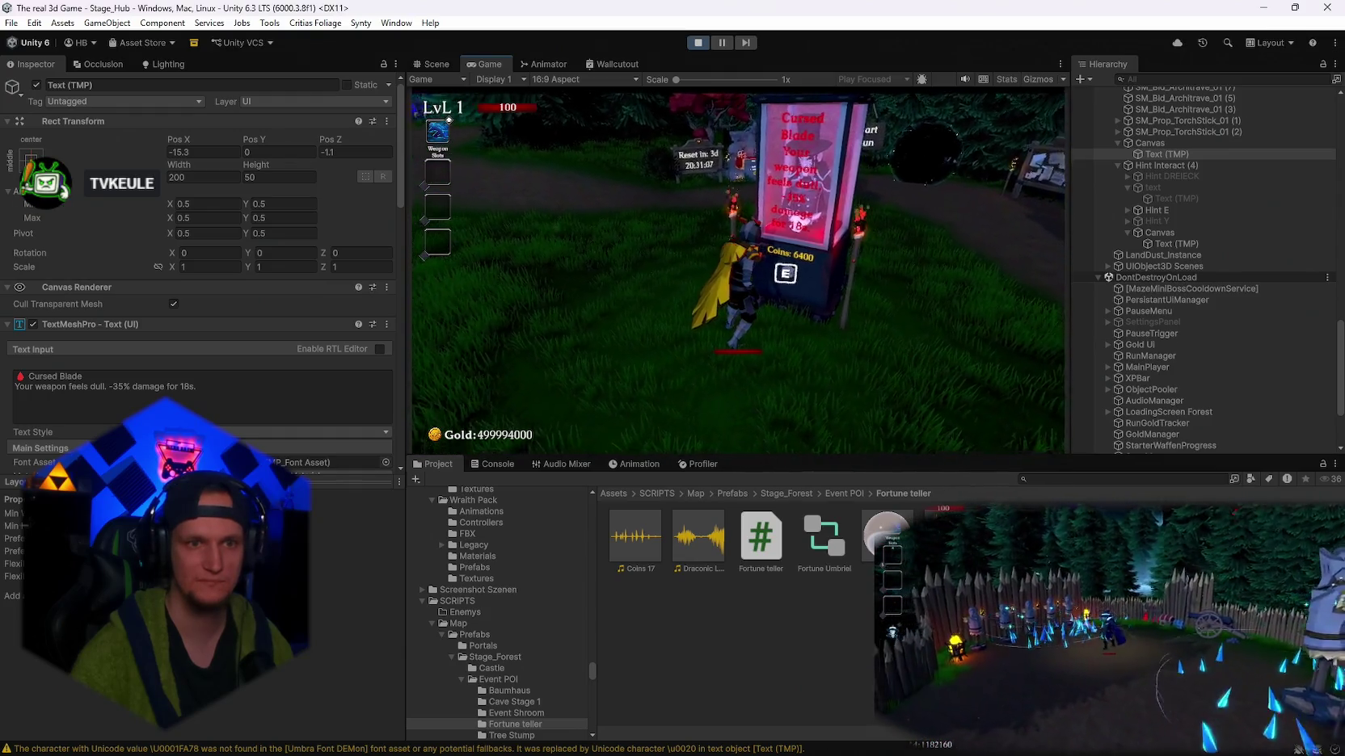
pyautogui.press('e')
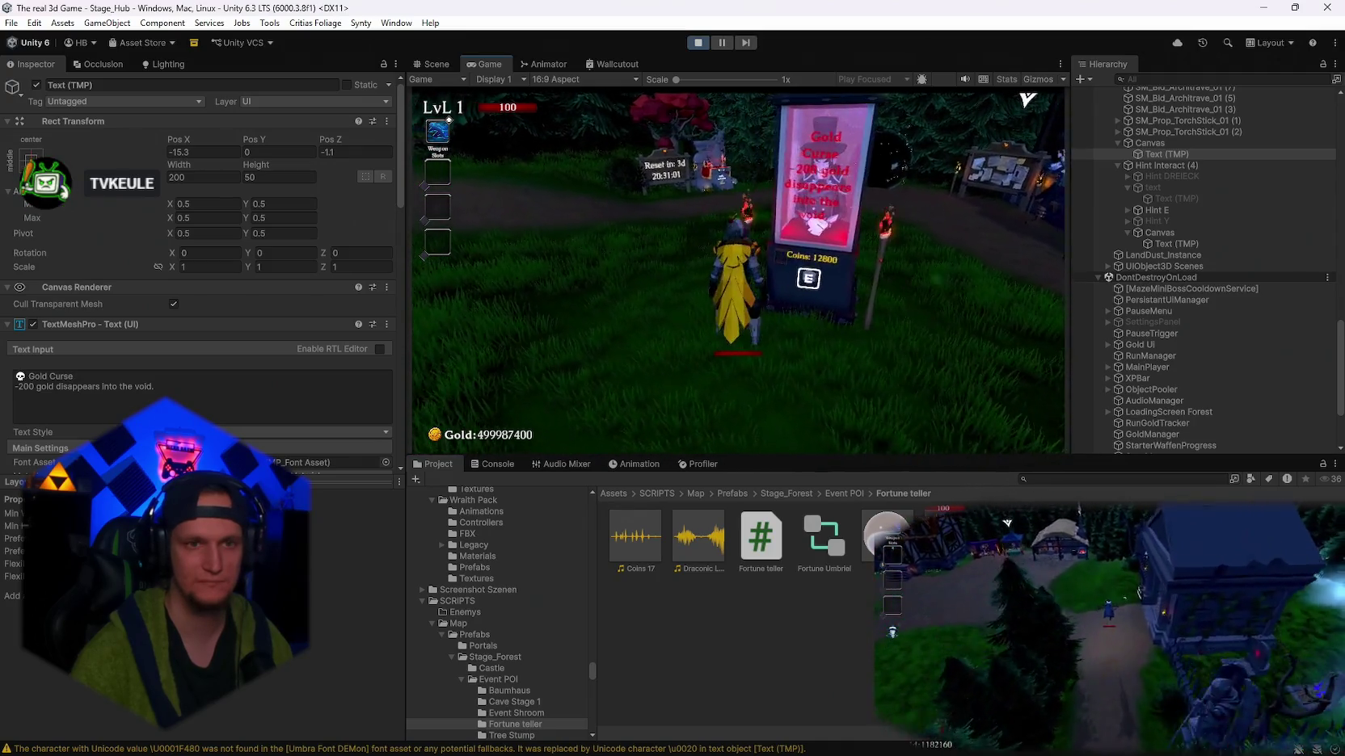
pyautogui.press('e')
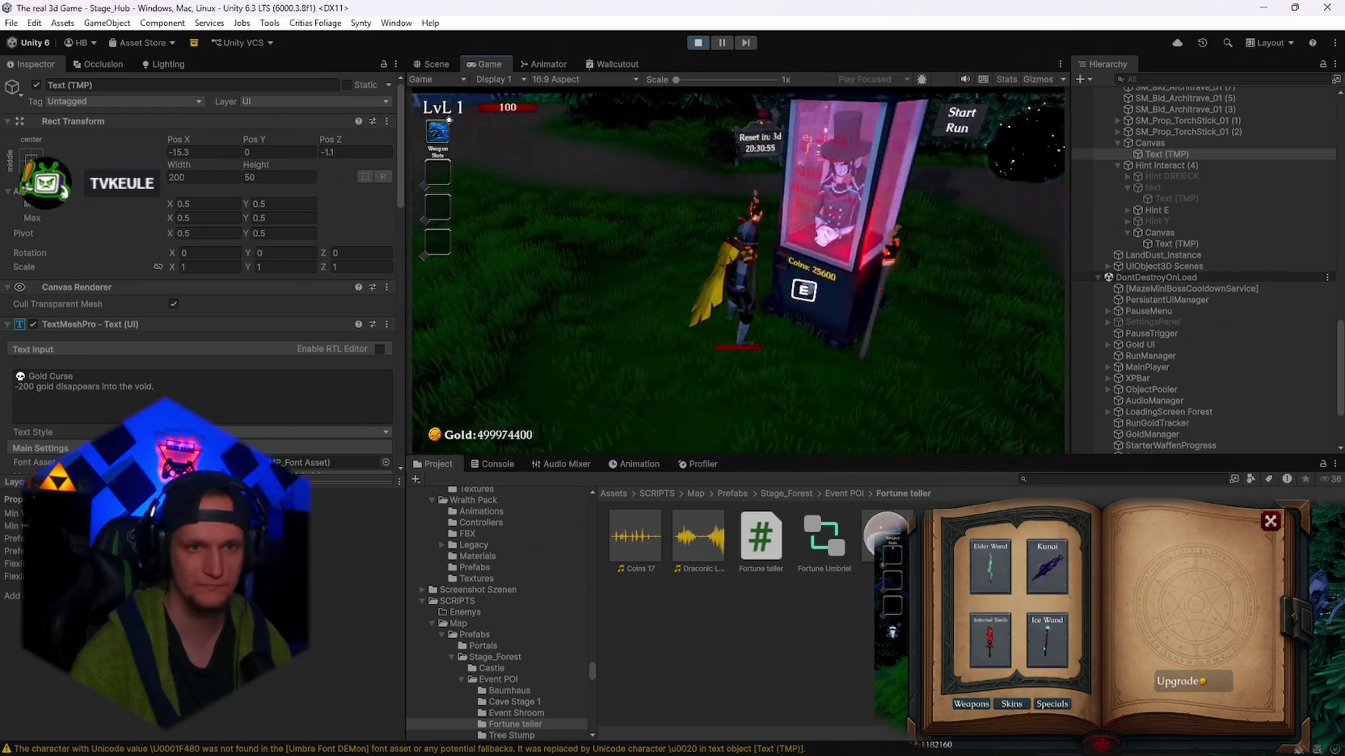
pyautogui.press('e')
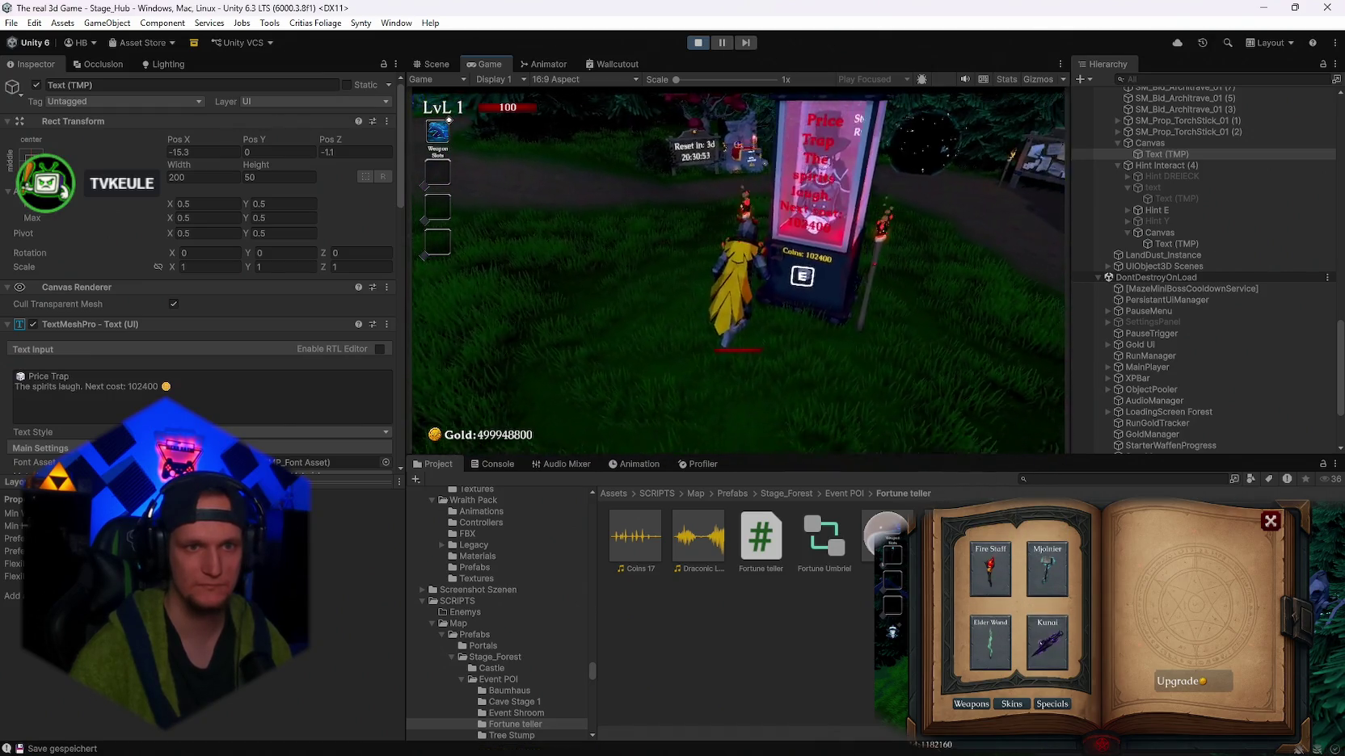
pyautogui.press('Escape')
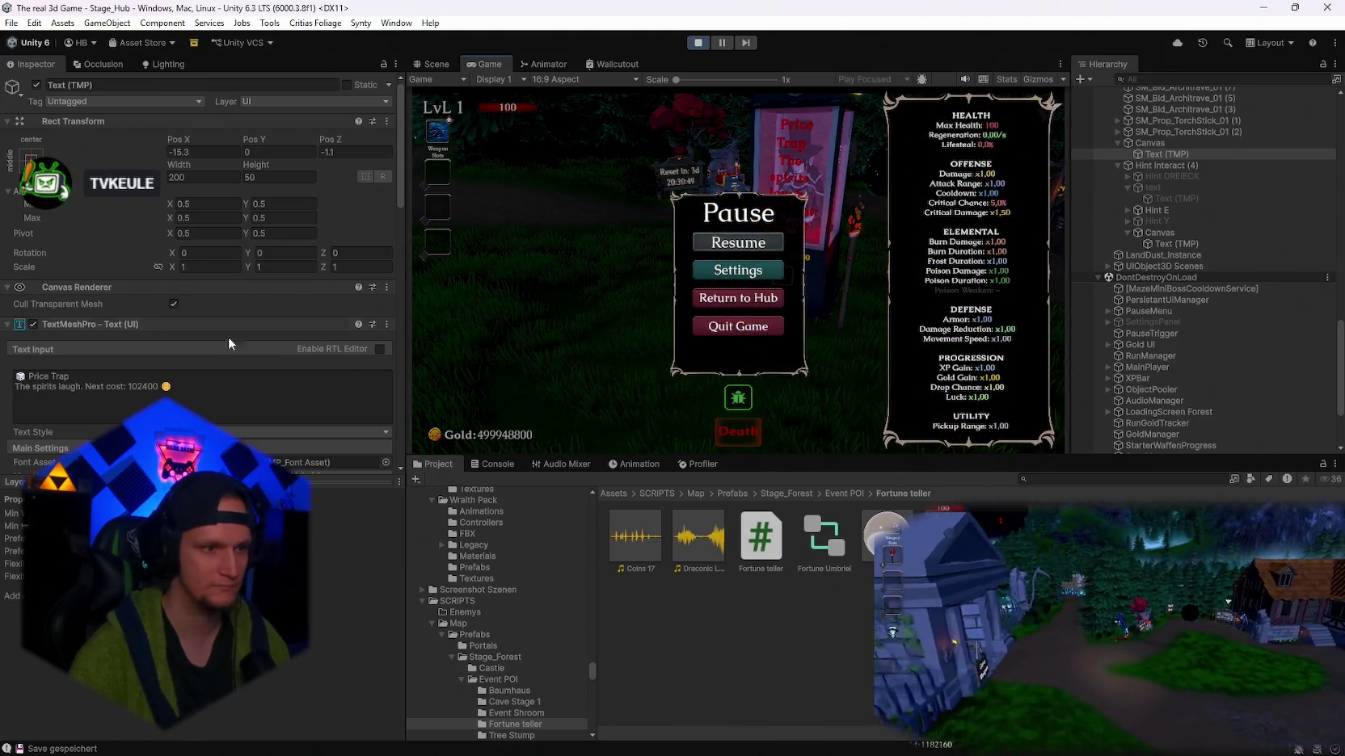
# - Change the sign text's Vertex Color to a slightly pinker red in the colour picker
pyautogui.scroll(-5, 229, 336)
pyautogui.click(184, 288)
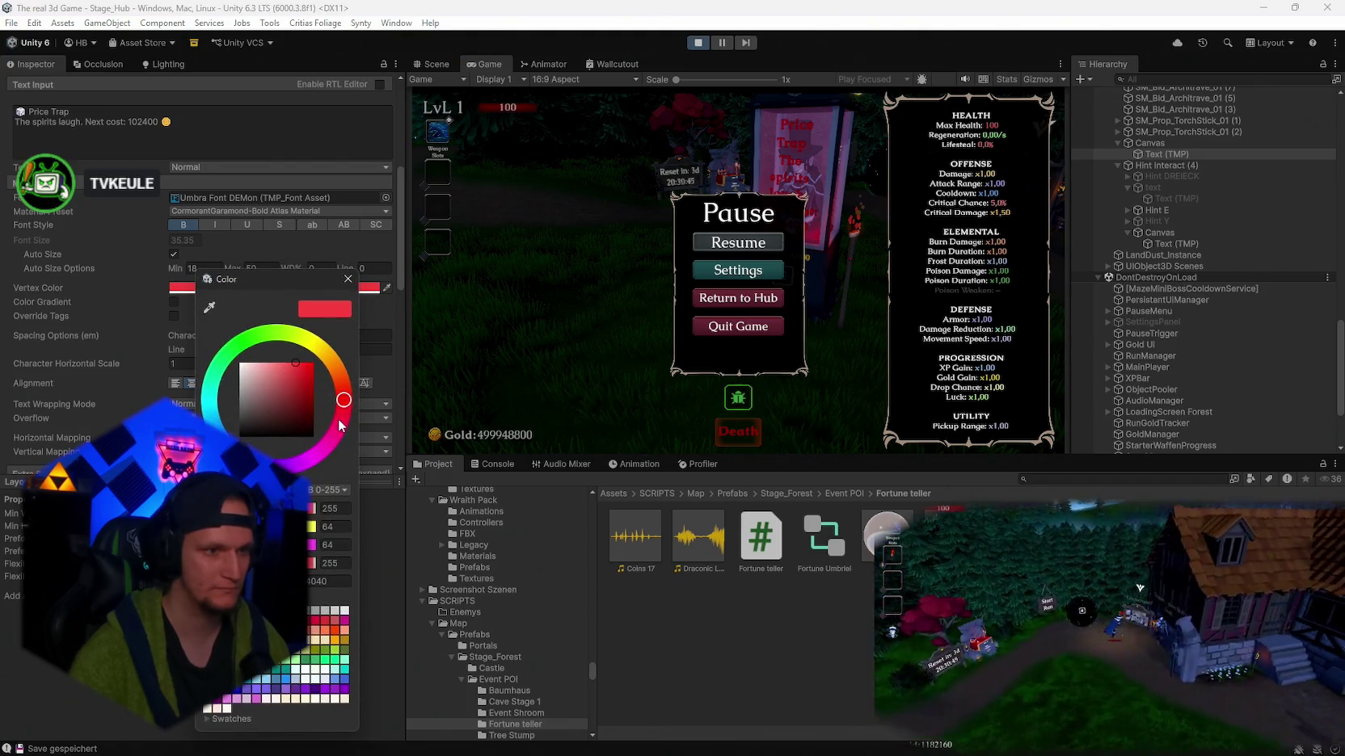
pyautogui.click(323, 350)
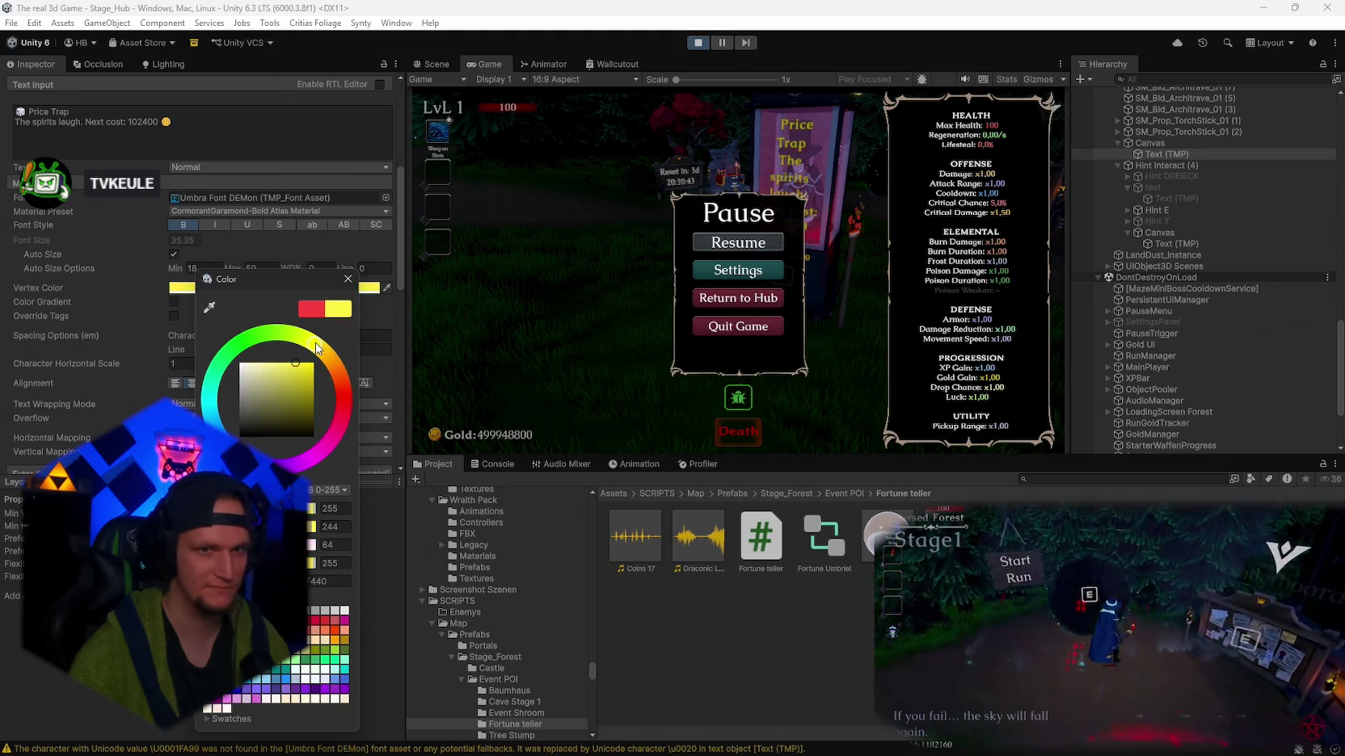
pyautogui.moveTo(322, 350)
pyautogui.mouseDown()
pyautogui.moveTo(341, 428)
pyautogui.moveTo(310, 476)
pyautogui.moveTo(243, 472)
pyautogui.moveTo(212, 421)
pyautogui.moveTo(234, 347)
pyautogui.moveTo(279, 329)
pyautogui.moveTo(338, 370)
pyautogui.moveTo(348, 399)
pyautogui.moveTo(332, 409)
pyautogui.mouseUp()
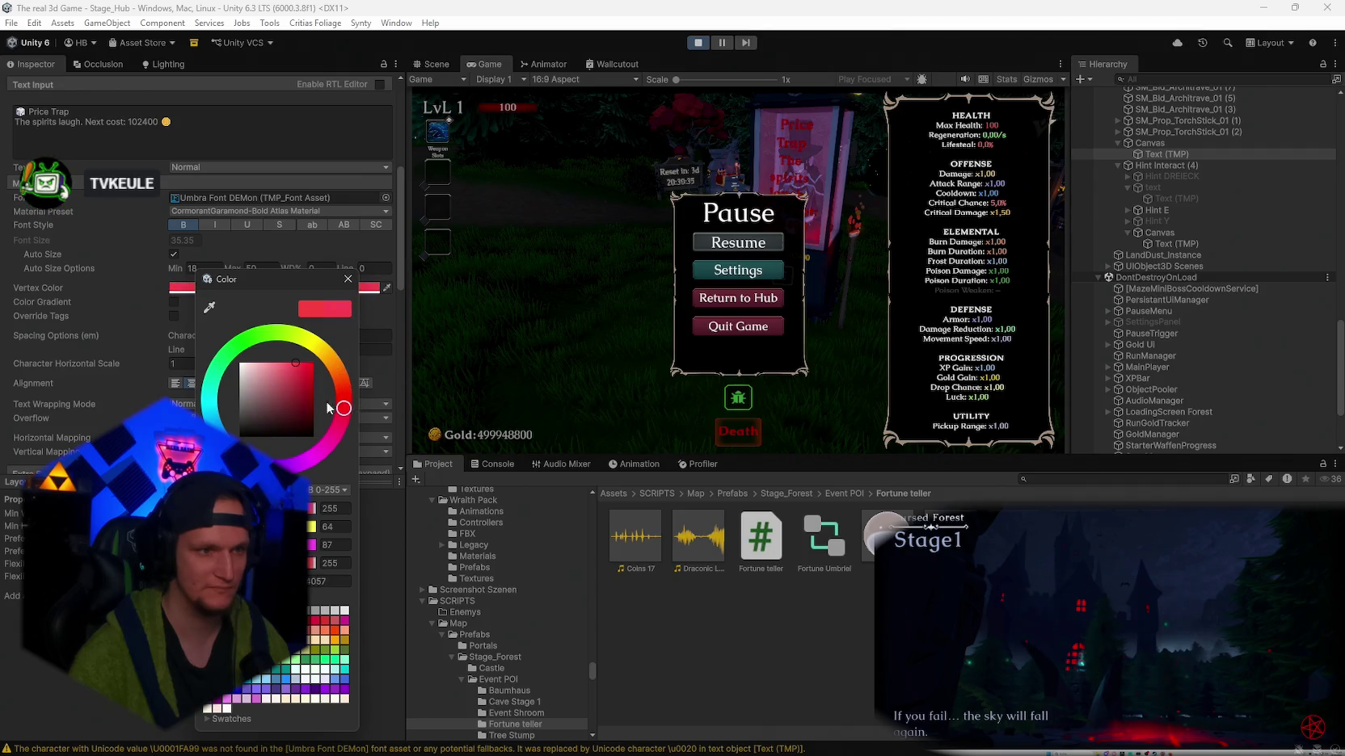
pyautogui.press('Escape')
pyautogui.scroll(-15, 233, 350)
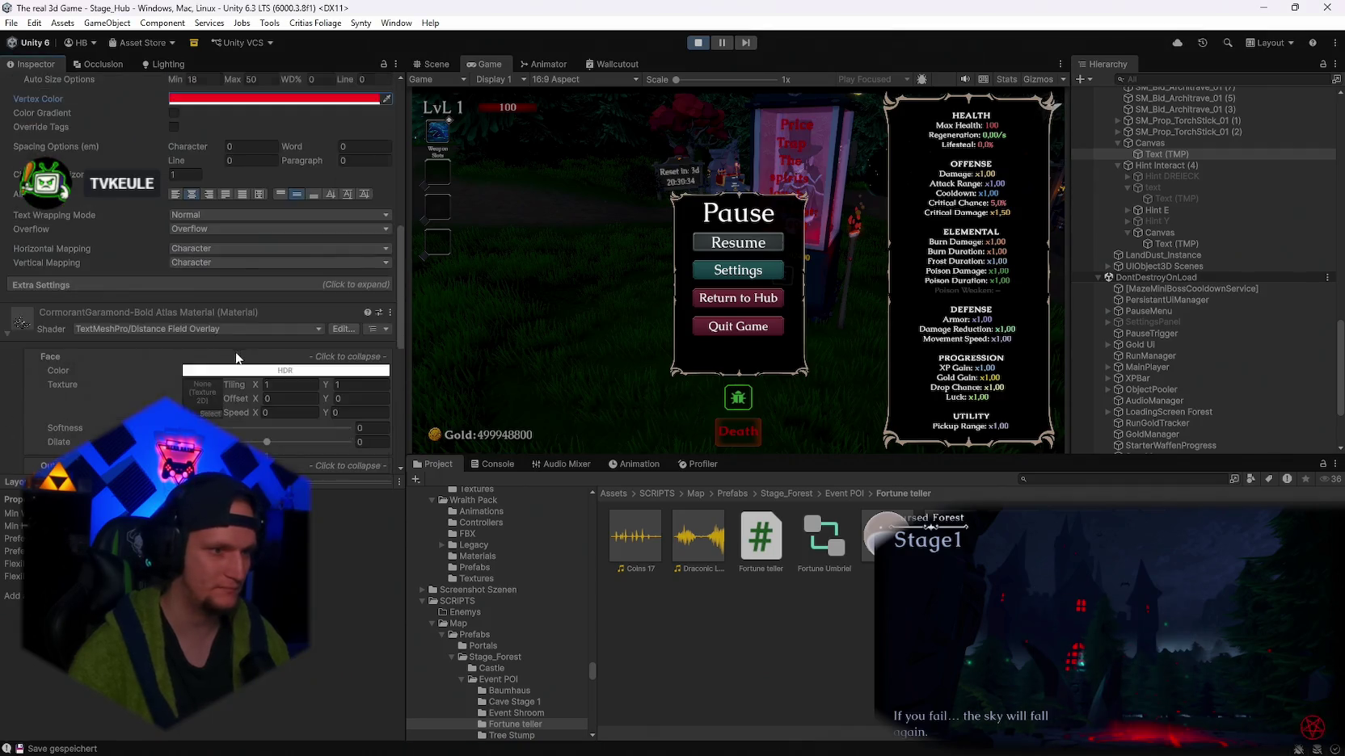
pyautogui.scroll(3, 247, 359)
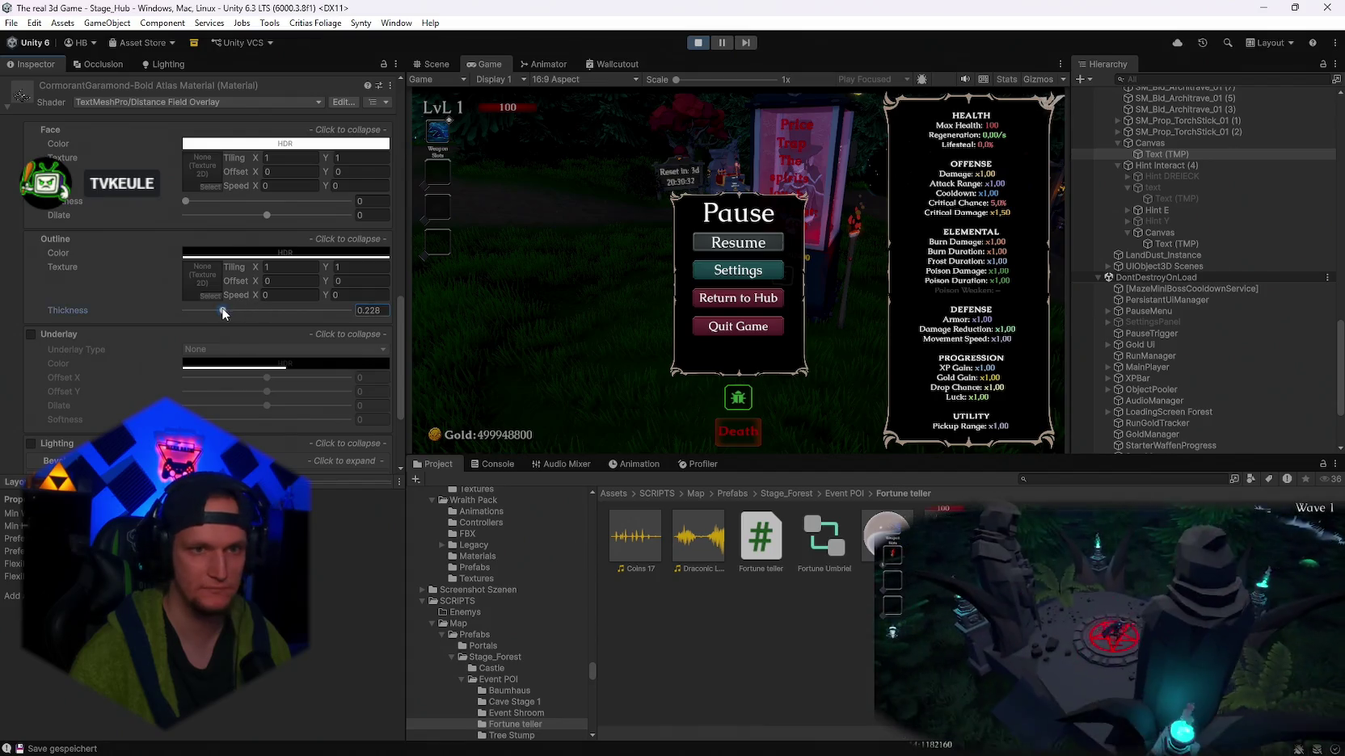
# - Set the sign font material's outline thickness to 0.279, face softness to 1 and dilate to 0.534, then resume
pyautogui.click(245, 310)
pyautogui.moveTo(247, 314); pyautogui.dragTo(247, 315)
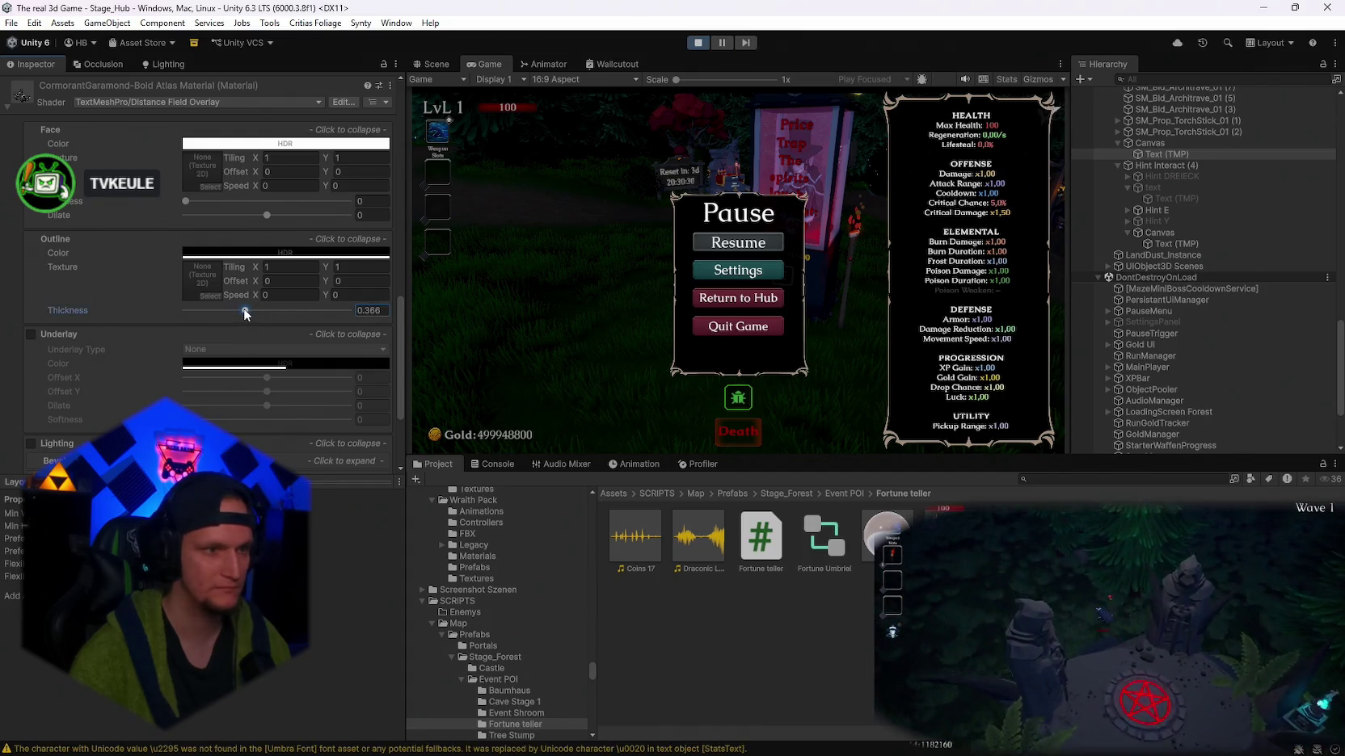
pyautogui.scroll(10, 246, 315)
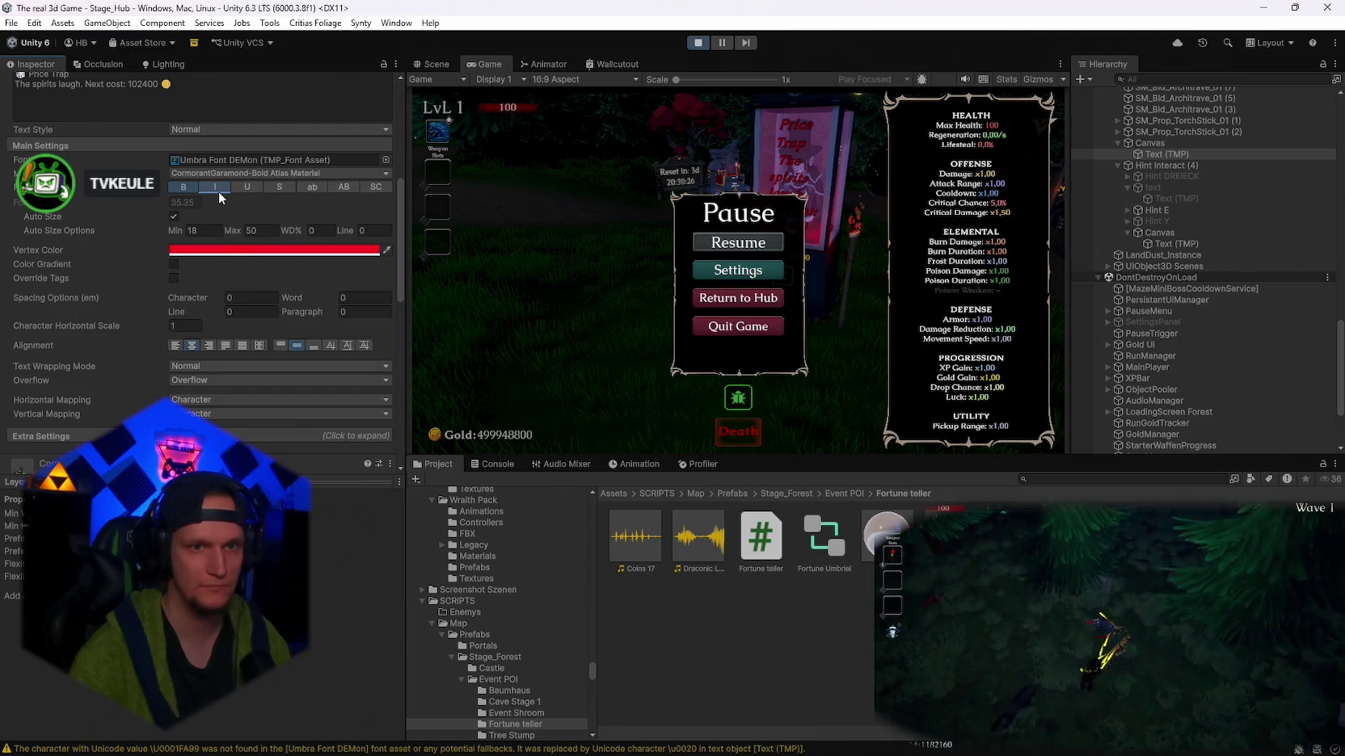
pyautogui.scroll(-8, 261, 291)
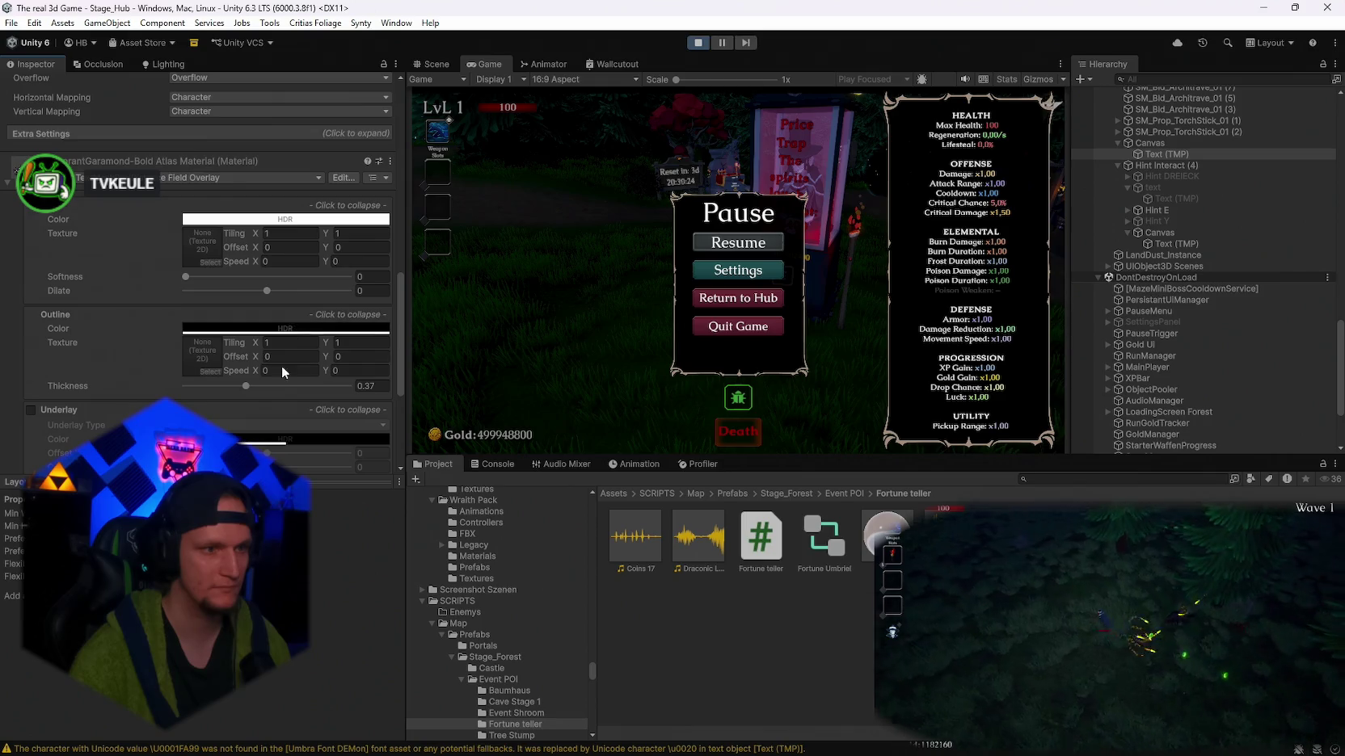
pyautogui.moveTo(246, 388); pyautogui.dragTo(234, 386)
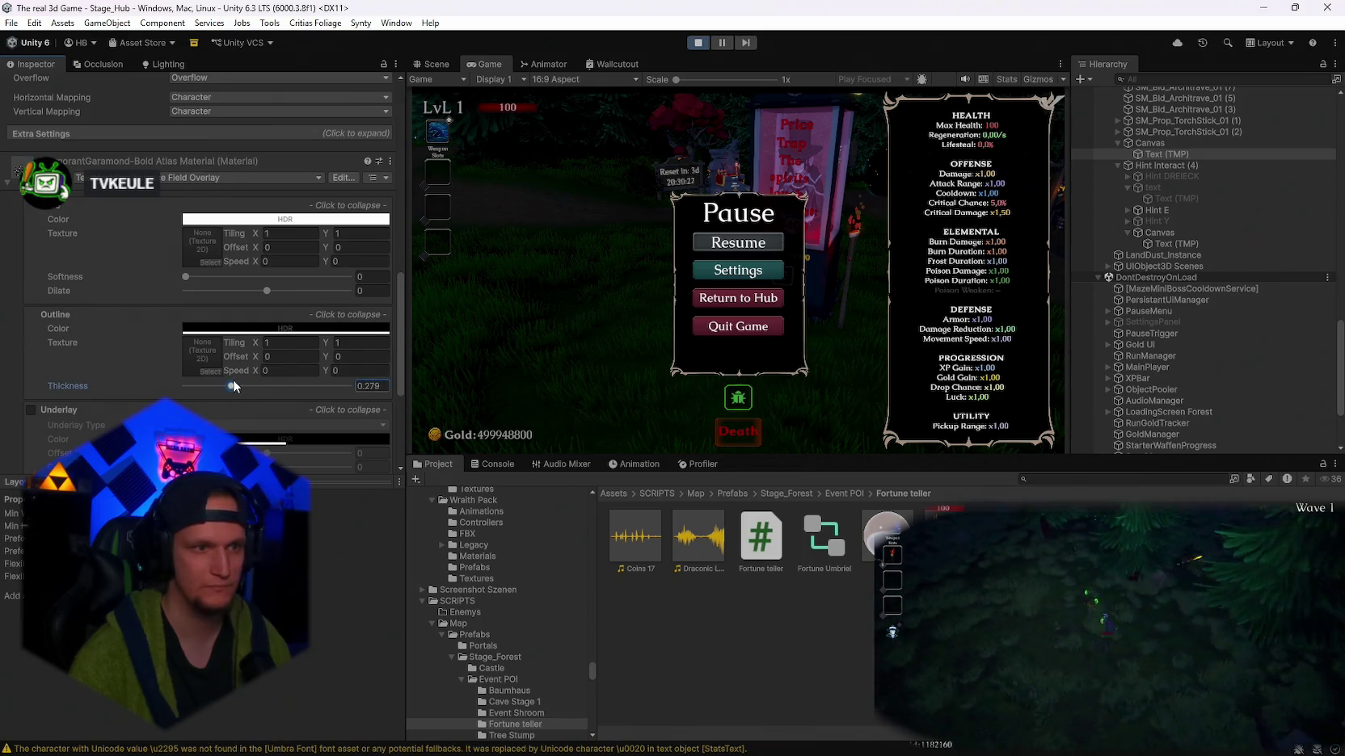
pyautogui.click(189, 276)
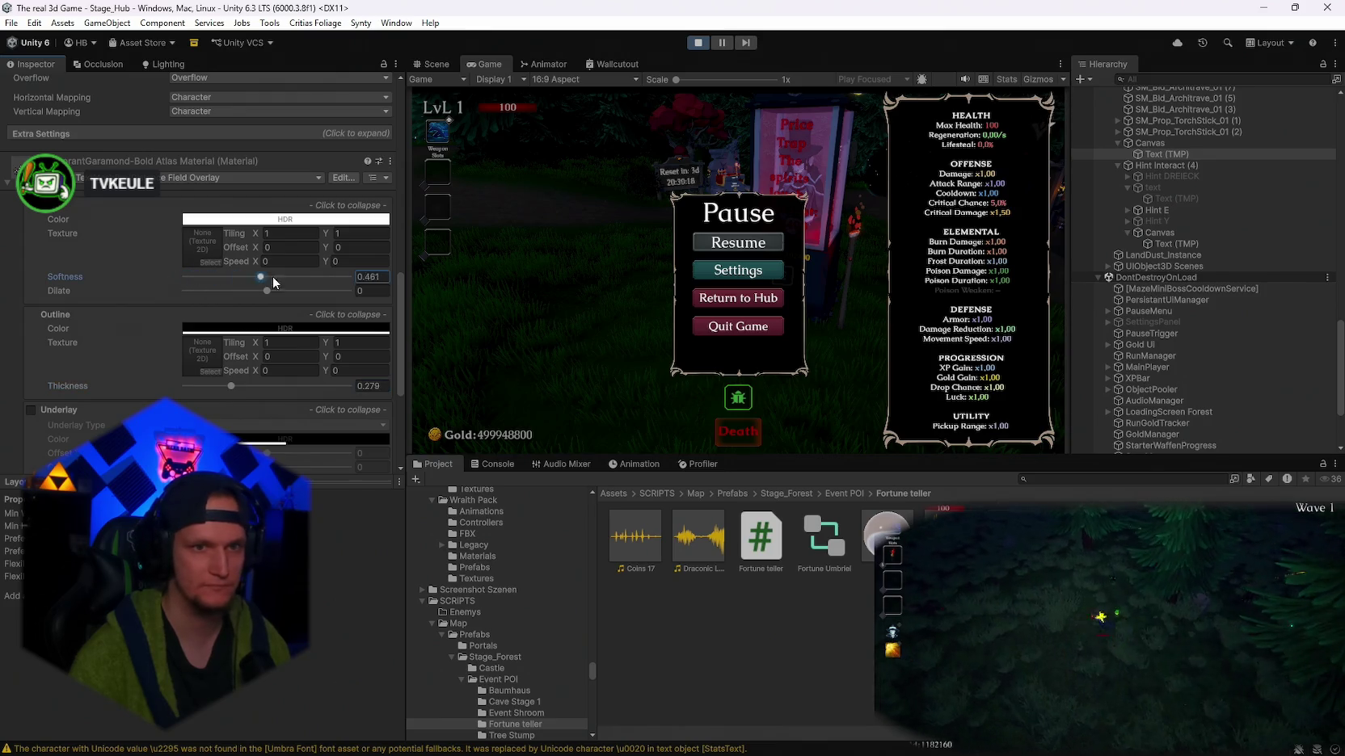
pyautogui.write('0.121')
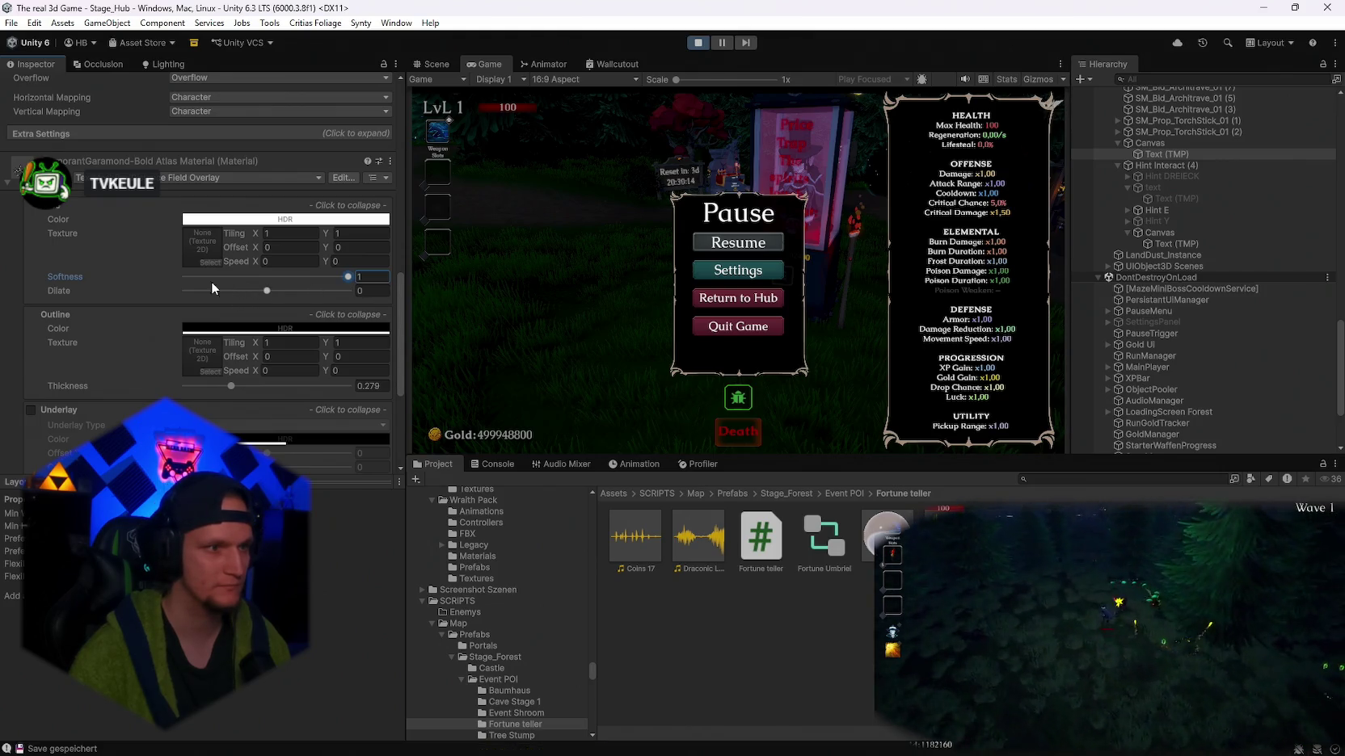
pyautogui.moveTo(268, 292); pyautogui.dragTo(320, 297)
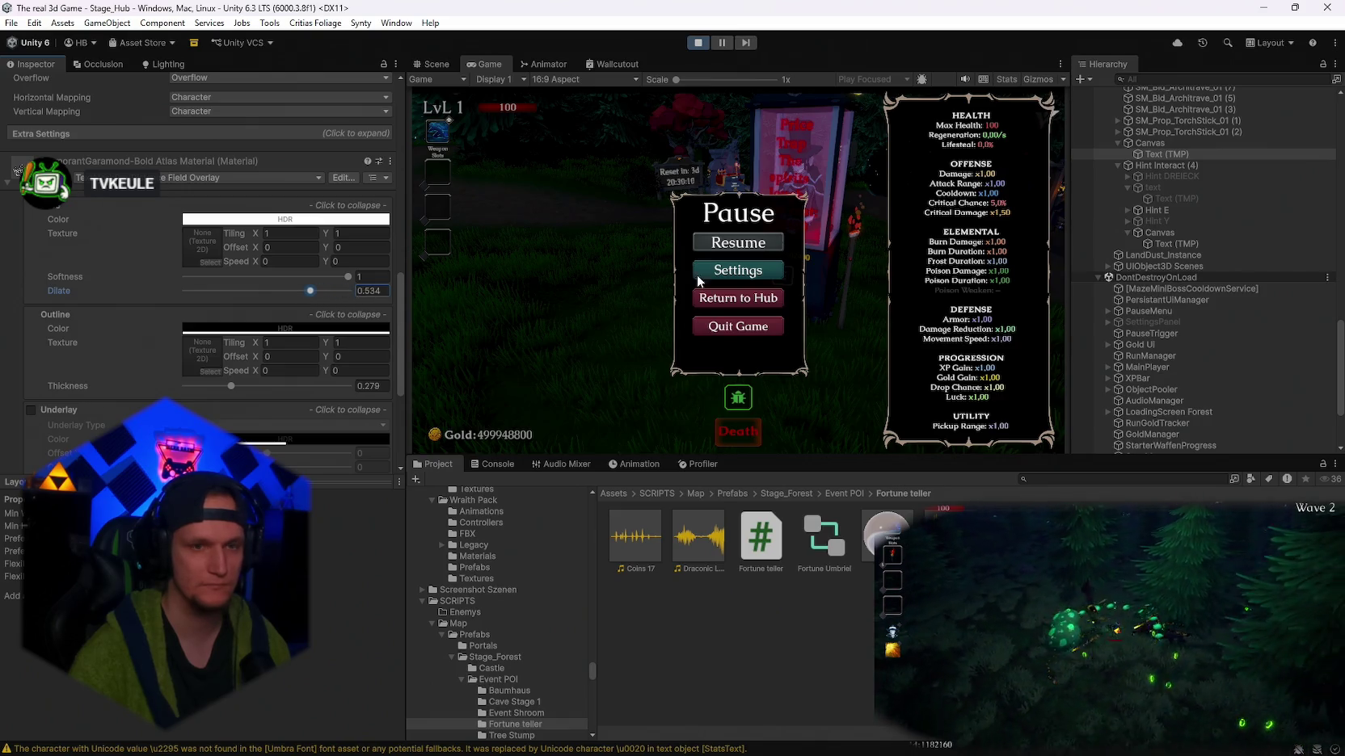
pyautogui.click(719, 242)
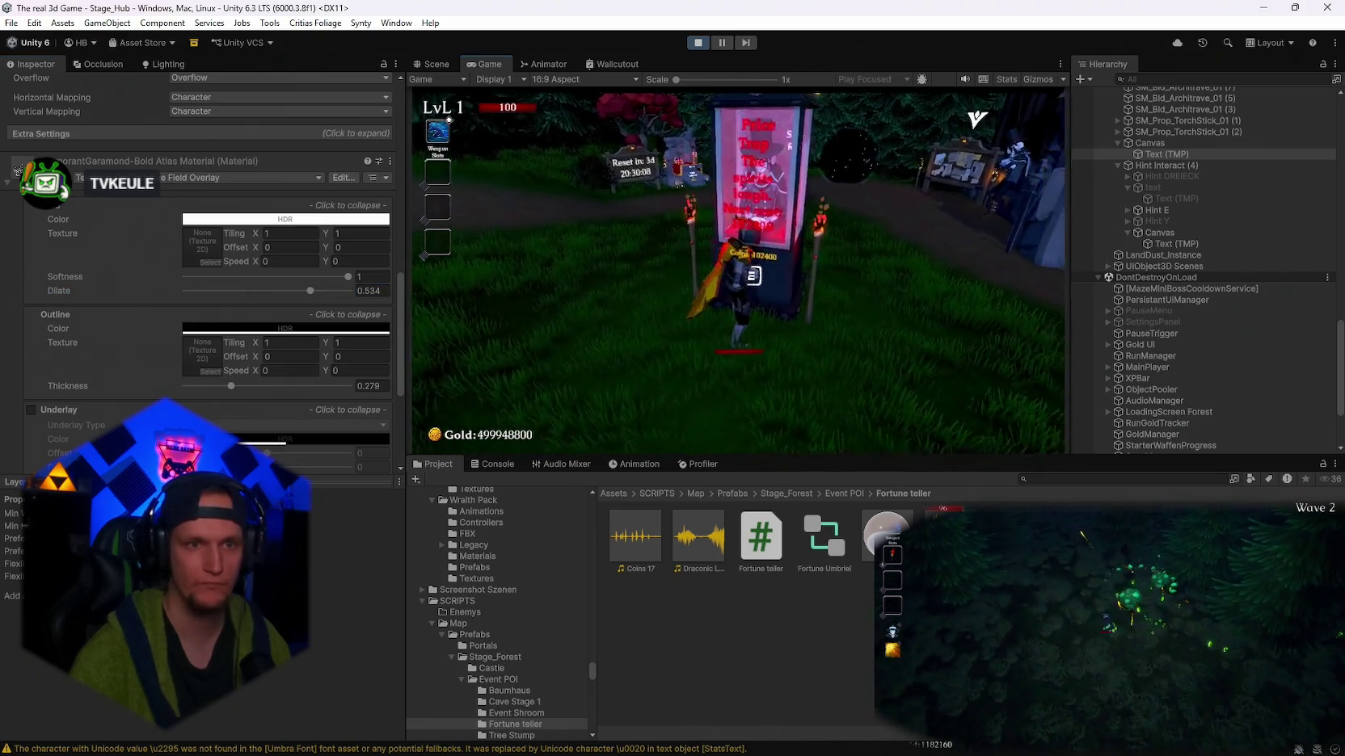
# - Consult the Fortune Teller three times up to an 819200 next cost, pause, and select the Glas material
pyautogui.press('e')
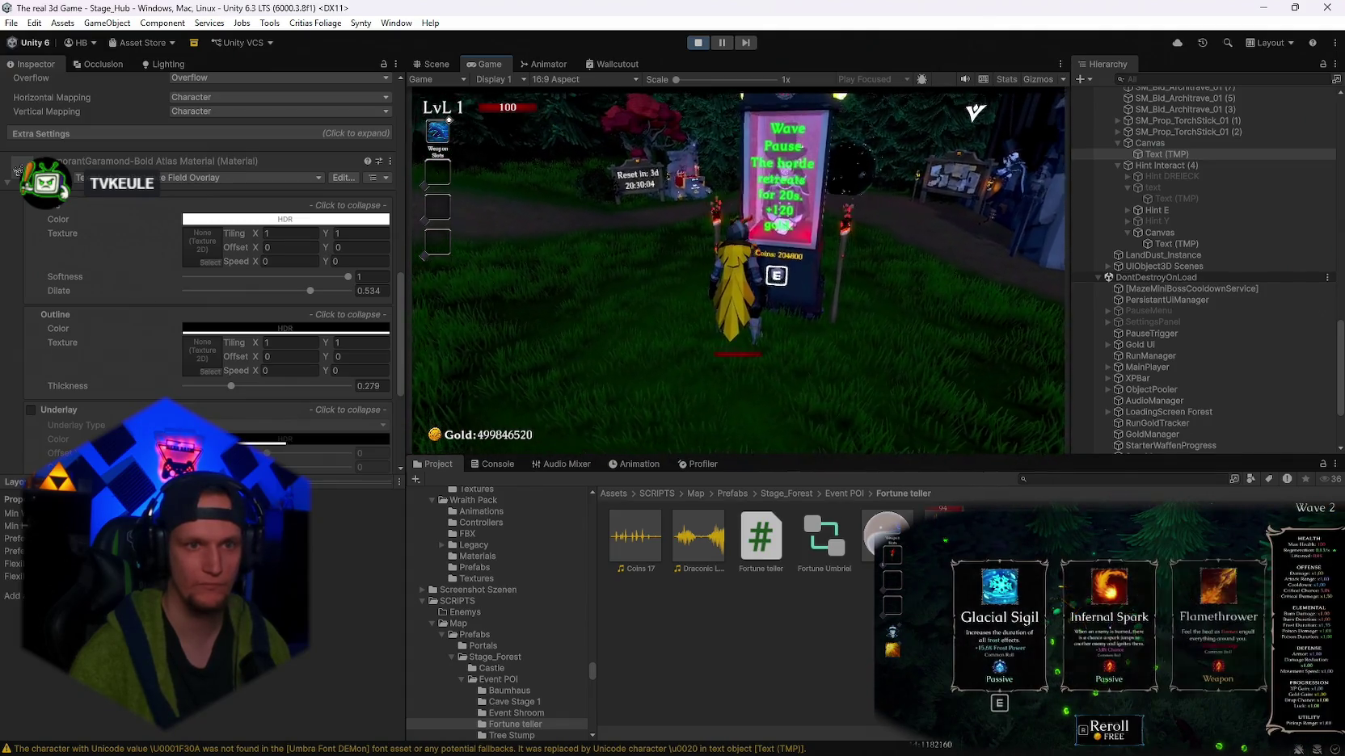
pyautogui.press('e')
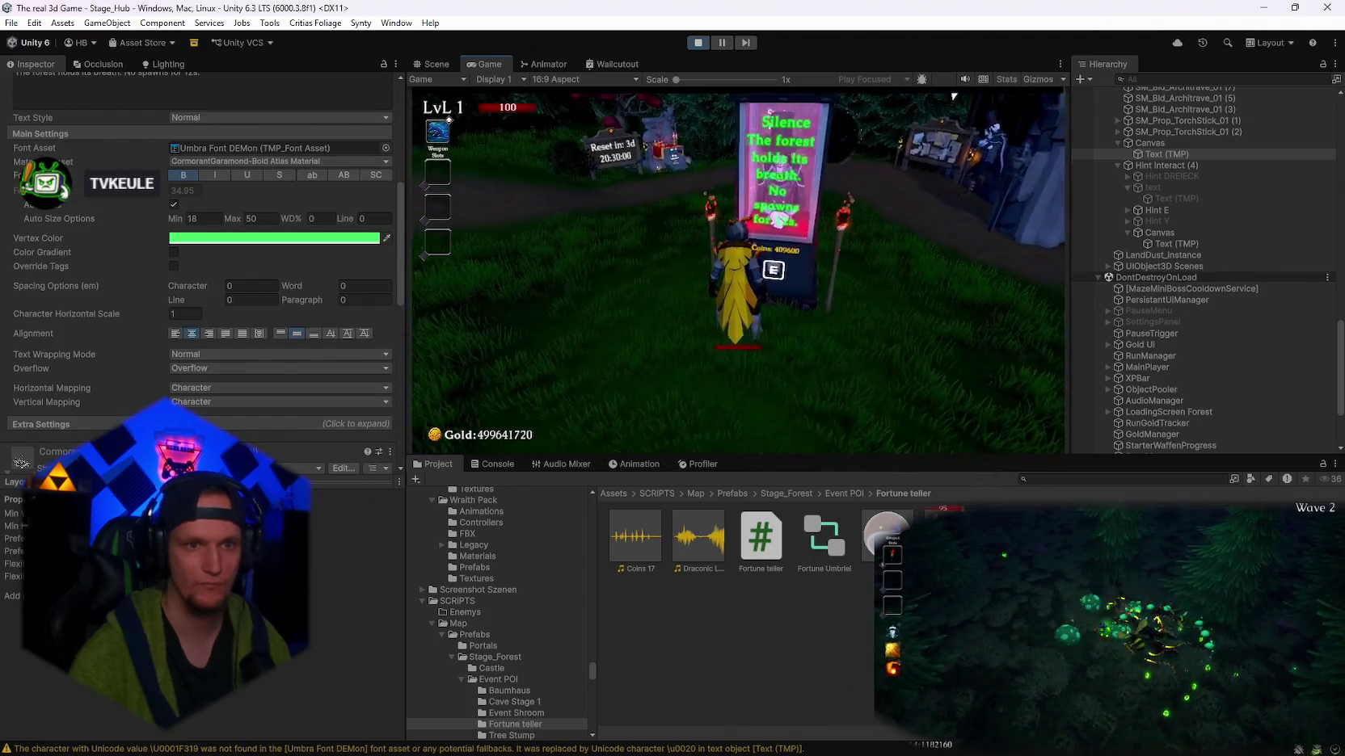
pyautogui.press('e')
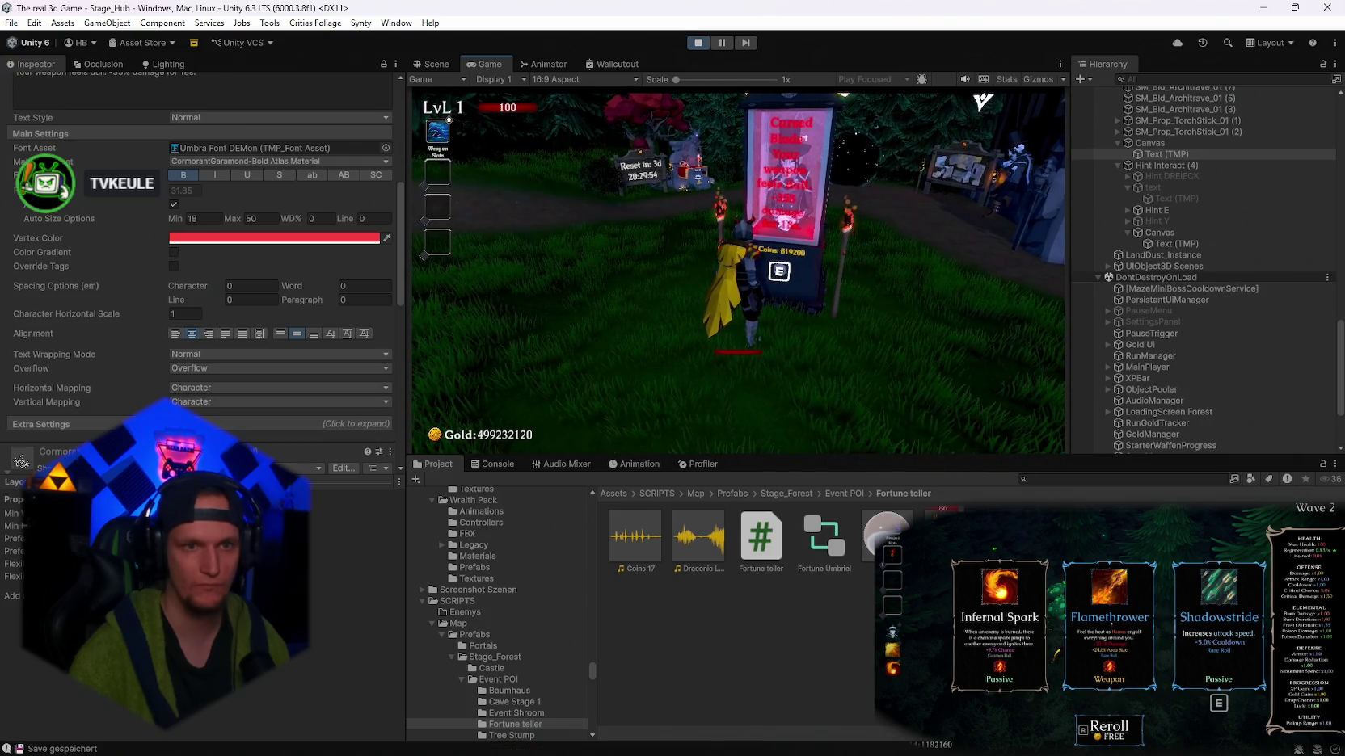
pyautogui.press('Escape')
pyautogui.click(243, 290)
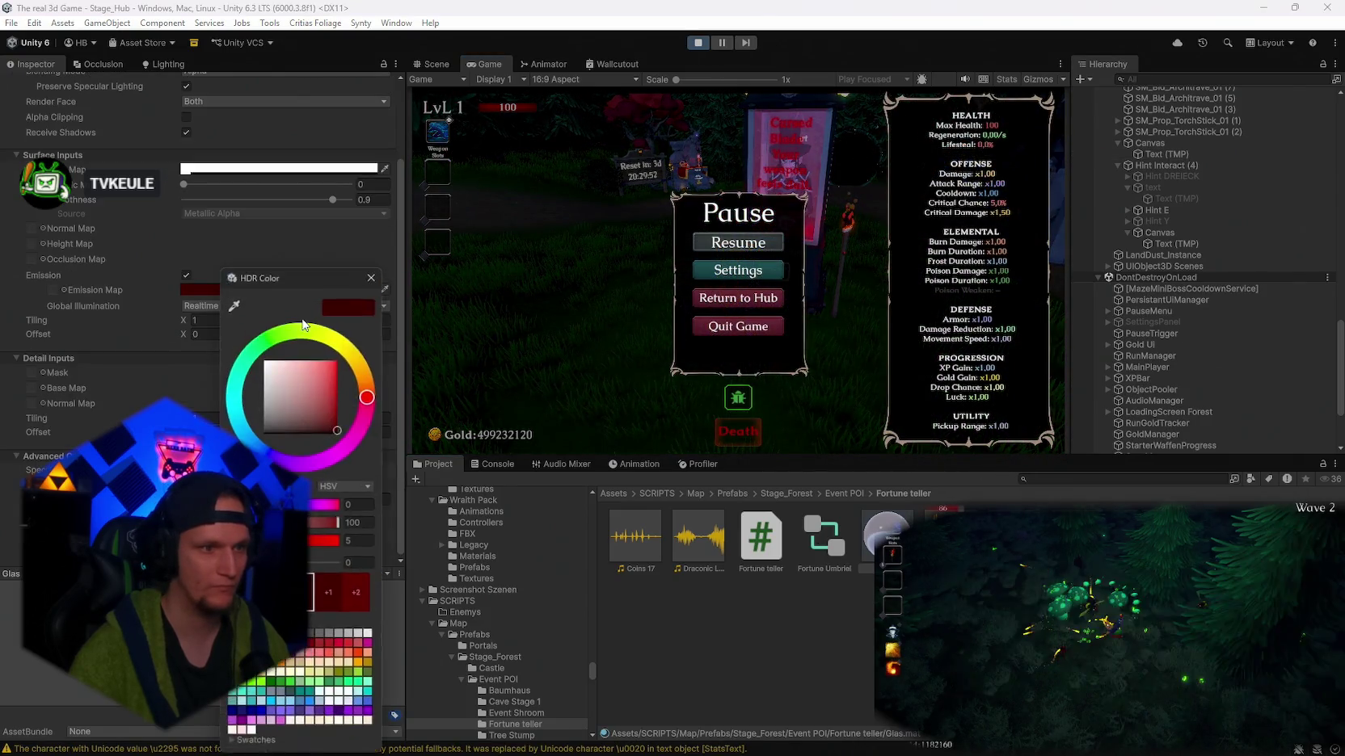
# - Darken the booth's Glas material emission colour and switch emission off
pyautogui.click(332, 427)
pyautogui.moveTo(332, 428); pyautogui.dragTo(263, 434)
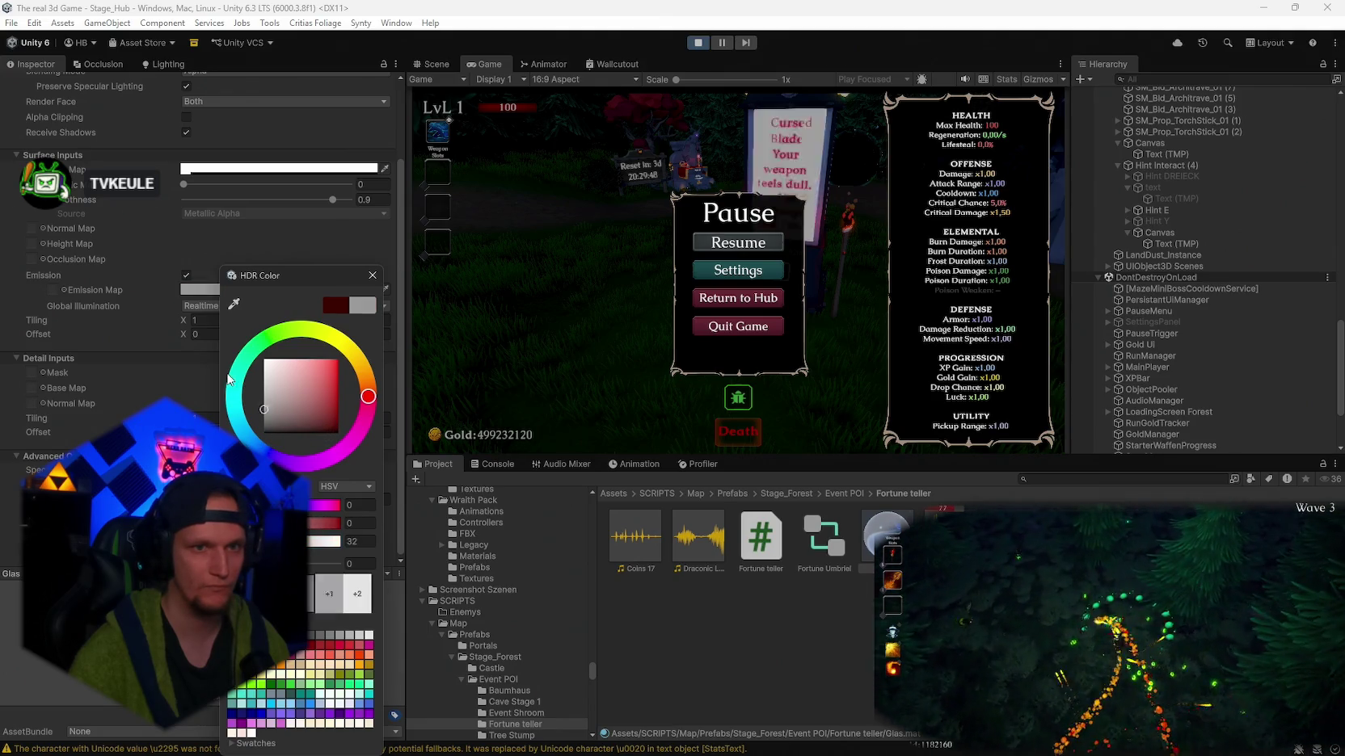
pyautogui.click(188, 276)
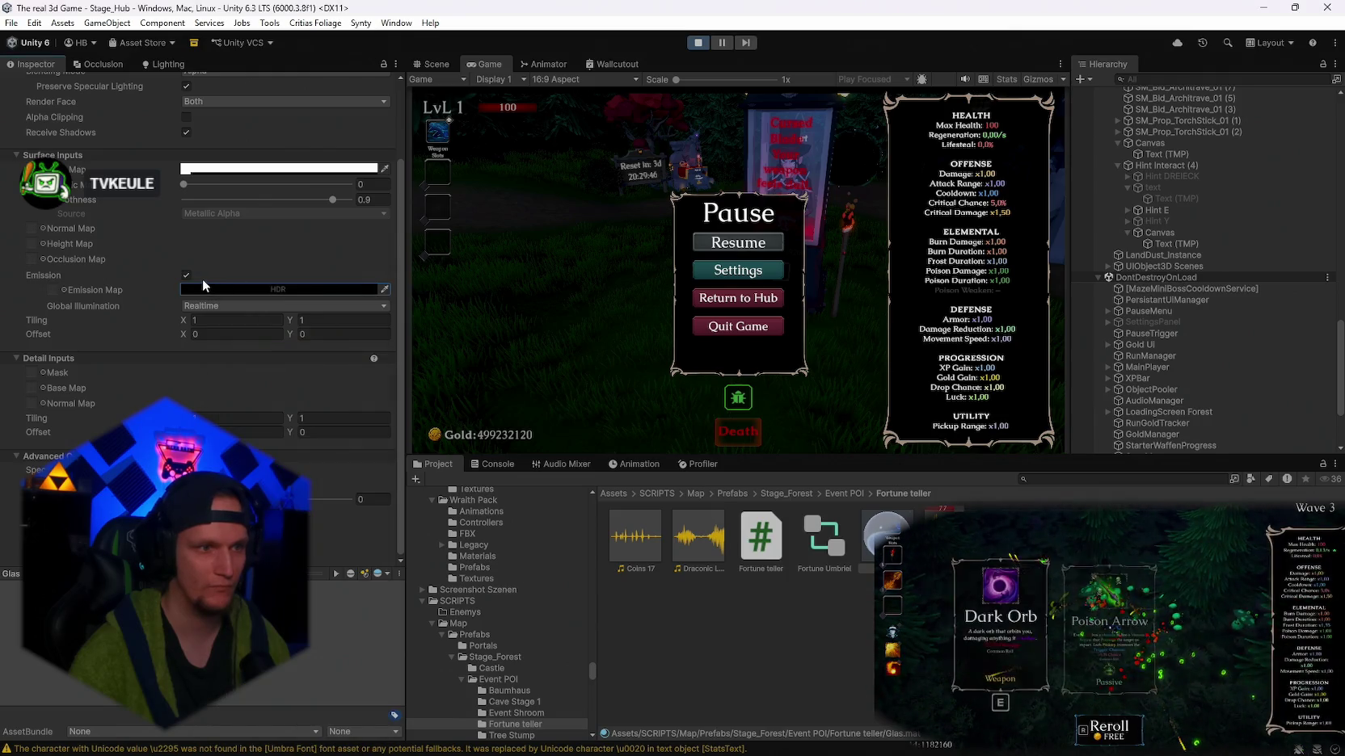
# - Resume the game, consult the fortune teller once more, and pause again
pyautogui.click(741, 243)
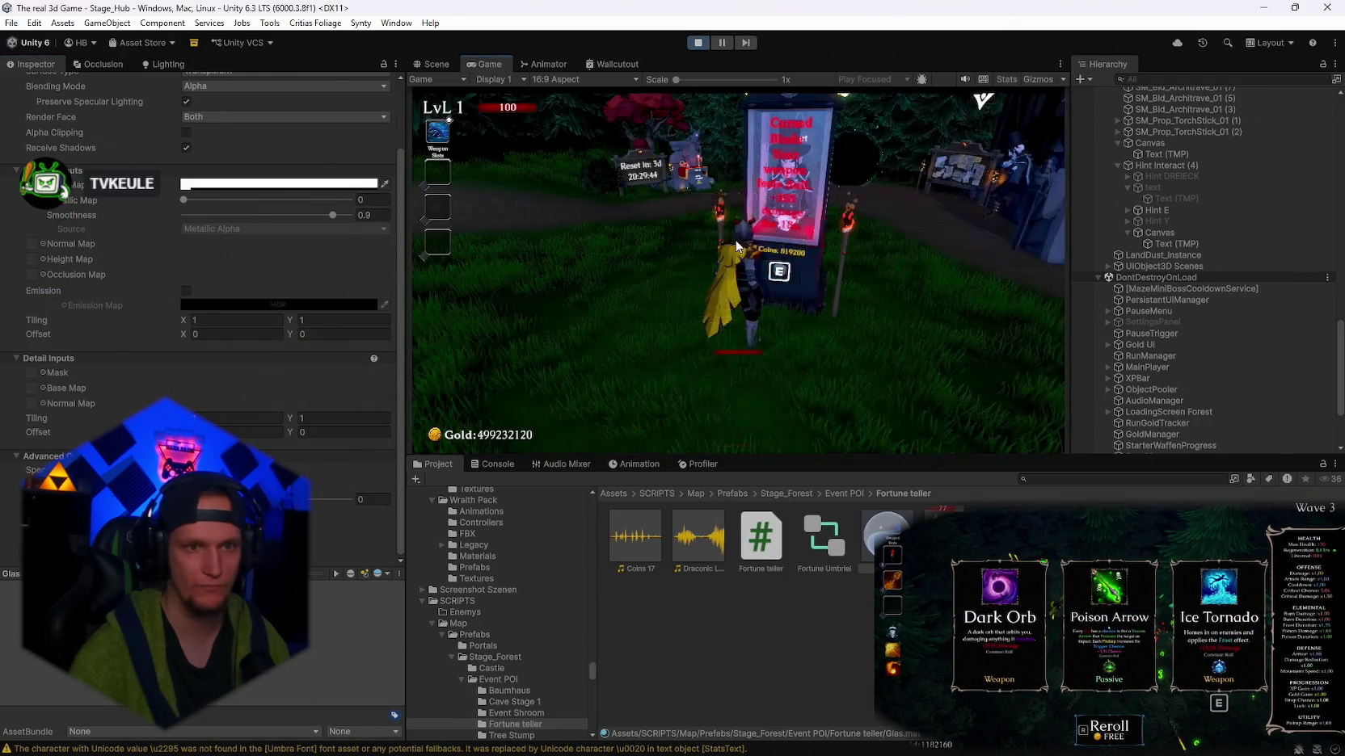
pyautogui.press('e')
pyautogui.press('a')
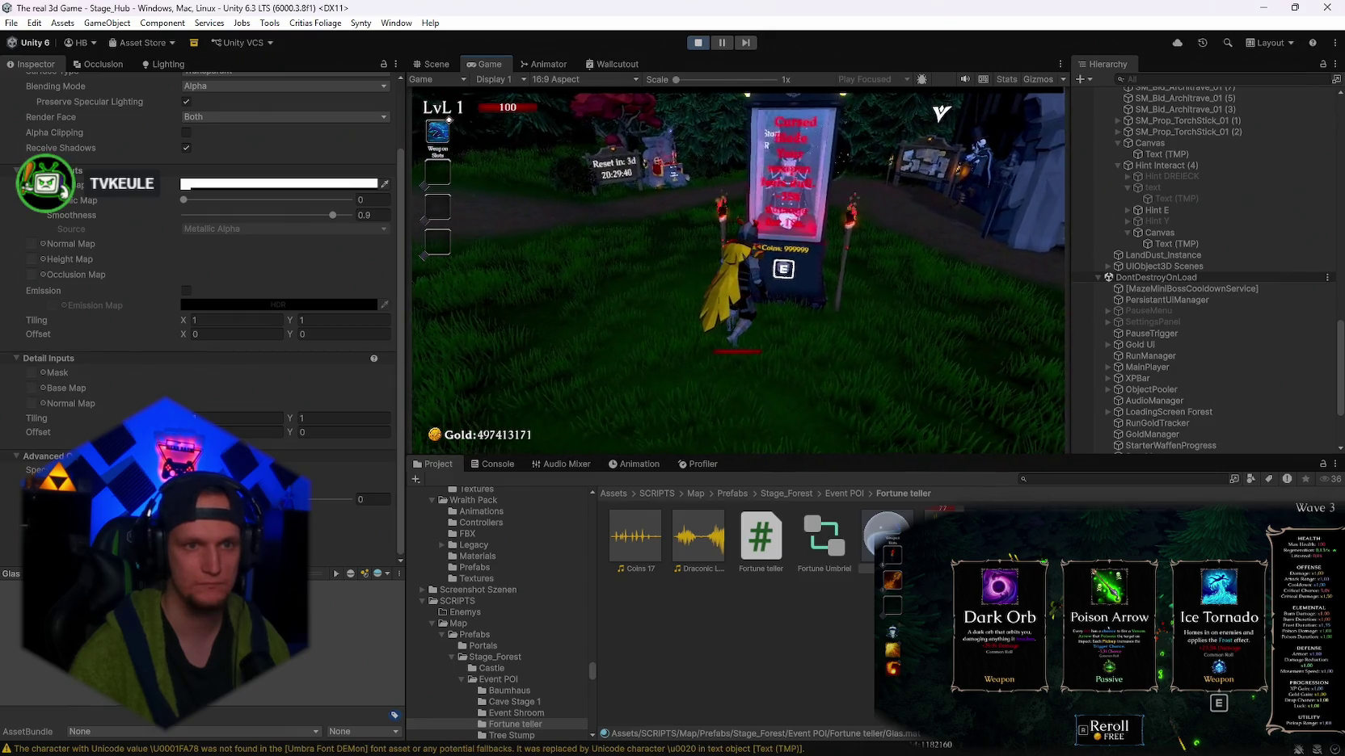
pyautogui.press('Escape')
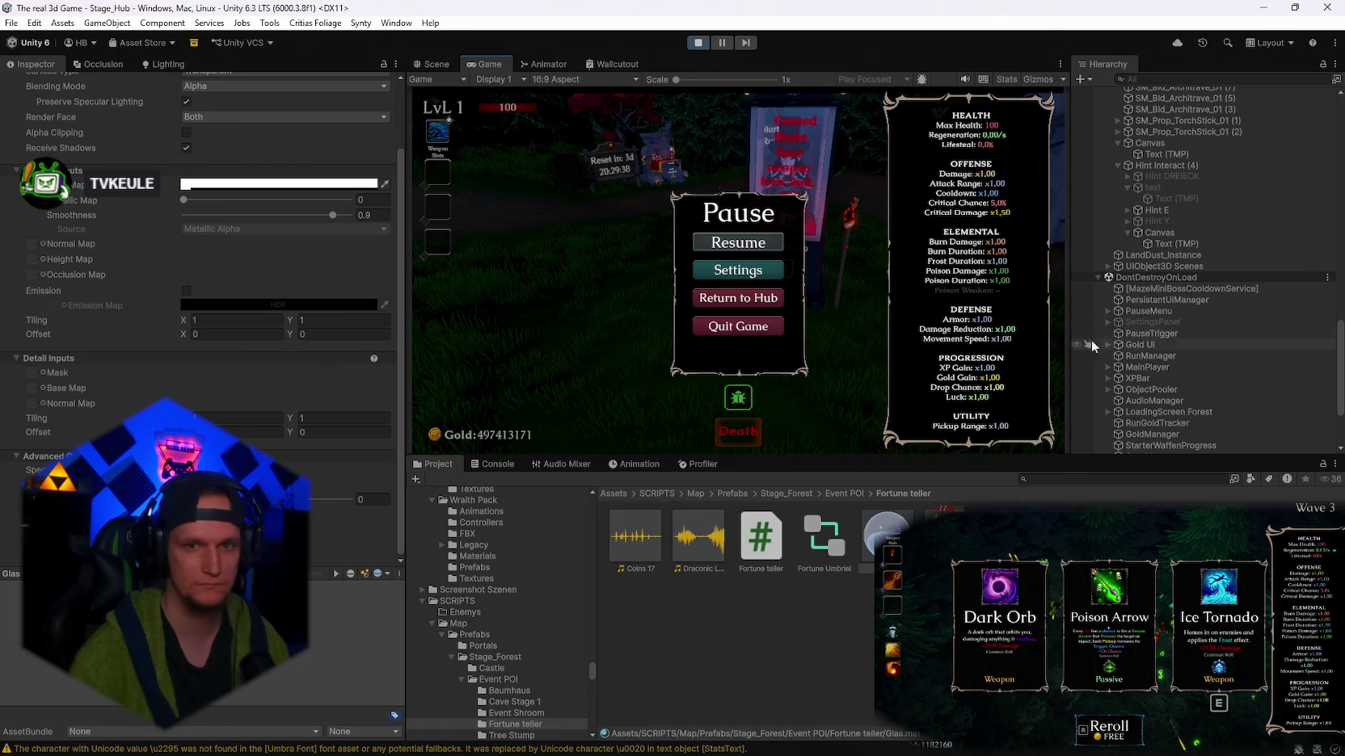
# - Give the Text (TMP) material softness 0.728, dilate 0.155 and outline 0.495, then resume play
pyautogui.click(1164, 198)
pyautogui.click(1160, 154)
pyautogui.scroll(-15, 252, 346)
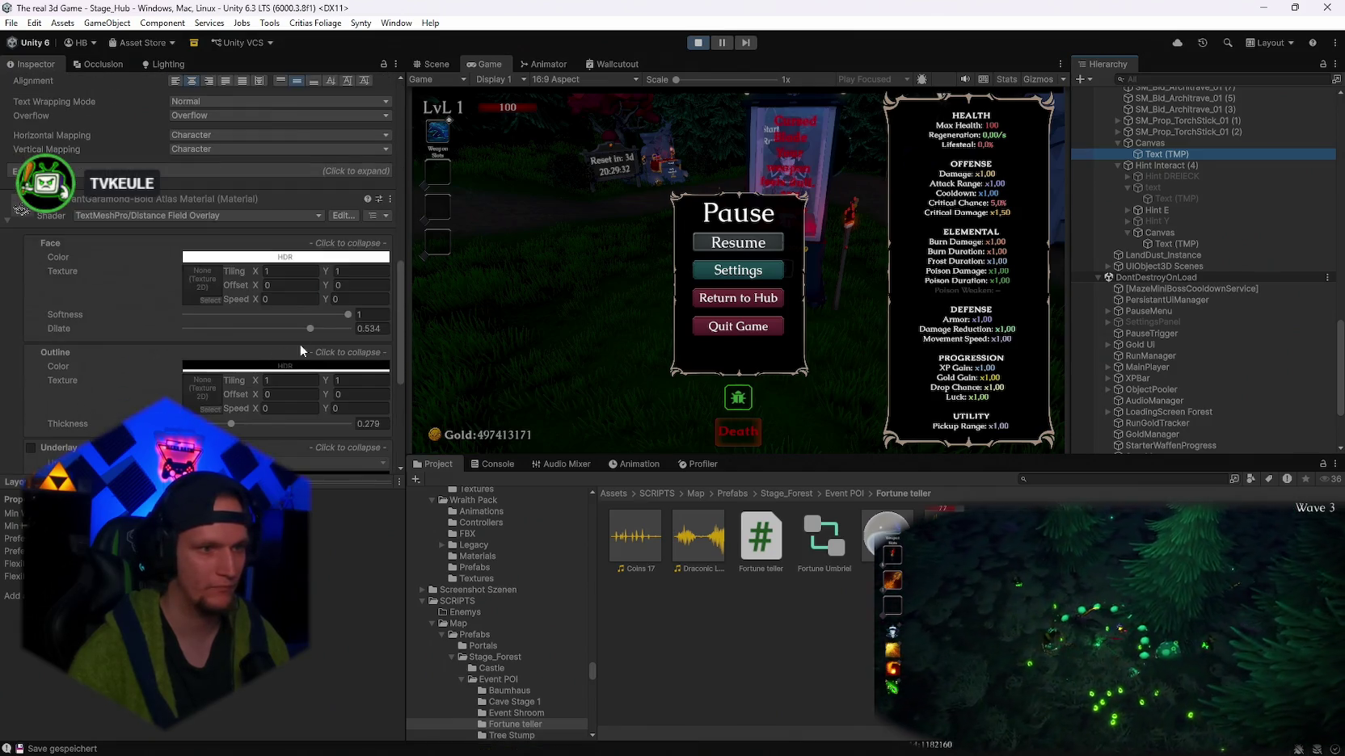
pyautogui.click(360, 315)
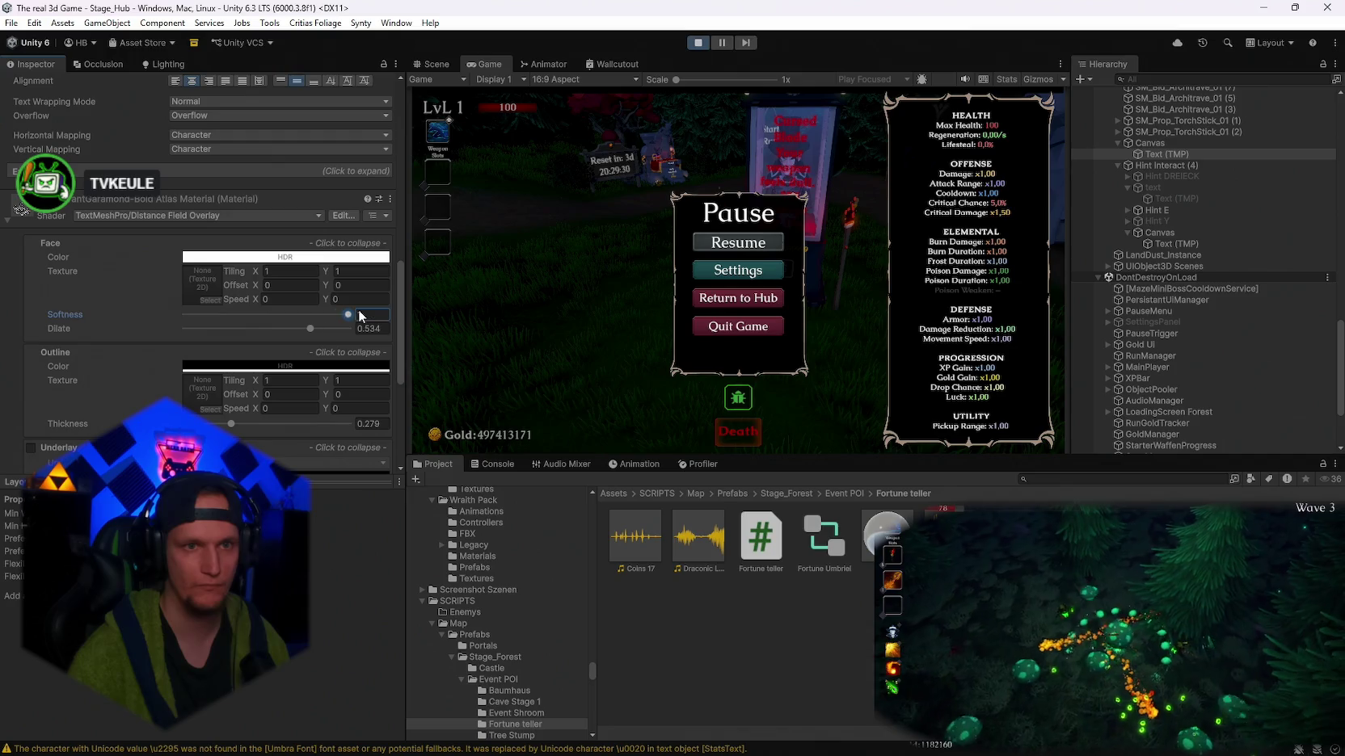
pyautogui.moveTo(320, 326)
pyautogui.mouseDown()
pyautogui.moveTo(207, 332)
pyautogui.moveTo(370, 334)
pyautogui.moveTo(318, 312)
pyautogui.moveTo(130, 322)
pyautogui.moveTo(309, 322)
pyautogui.moveTo(263, 333)
pyautogui.moveTo(290, 341)
pyautogui.mouseUp()
pyautogui.scroll(-3, 267, 338)
pyautogui.click(748, 252)
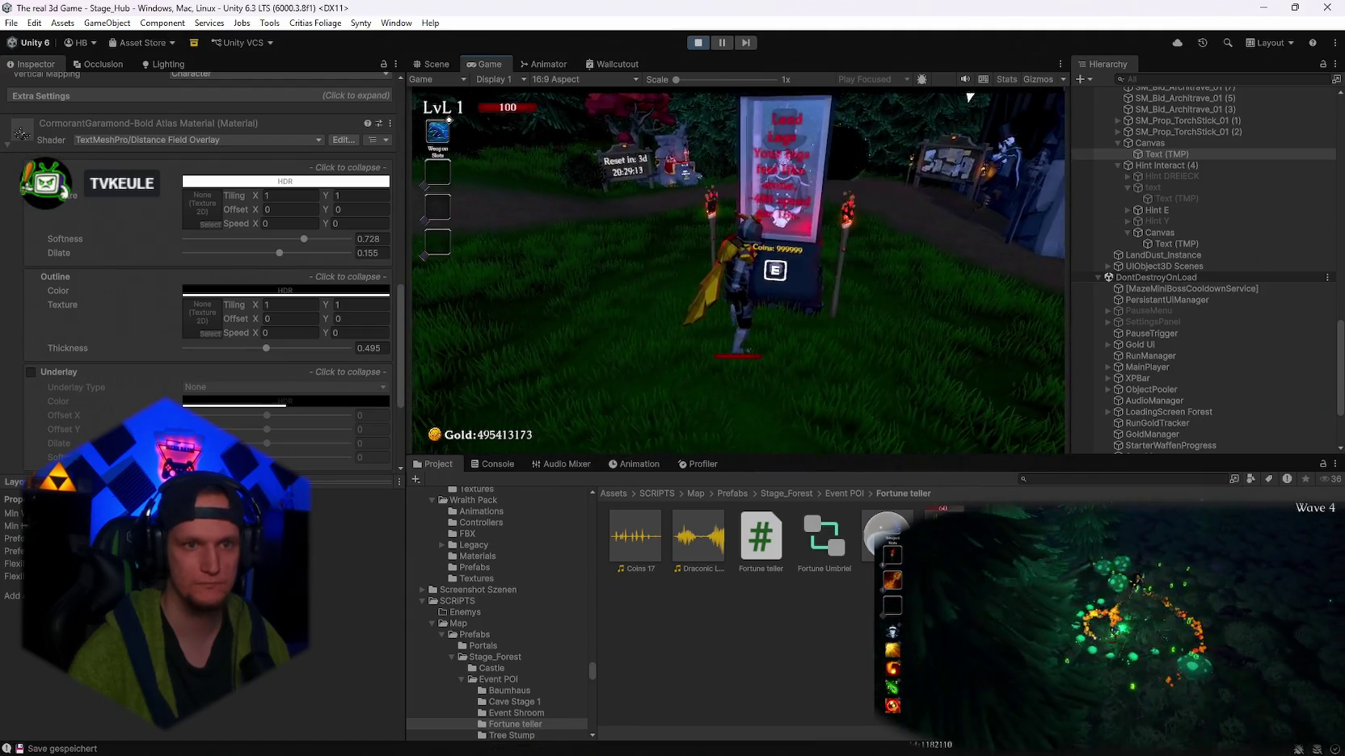
# - Walk up to the fortune machine, draw three fortunes, then pause and maximise the Game view
pyautogui.press('a')
pyautogui.press('w')
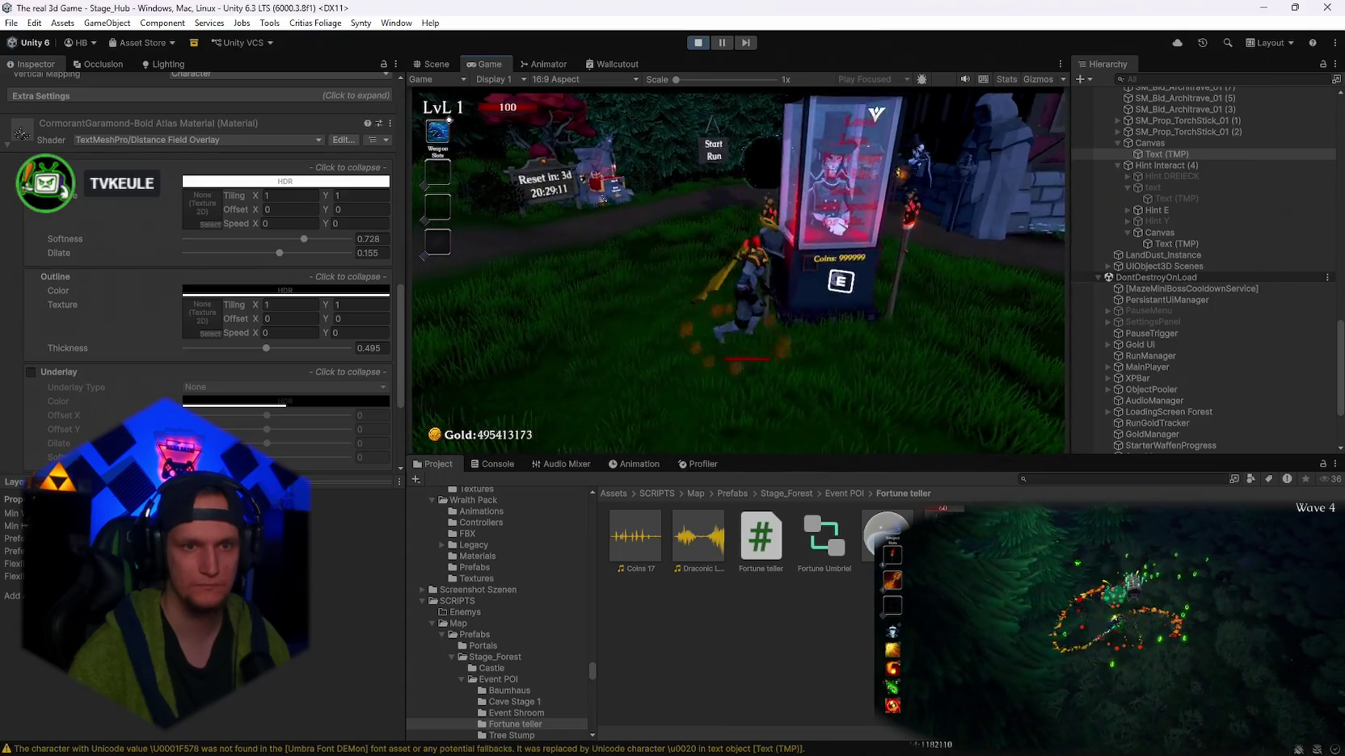
pyautogui.press('e')
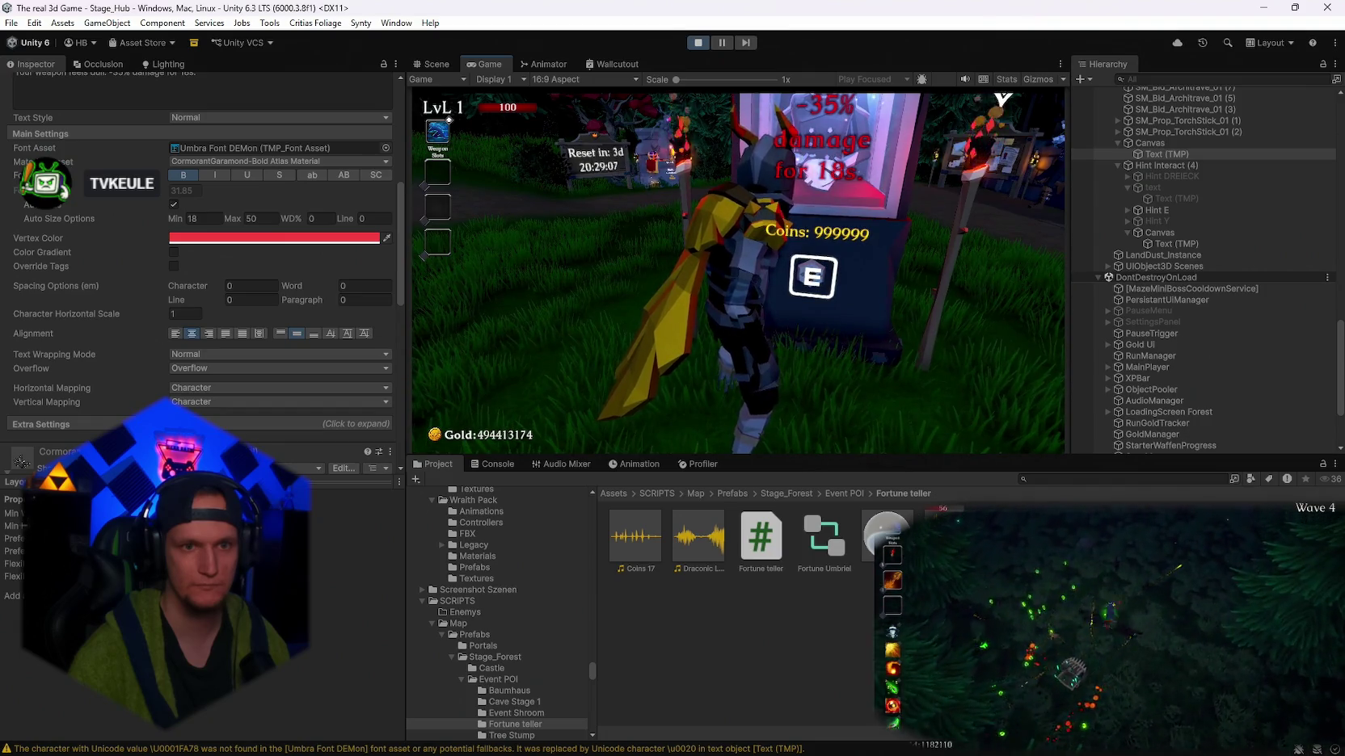
pyautogui.press('e')
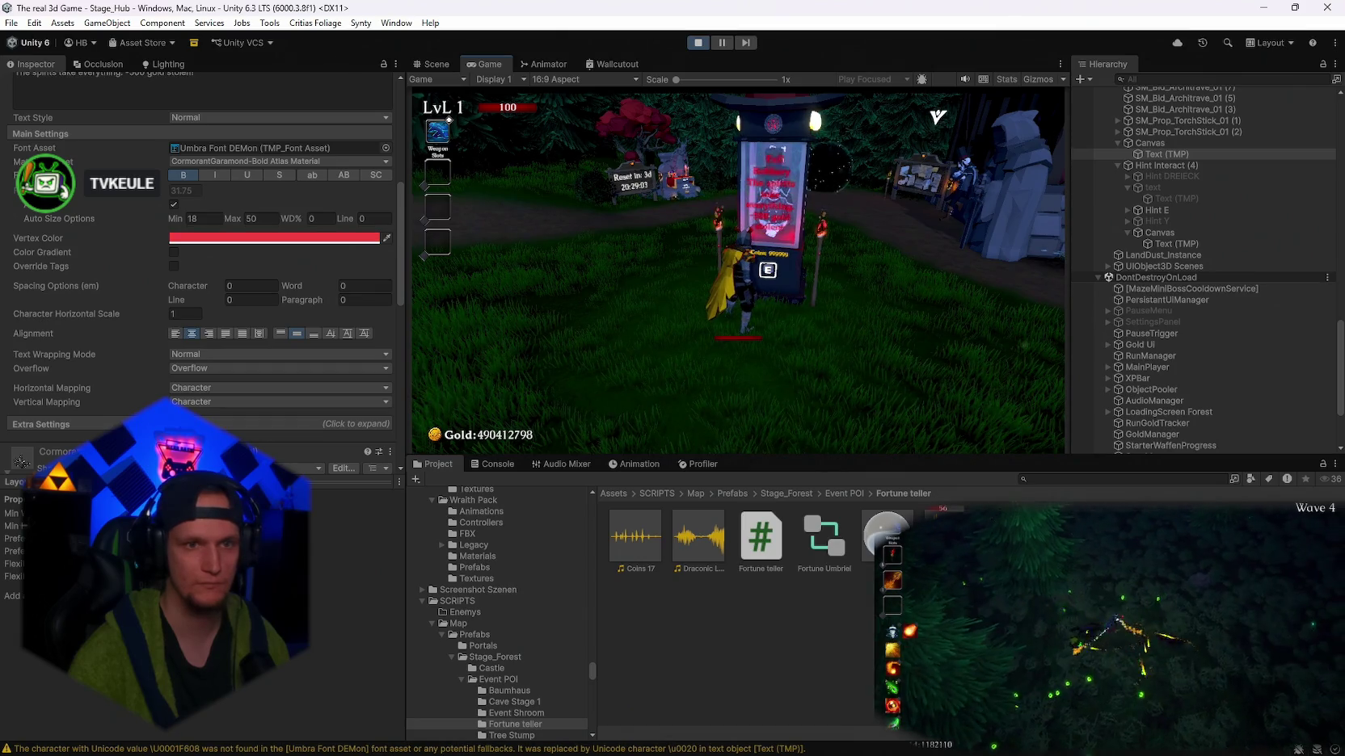
pyautogui.press('e')
pyautogui.press('a')
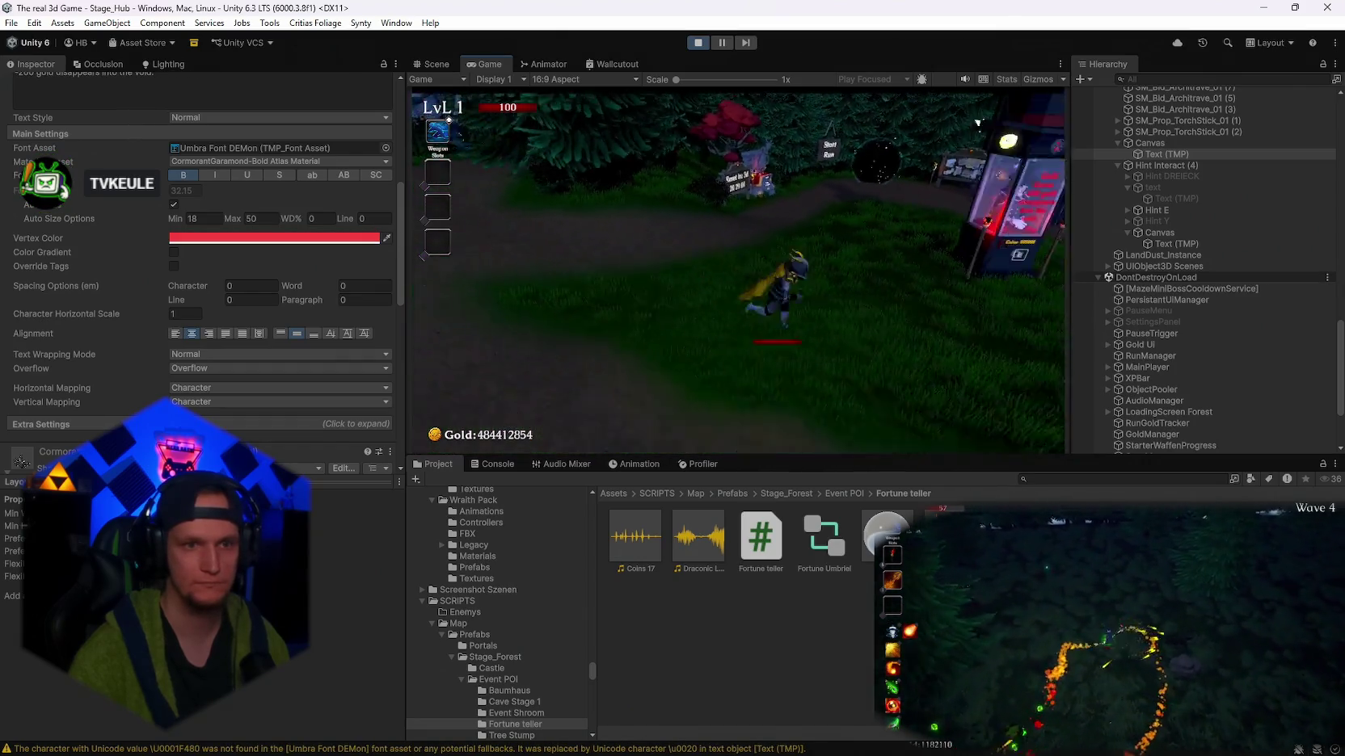
pyautogui.press('d')
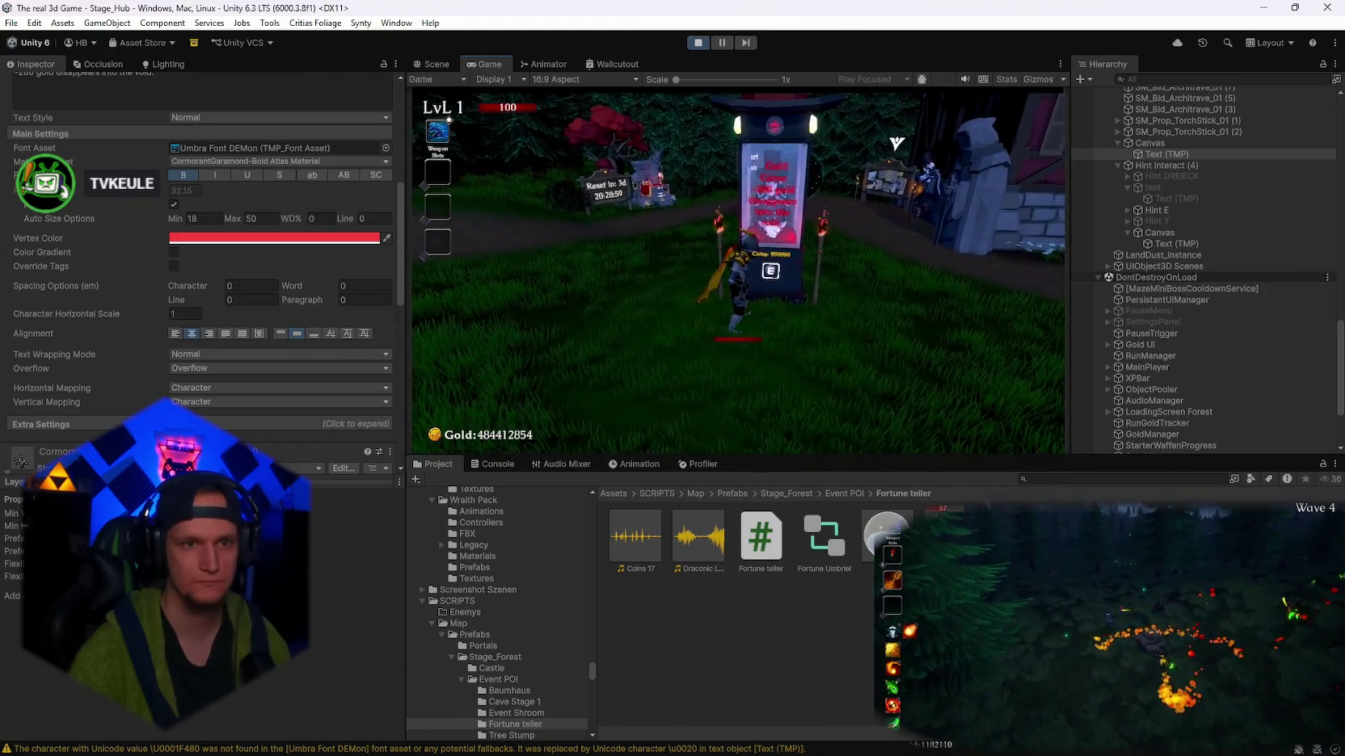
pyautogui.press('Escape')
pyautogui.doubleClick(478, 63)
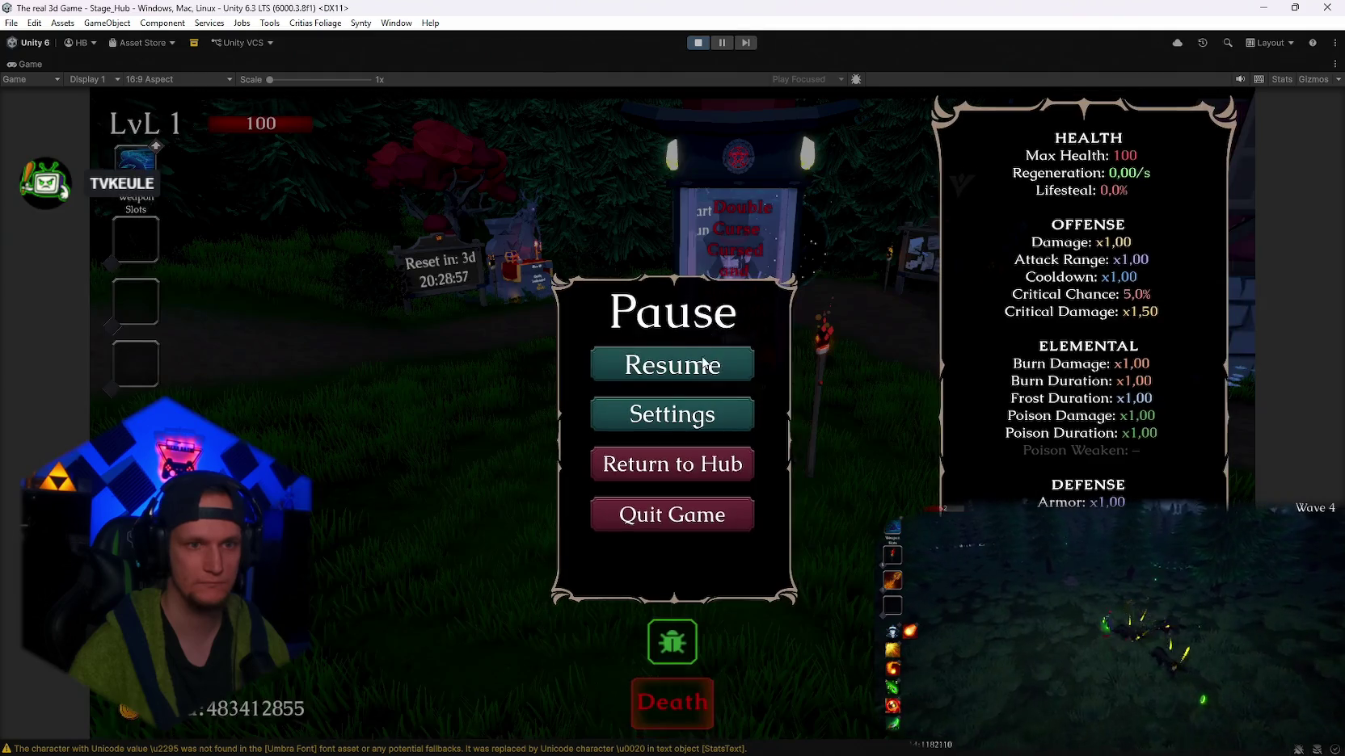
# - Resume and spin the machine repeatedly, rerolling the upgrade cards twice, then stop play mode
pyautogui.click(702, 361)
pyautogui.press('e')
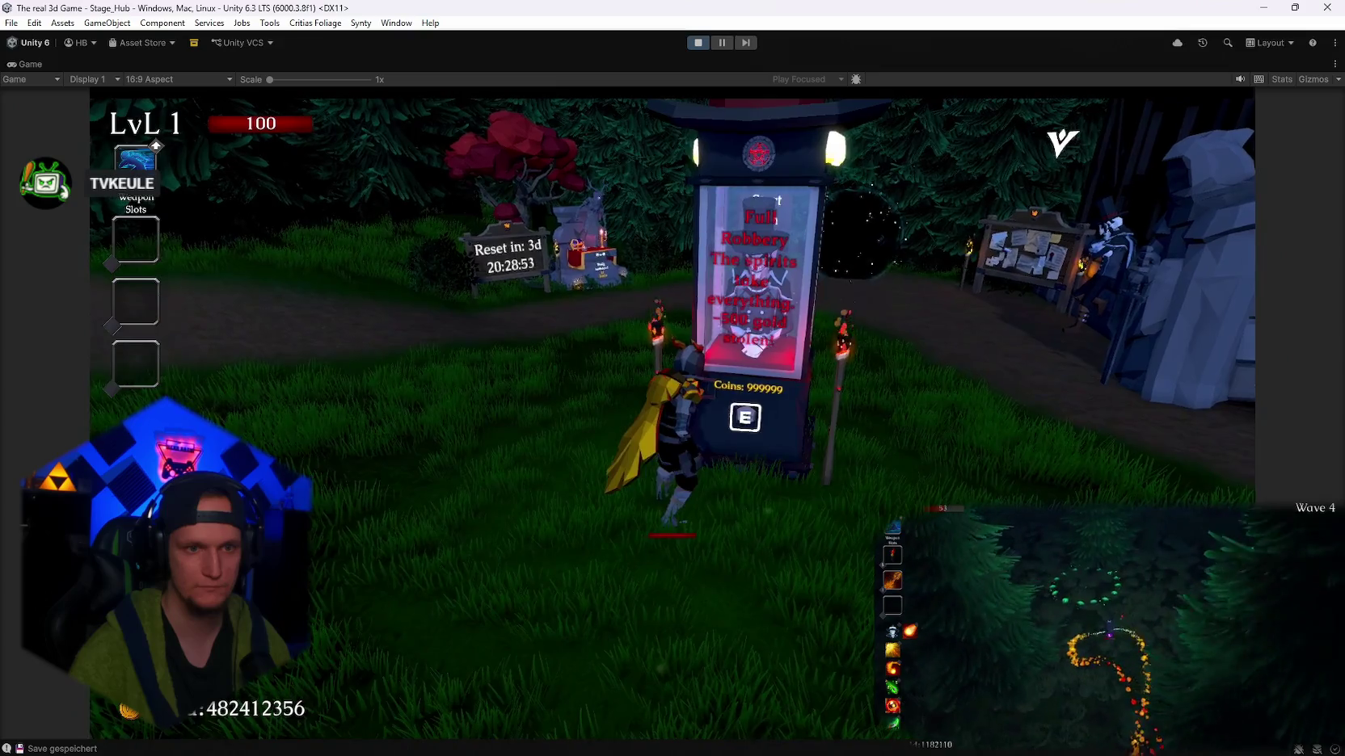
pyautogui.press('e')
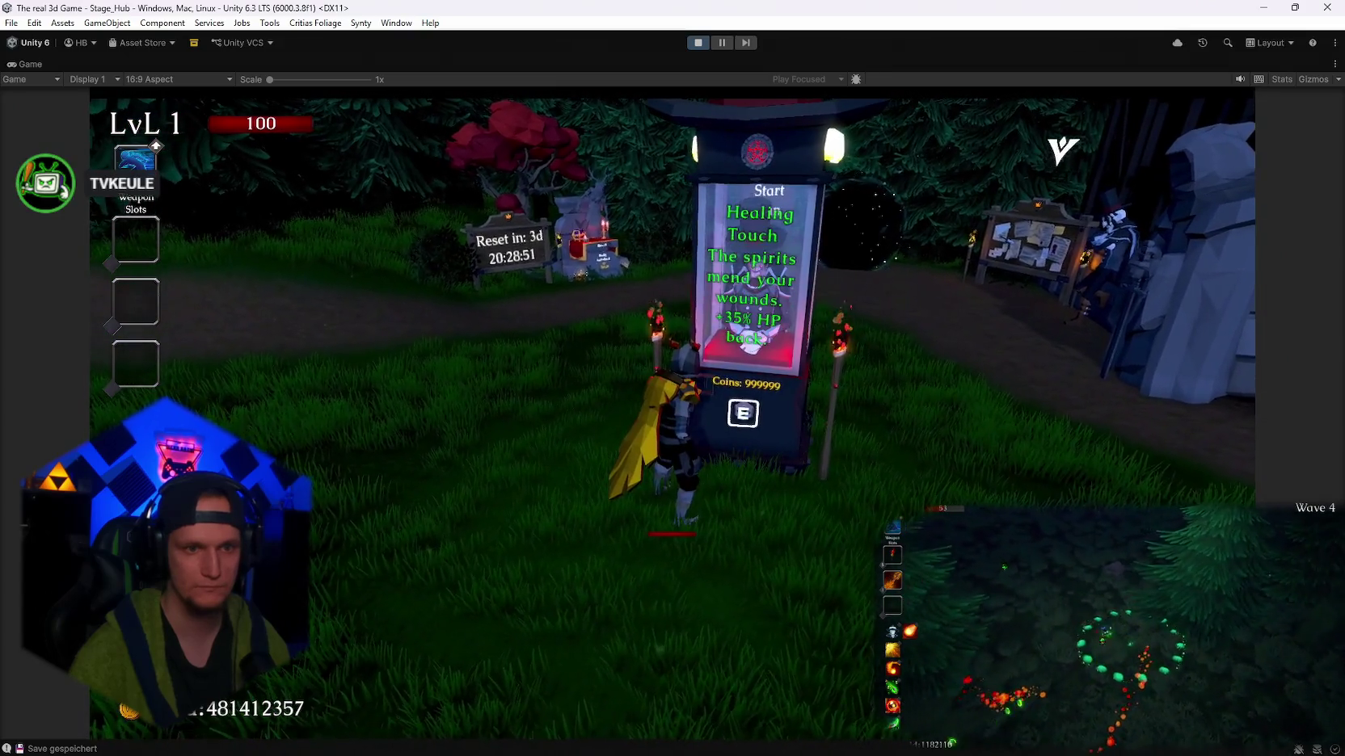
pyautogui.press('e')
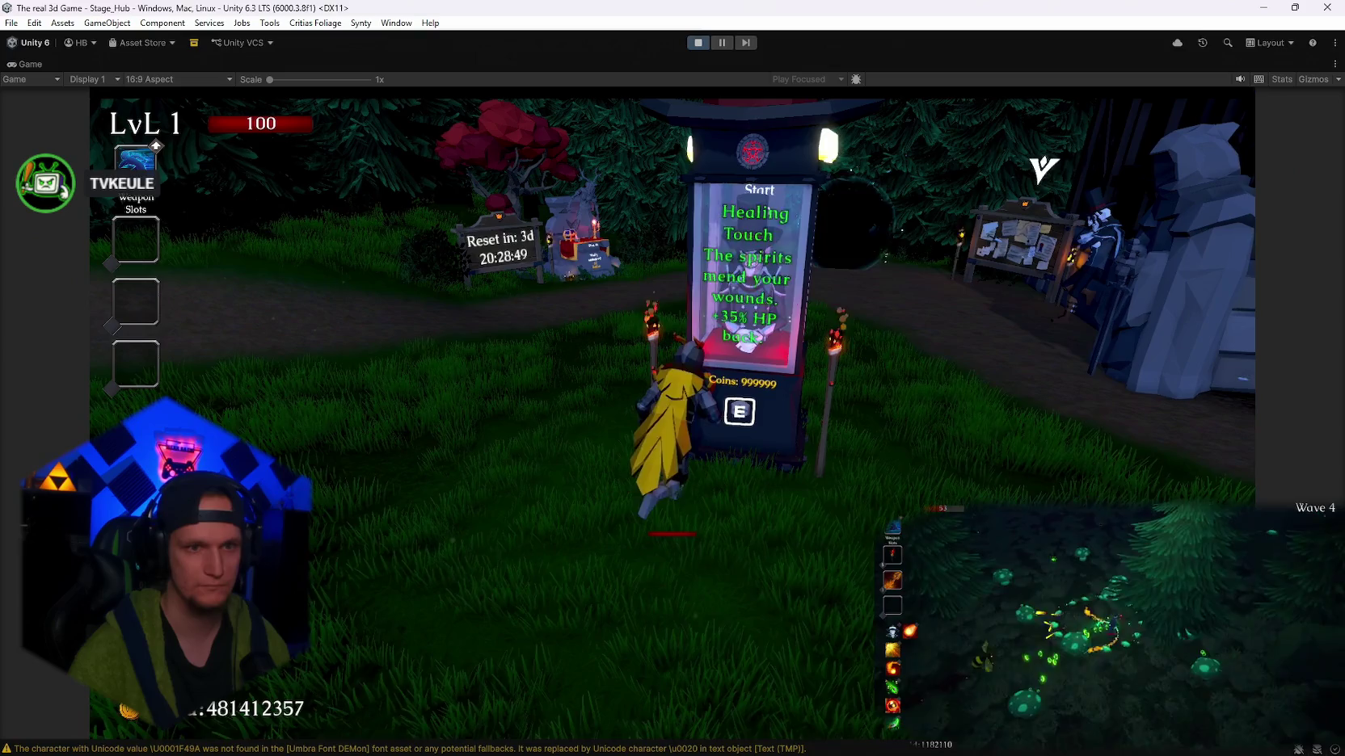
pyautogui.press('e')
pyautogui.press('e')
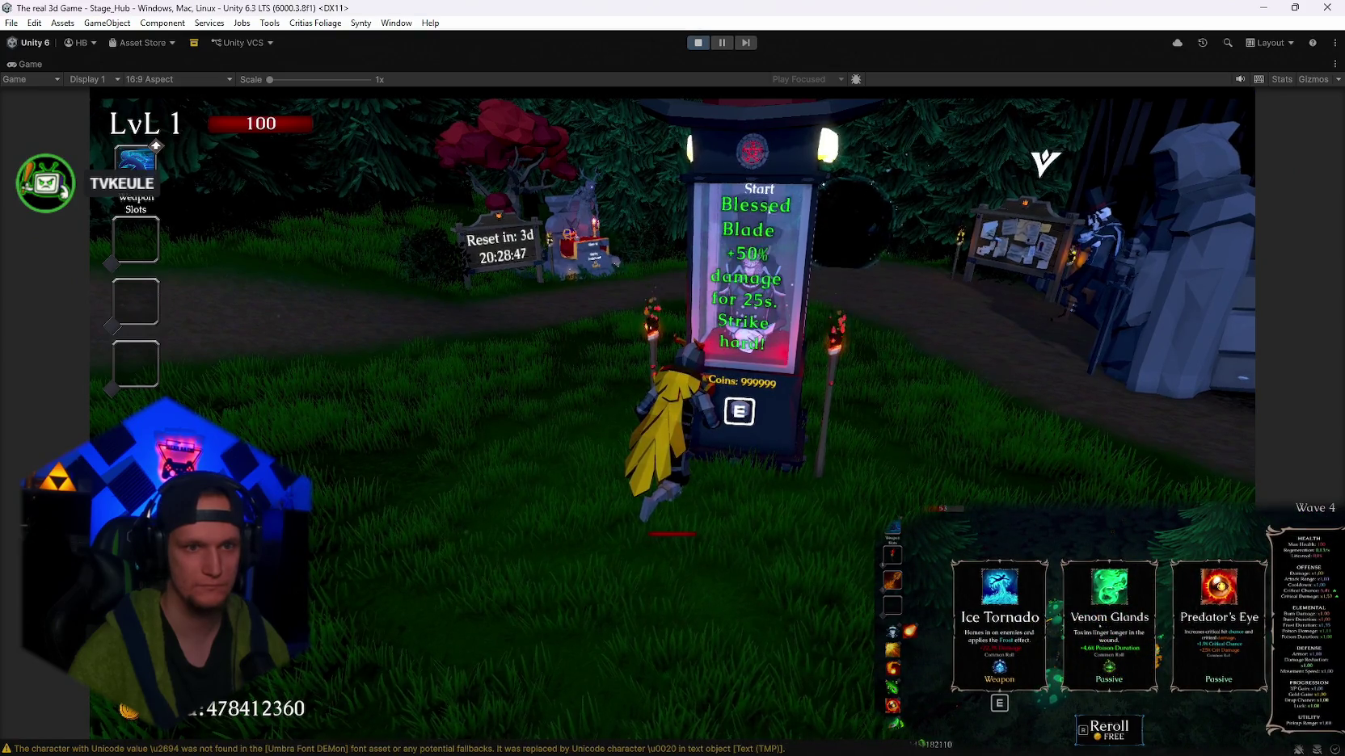
pyautogui.press('e')
pyautogui.press('r')
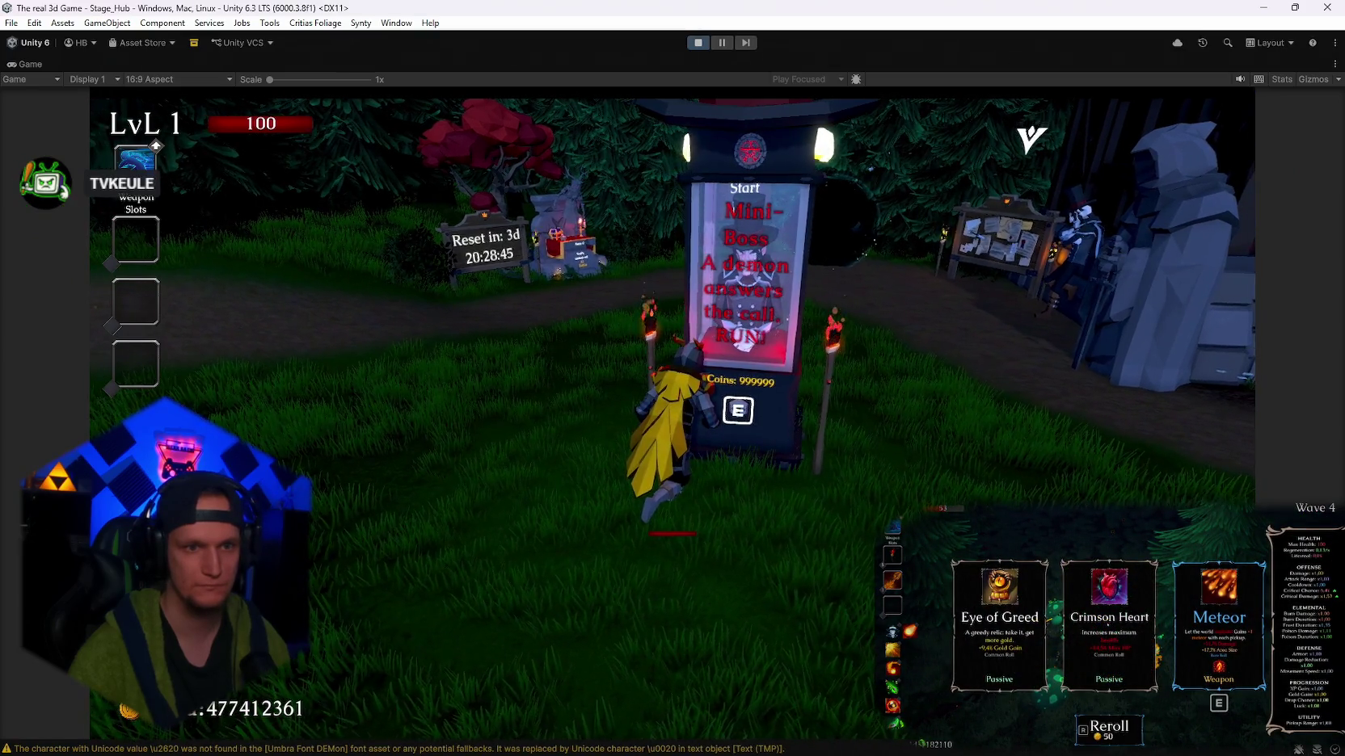
pyautogui.press('e')
pyautogui.press('e')
pyautogui.press('r')
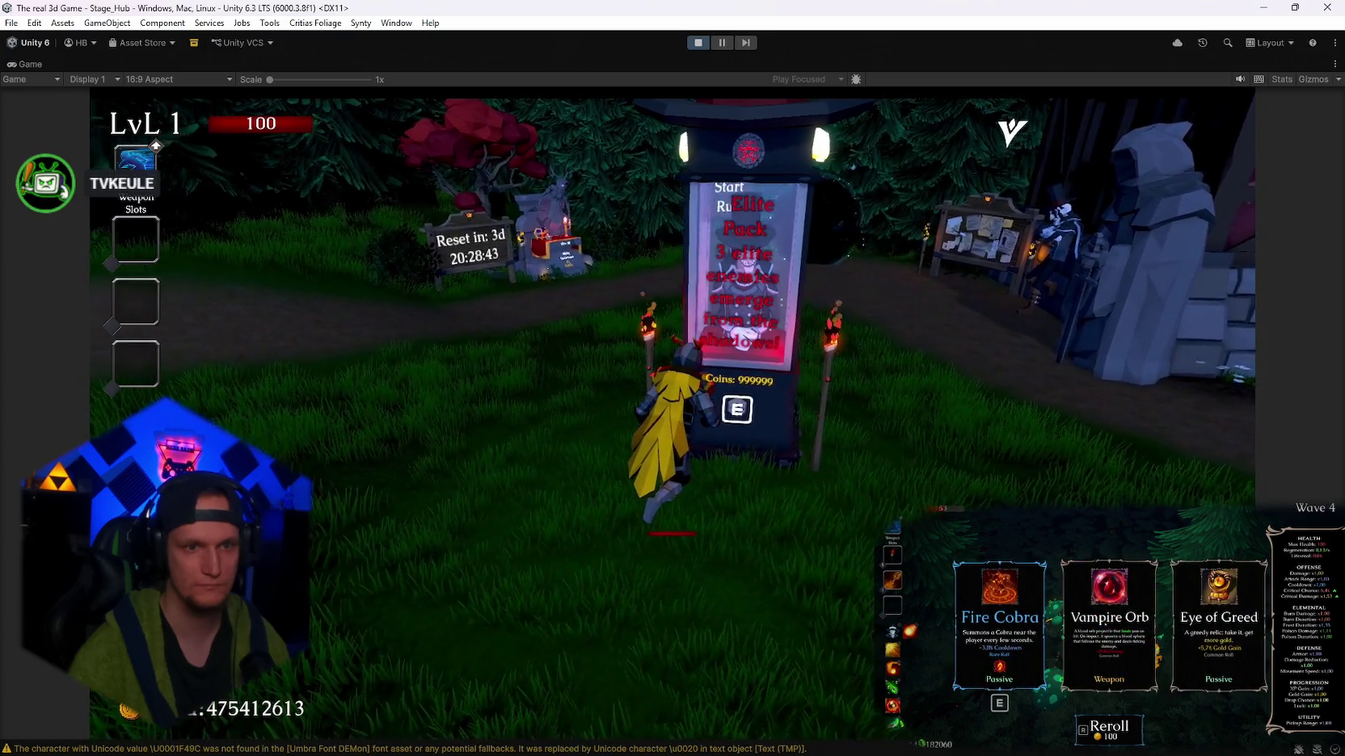
pyautogui.press('e')
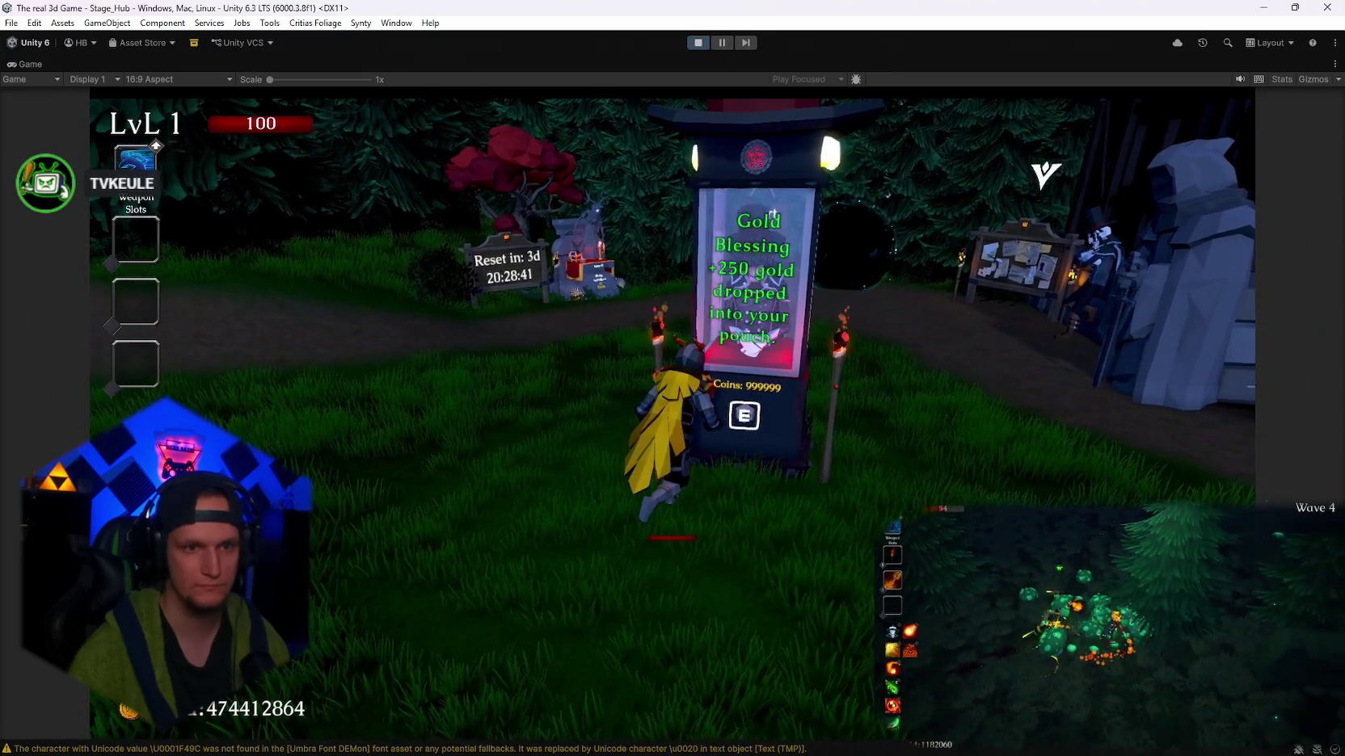
pyautogui.press('e')
pyautogui.press('Escape')
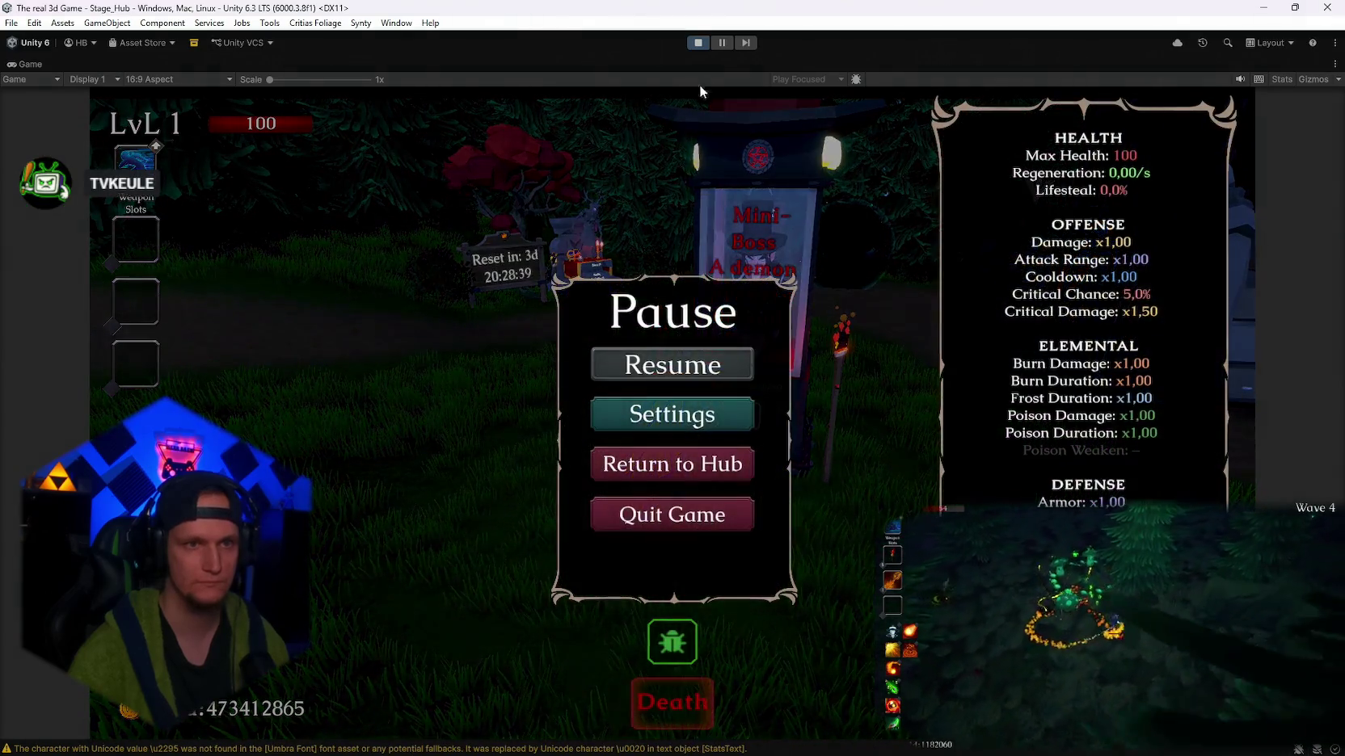
pyautogui.click(699, 43)
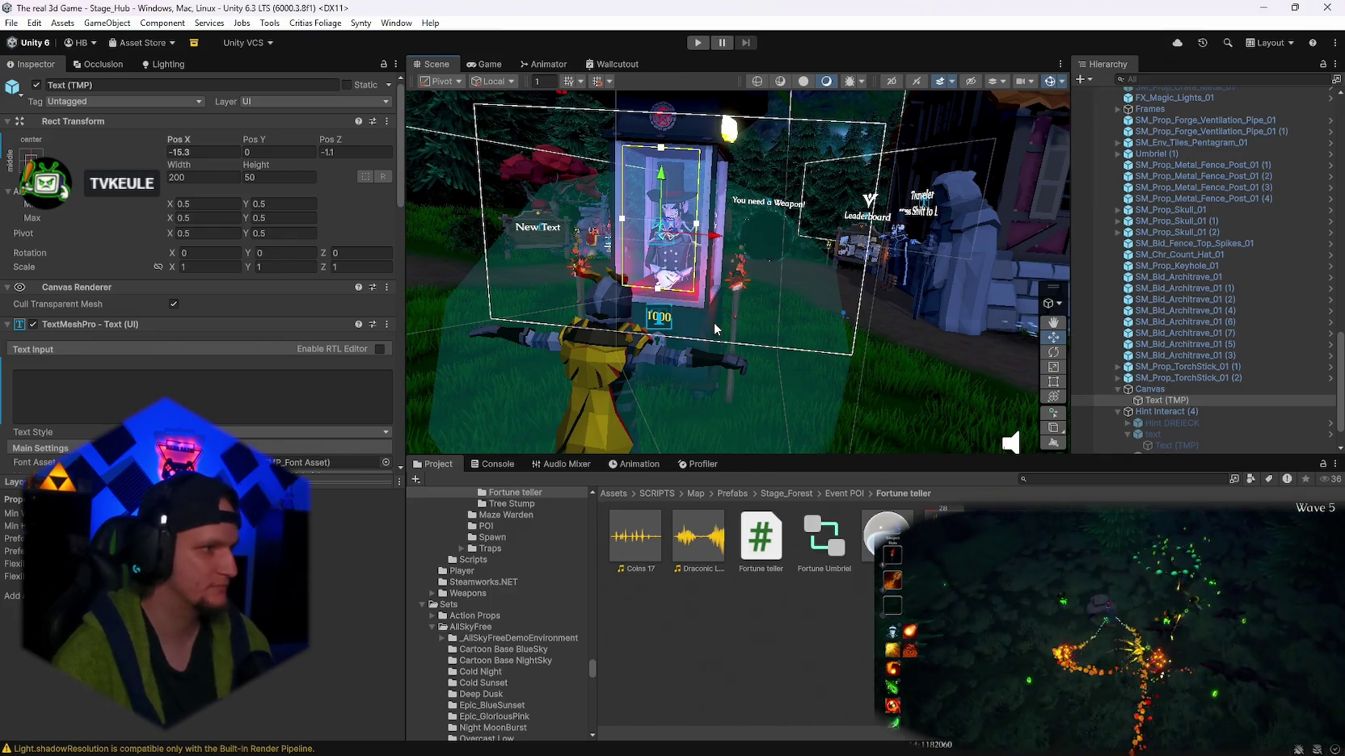
# - Select the Fortune Teller in the Hierarchy and review its prefab overrides
pyautogui.scroll(5, 1156, 340)
pyautogui.click(1144, 328)
pyautogui.click(135, 141)
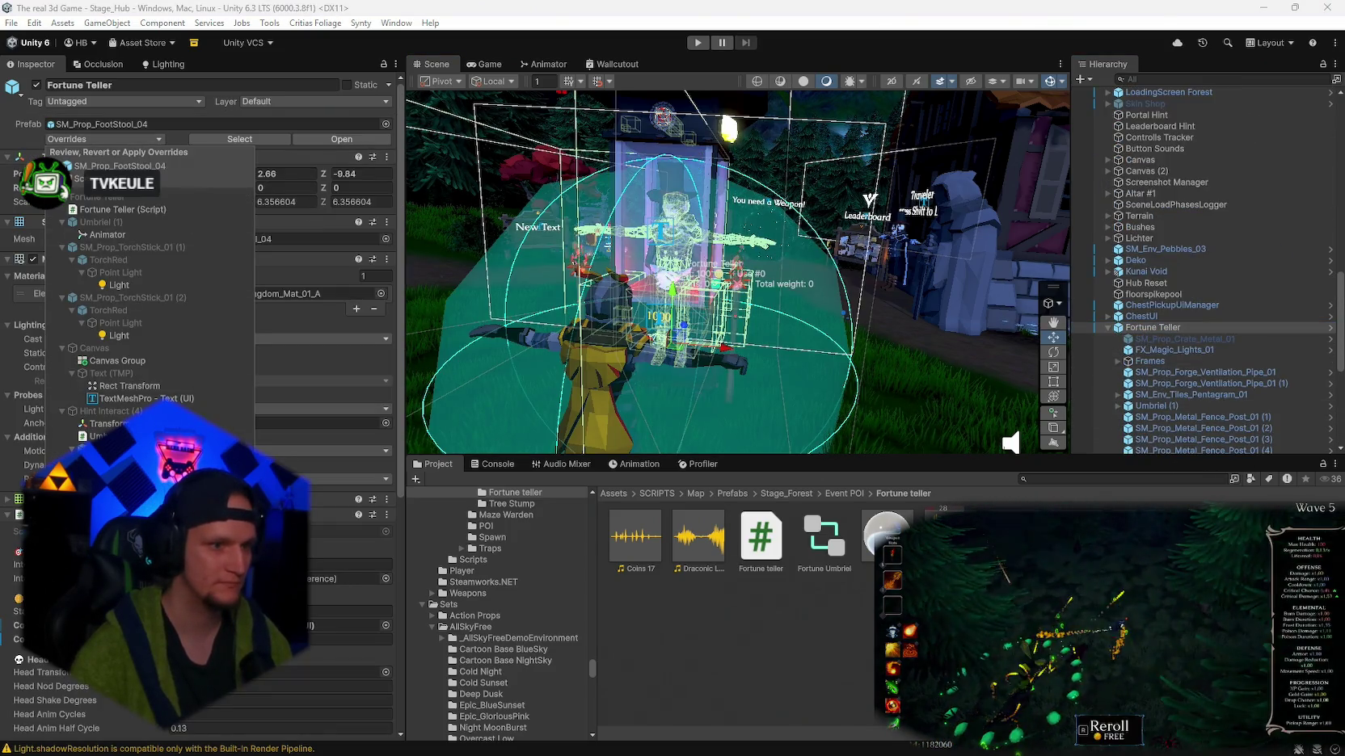
pyautogui.click(1201, 326)
pyautogui.click(1115, 328)
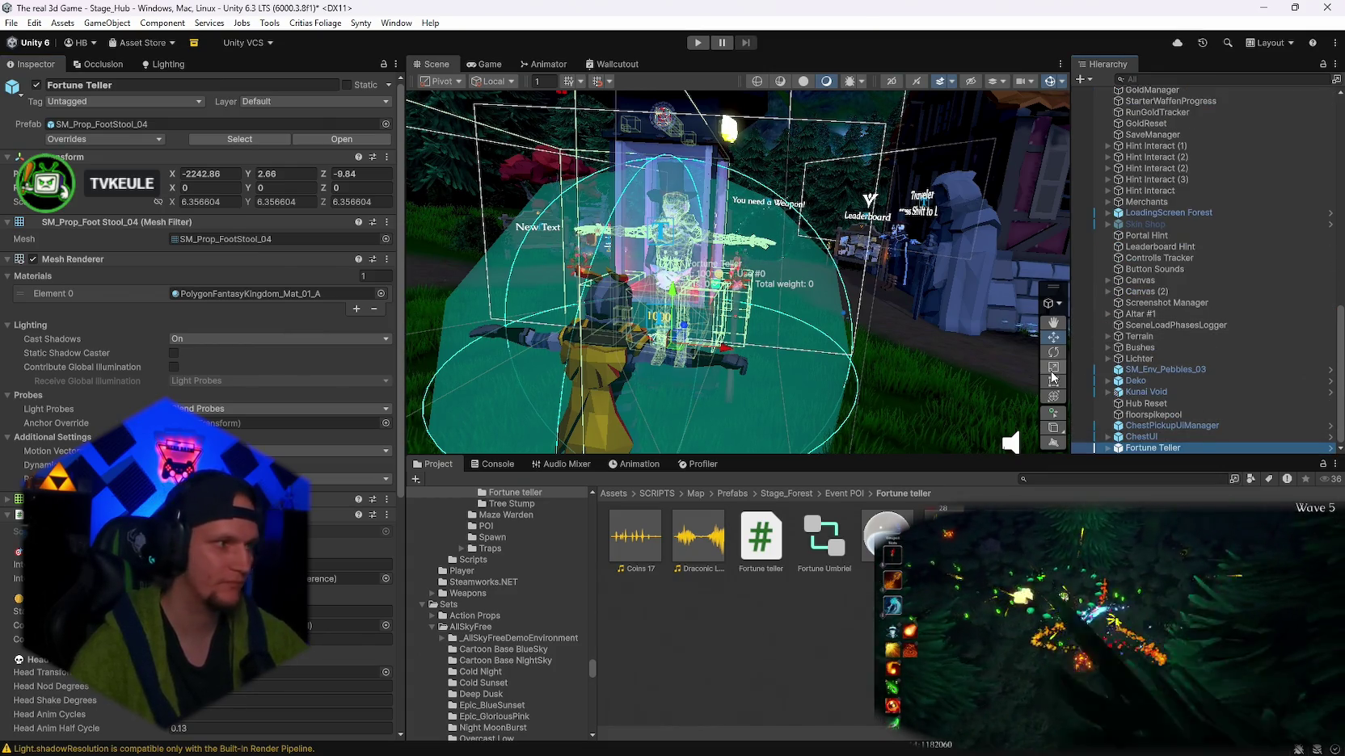
# - Delete the Fortune Teller booth from the Stage_Hub scene
pyautogui.scroll(5, 826, 299)
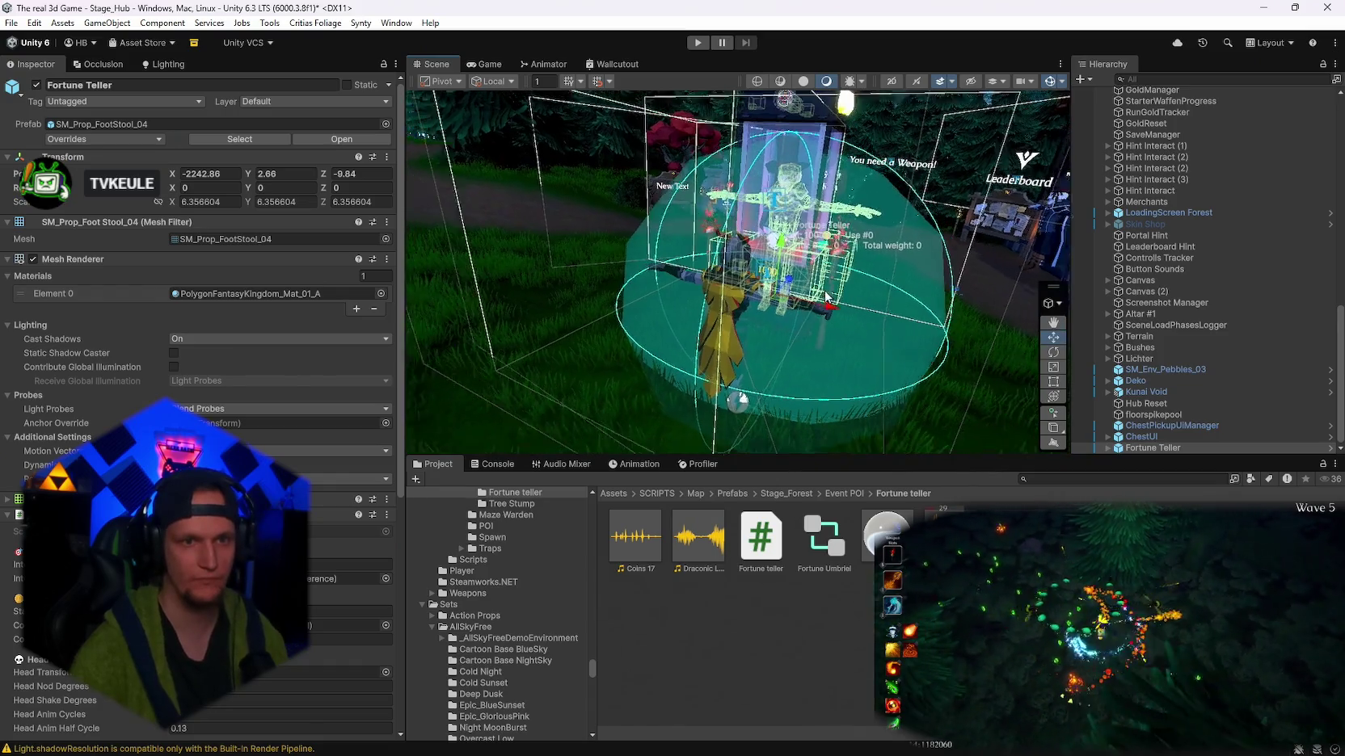
pyautogui.scroll(-5, 826, 297)
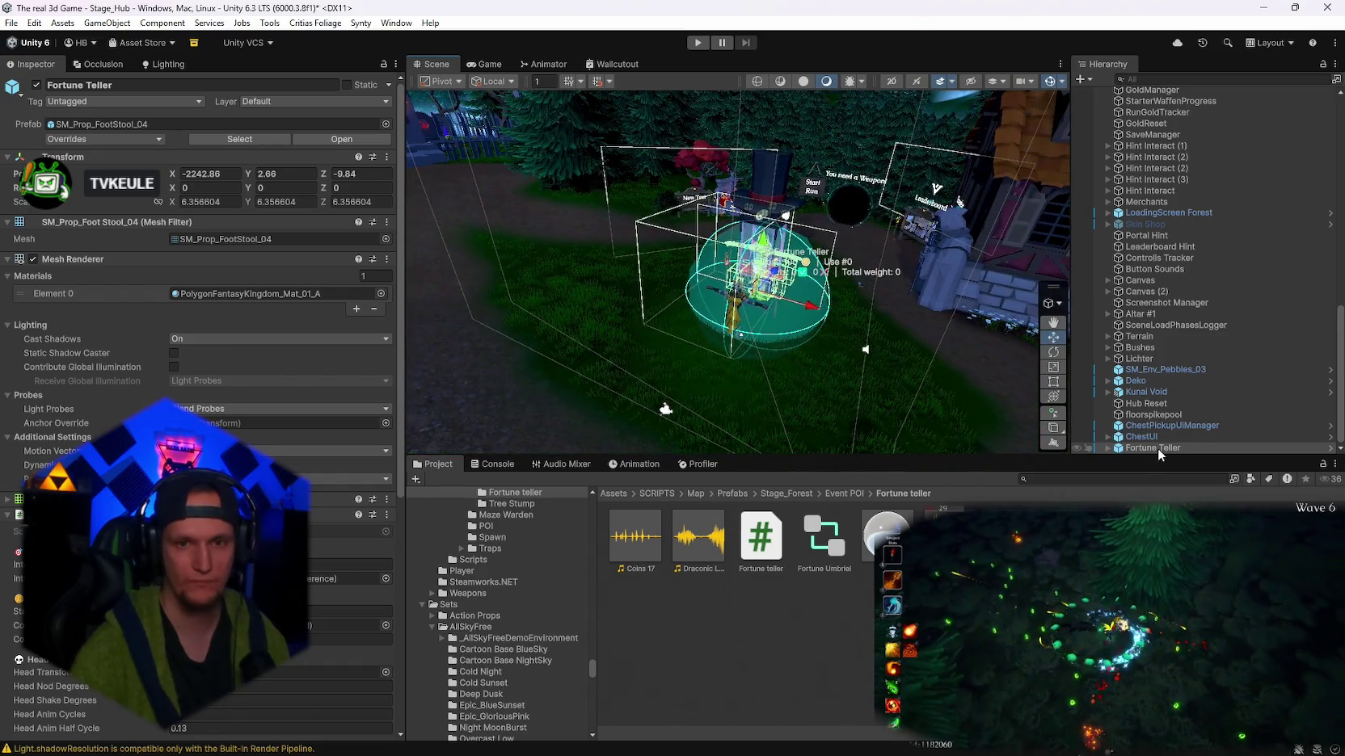
pyautogui.click(1144, 448)
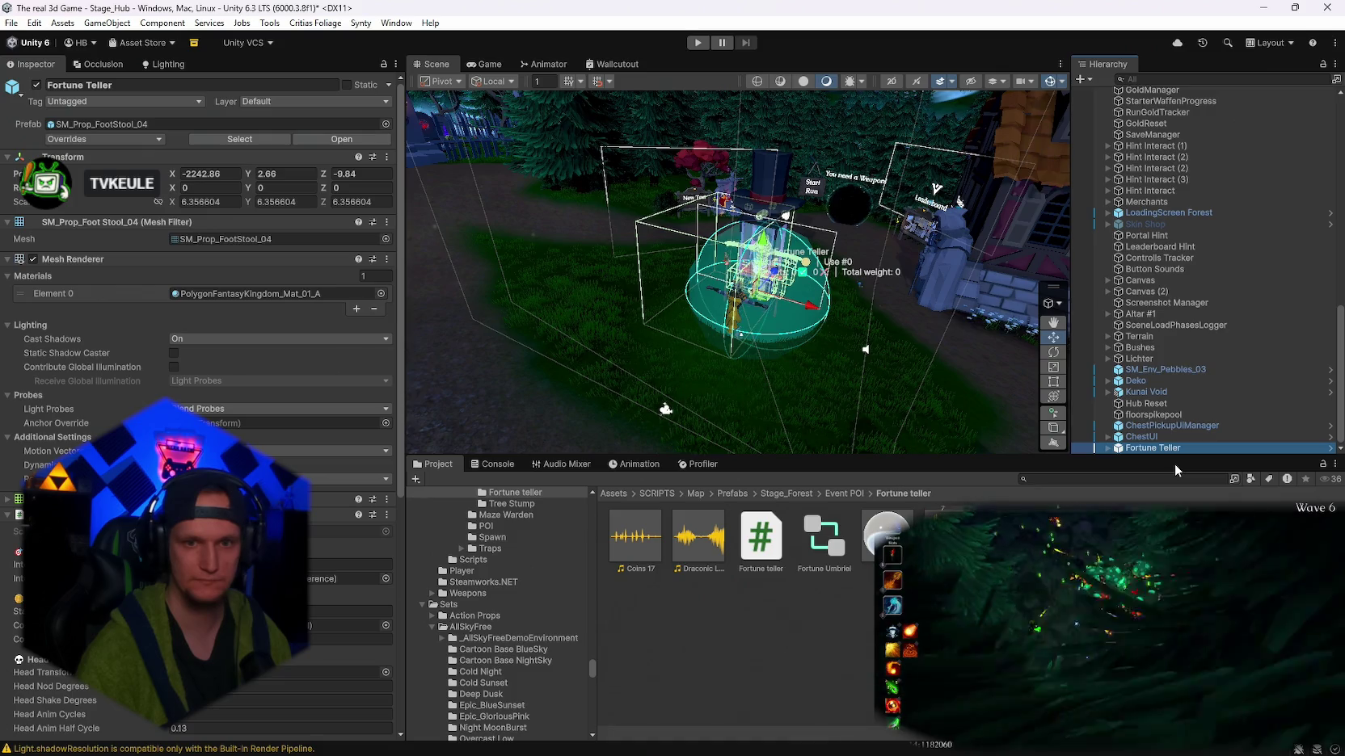
pyautogui.press('Delete')
pyautogui.scroll(3, 906, 263)
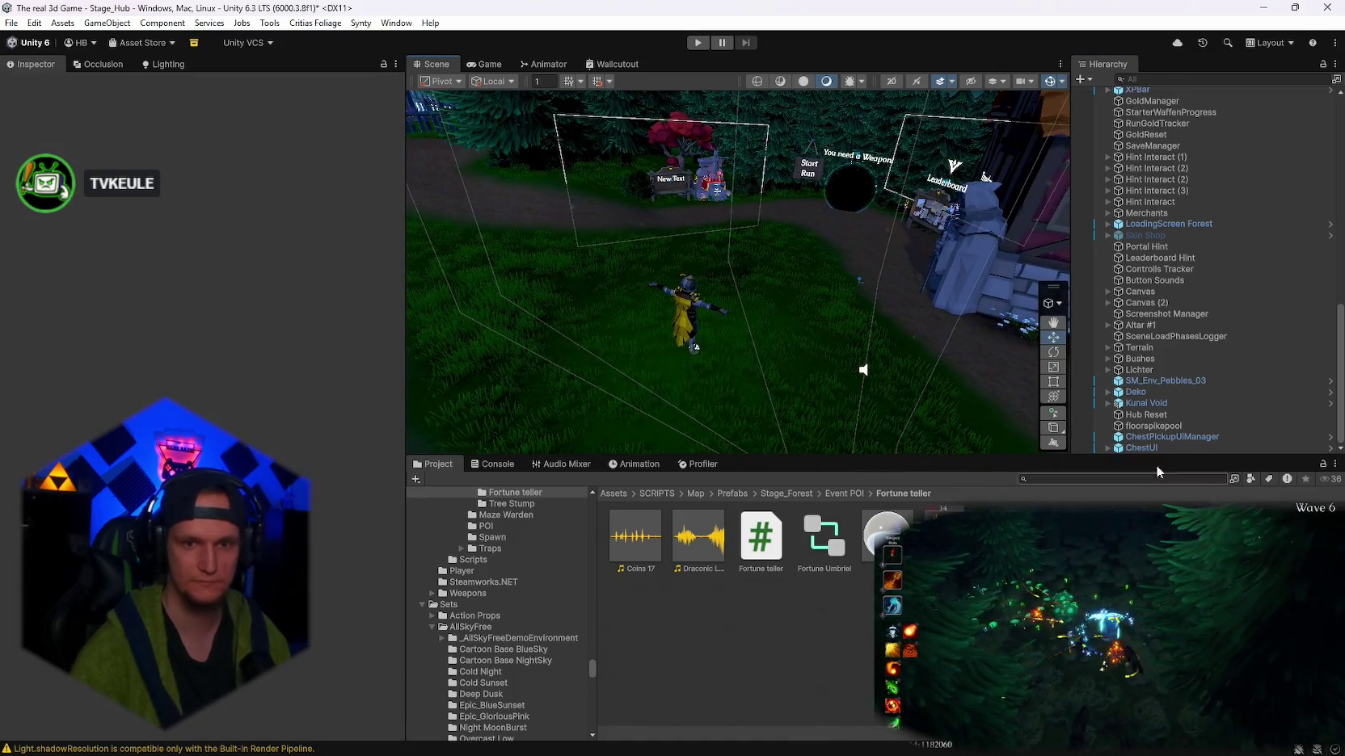
# - Open Stage_Forest from the recent scenes, saving the hub scene's changes first
pyautogui.click(11, 23)
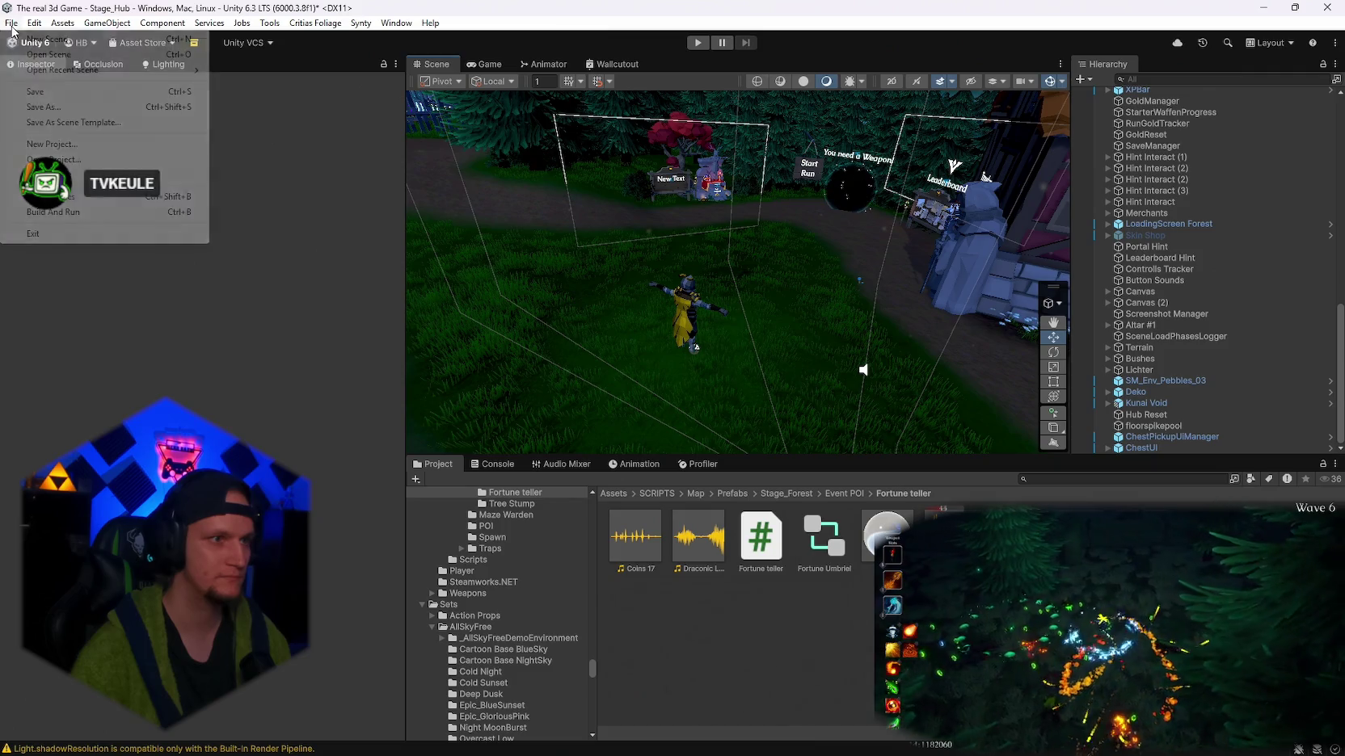
pyautogui.moveTo(50, 71)
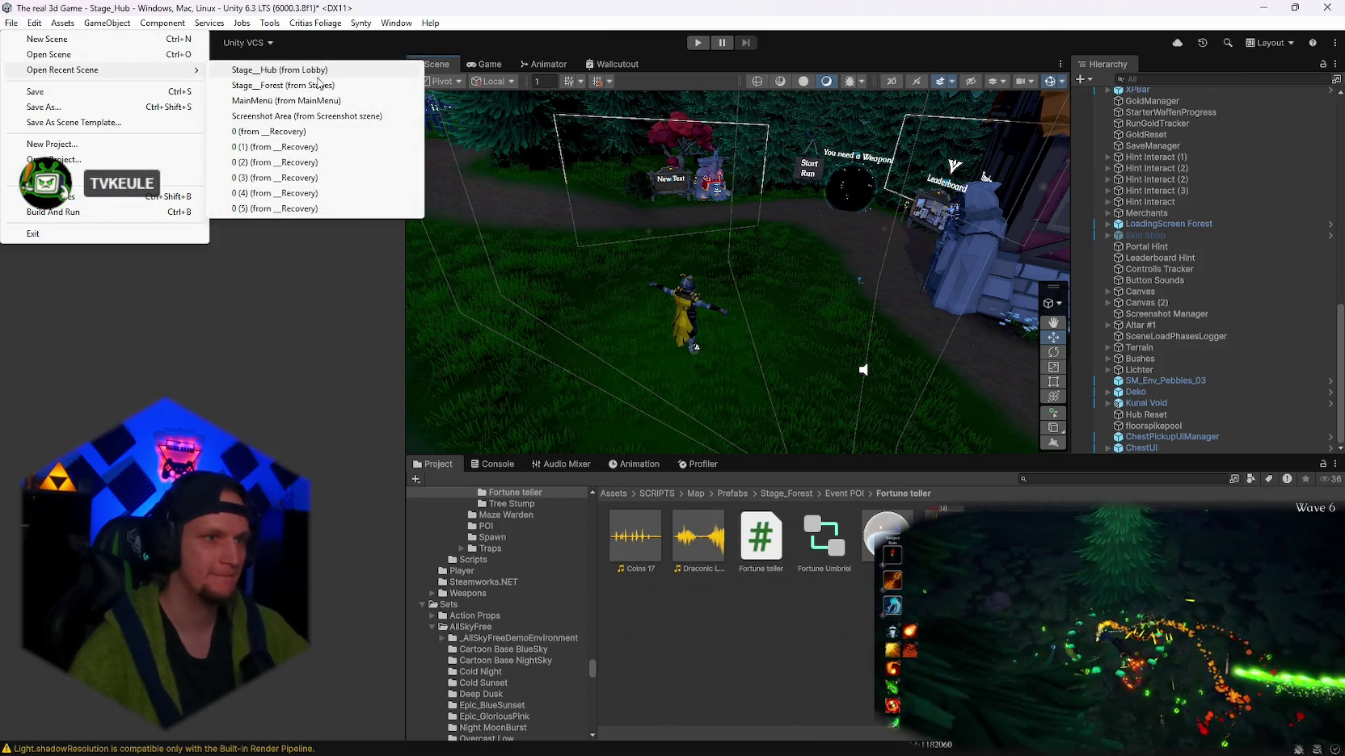
pyautogui.click(278, 87)
pyautogui.click(643, 414)
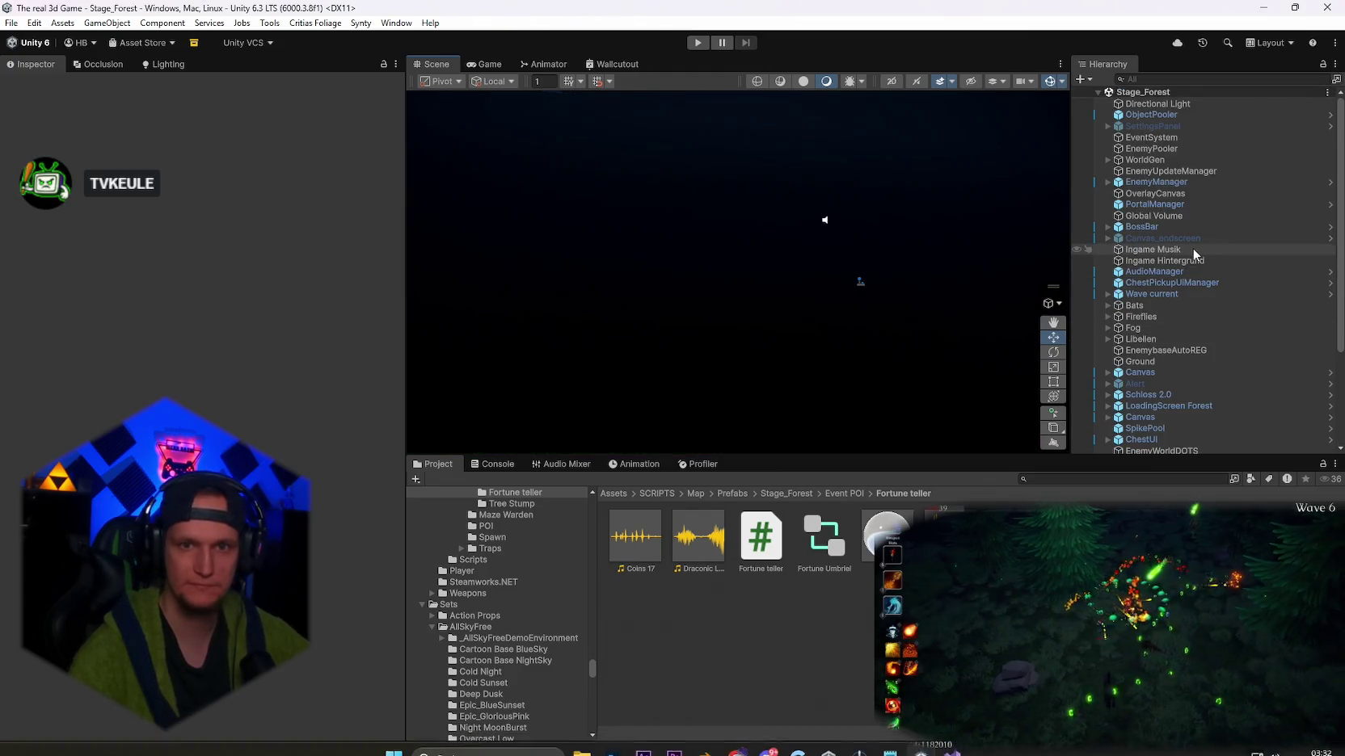
# - Inspect the EnemyManager's EnemyWaveConfig asset, then the WorldGen map generator
pyautogui.click(1107, 182)
pyautogui.click(1156, 181)
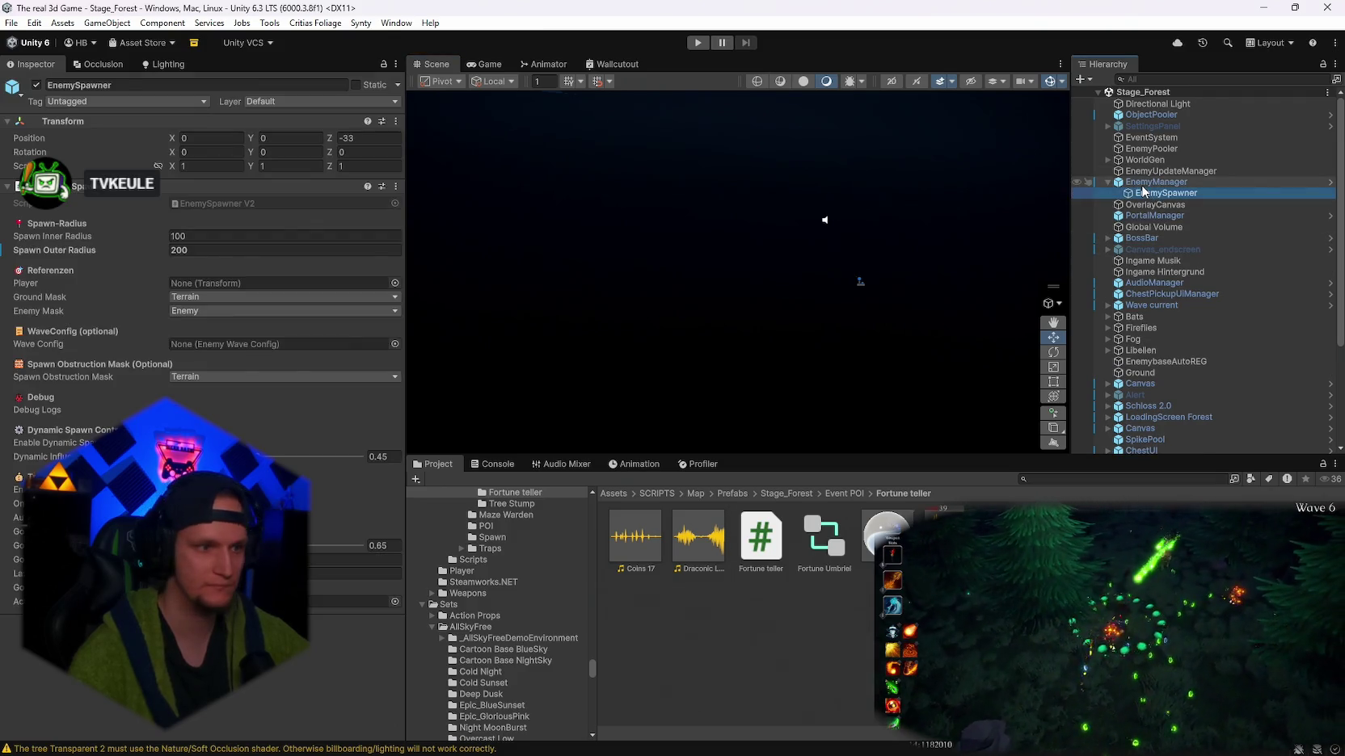
pyautogui.click(307, 448)
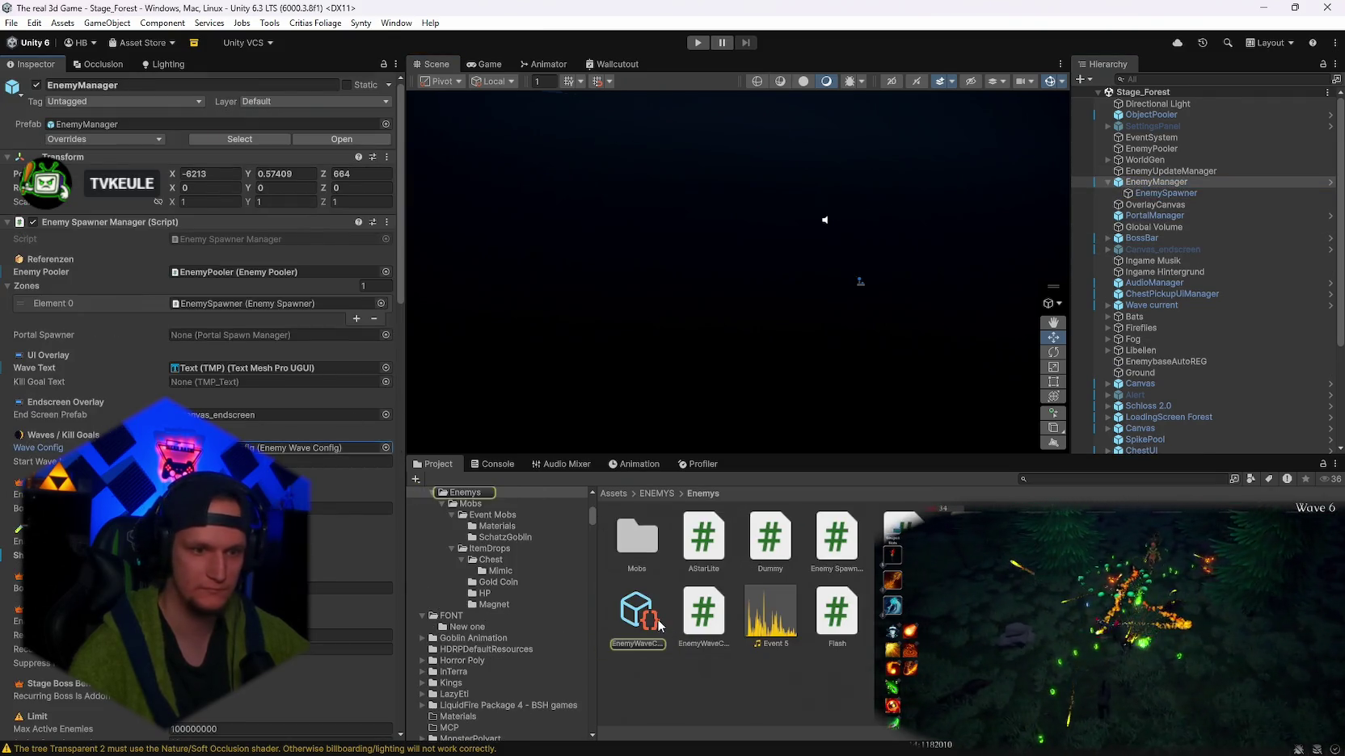
pyautogui.click(659, 623)
pyautogui.scroll(-15, 385, 459)
pyautogui.scroll(-15, 307, 485)
pyautogui.scroll(12, 336, 558)
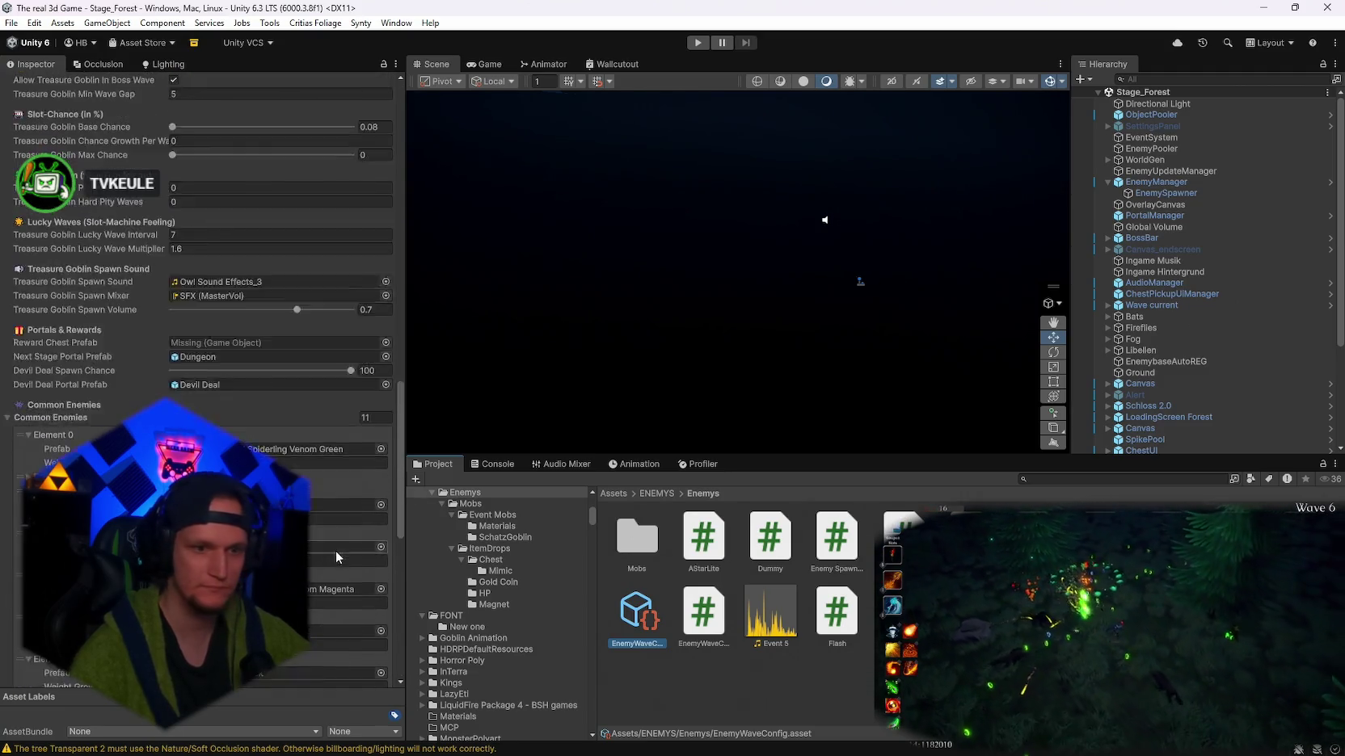
pyautogui.click(1153, 226)
pyautogui.click(1145, 160)
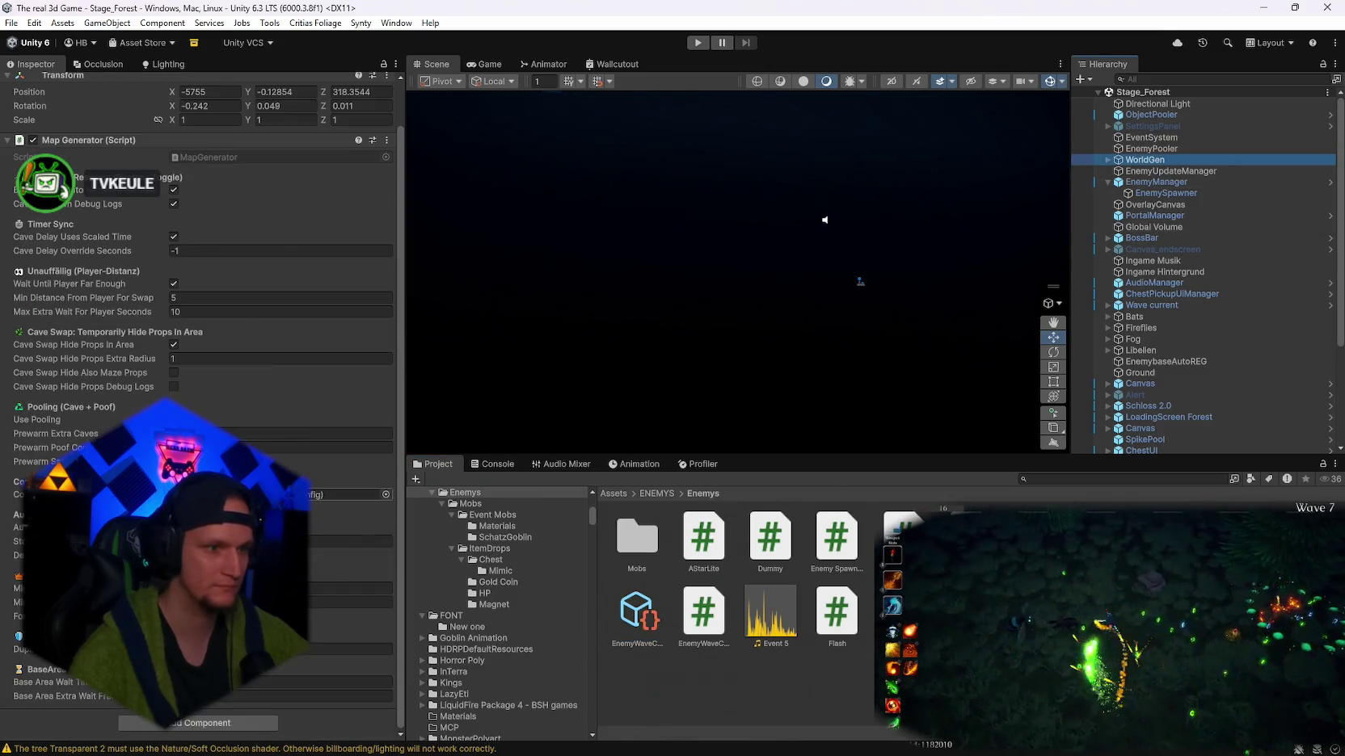
# - Add and expand Element 2 in WorldGenConfig's POI Entries, then open the Fortune teller project folder
pyautogui.doubleClick(347, 494)
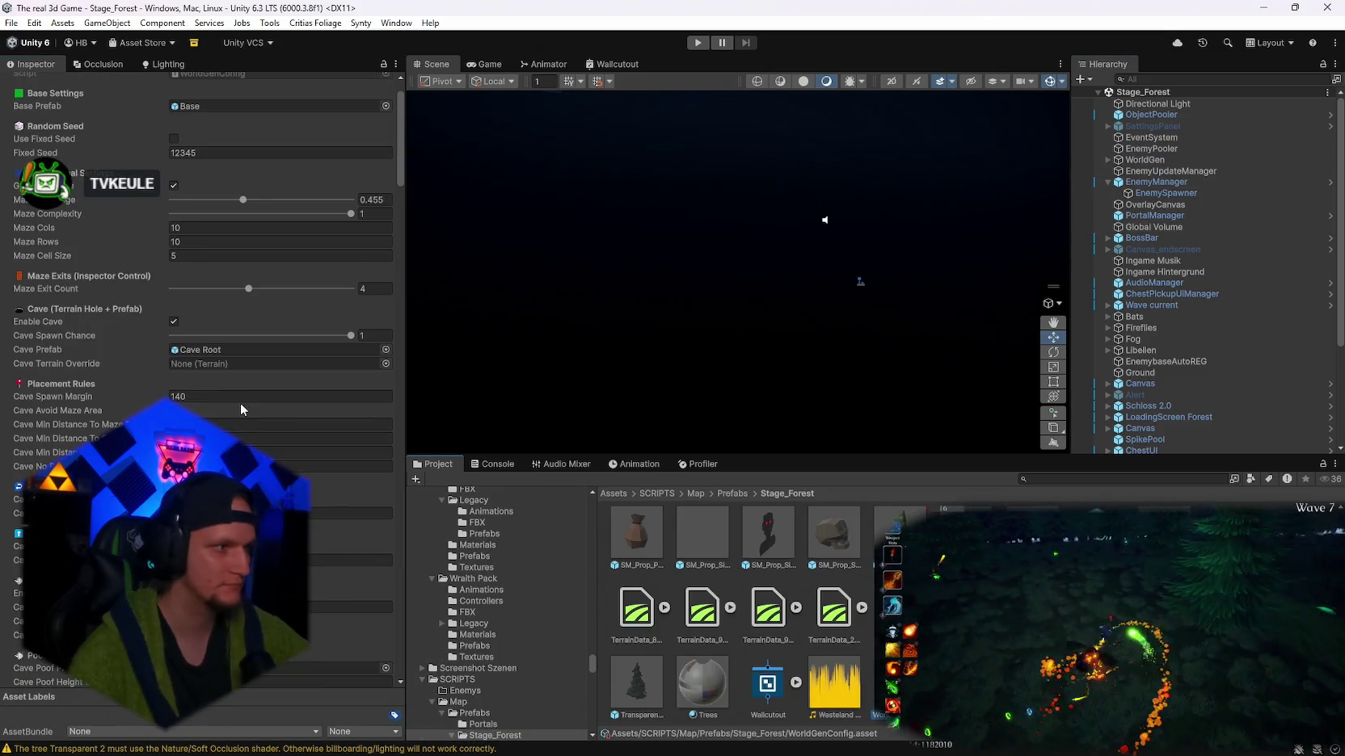
pyautogui.scroll(-8, 186, 408)
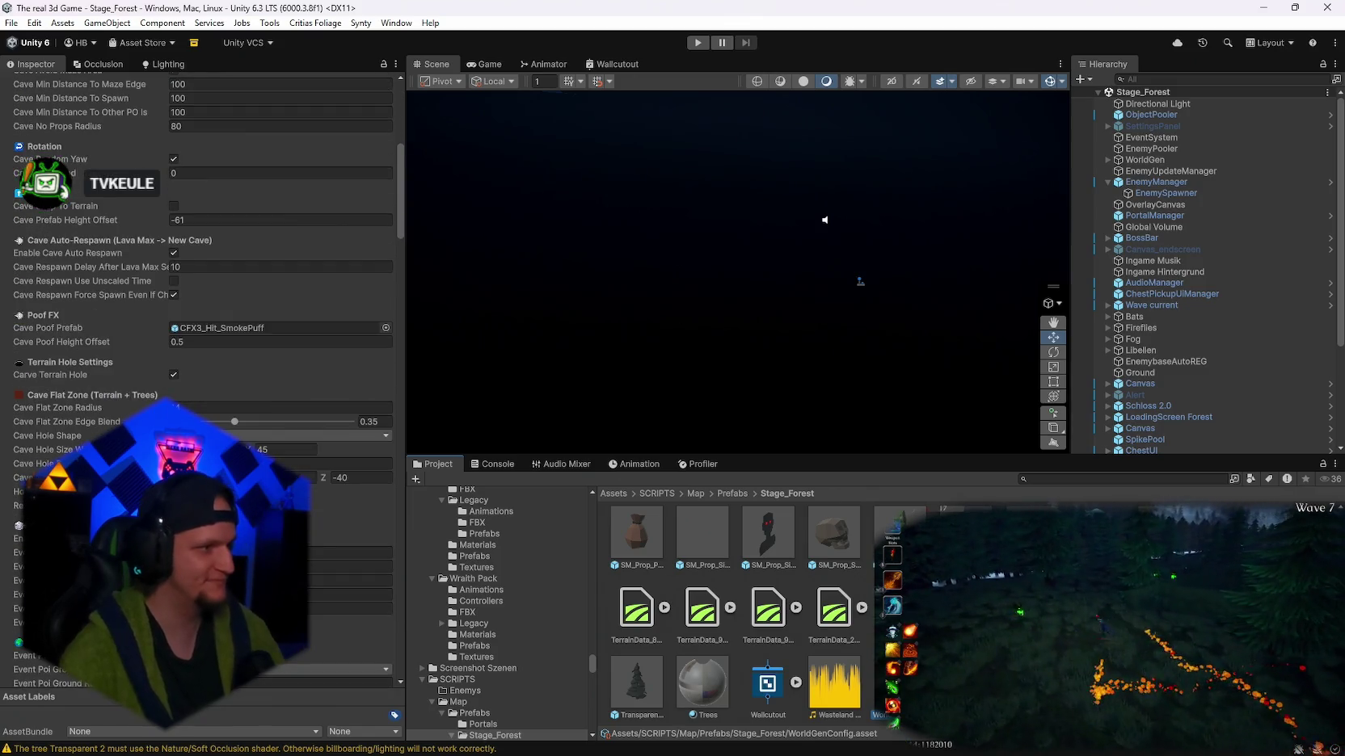
pyautogui.scroll(-6, 203, 380)
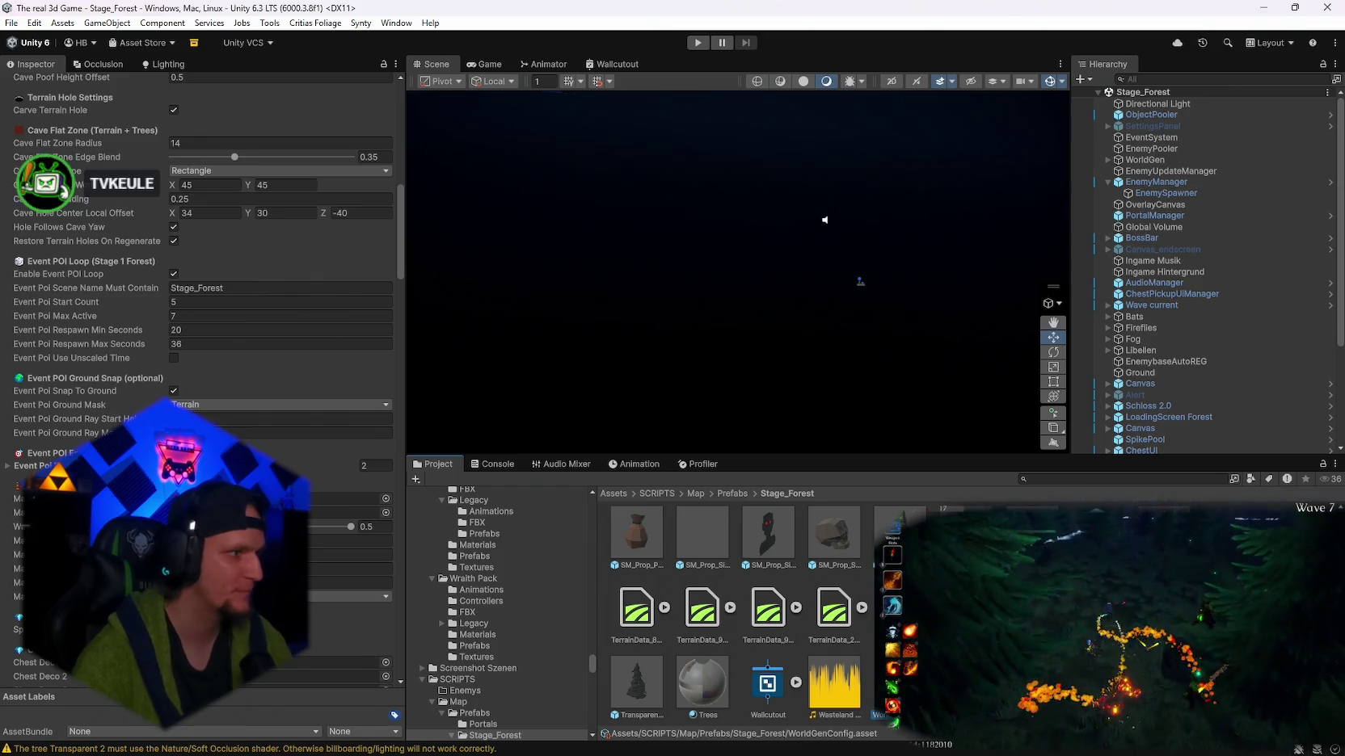
pyautogui.scroll(-3, 202, 380)
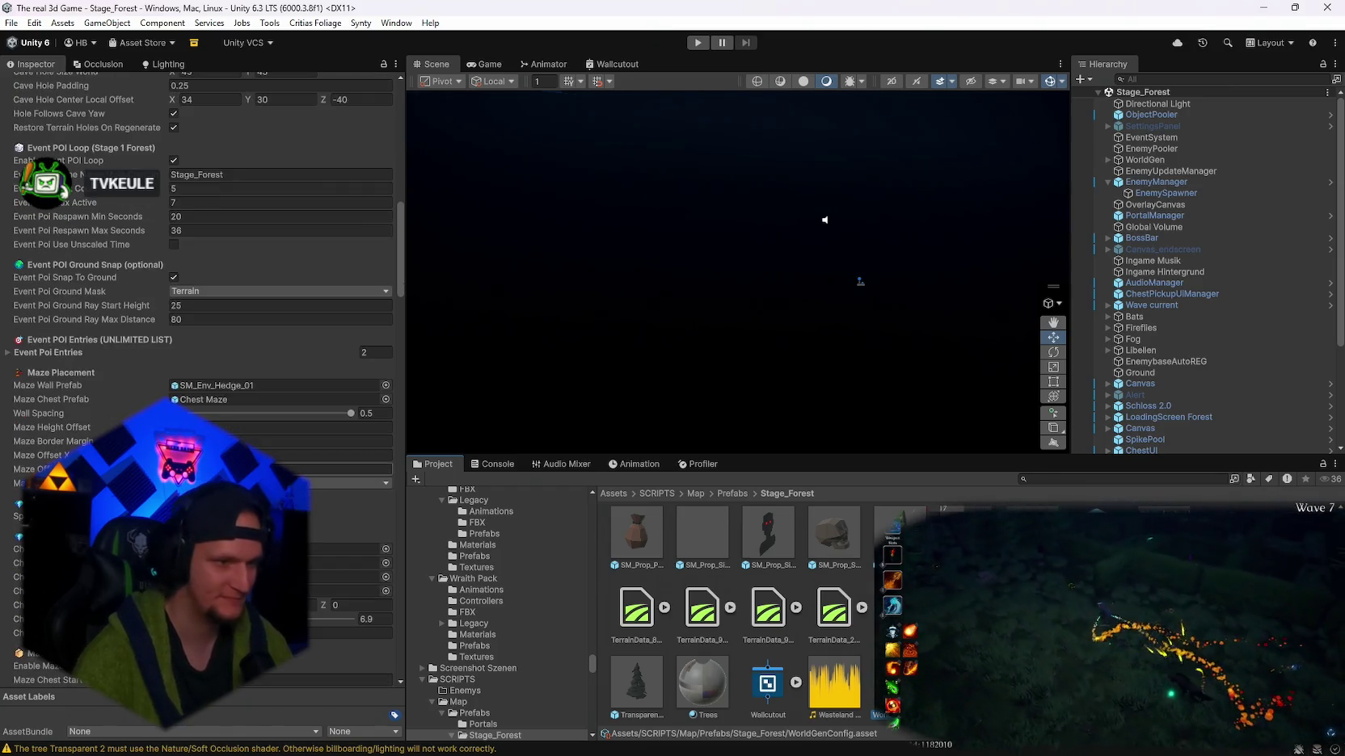
pyautogui.scroll(-20, 203, 380)
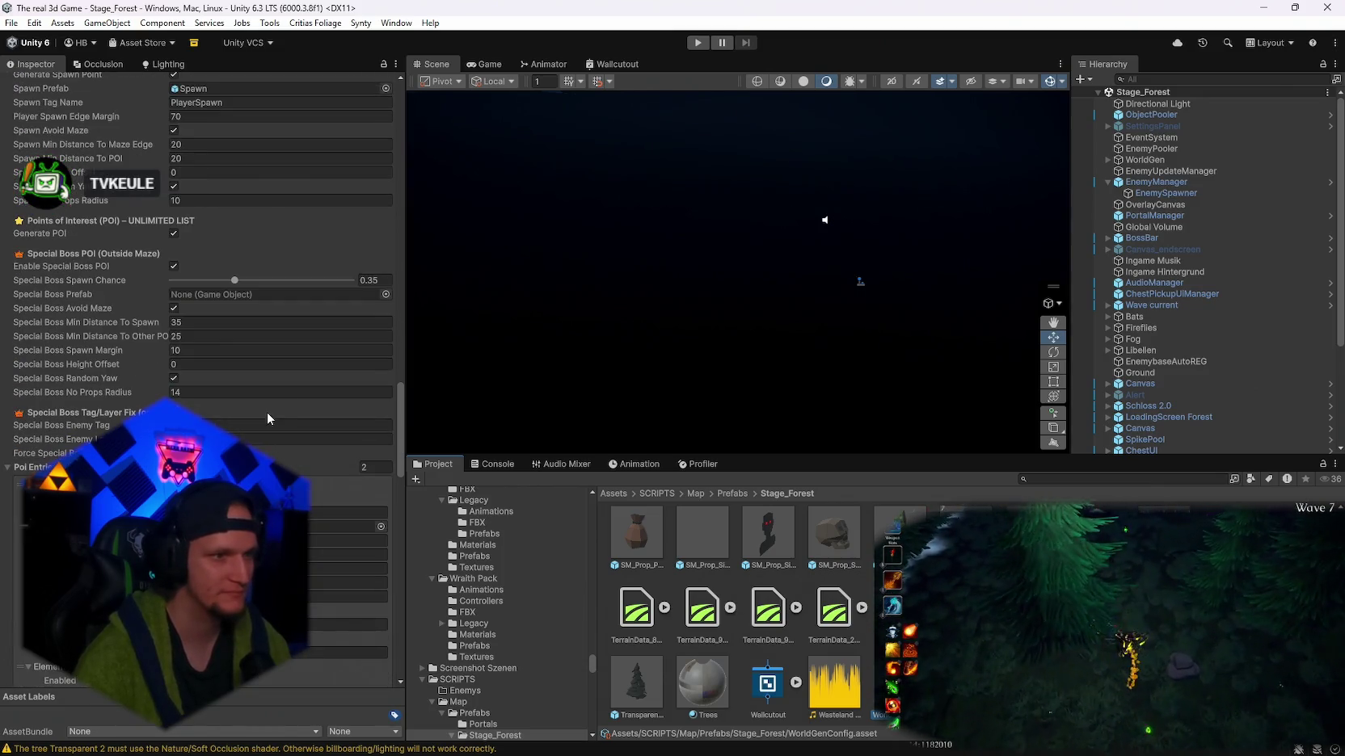
pyautogui.scroll(-15, 277, 429)
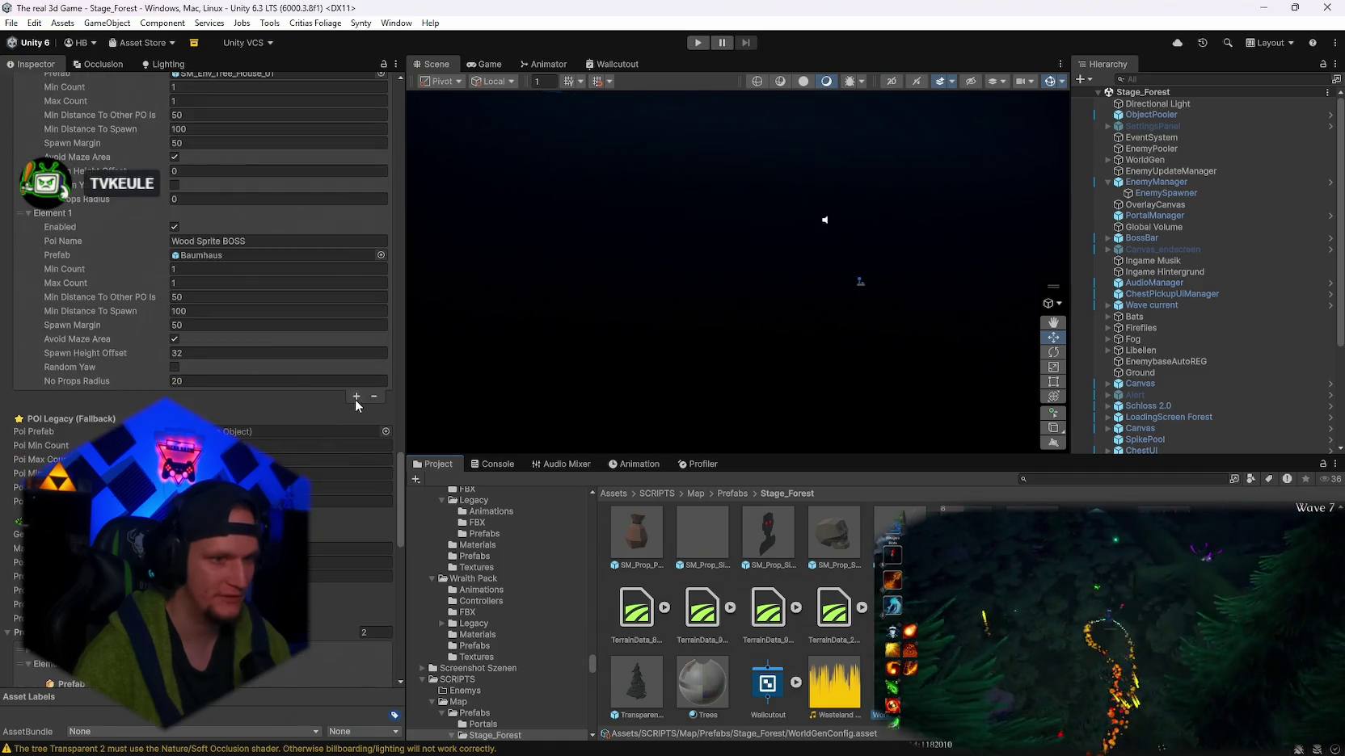
pyautogui.click(355, 397)
pyautogui.click(29, 396)
pyautogui.scroll(-1, 402, 494)
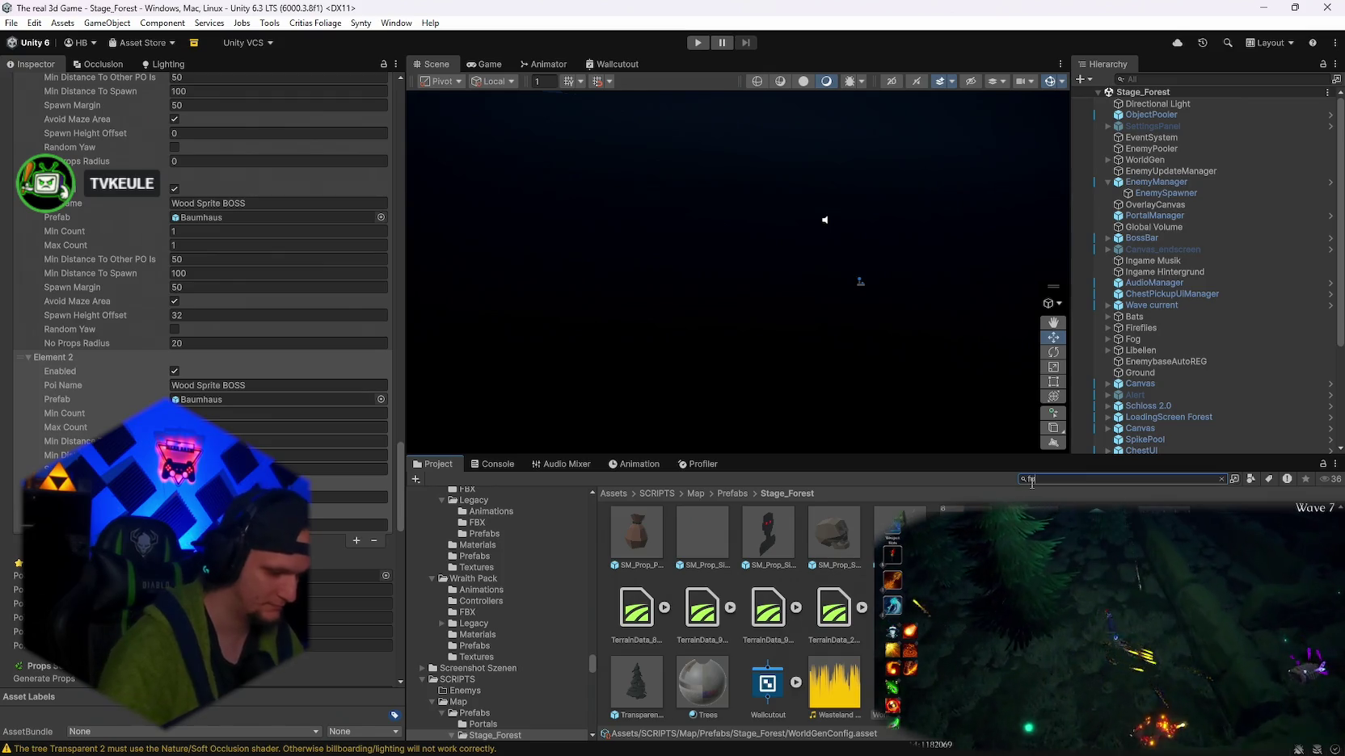
pyautogui.write('rtune')
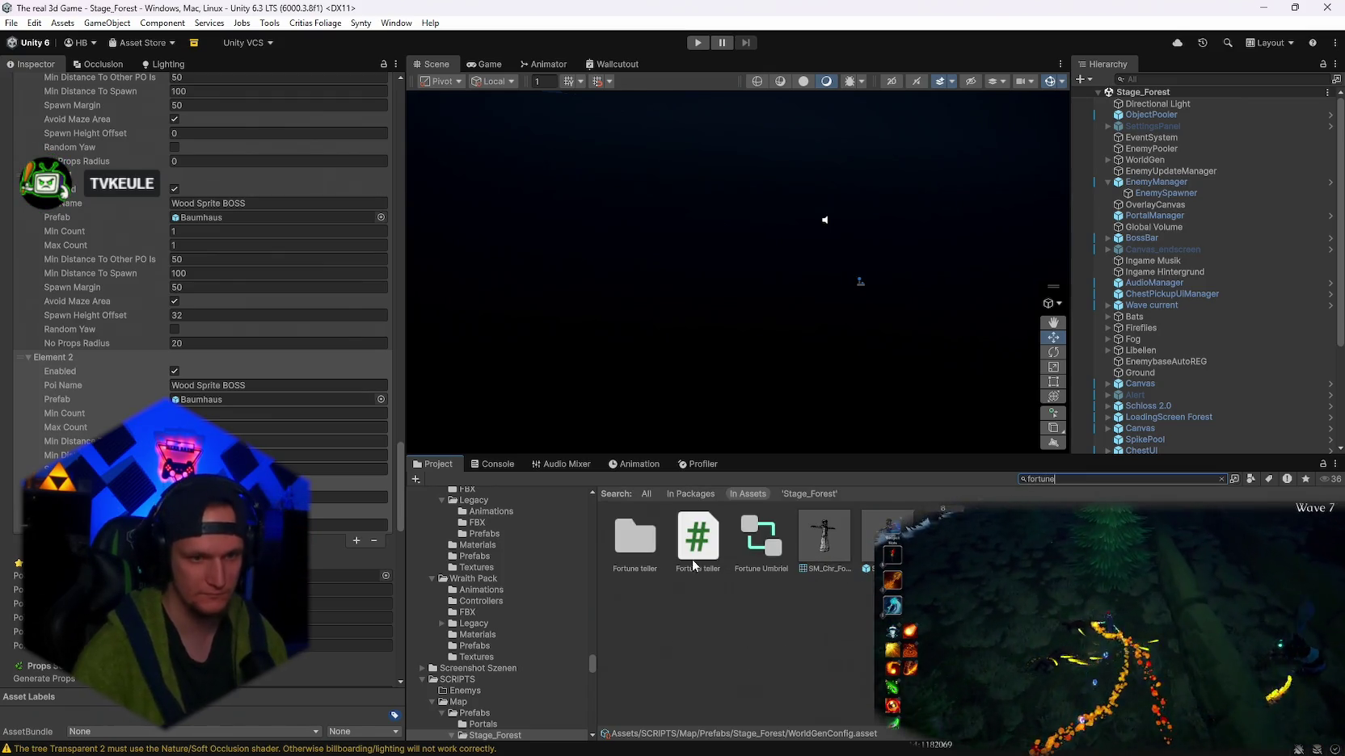
pyautogui.doubleClick(651, 551)
# - Open the SM_Prop_FootStool_04 prefab, frame its root and orbit around the whole booth
pyautogui.doubleClick(887, 537)
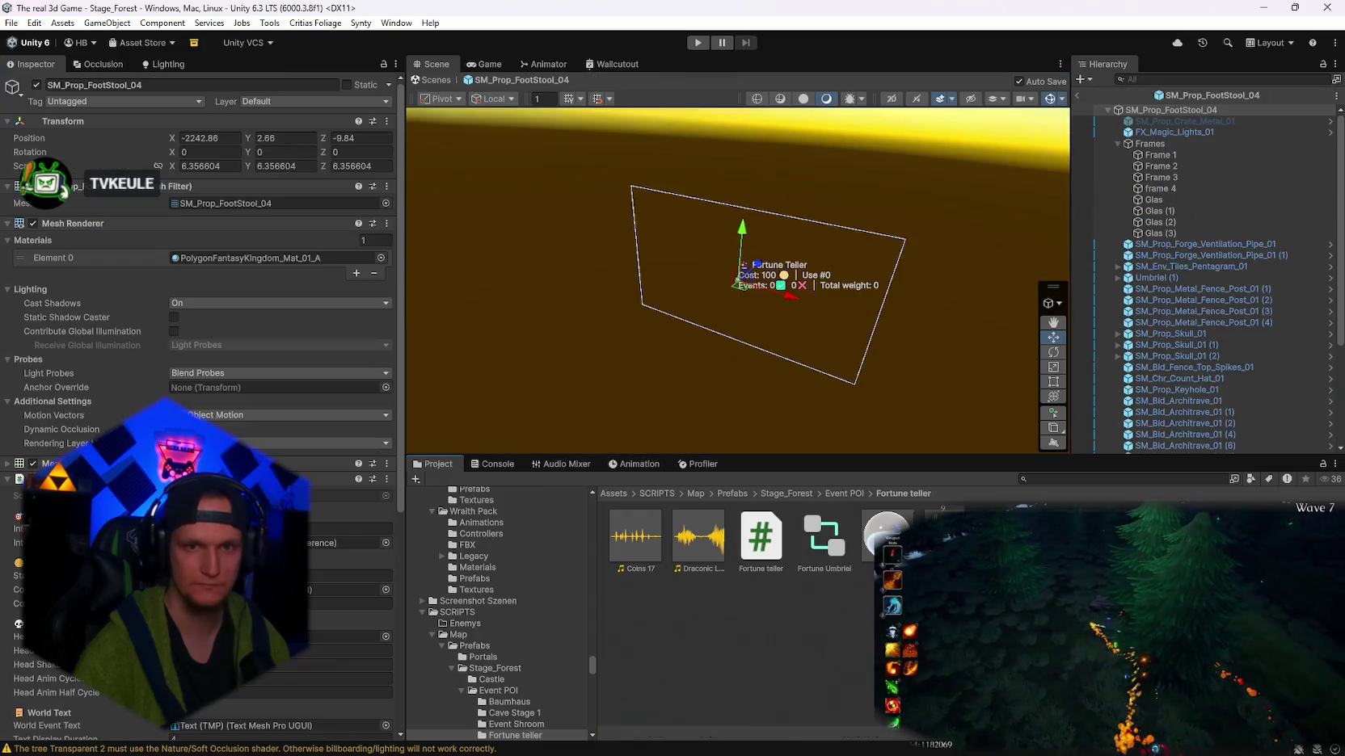
pyautogui.moveTo(865, 360); pyautogui.dragTo(892, 323)
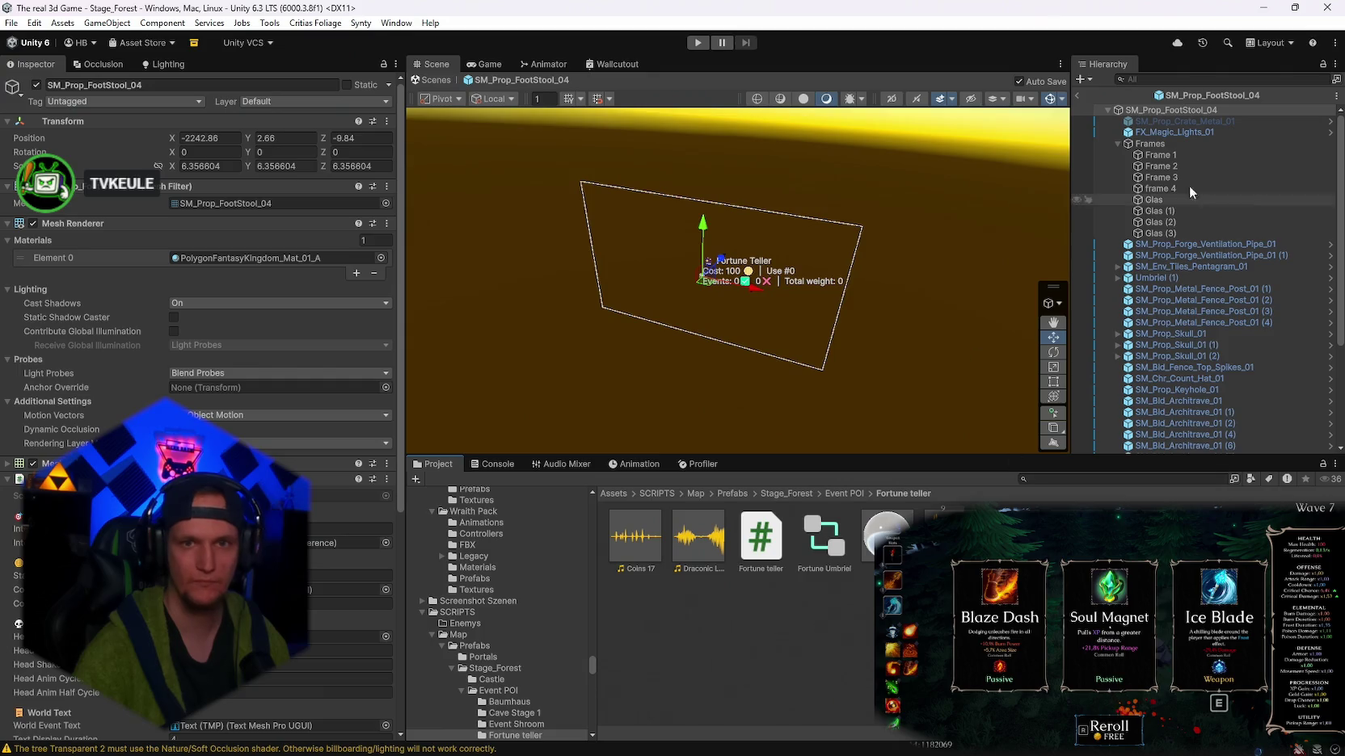
pyautogui.click(1155, 111)
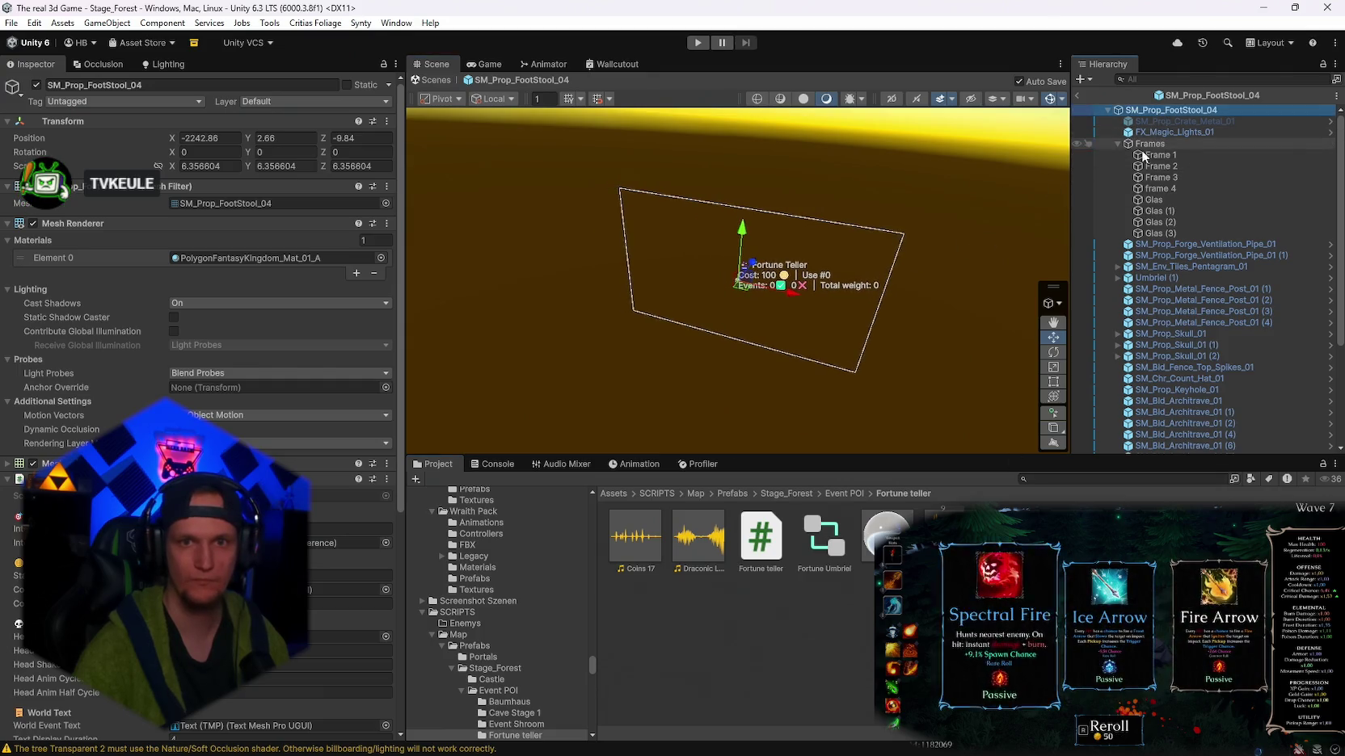
pyautogui.press('f')
pyautogui.scroll(-5, 911, 264)
pyautogui.moveTo(912, 263)
pyautogui.mouseDown()
pyautogui.moveTo(889, 217)
pyautogui.moveTo(897, 255)
pyautogui.moveTo(886, 251)
pyautogui.moveTo(912, 219)
pyautogui.moveTo(880, 230)
pyautogui.mouseUp()
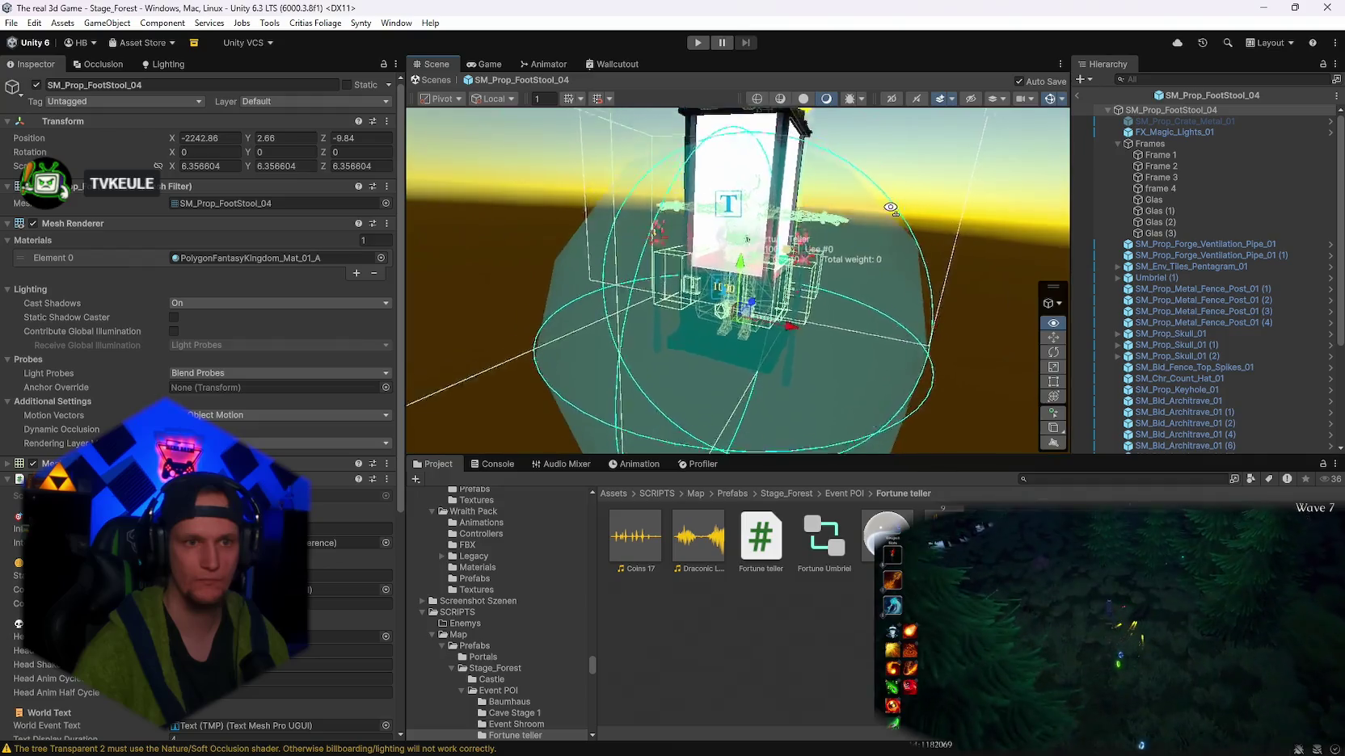
pyautogui.scroll(5, 897, 255)
pyautogui.scroll(-5, 897, 255)
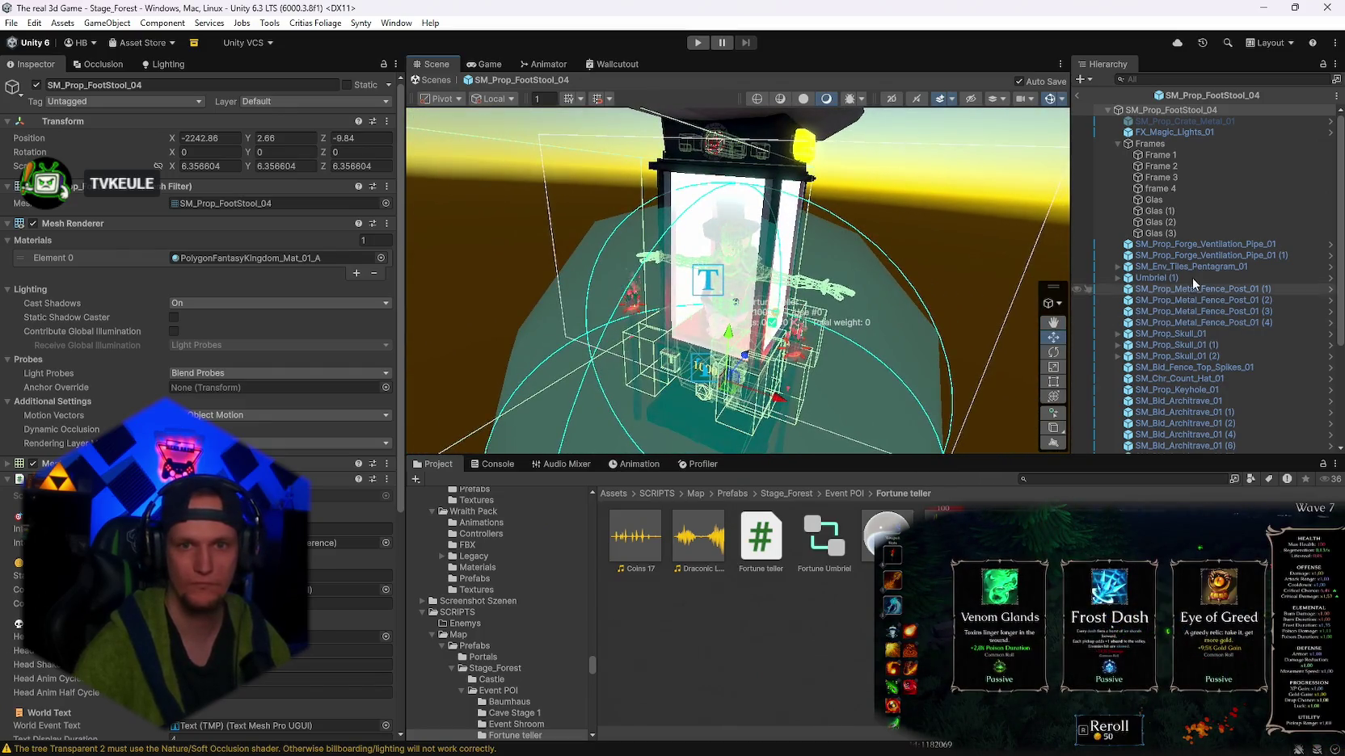
pyautogui.click(1159, 243)
pyautogui.scroll(-5, 1172, 339)
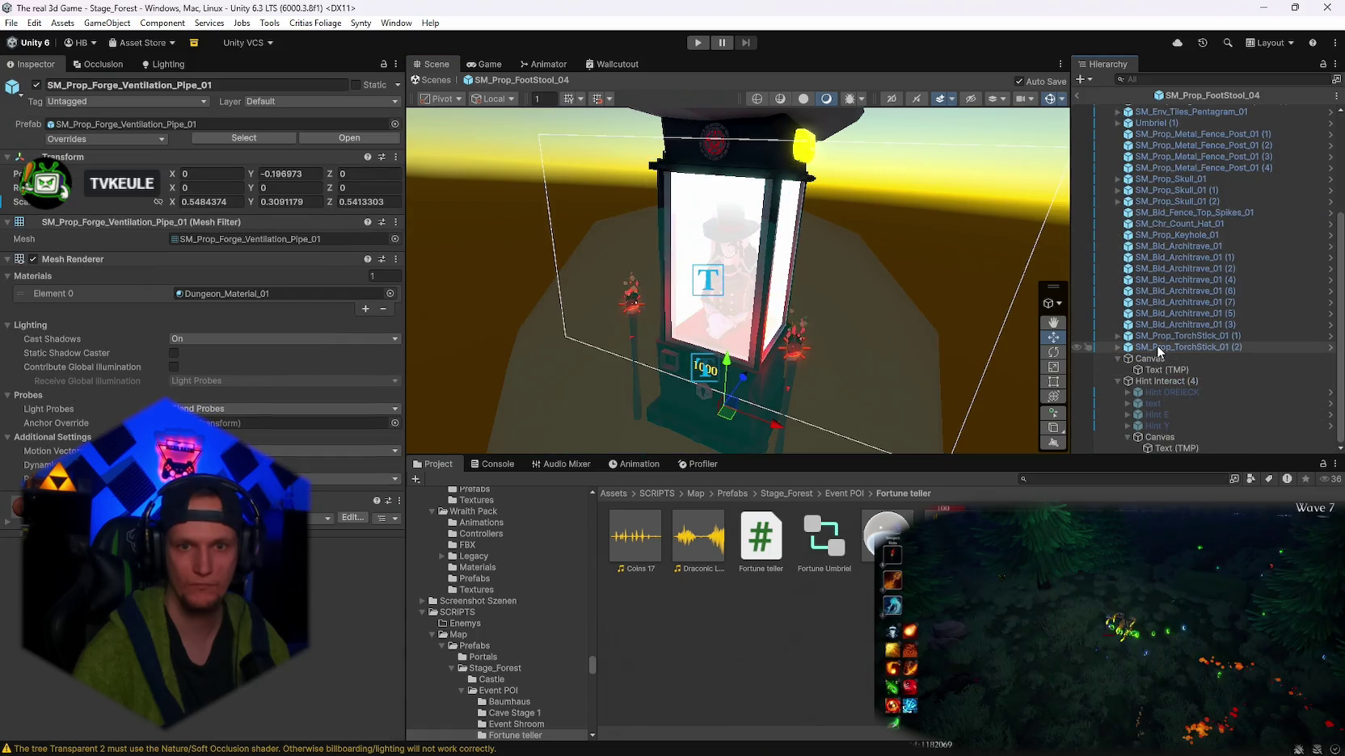
# - Add a Mesh Collider to the pieces from the ventilation pipe to SM_Prop_TorchStick_01 (2)
pyautogui.keyDown('shift'); pyautogui.click(1157, 347); pyautogui.keyUp('shift')
pyautogui.click(183, 241)
pyautogui.write('canv')
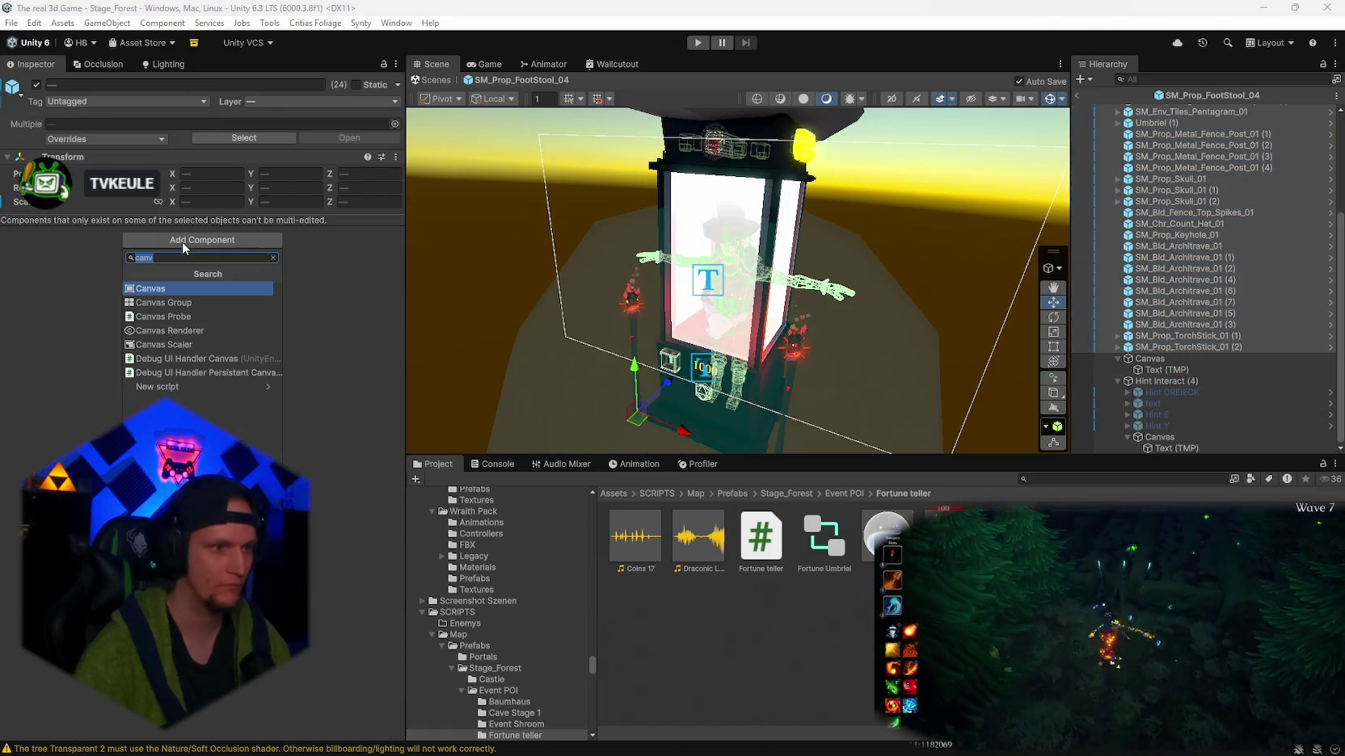
pyautogui.write('mesh')
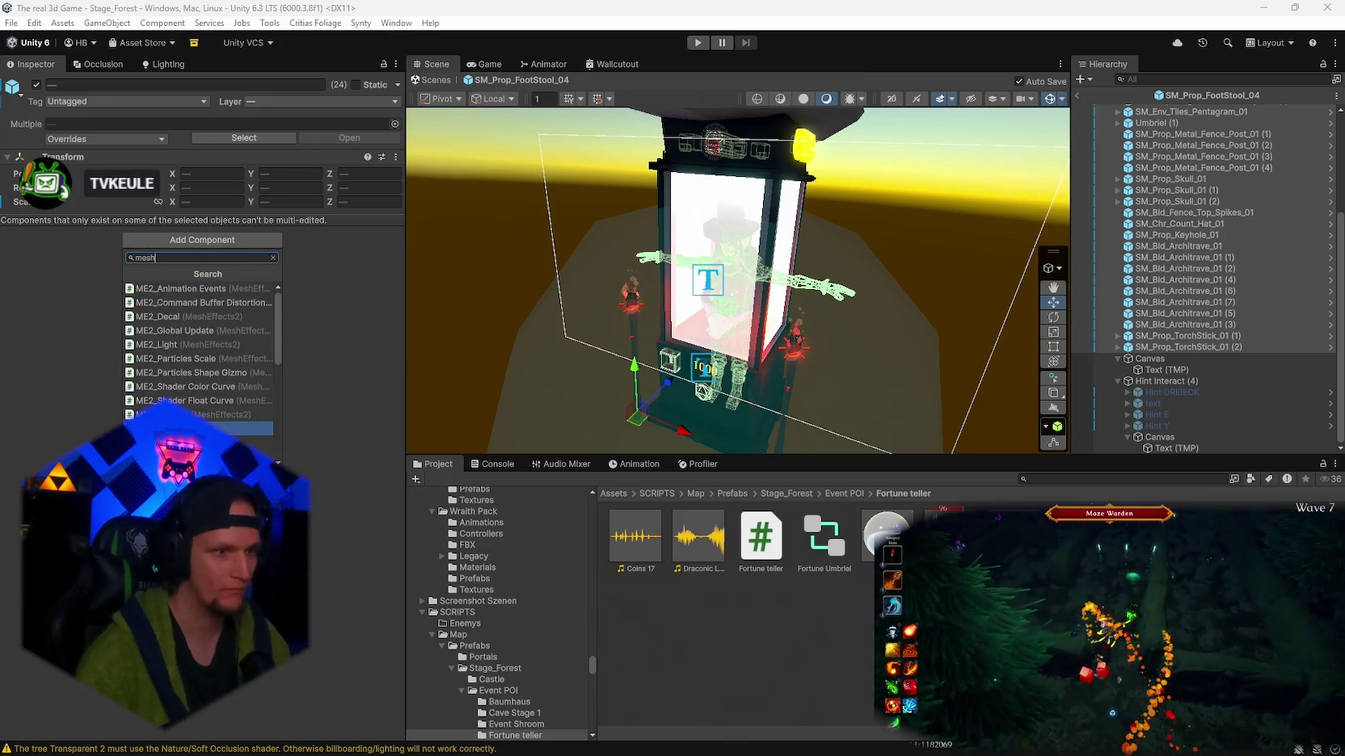
pyautogui.click(202, 429)
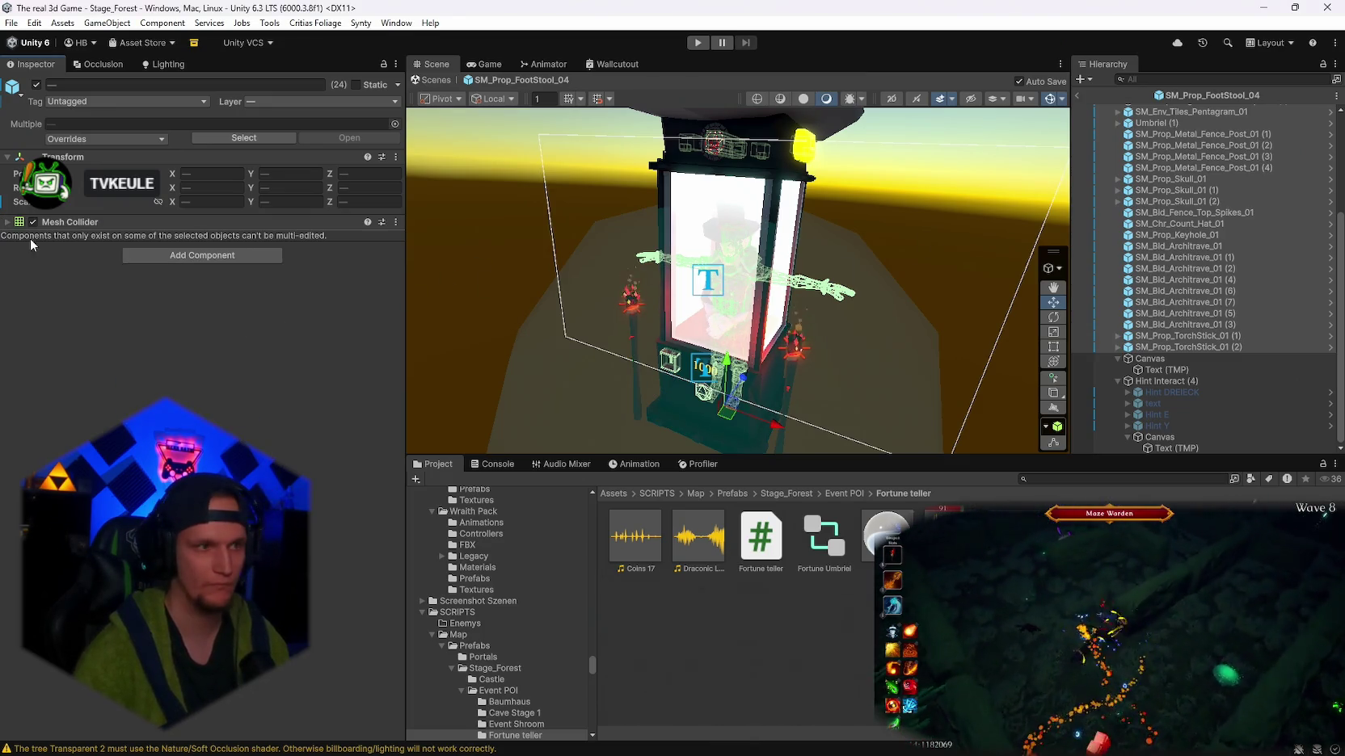
pyautogui.click(8, 222)
pyautogui.click(8, 223)
# - Select the Frames group through the last glass pane and orbit in closer to the booth
pyautogui.moveTo(800, 275); pyautogui.dragTo(1090, 303)
pyautogui.scroll(5, 1185, 307)
pyautogui.click(1144, 143)
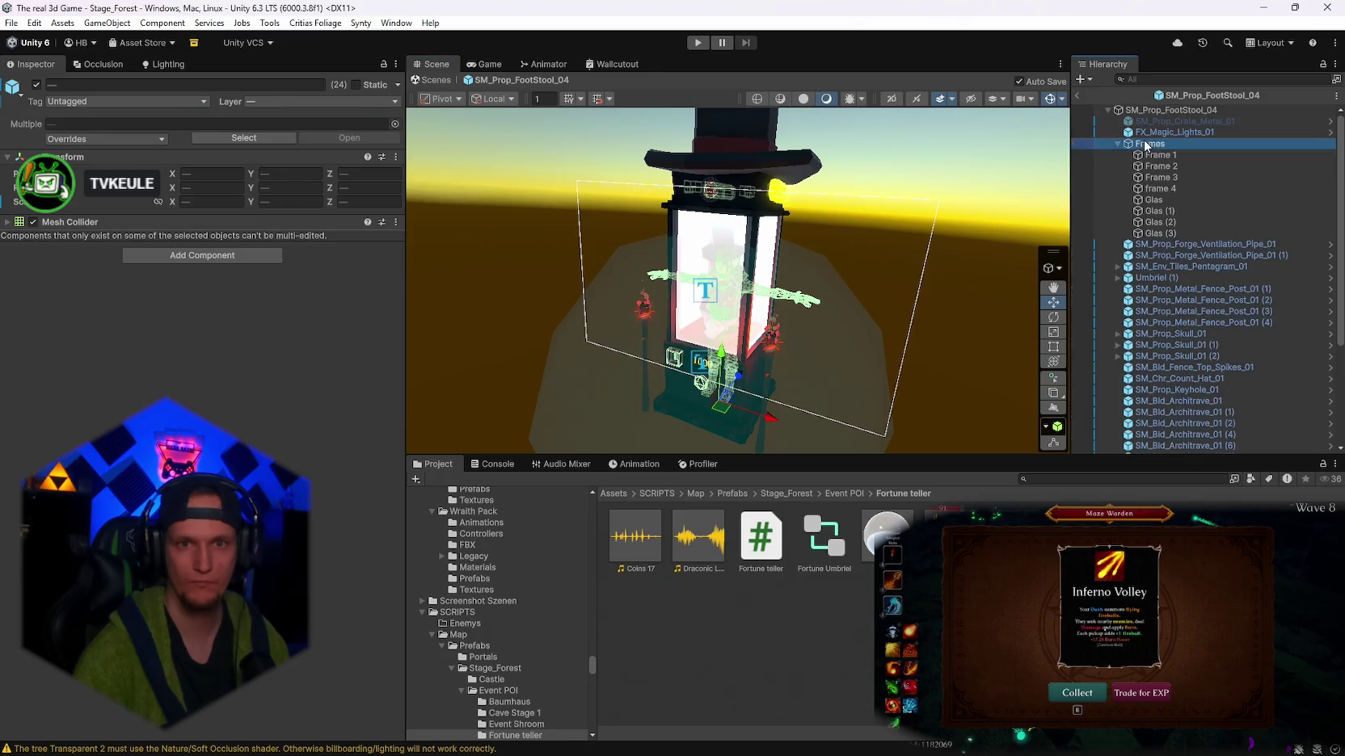
pyautogui.keyDown('shift'); pyautogui.click(1153, 234); pyautogui.keyUp('shift')
pyautogui.scroll(3, 668, 345)
pyautogui.moveTo(668, 346)
pyautogui.mouseDown()
pyautogui.moveTo(831, 383)
pyautogui.moveTo(830, 362)
pyautogui.mouseUp()
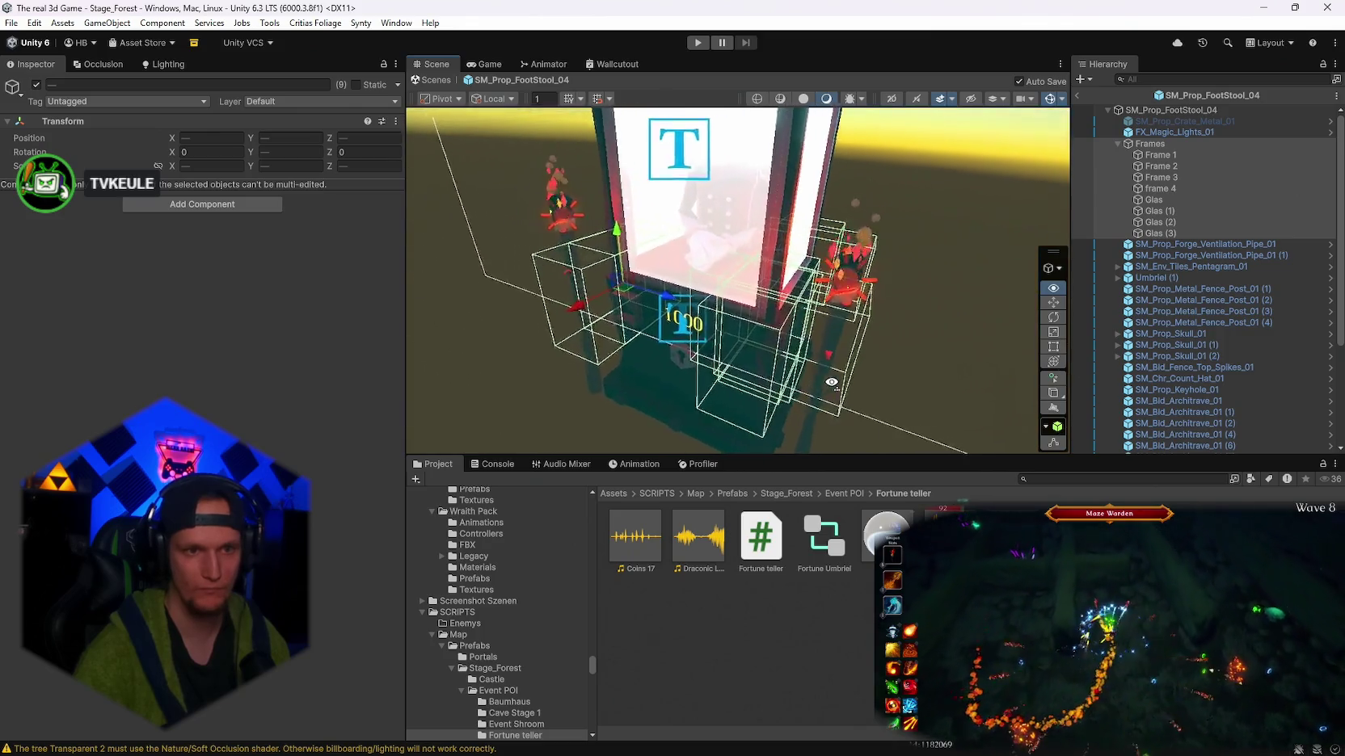
pyautogui.scroll(-3, 832, 382)
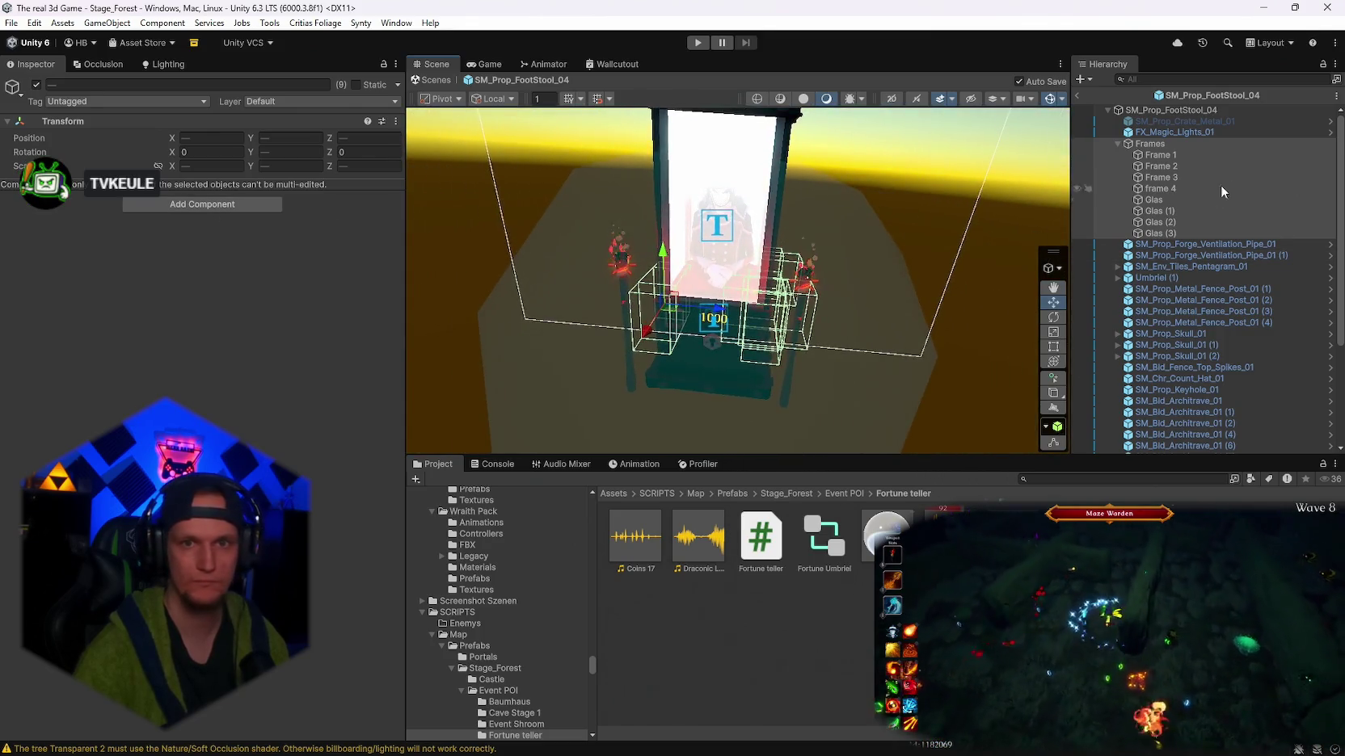
pyautogui.click(1160, 156)
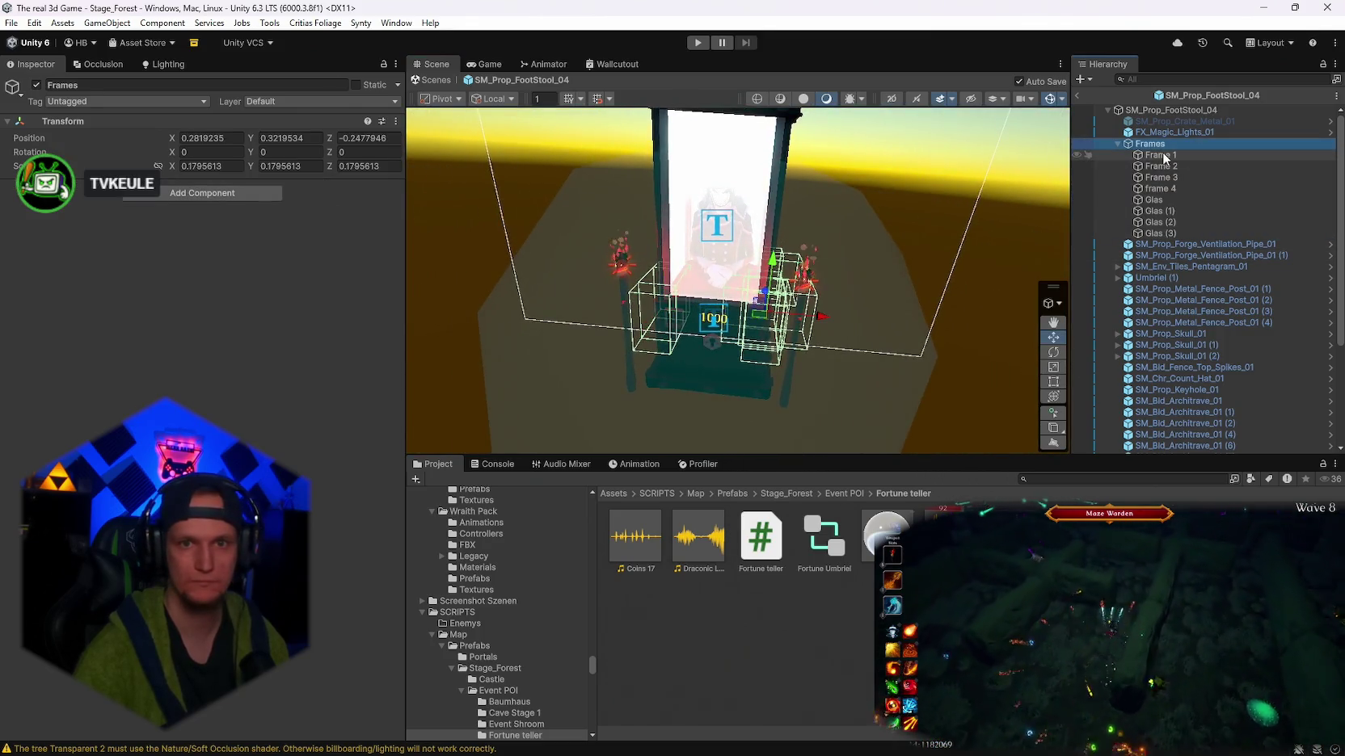
# - Inspect Frame 2 and Frame 3 while orbiting the view around the booth
pyautogui.click(1161, 165)
pyautogui.moveTo(956, 265); pyautogui.dragTo(853, 298)
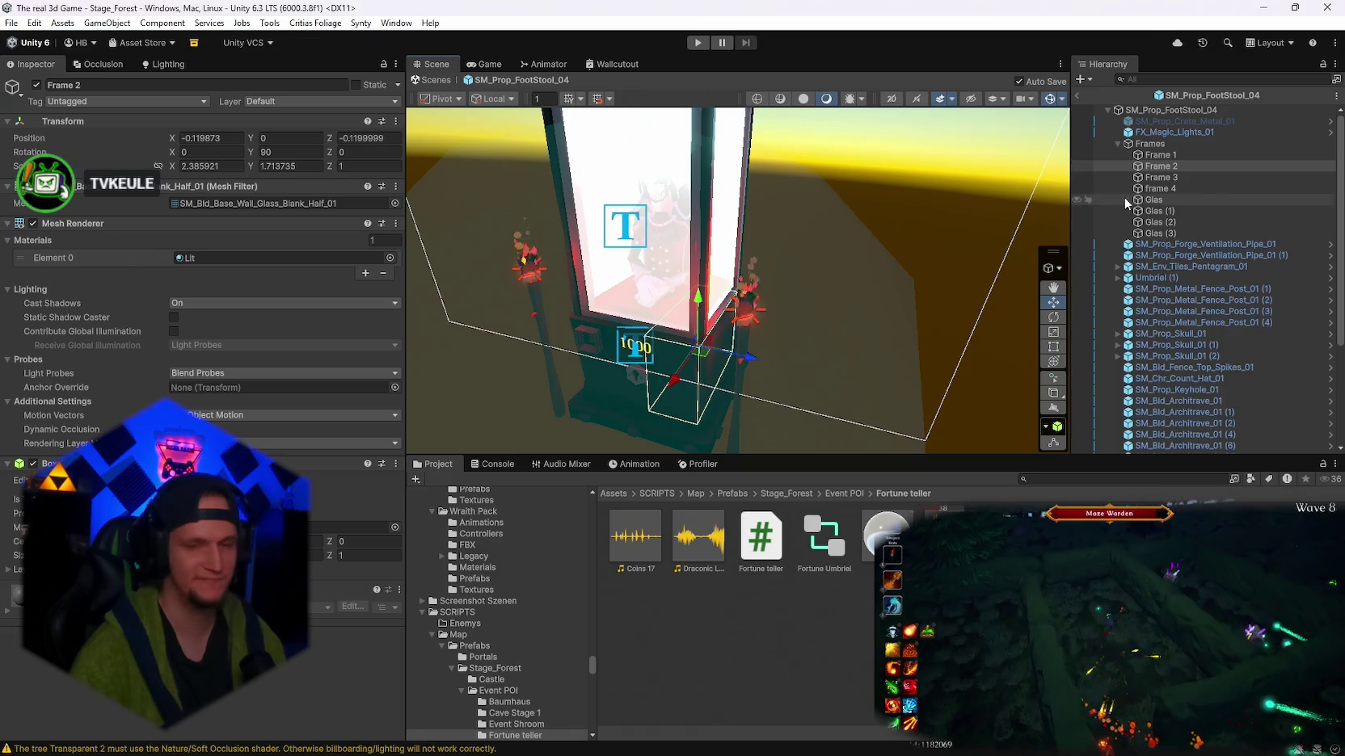
pyautogui.click(1176, 177)
pyautogui.moveTo(780, 224); pyautogui.dragTo(727, 230)
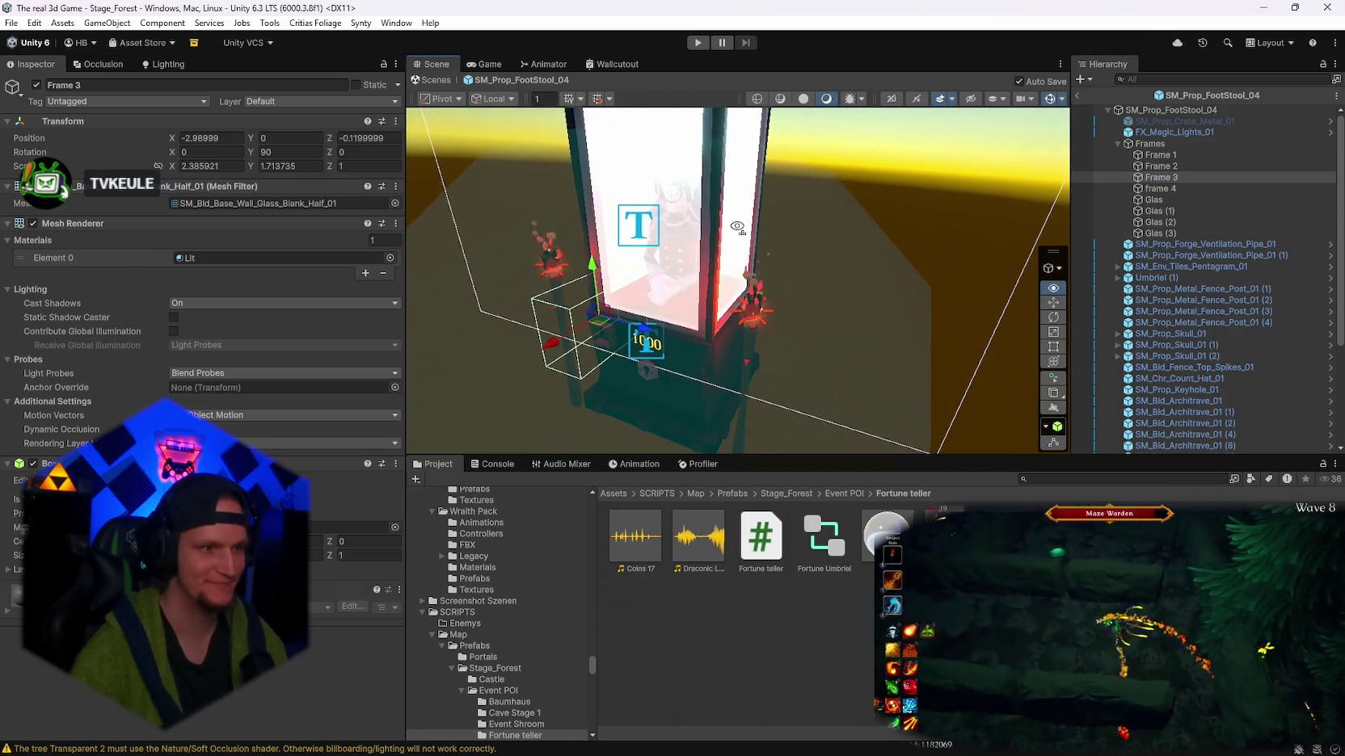
# - Select Frame 1 through Glas (3) and give all eight pieces a Mesh Collider
pyautogui.click(1193, 156)
pyautogui.keyDown('shift'); pyautogui.click(1155, 188); pyautogui.keyUp('shift')
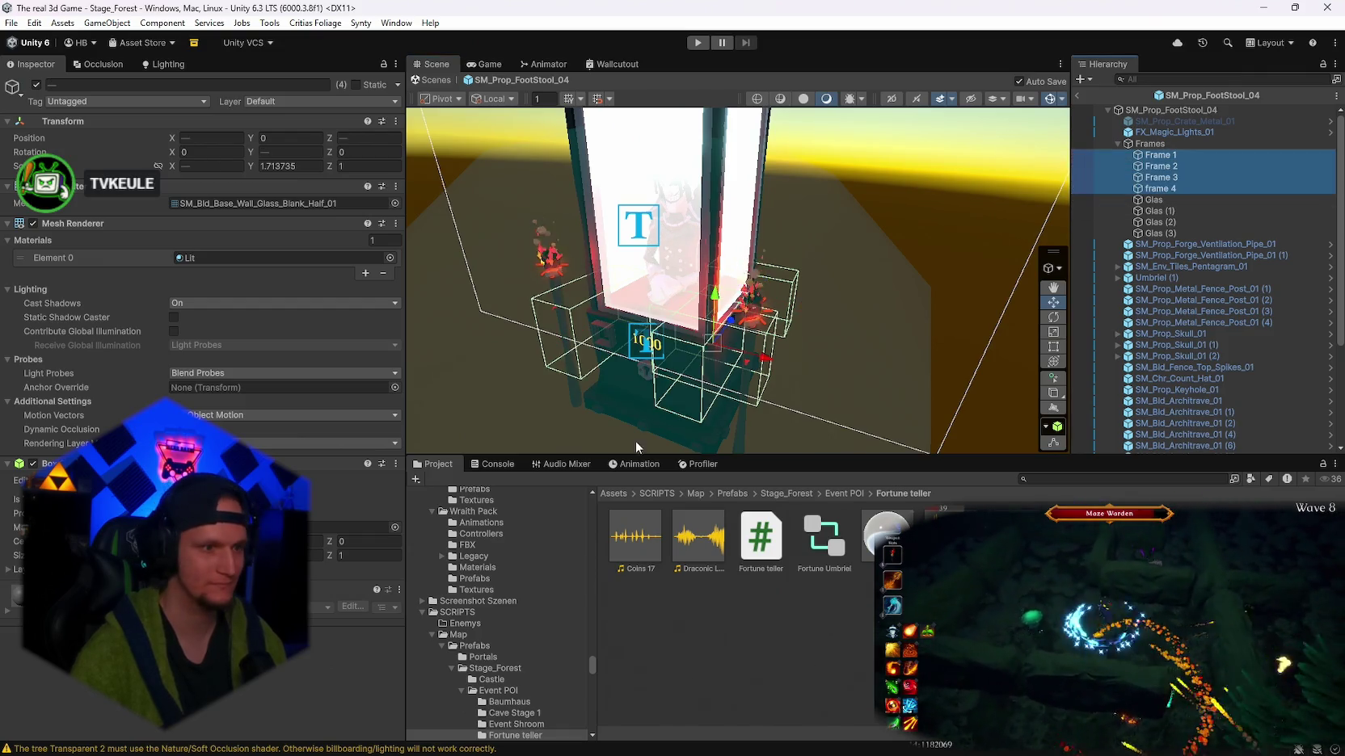
pyautogui.click(756, 408)
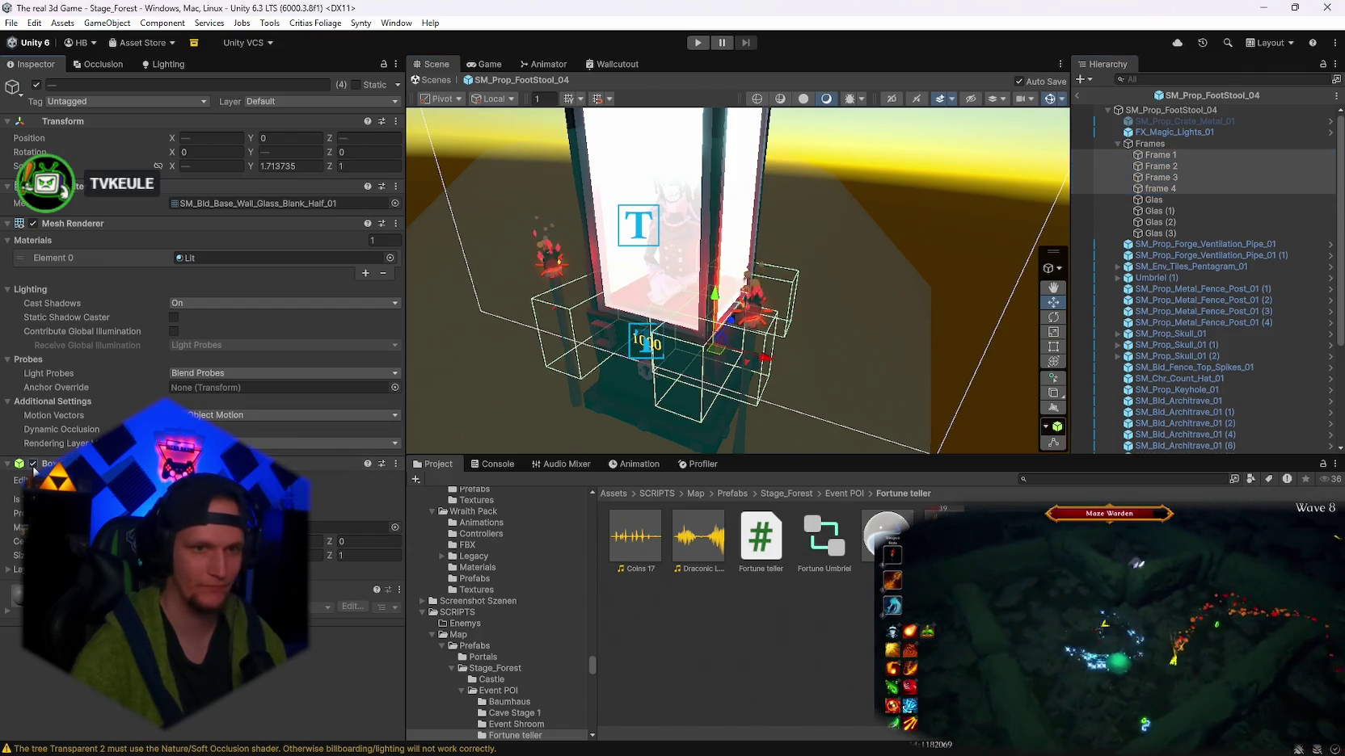
pyautogui.click(1148, 202)
pyautogui.keyDown('shift'); pyautogui.click(1145, 232); pyautogui.keyUp('shift')
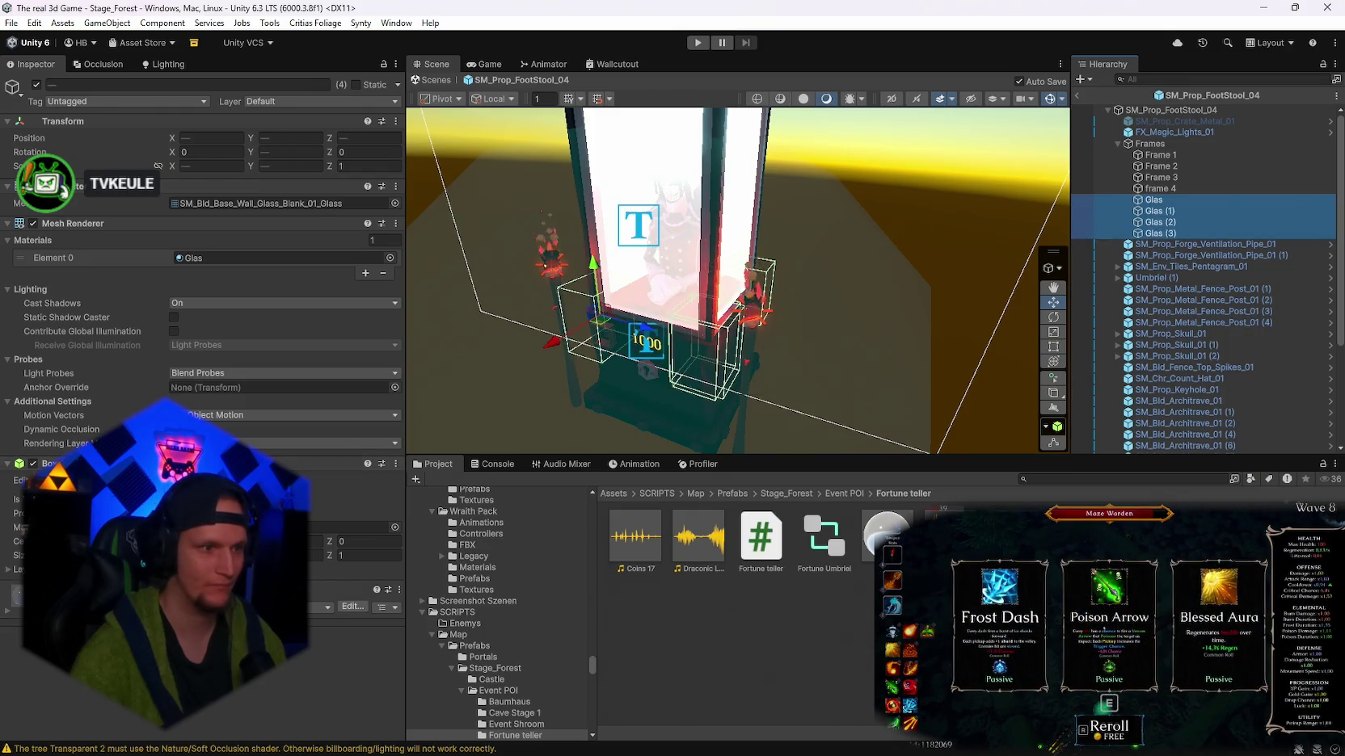
pyautogui.click(1149, 159)
pyautogui.keyDown('shift'); pyautogui.click(1151, 232); pyautogui.keyUp('shift')
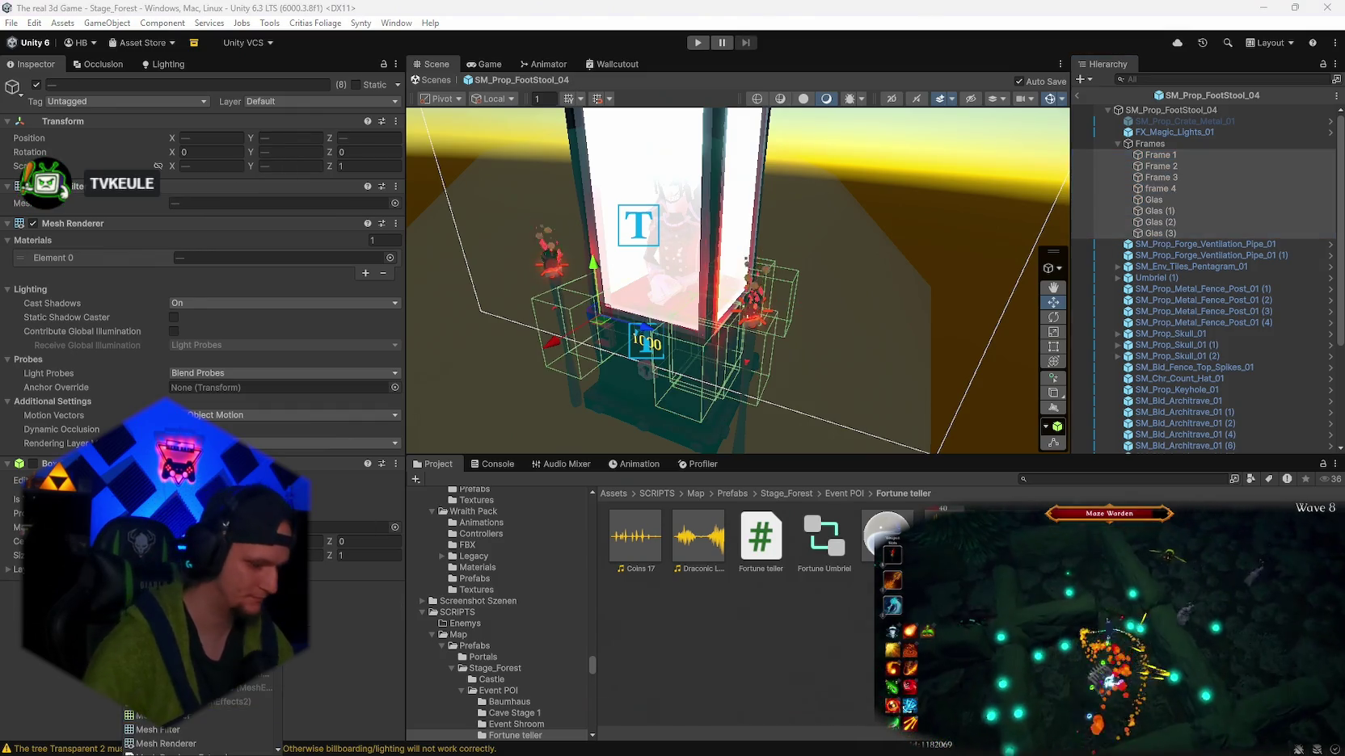
pyautogui.click(158, 729)
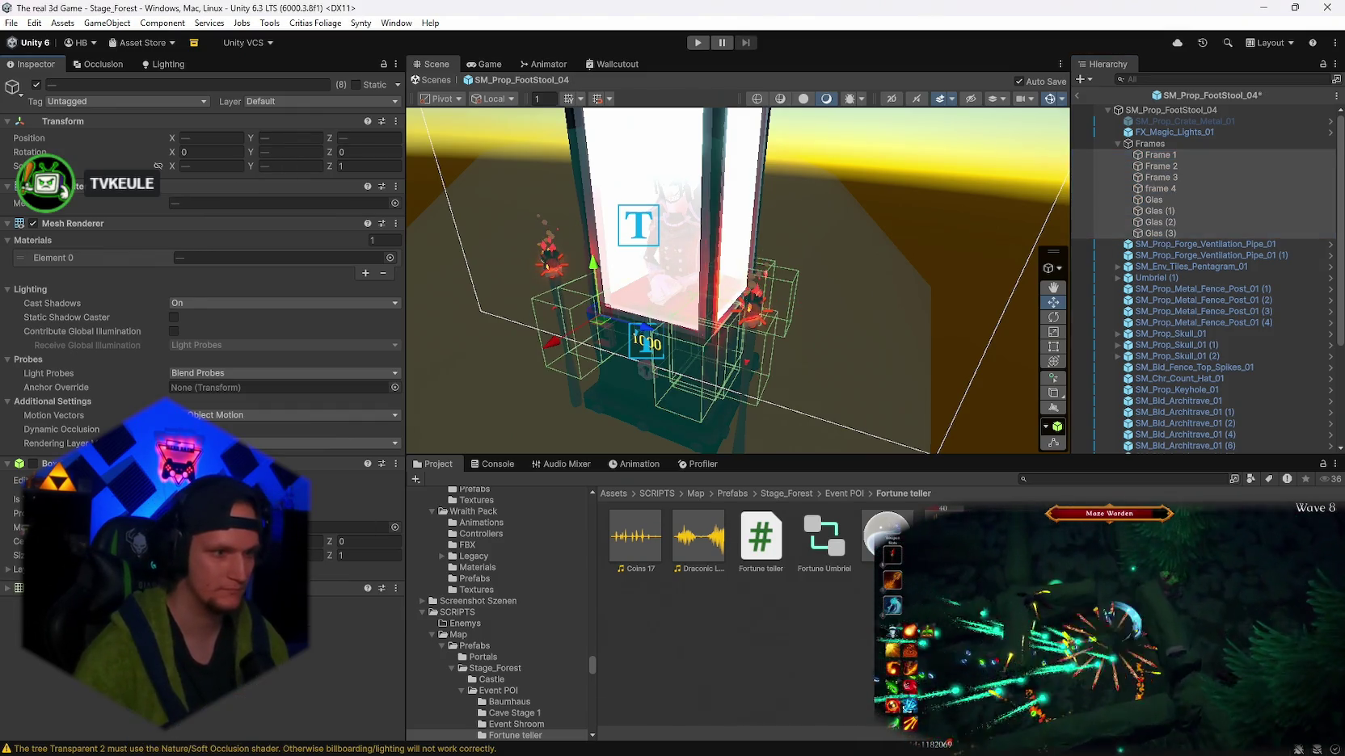
pyautogui.click(7, 589)
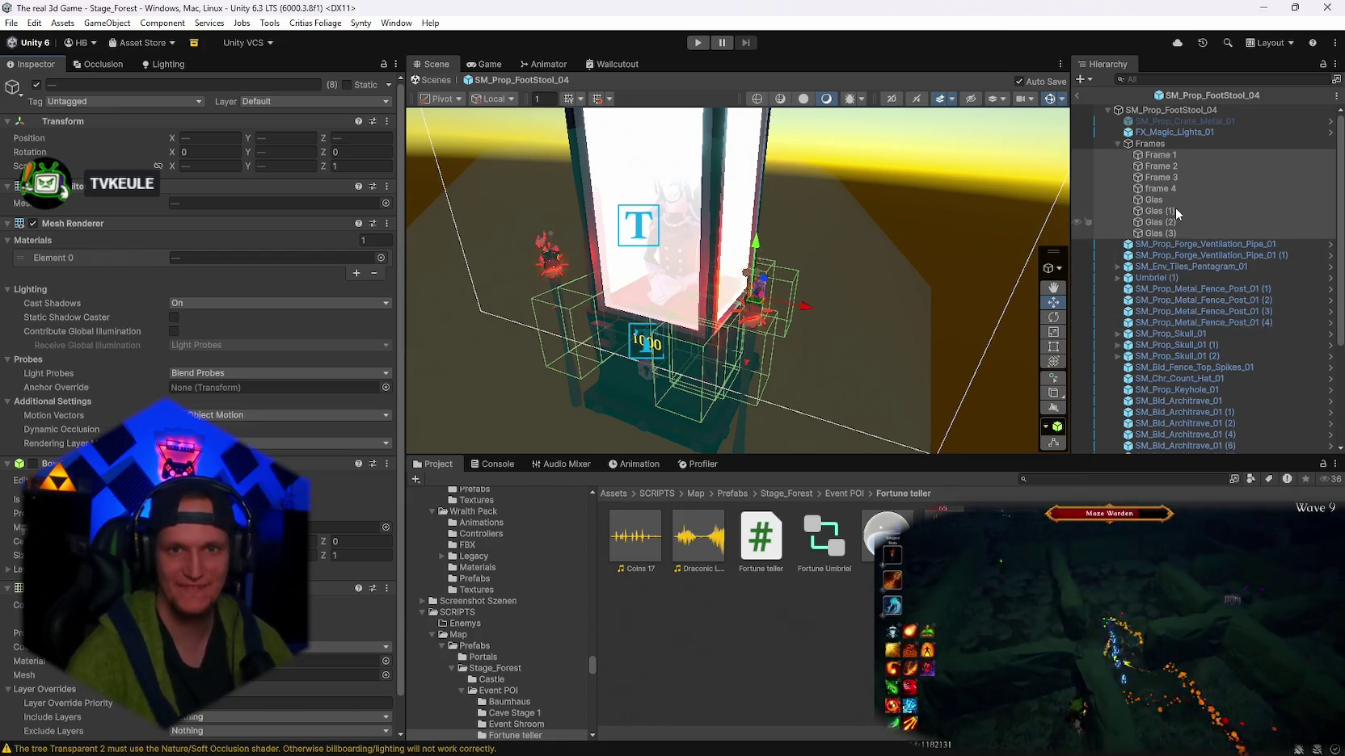
# - Check the whole booth from above, then exit prefab mode back to Stage_Forest
pyautogui.click(1151, 113)
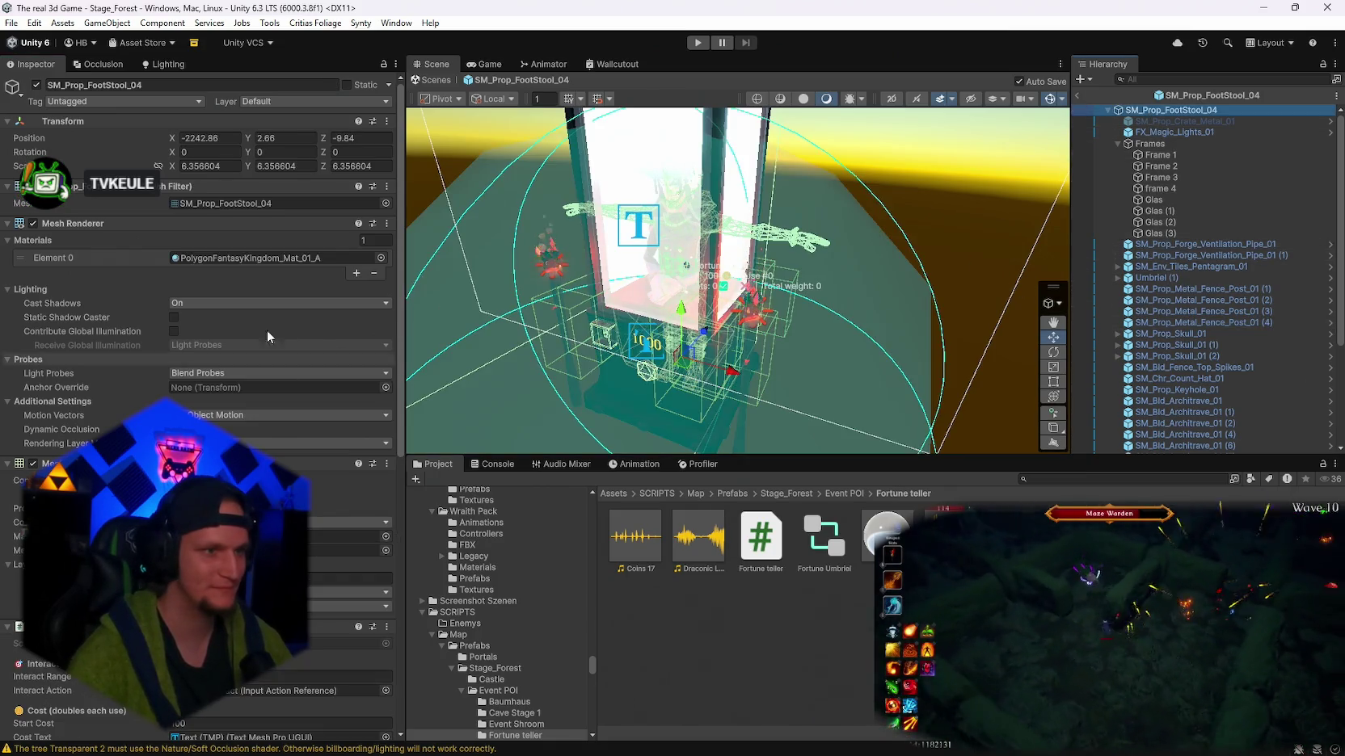
pyautogui.scroll(-2, 257, 348)
pyautogui.moveTo(695, 347)
pyautogui.mouseDown()
pyautogui.moveTo(708, 309)
pyautogui.moveTo(945, 277)
pyautogui.mouseUp()
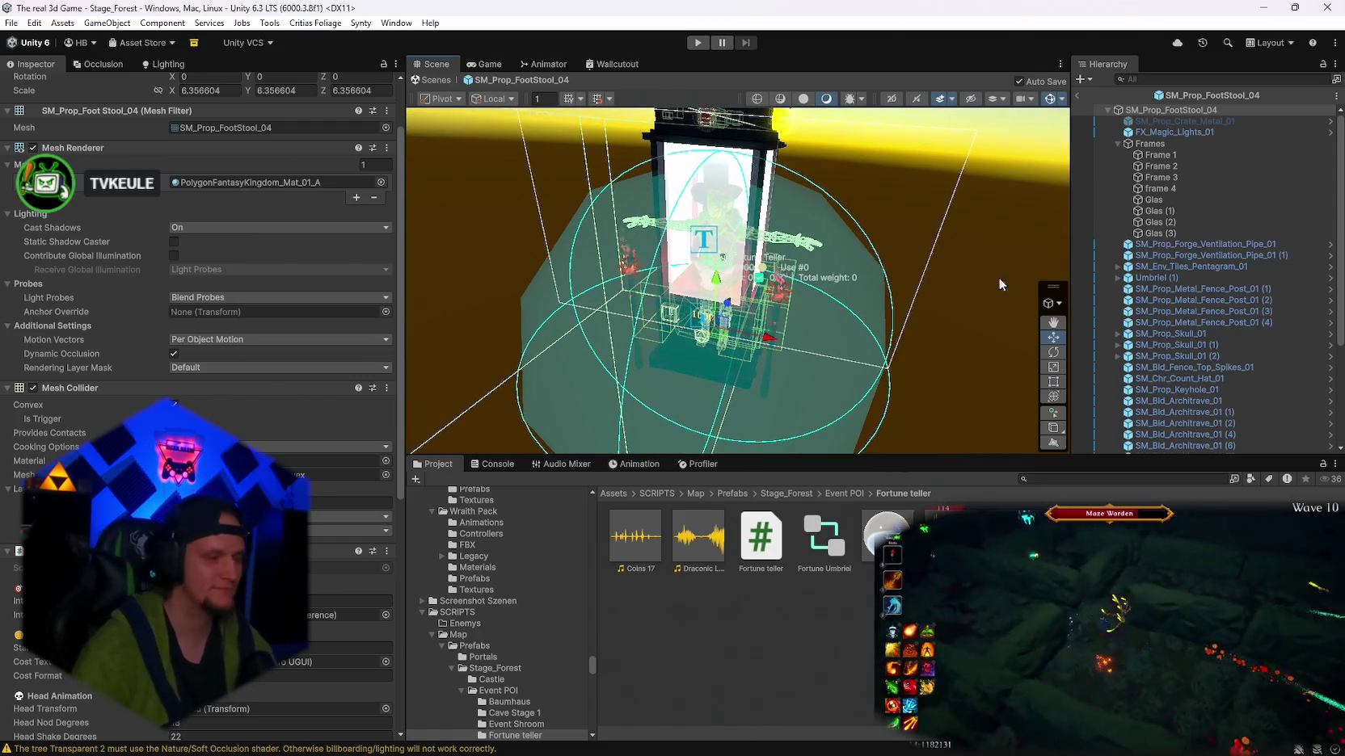
pyautogui.click(1076, 96)
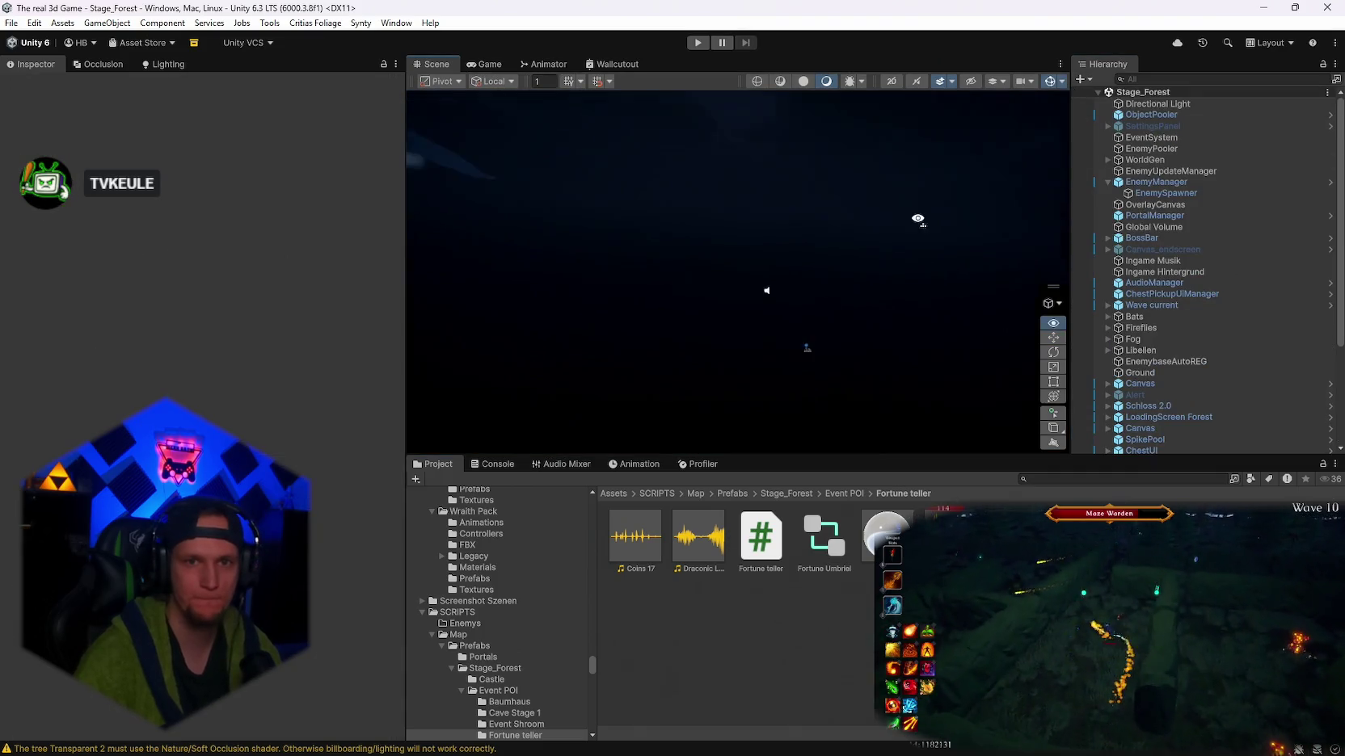
# - Look over the File menu's save commands, then close the Unity editor window
pyautogui.click(16, 24)
pyautogui.click(17, 24)
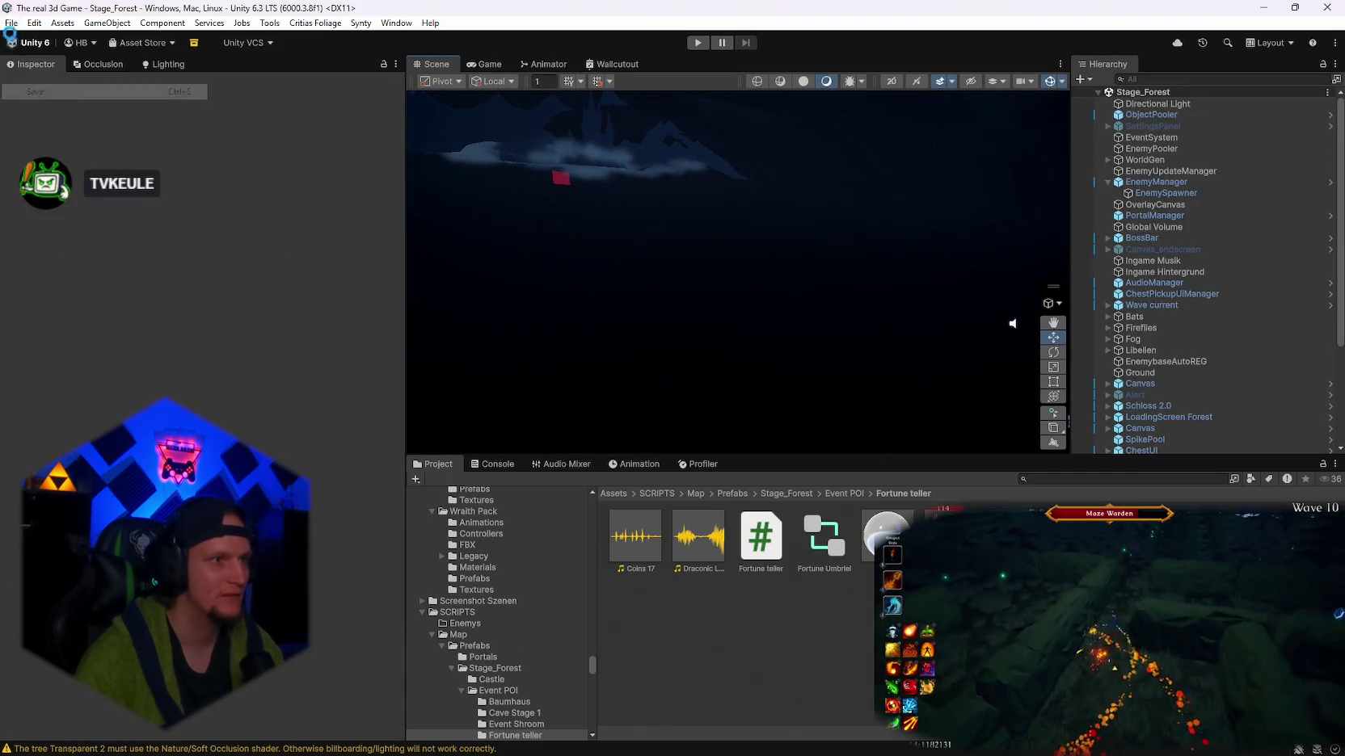
pyautogui.click(16, 24)
pyautogui.press('Escape')
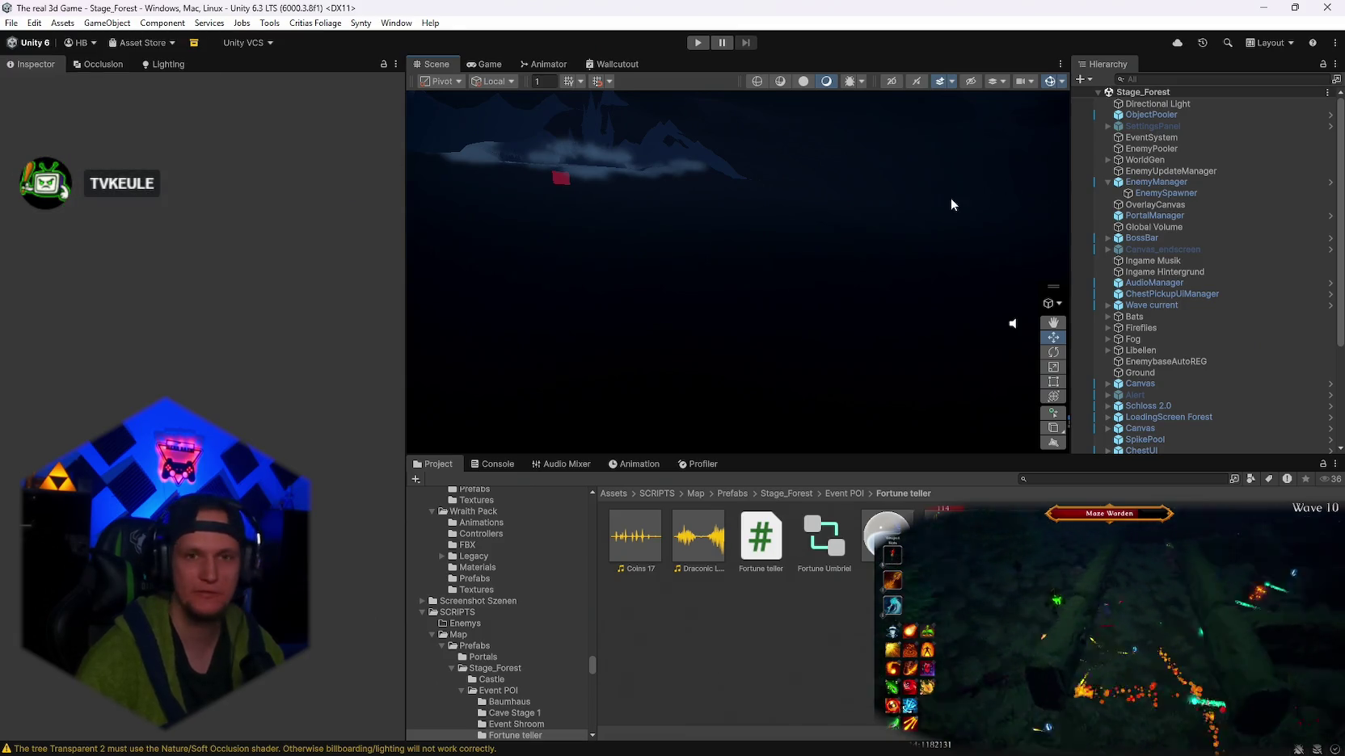
pyautogui.scroll(-4, 1204, 287)
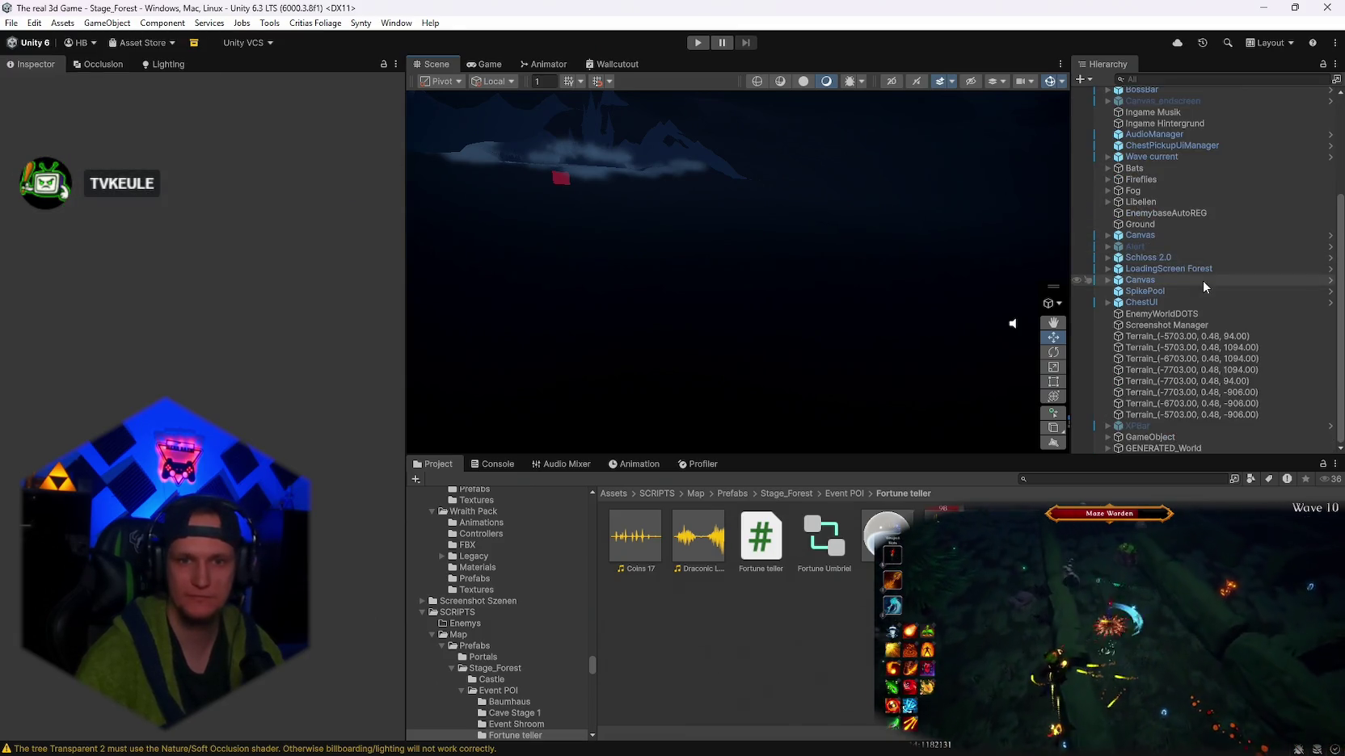
pyautogui.click(6, 24)
pyautogui.click(8, 23)
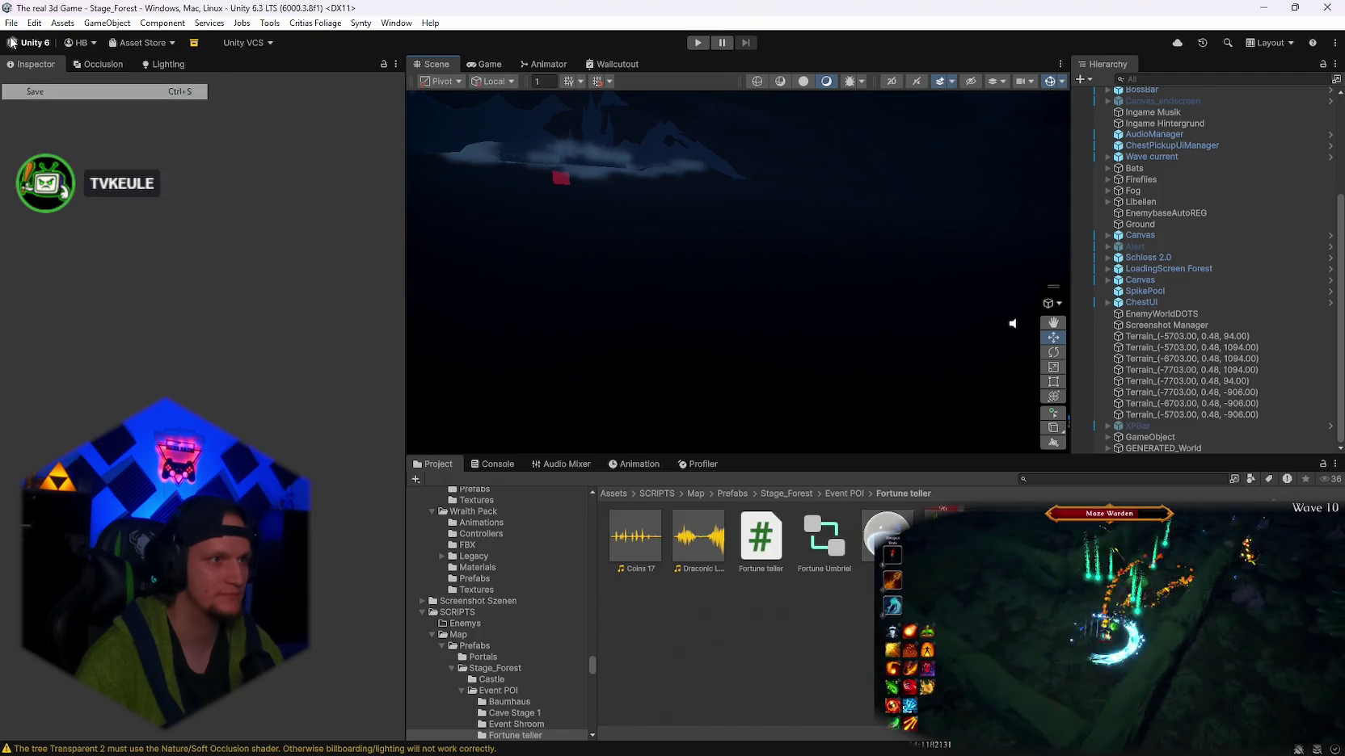
pyautogui.click(7, 24)
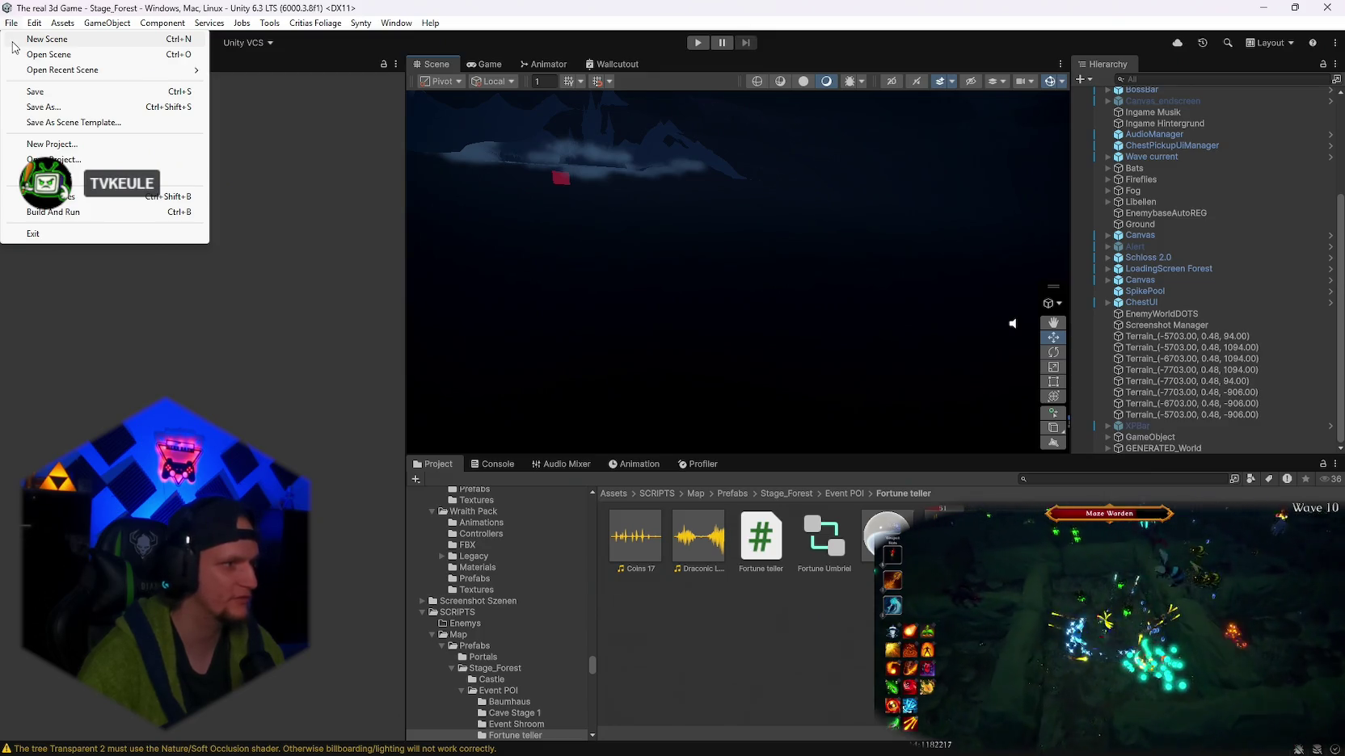
pyautogui.click(37, 122)
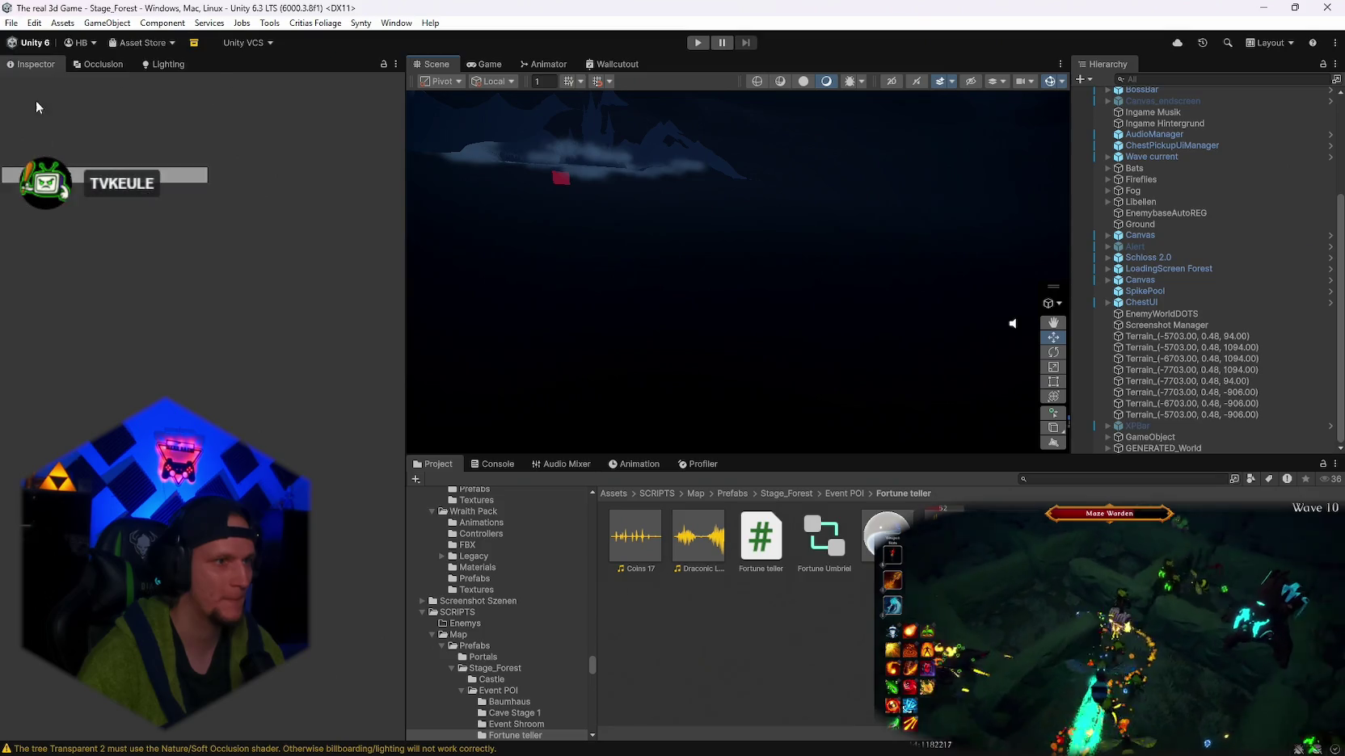
pyautogui.click(12, 23)
pyautogui.click(1280, 12)
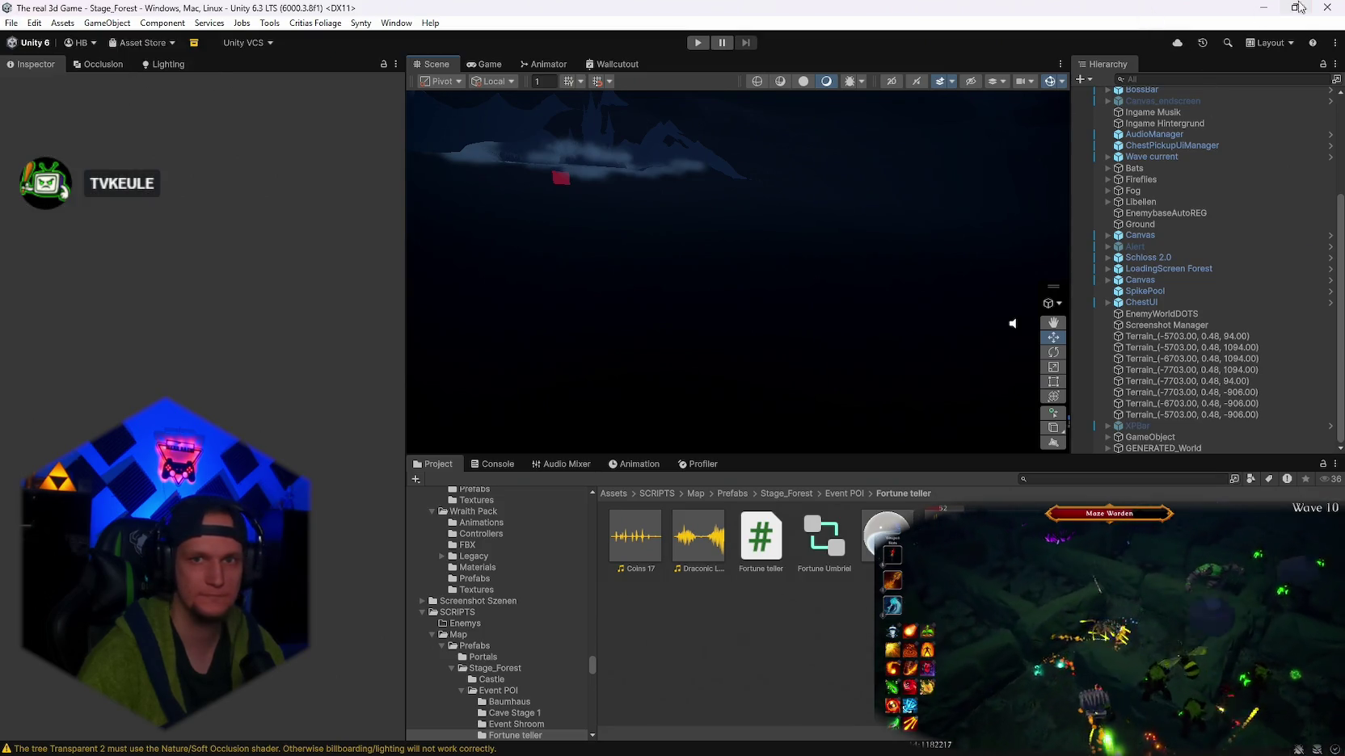
pyautogui.click(1326, 6)
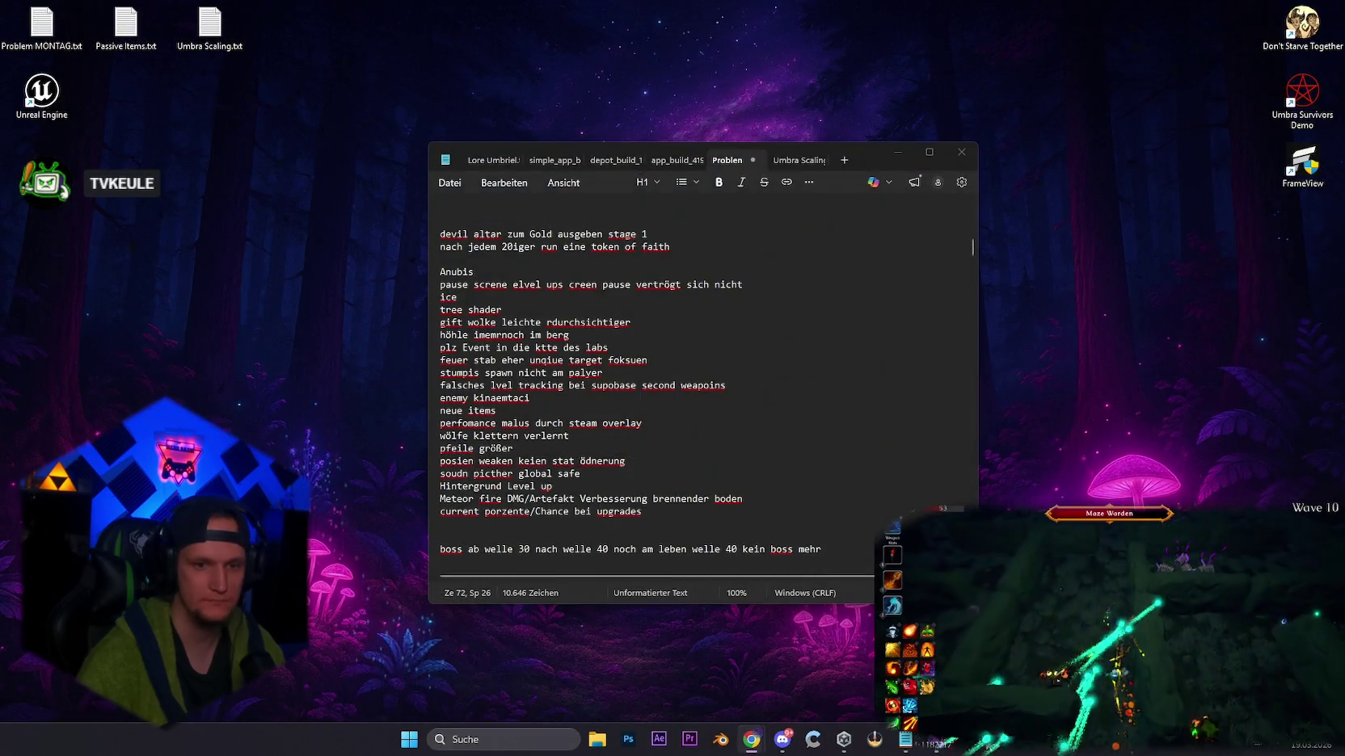
# - Relaunch the project 'The real 3d Game' from Unity Hub
pyautogui.click(850, 742)
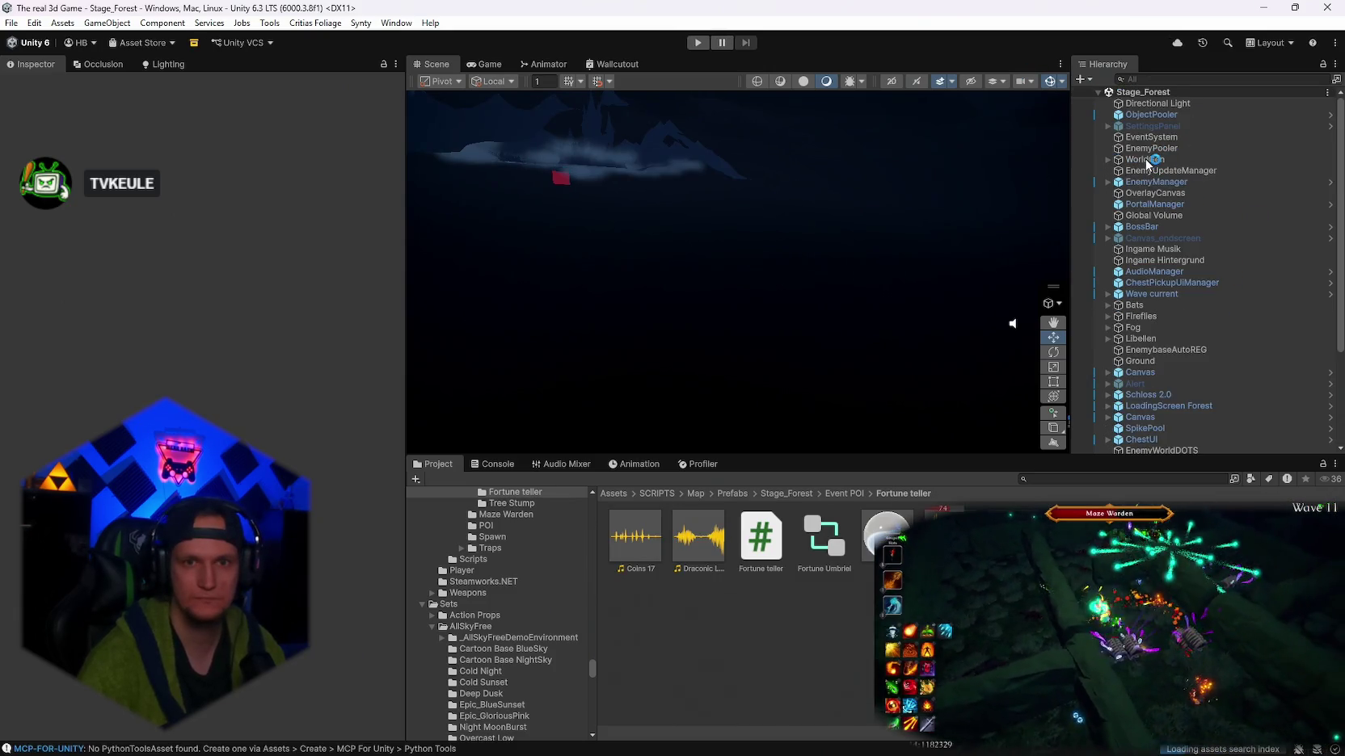
# - Run Generate World from WorldGen's Map Generator menu to rebuild Stage_Forest
pyautogui.doubleClick(1147, 162)
pyautogui.moveTo(811, 231); pyautogui.dragTo(842, 245)
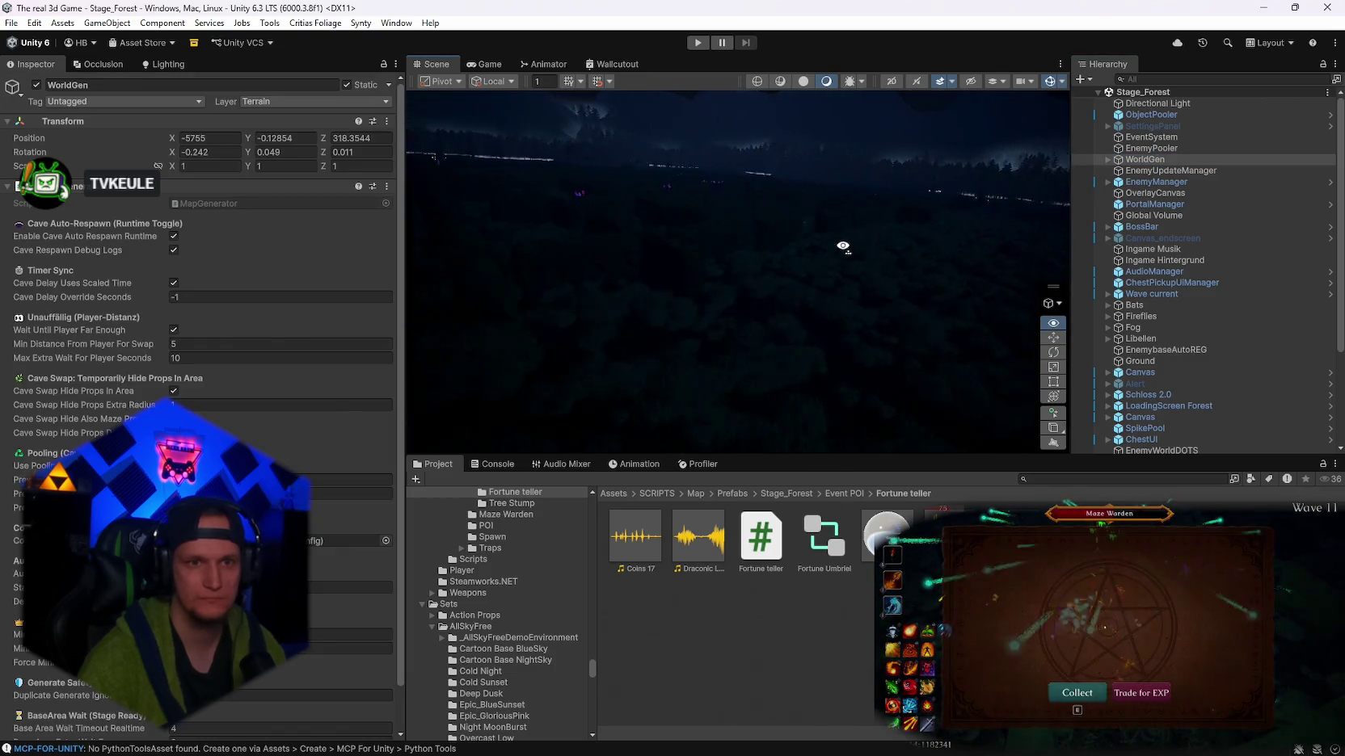
pyautogui.click(386, 185)
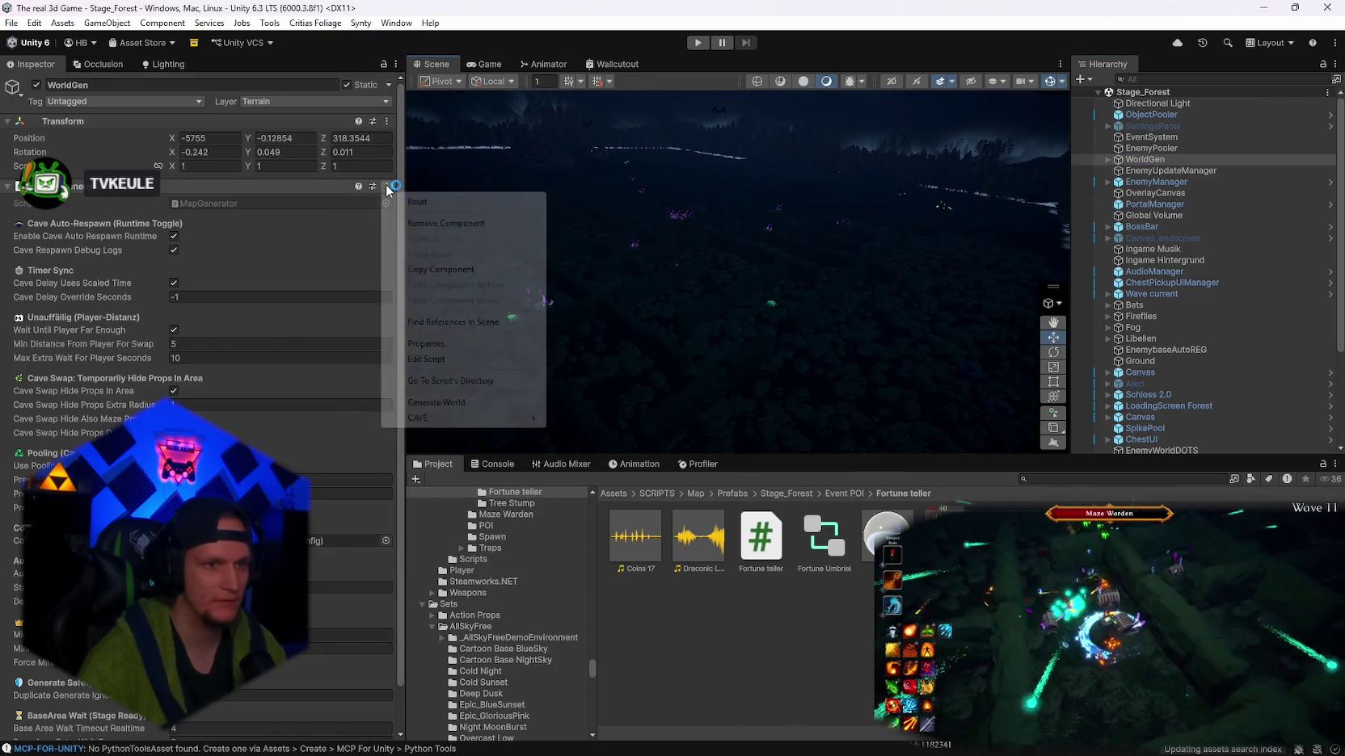
pyautogui.click(444, 402)
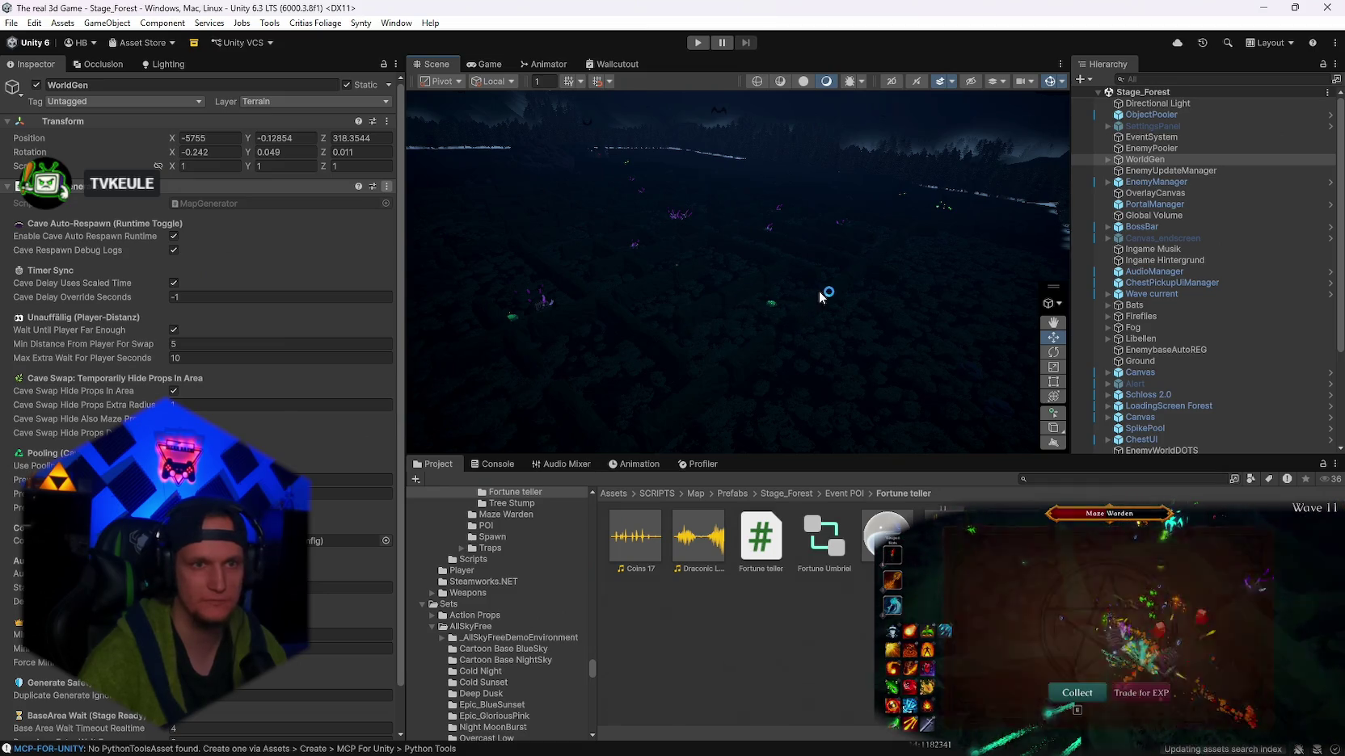
# - Orbit over the regenerated forest toward the glowing orange block and reveal the world generation config
pyautogui.moveTo(818, 277)
pyautogui.mouseDown()
pyautogui.moveTo(609, 333)
pyautogui.moveTo(757, 303)
pyautogui.moveTo(720, 216)
pyautogui.moveTo(686, 226)
pyautogui.mouseUp()
pyautogui.moveTo(921, 162)
pyautogui.mouseDown()
pyautogui.moveTo(888, 183)
pyautogui.moveTo(593, 162)
pyautogui.moveTo(223, 267)
pyautogui.moveTo(124, 250)
pyautogui.moveTo(143, 266)
pyautogui.moveTo(311, 282)
pyautogui.moveTo(726, 243)
pyautogui.mouseUp()
pyautogui.click(1107, 159)
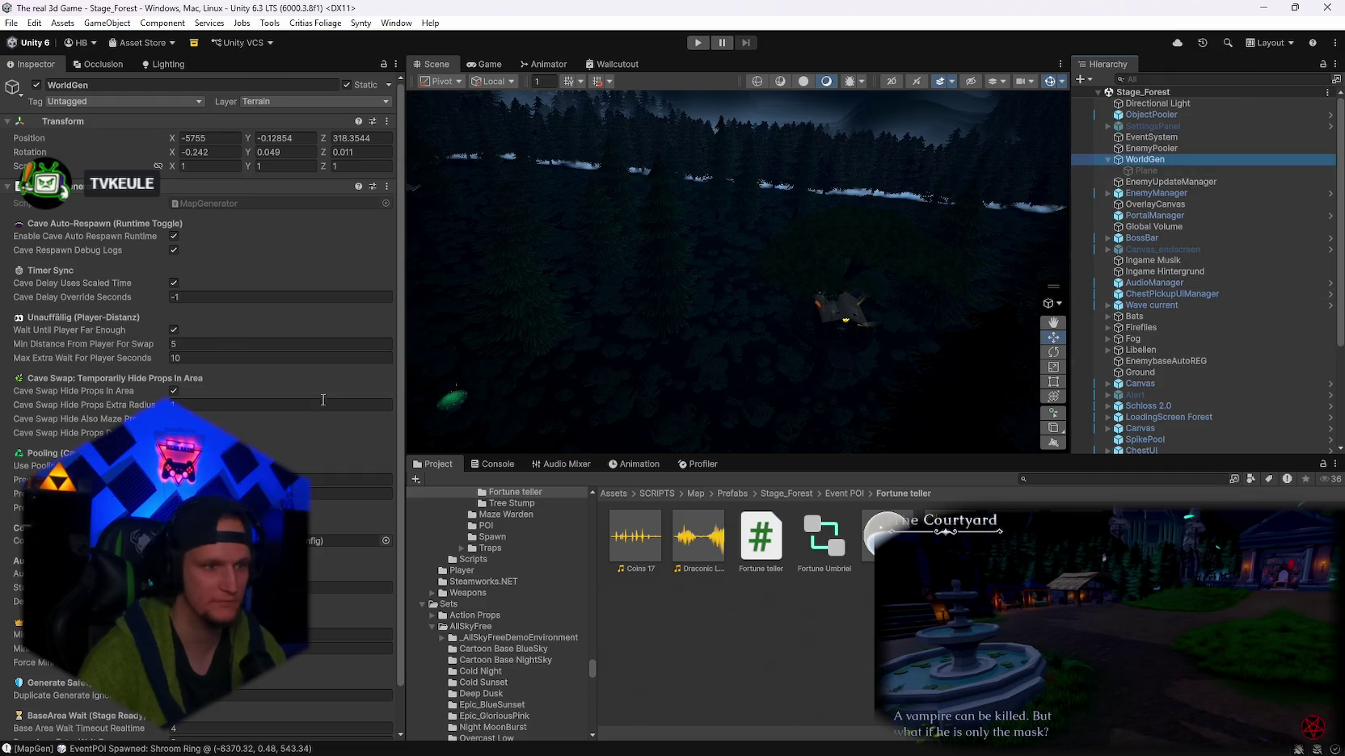
pyautogui.scroll(-2, 289, 413)
pyautogui.click(339, 502)
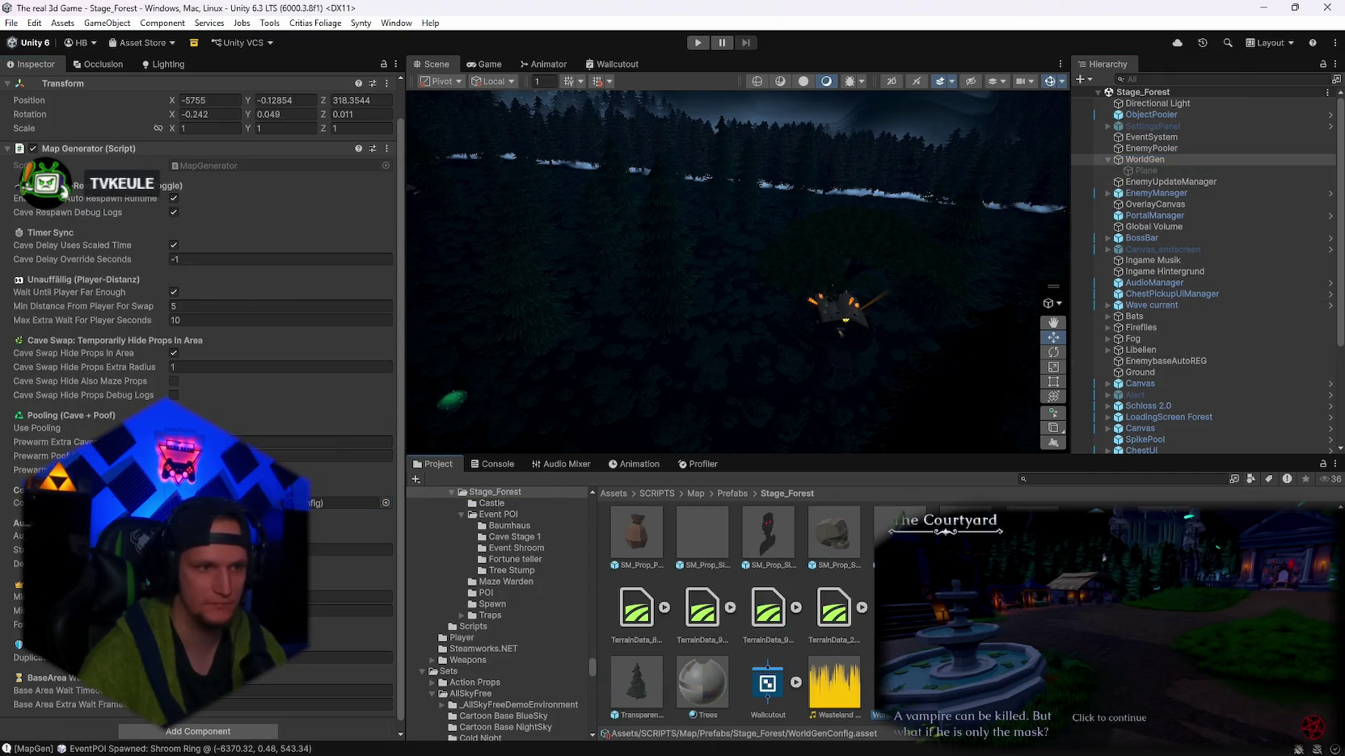
# - Search the project for 'fortune', open the Fortune teller folder and select the SM_Prop_FootStool_04 prefab
pyautogui.scroll(-20, 289, 413)
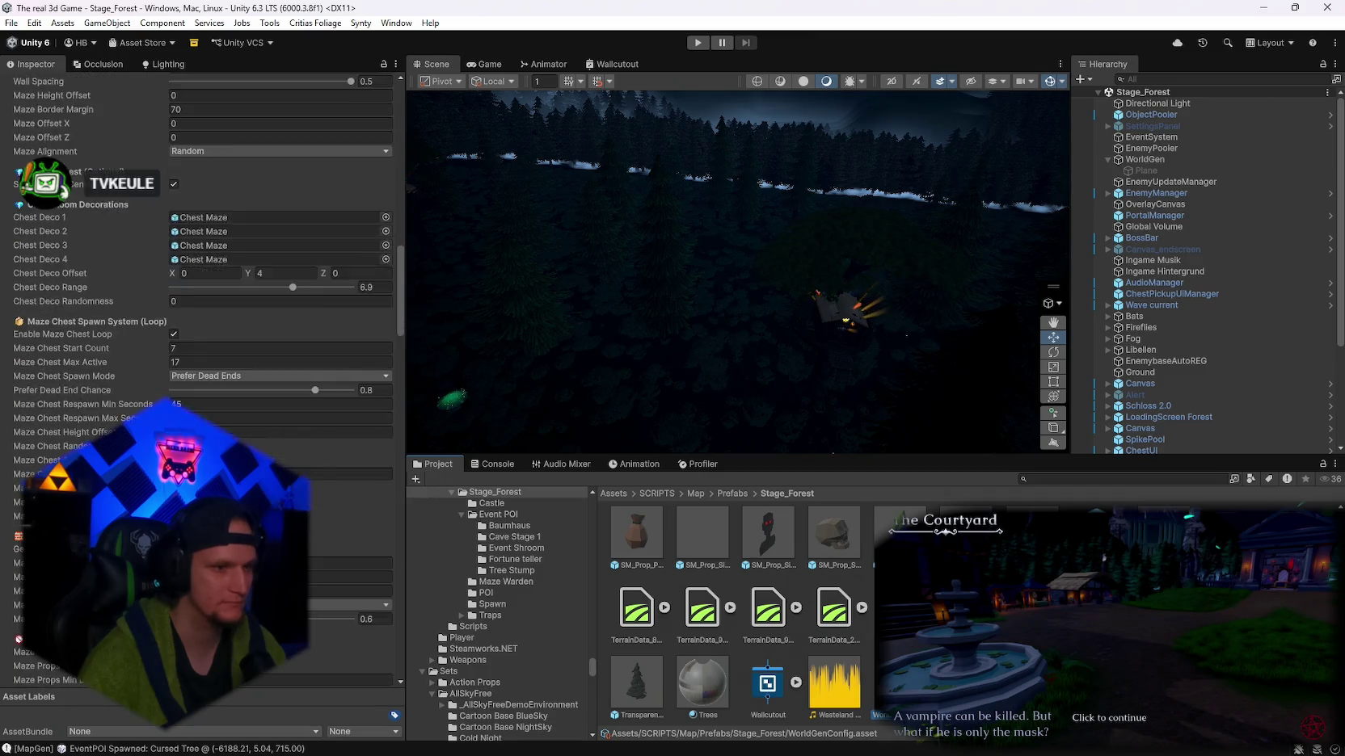
pyautogui.scroll(-20, 288, 414)
pyautogui.click(1076, 479)
pyautogui.write('fortune')
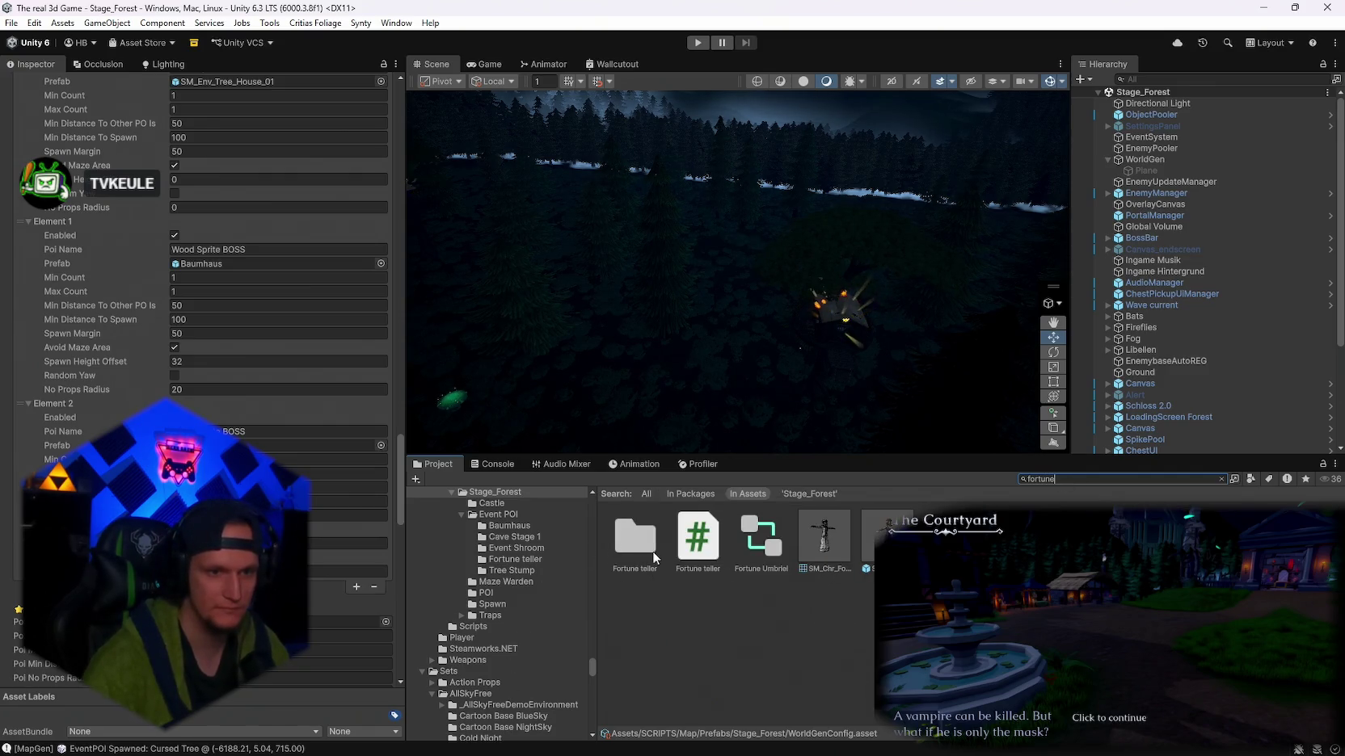
pyautogui.doubleClick(638, 549)
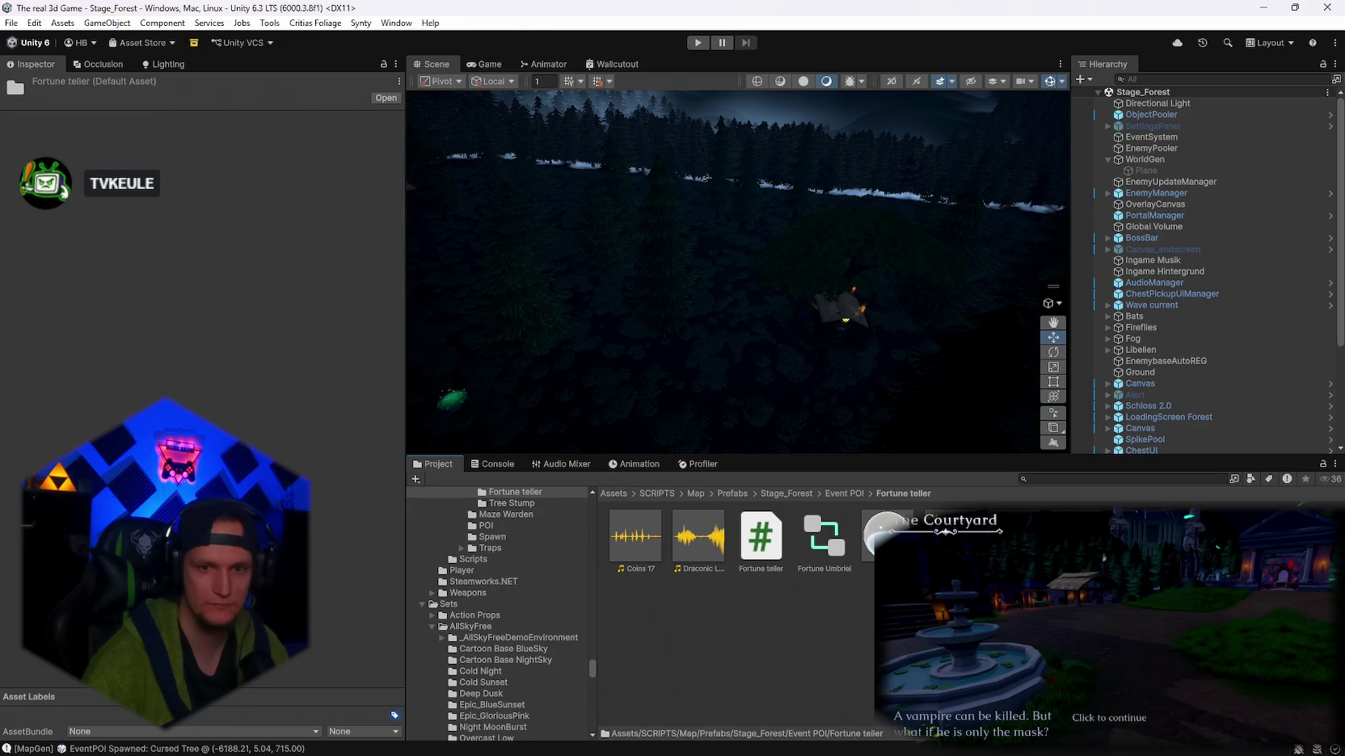
pyautogui.click(950, 537)
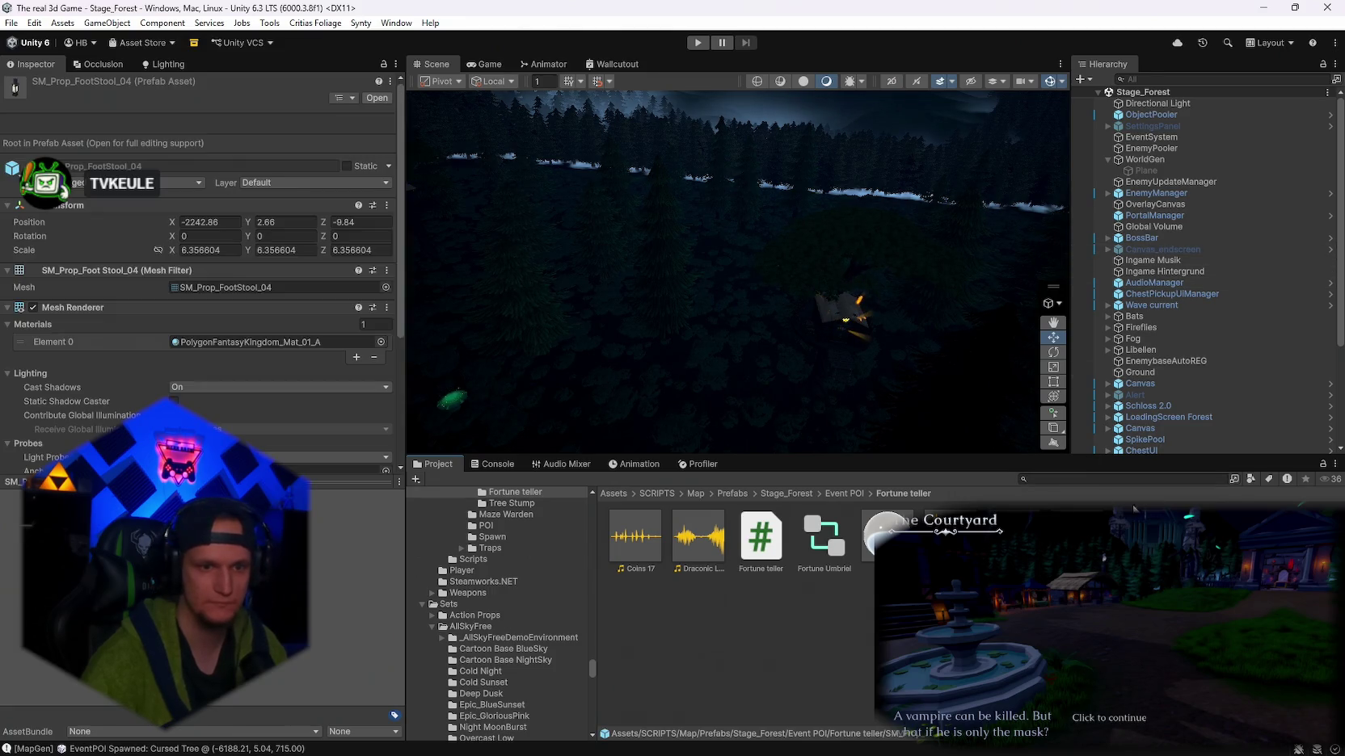
pyautogui.scroll(10, 554, 594)
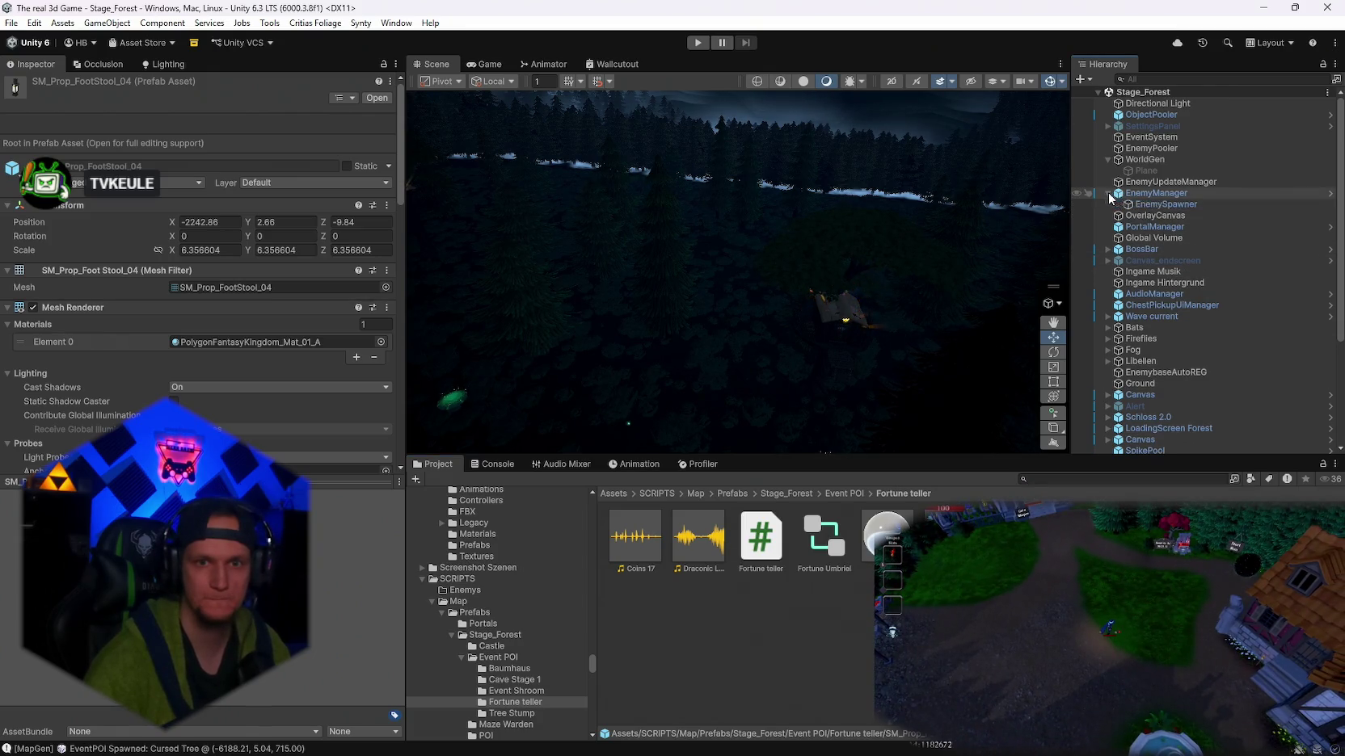
# - Select EnemyManager and review the Enemy Wave Config asset's settings
pyautogui.click(1153, 194)
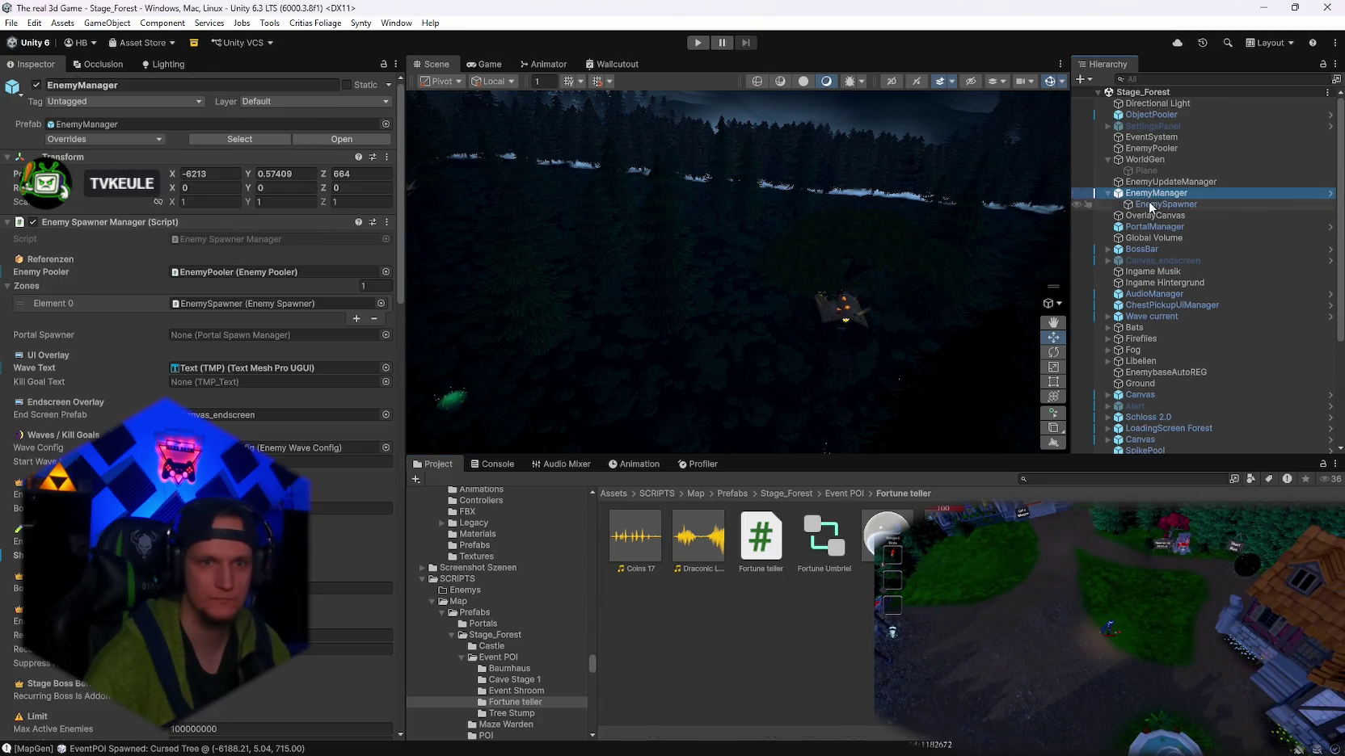
pyautogui.click(327, 447)
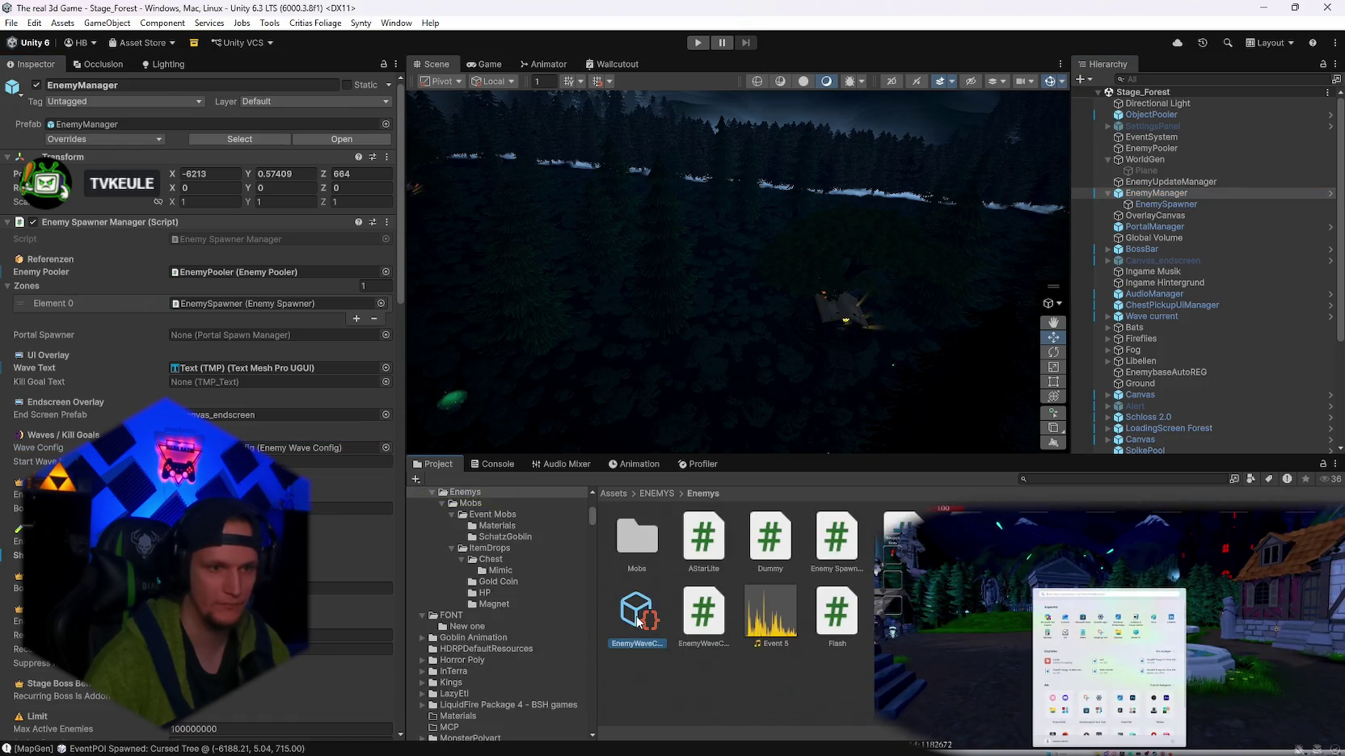
pyautogui.click(637, 620)
pyautogui.scroll(-10, 557, 598)
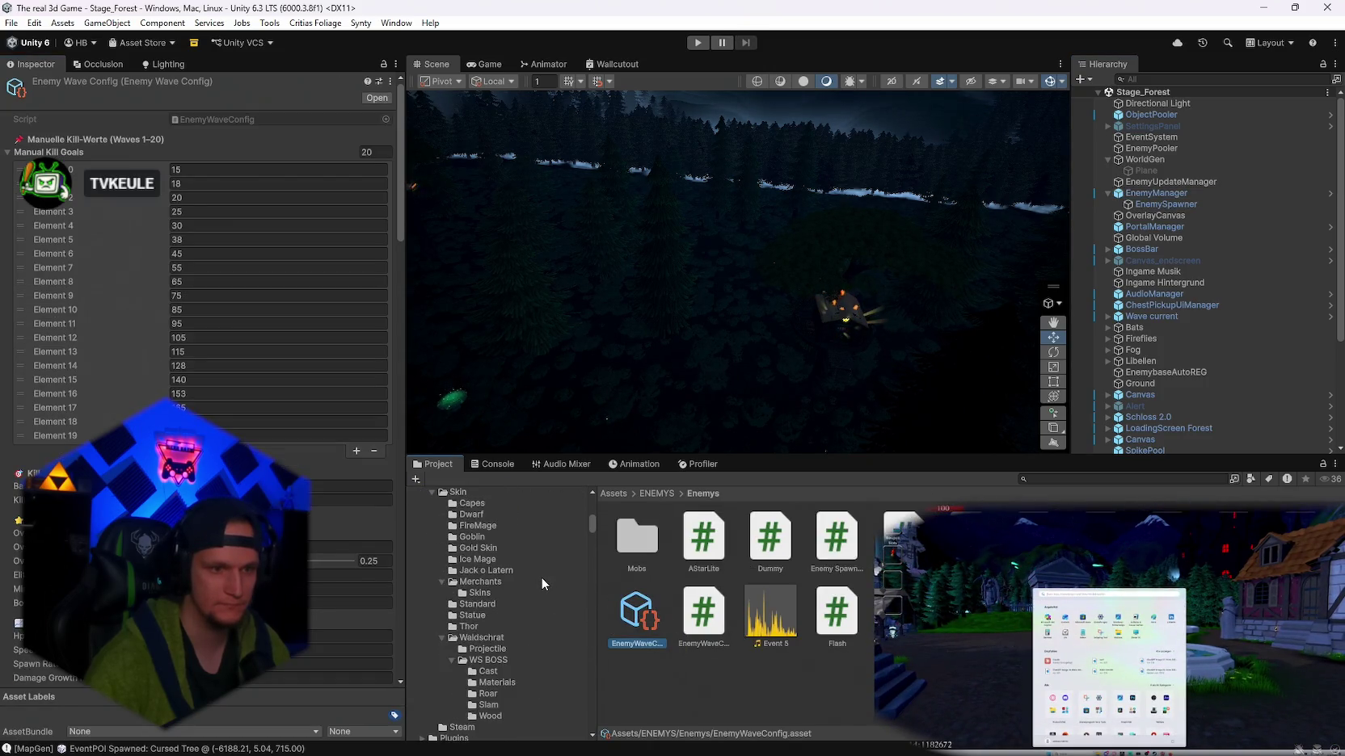
pyautogui.scroll(-10, 542, 577)
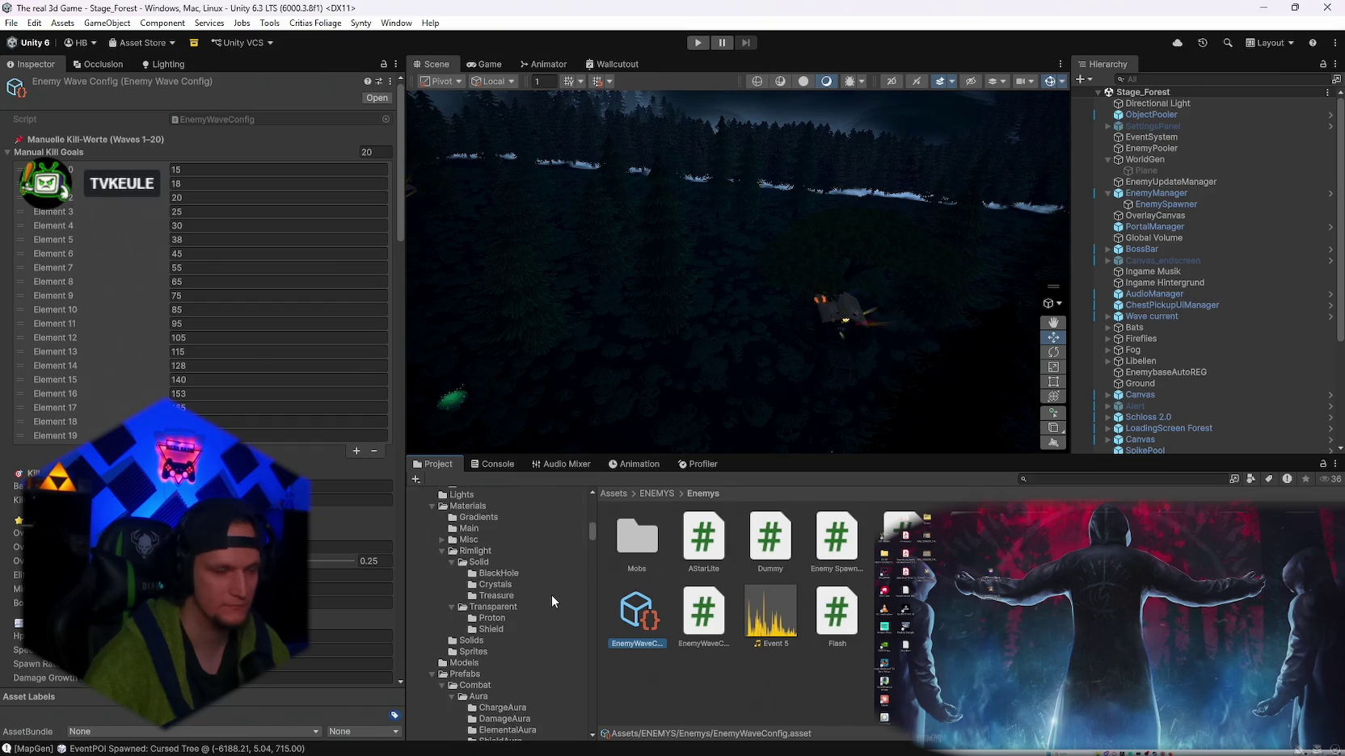
pyautogui.scroll(-5, 546, 598)
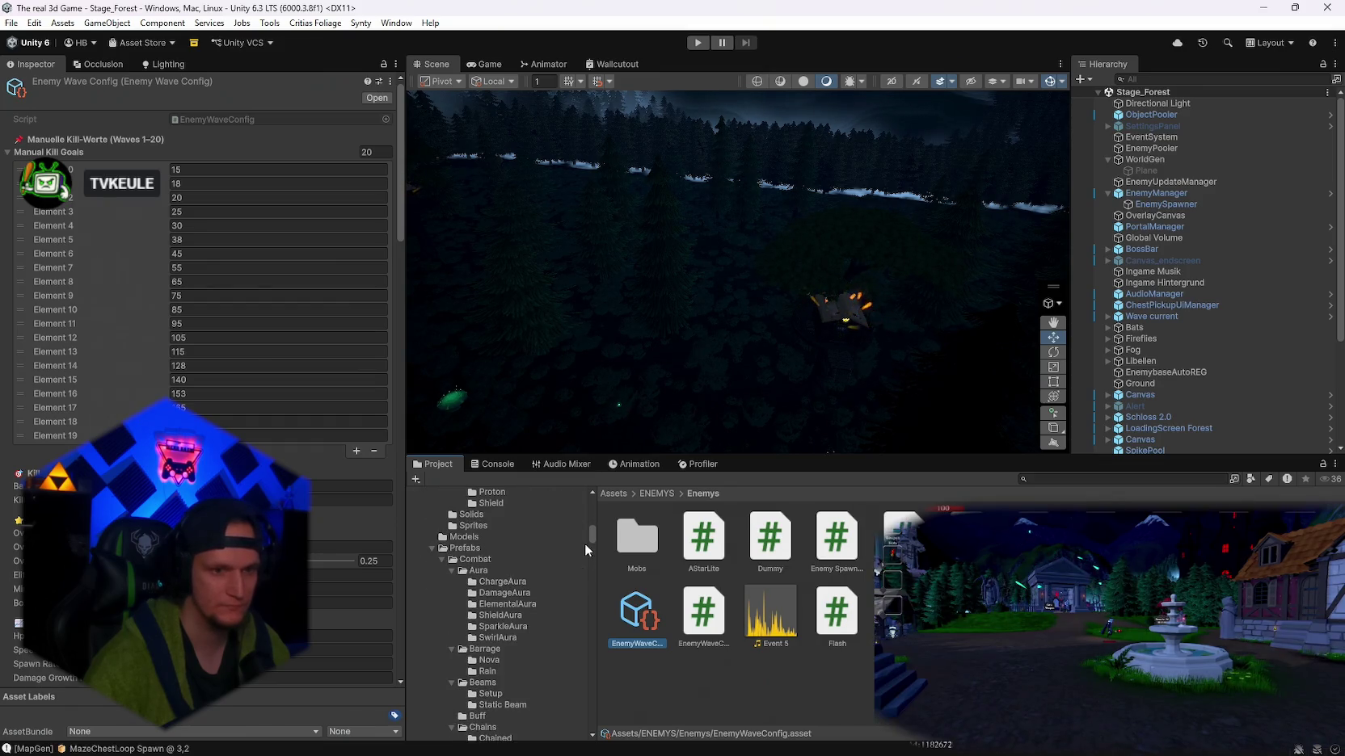
pyautogui.scroll(10, 594, 509)
pyautogui.scroll(-10, 593, 516)
pyautogui.scroll(-3, 595, 525)
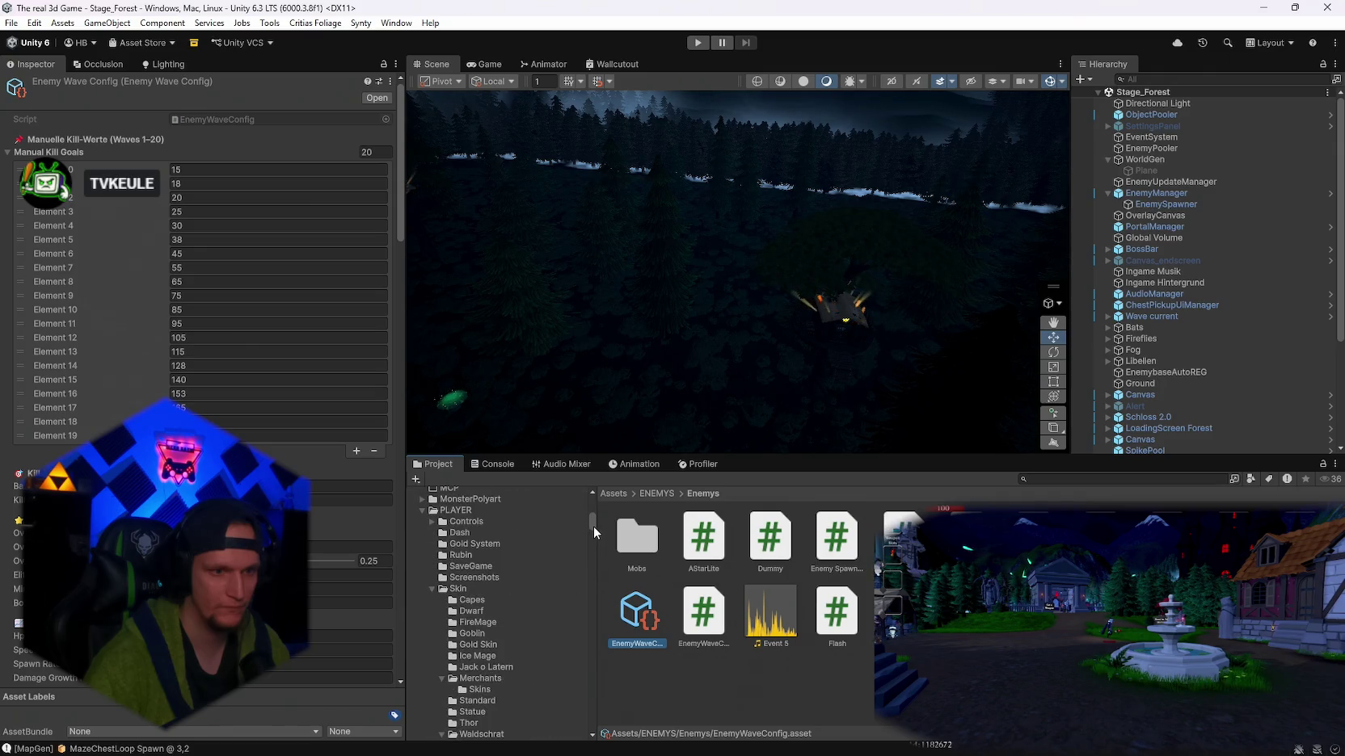
pyautogui.scroll(1, 532, 568)
# - Browse the PolygonalCreatures and PolygonNatureBiomes folders in the Project panel
pyautogui.click(422, 586)
pyautogui.click(422, 597)
pyautogui.click(422, 596)
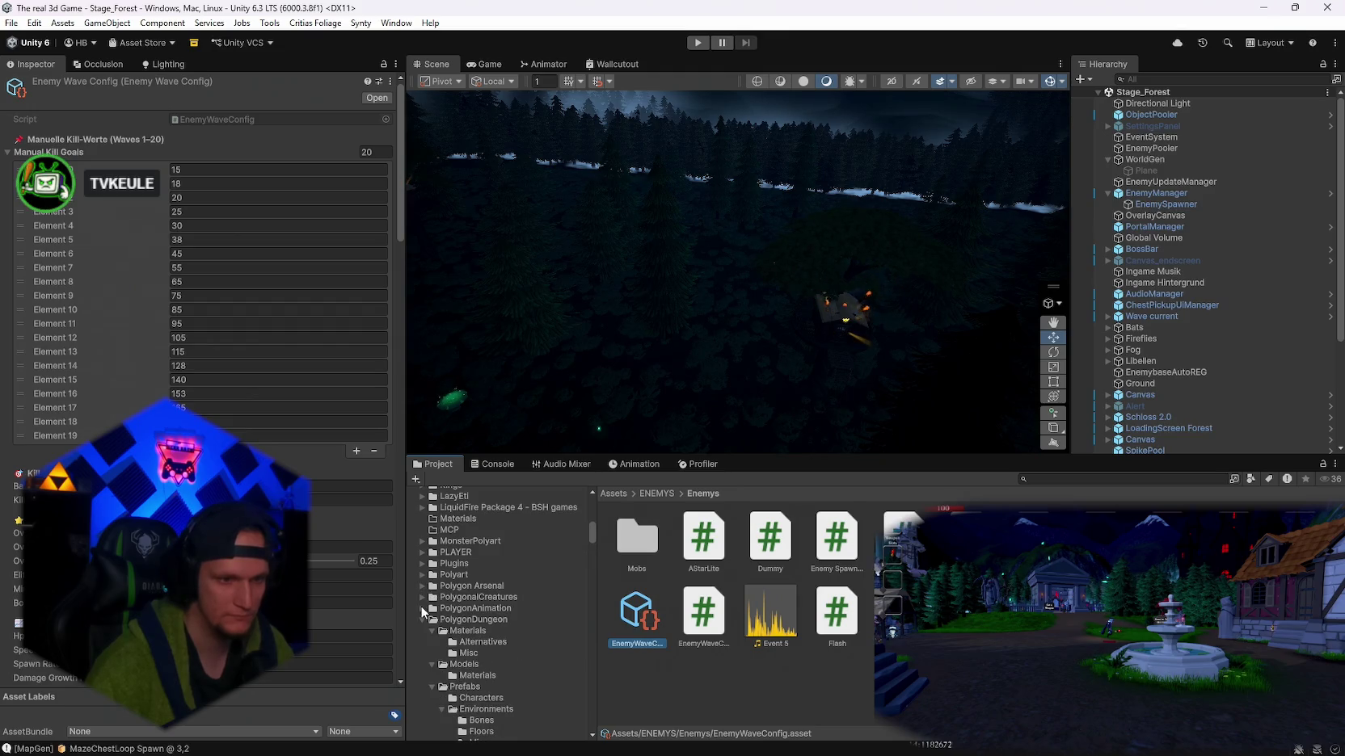
pyautogui.click(423, 653)
pyautogui.click(429, 653)
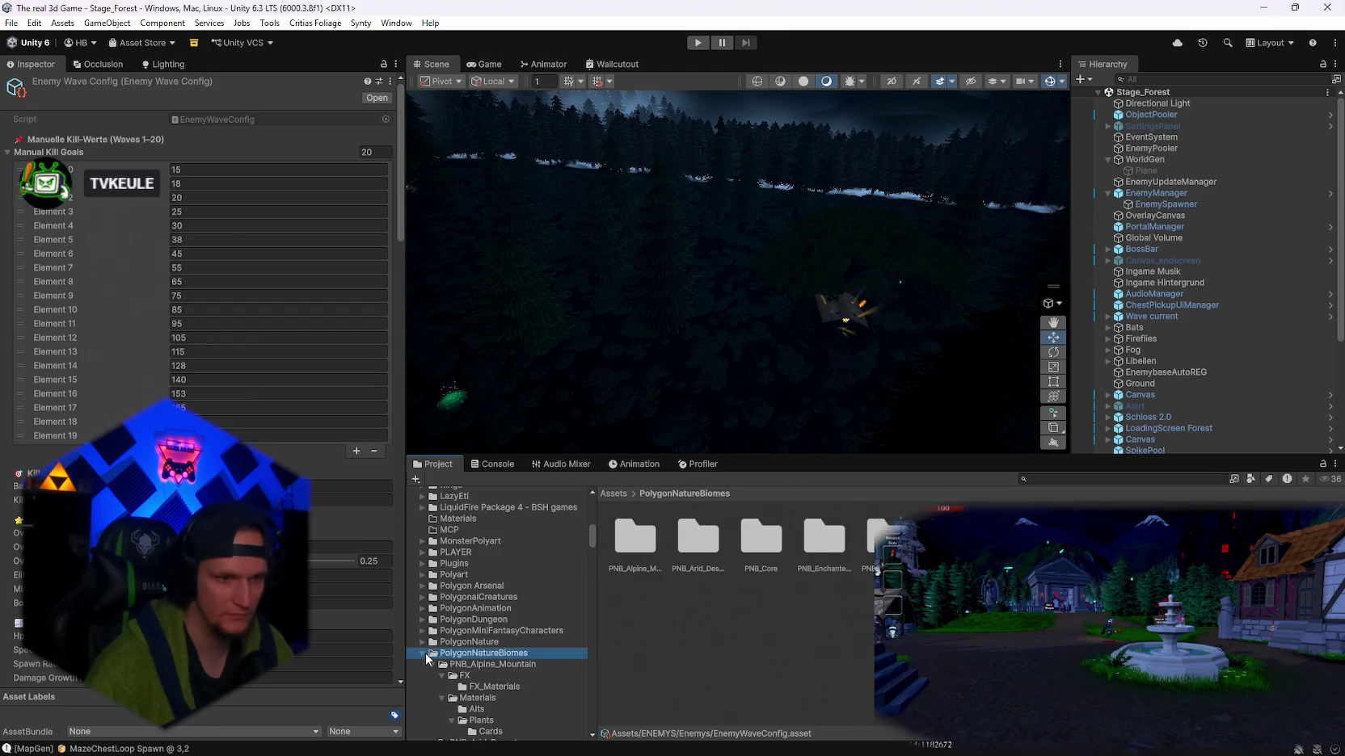
pyautogui.click(422, 653)
pyautogui.scroll(-3, 453, 651)
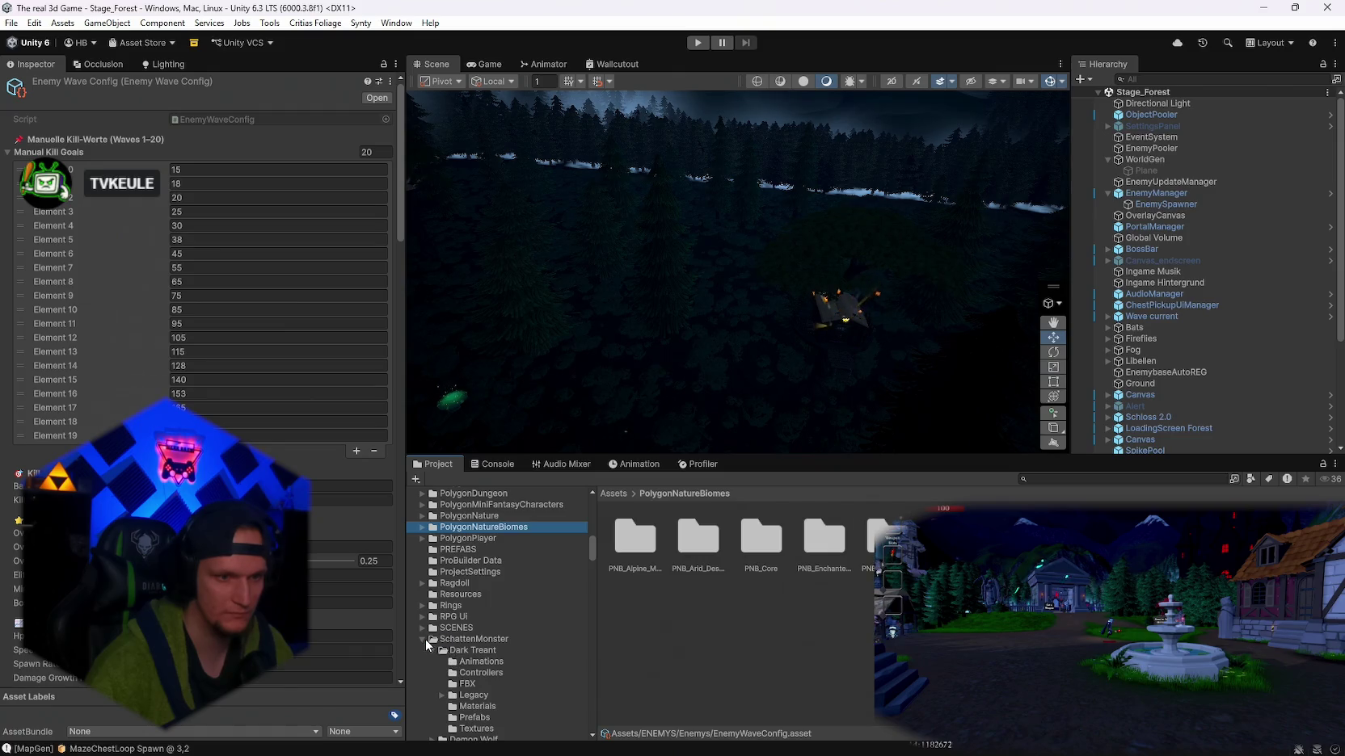
pyautogui.scroll(-1, 449, 634)
pyautogui.scroll(-2, 494, 622)
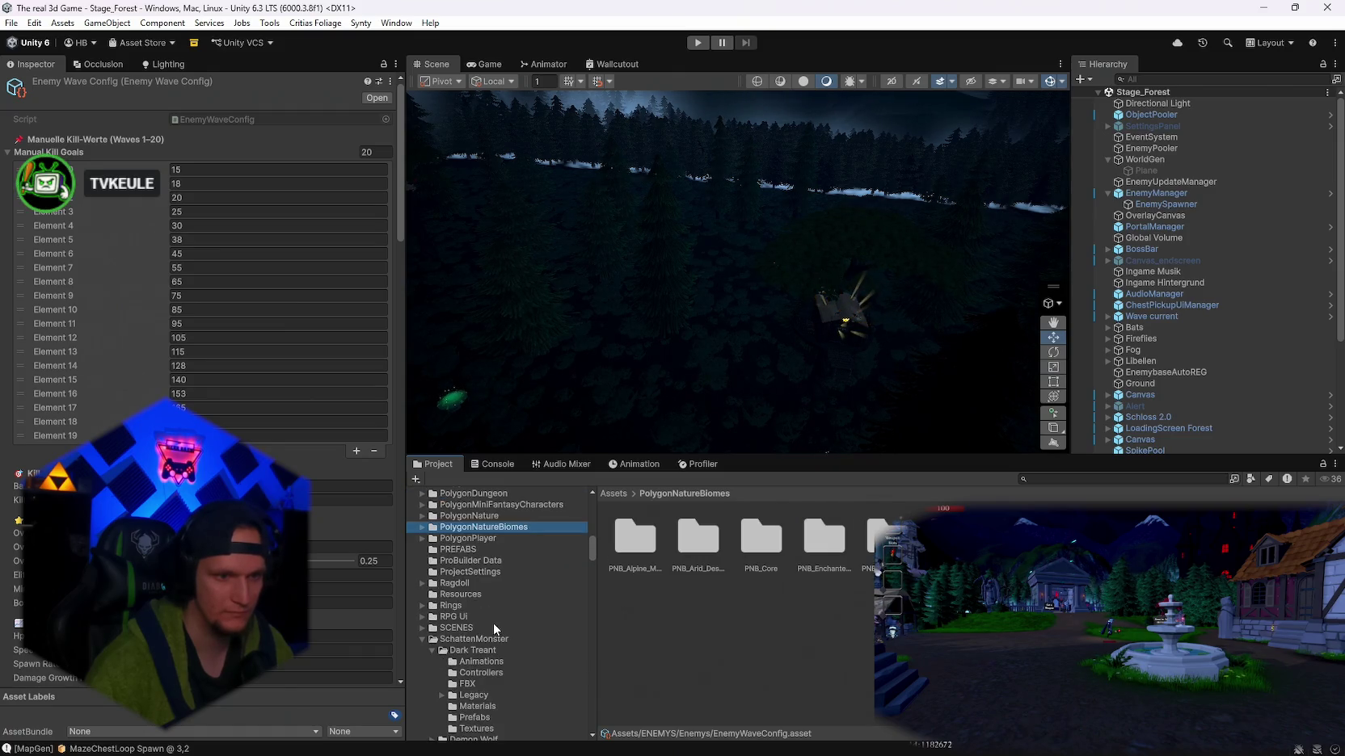
# - Show the Fortune teller folder contents, then select WorldGen to view its Map Generator settings
pyautogui.moveTo(593, 560); pyautogui.dragTo(593, 591)
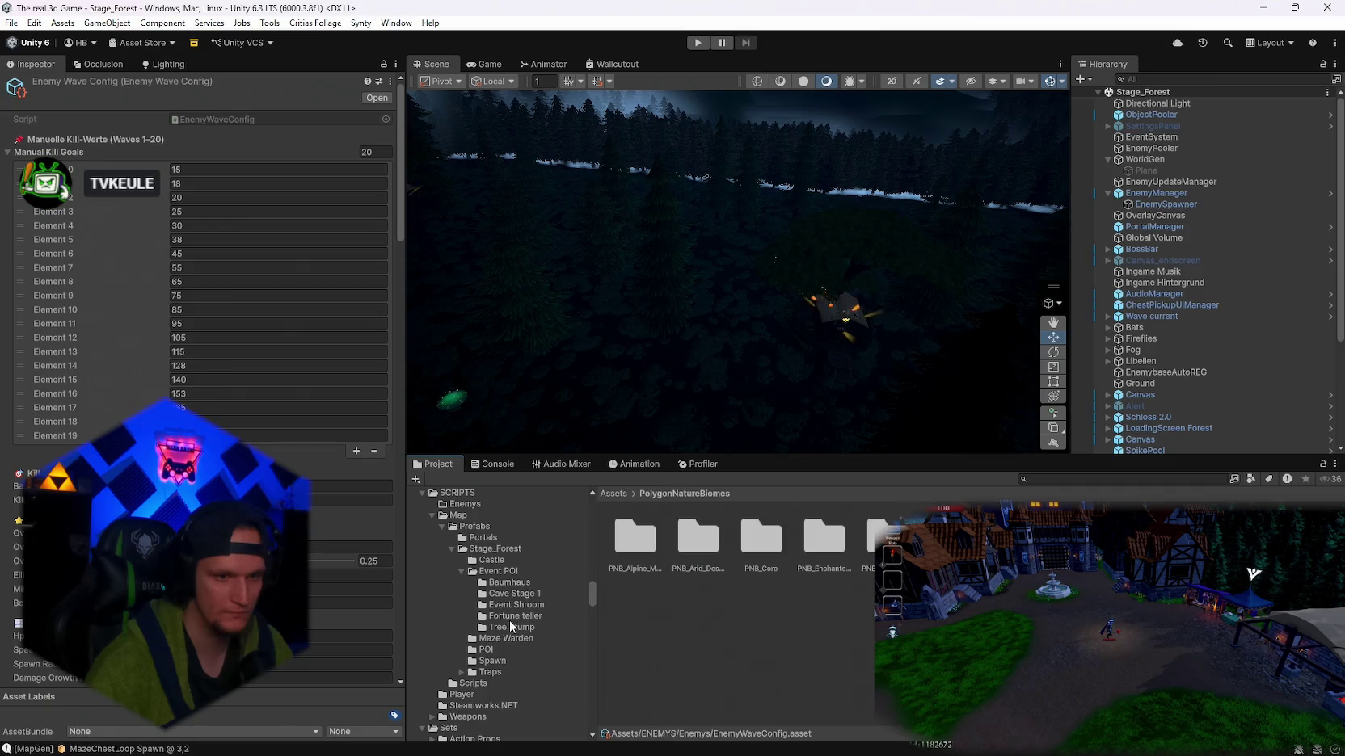
pyautogui.click(585, 617)
pyautogui.scroll(-15, 323, 499)
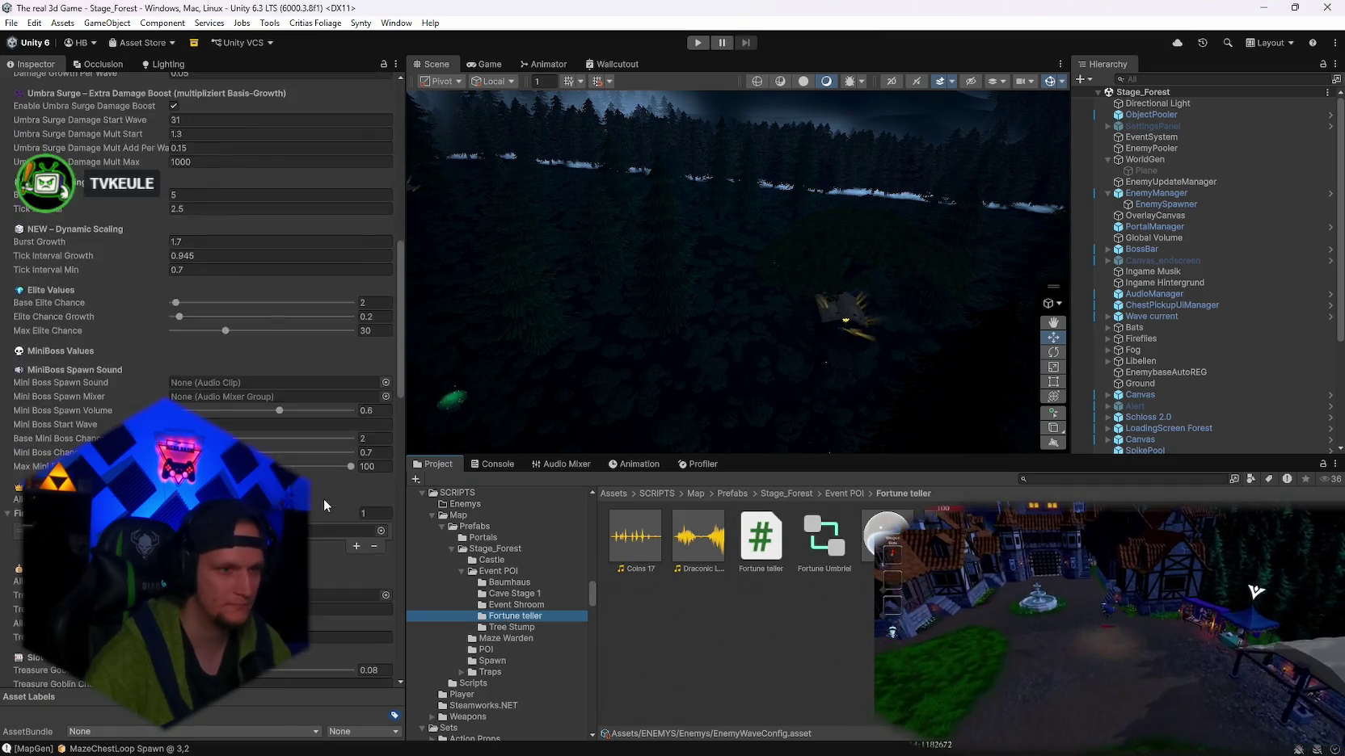
pyautogui.scroll(-6, 318, 519)
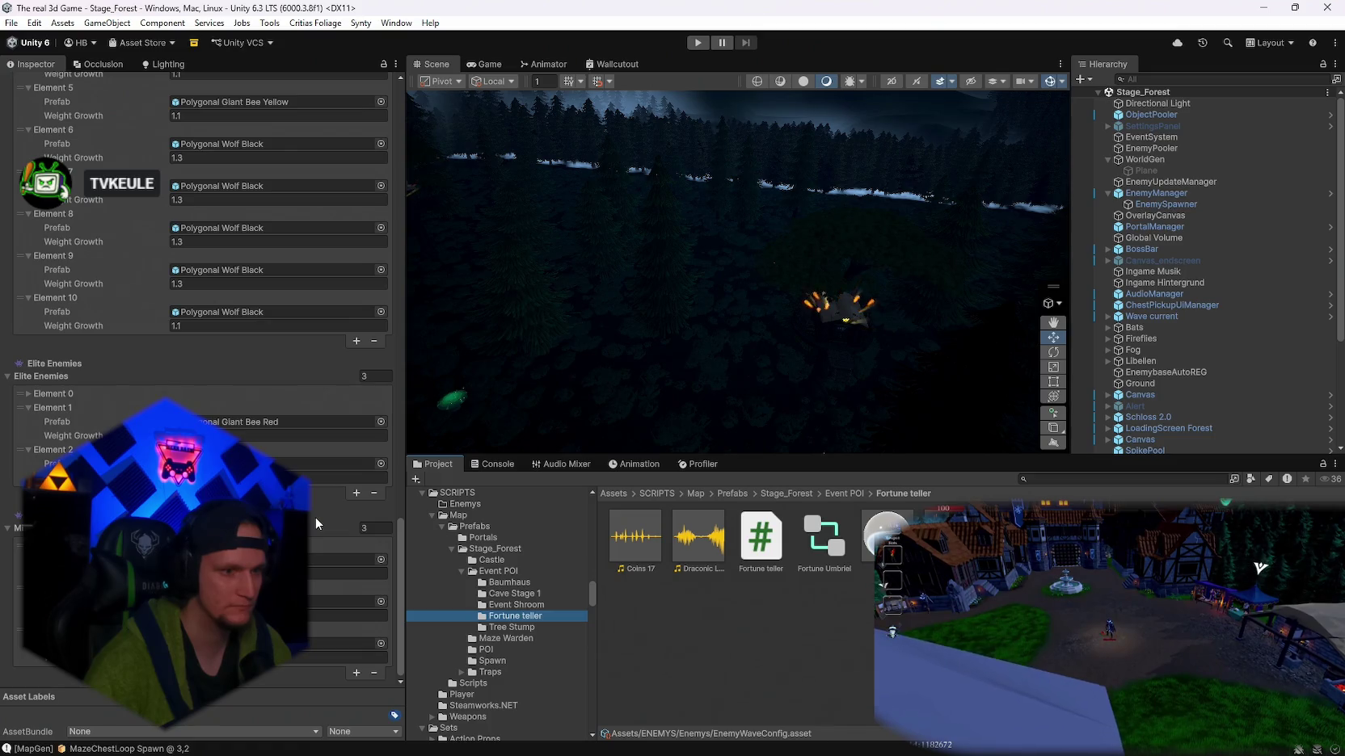
pyautogui.scroll(4, 307, 539)
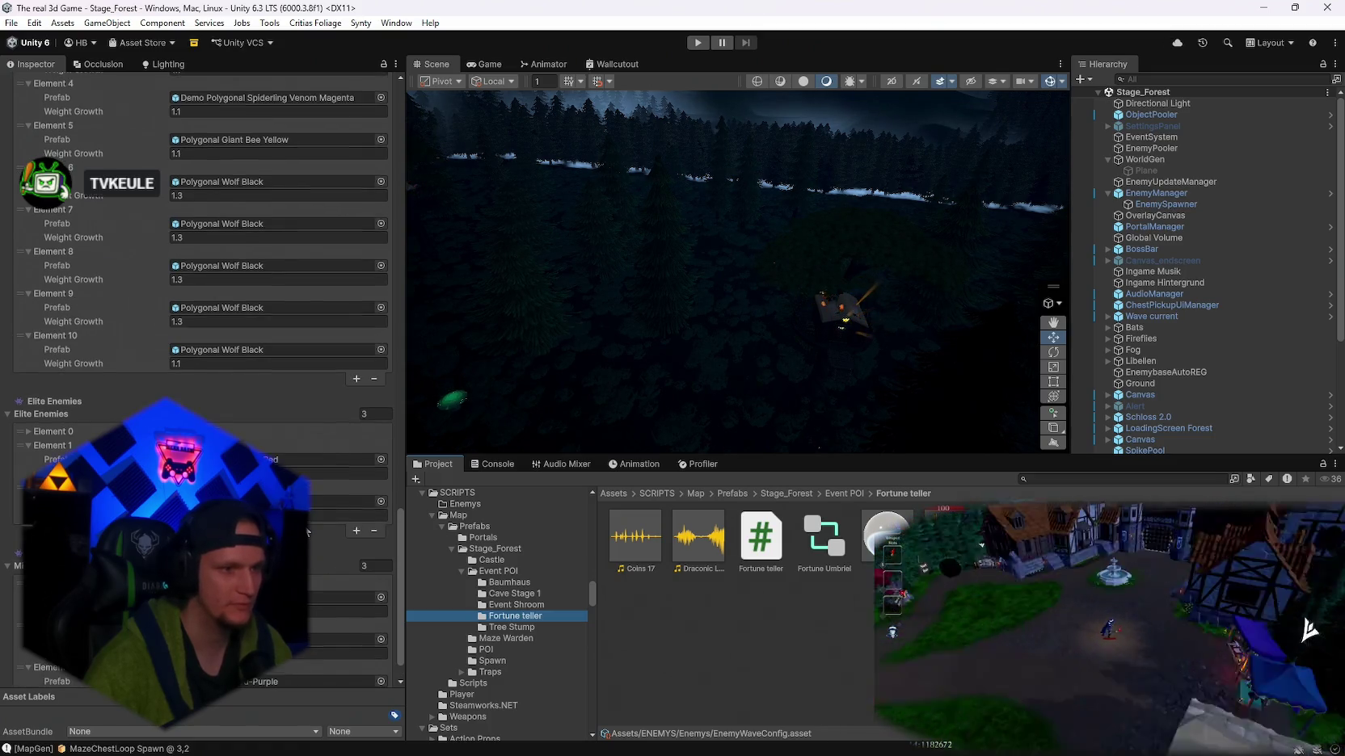
pyautogui.scroll(10, 307, 539)
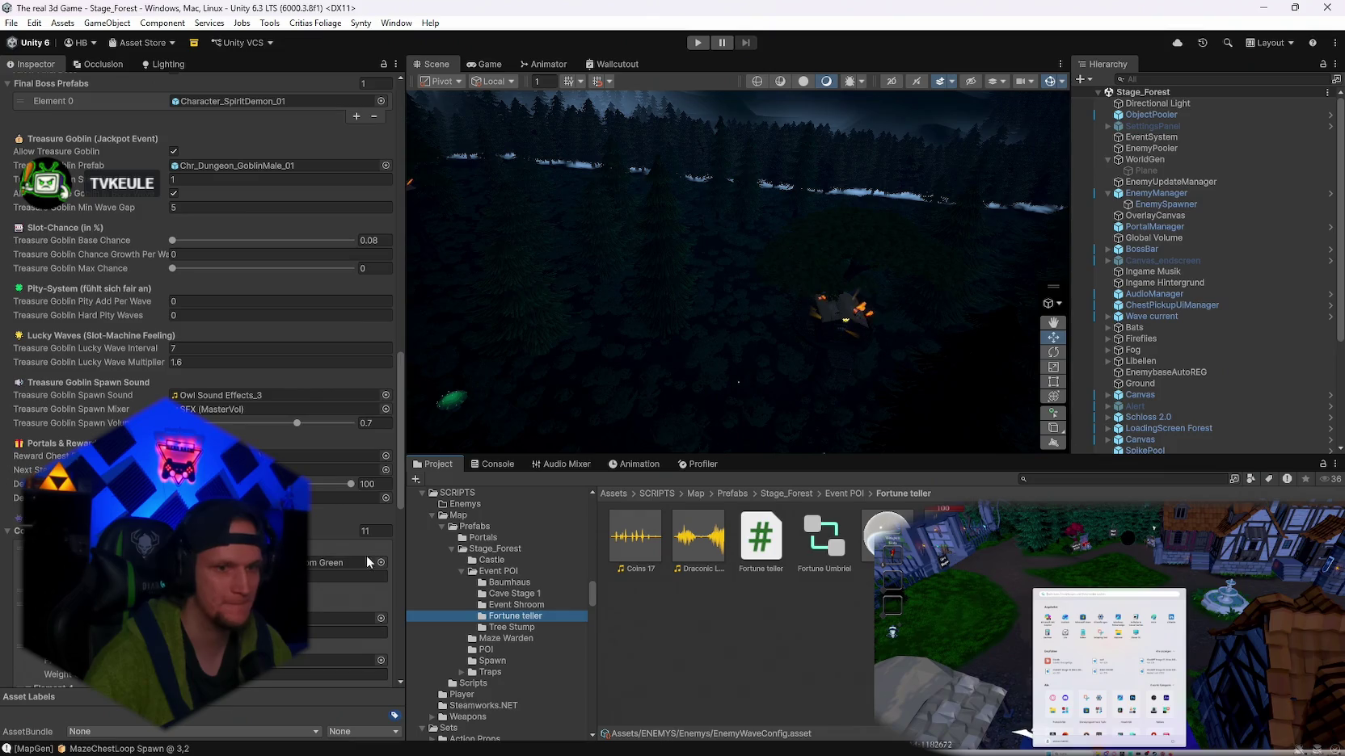
pyautogui.scroll(-10, 356, 485)
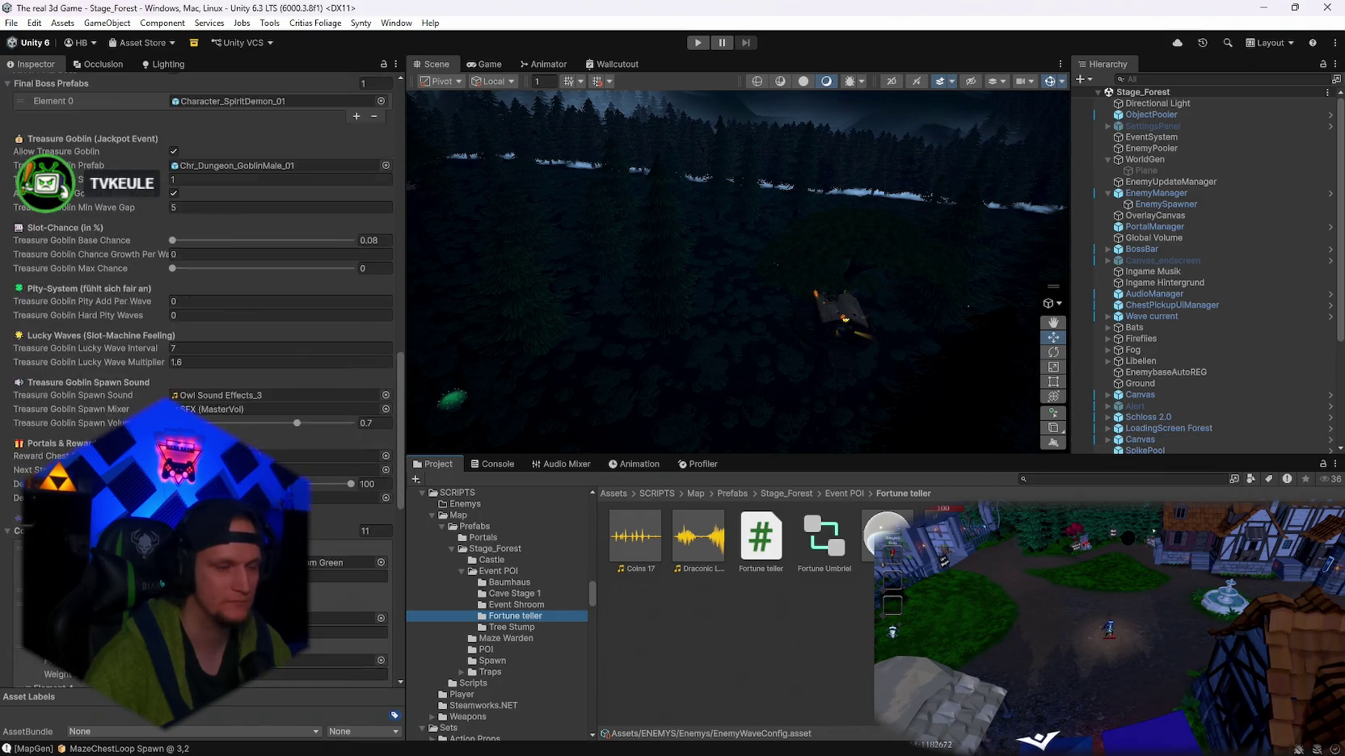
pyautogui.click(1154, 161)
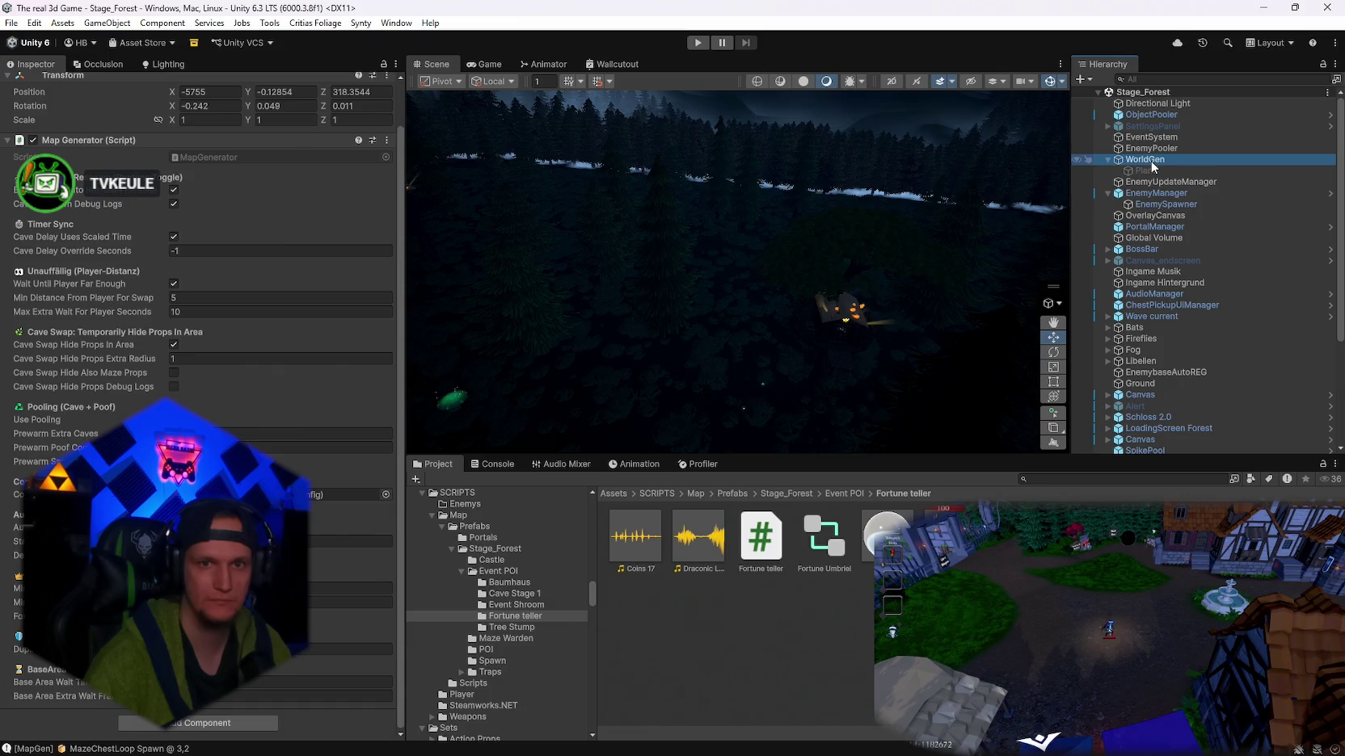
# - Assign the SM_Prop_FootStool_04 prefab to WorldGenConfig's POI Entries Element 2 Prefab field
pyautogui.click(495, 549)
pyautogui.click(881, 695)
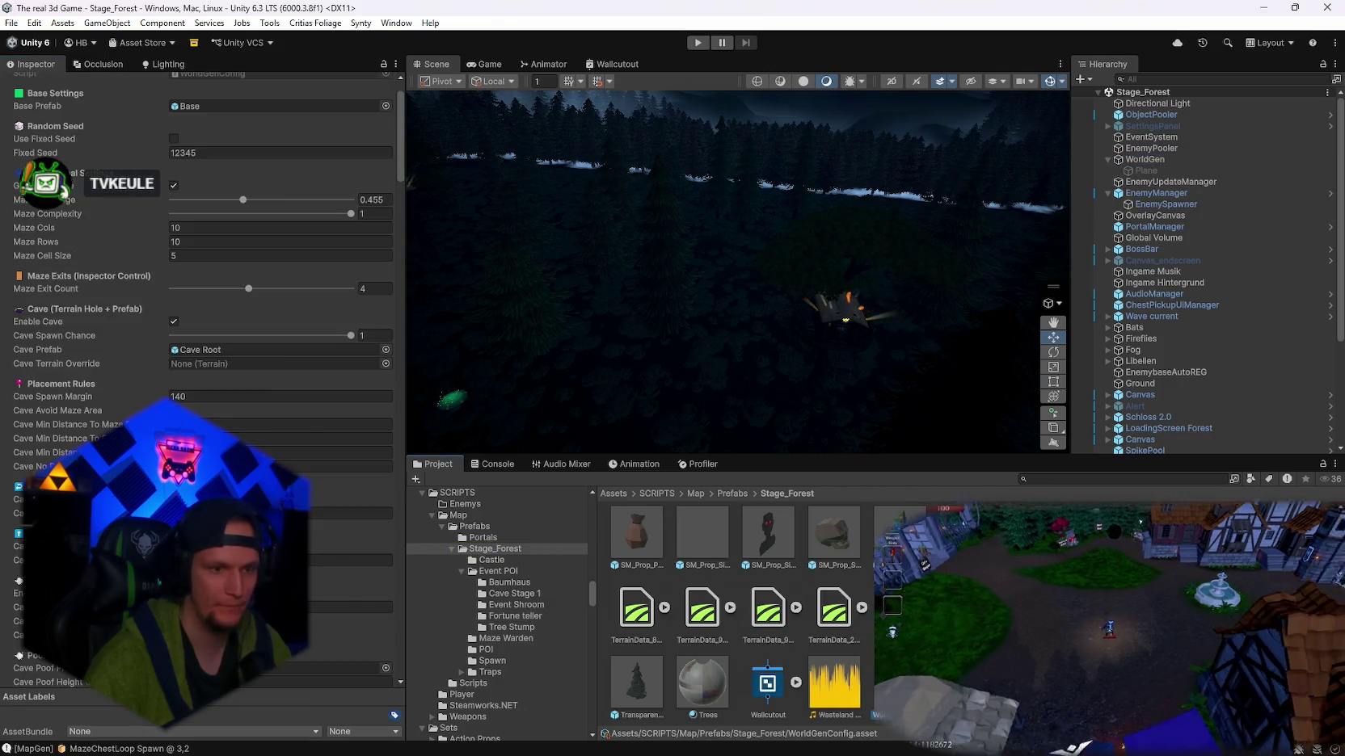
pyautogui.click(514, 616)
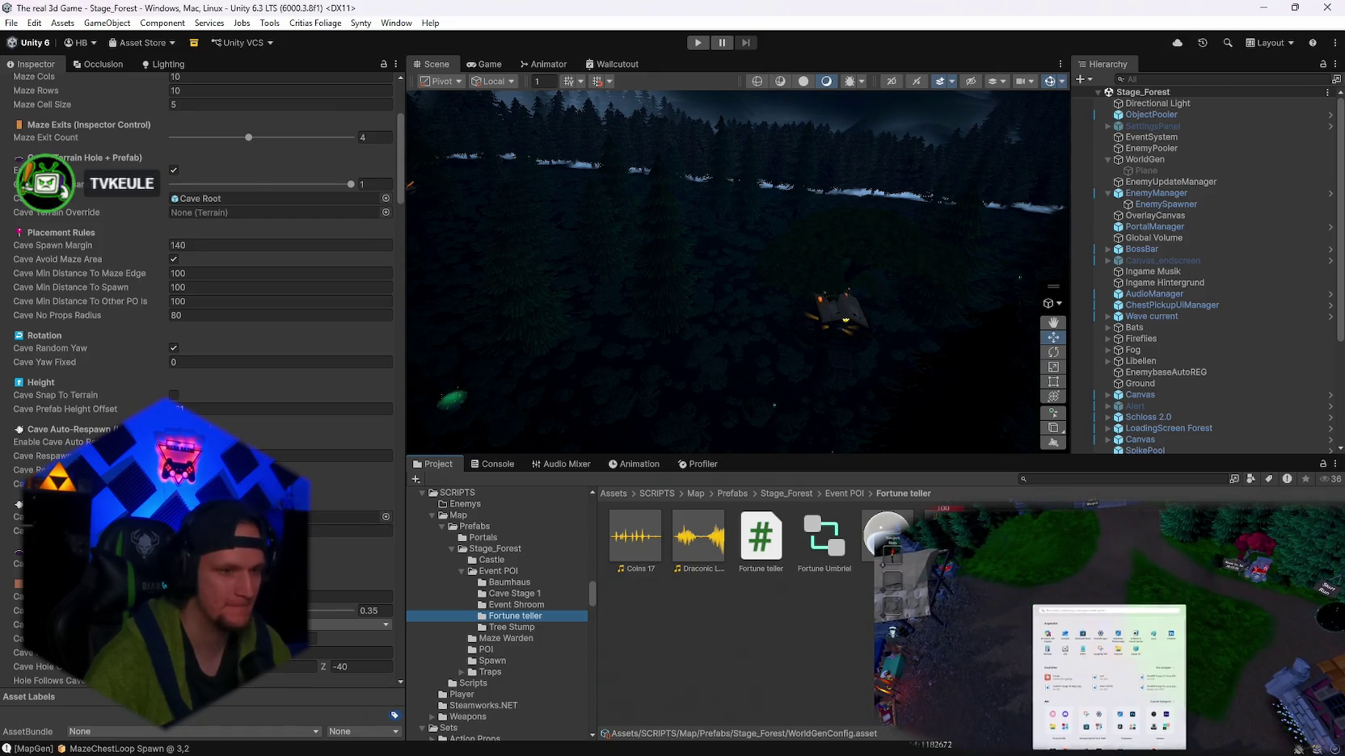
pyautogui.scroll(-5, 202, 380)
pyautogui.scroll(-15, 203, 380)
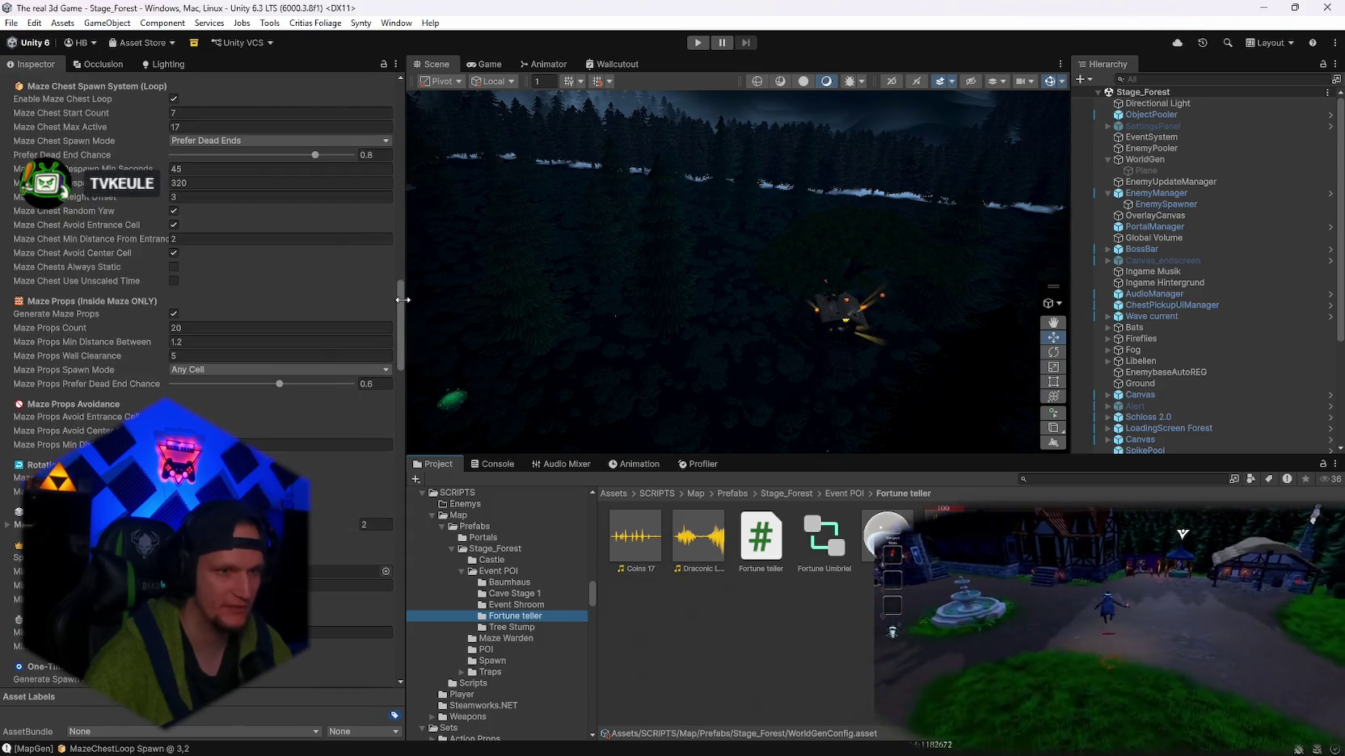
pyautogui.scroll(-10, 400, 299)
pyautogui.scroll(-7, 400, 412)
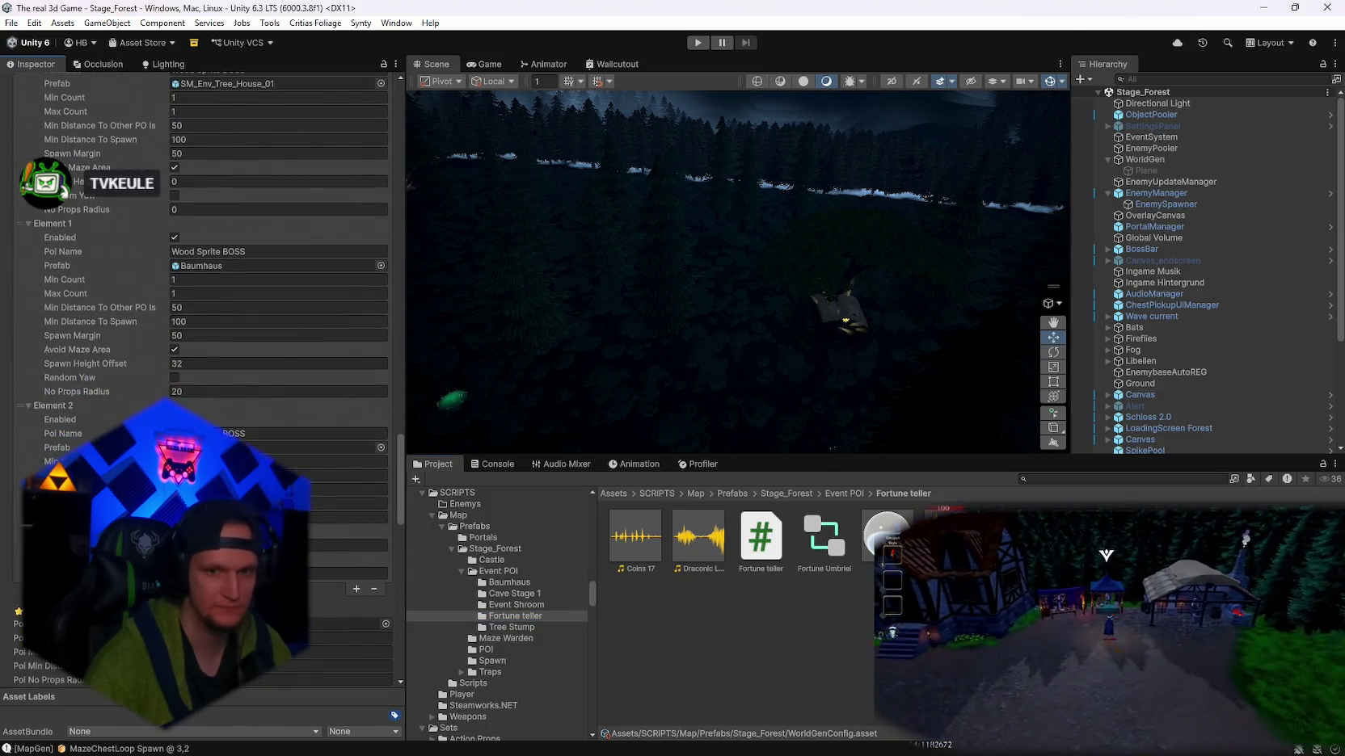
pyautogui.moveTo(339, 447); pyautogui.dragTo(339, 446)
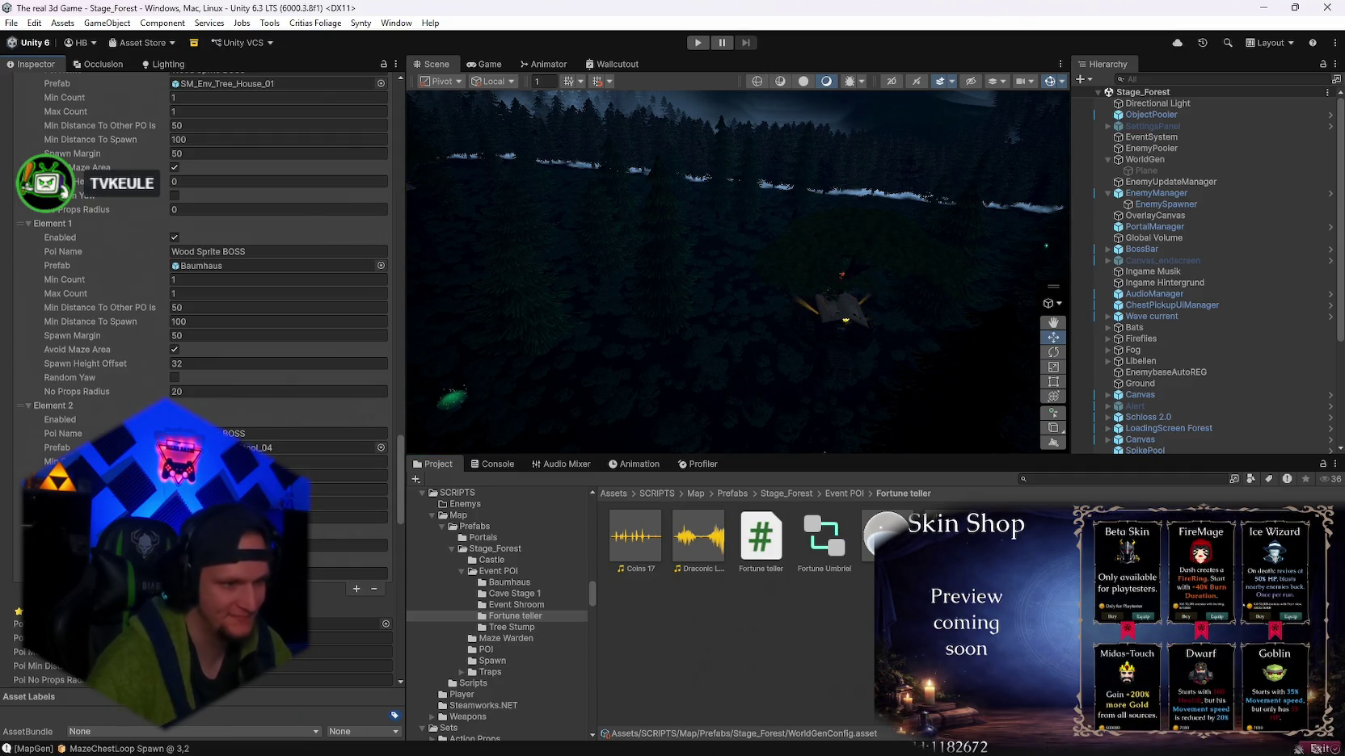
pyautogui.click(348, 544)
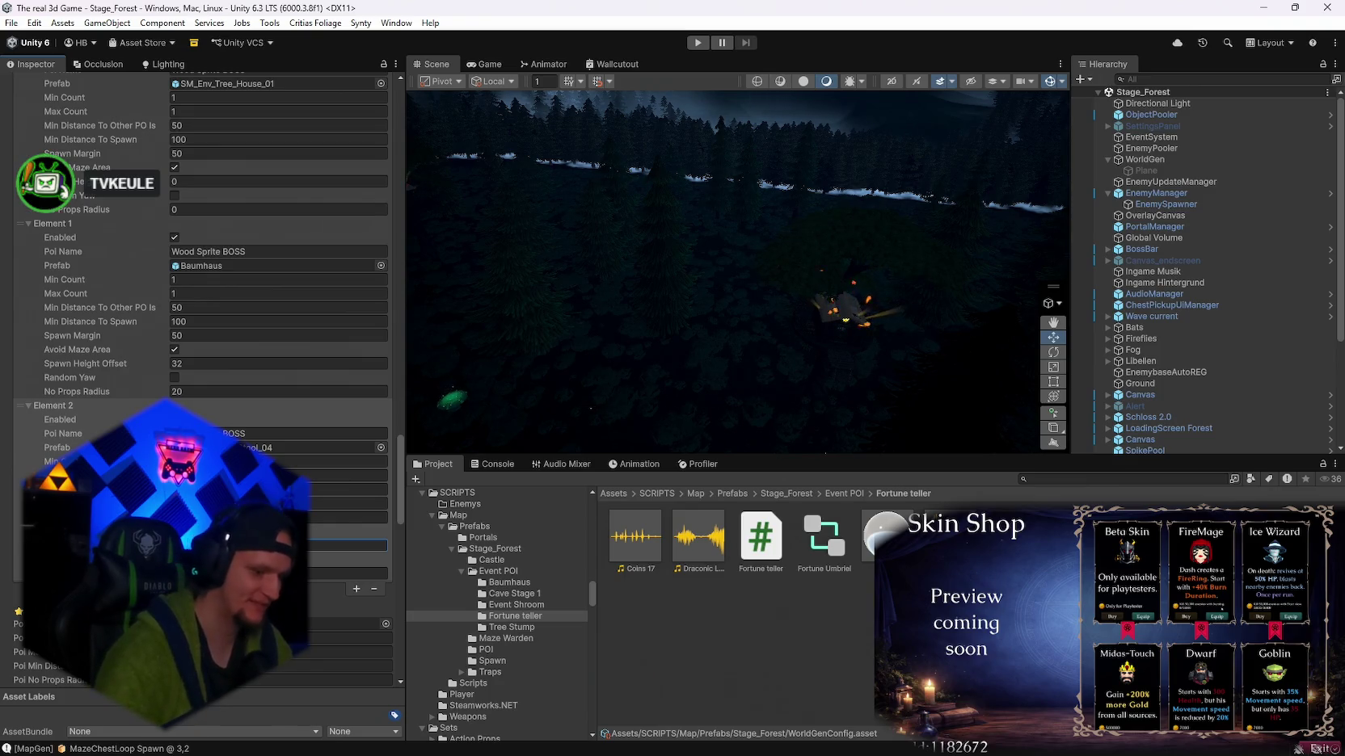
# - Regenerate the world from WorldGen's Generate World command
pyautogui.click(1152, 160)
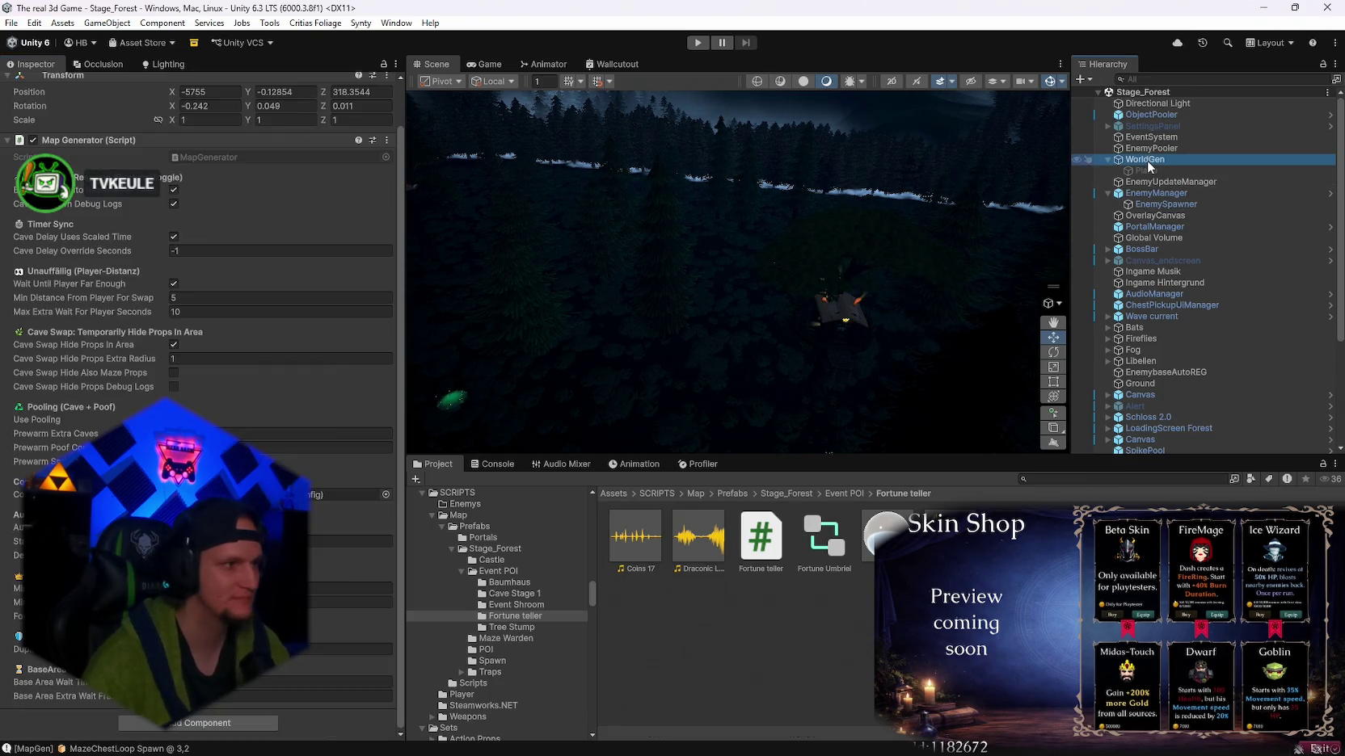
pyautogui.scroll(2, 268, 278)
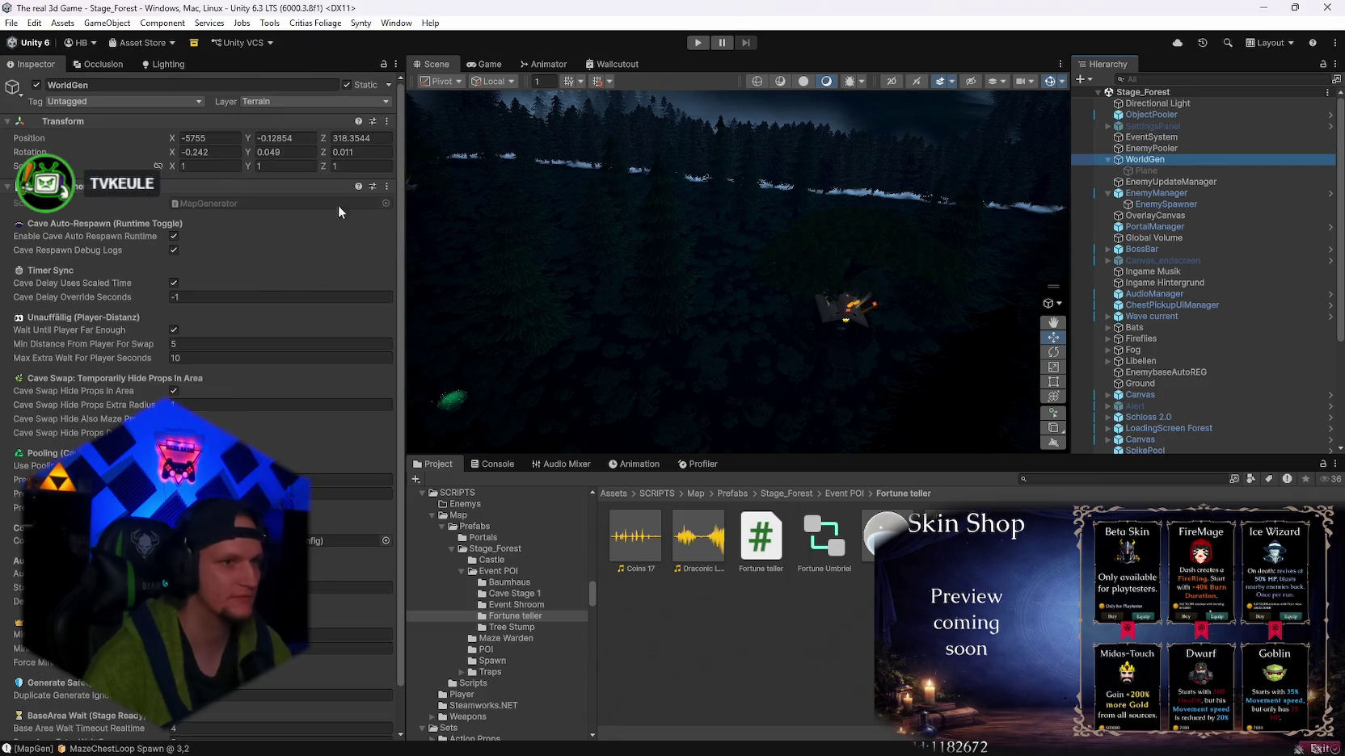
pyautogui.click(386, 187)
pyautogui.click(651, 331)
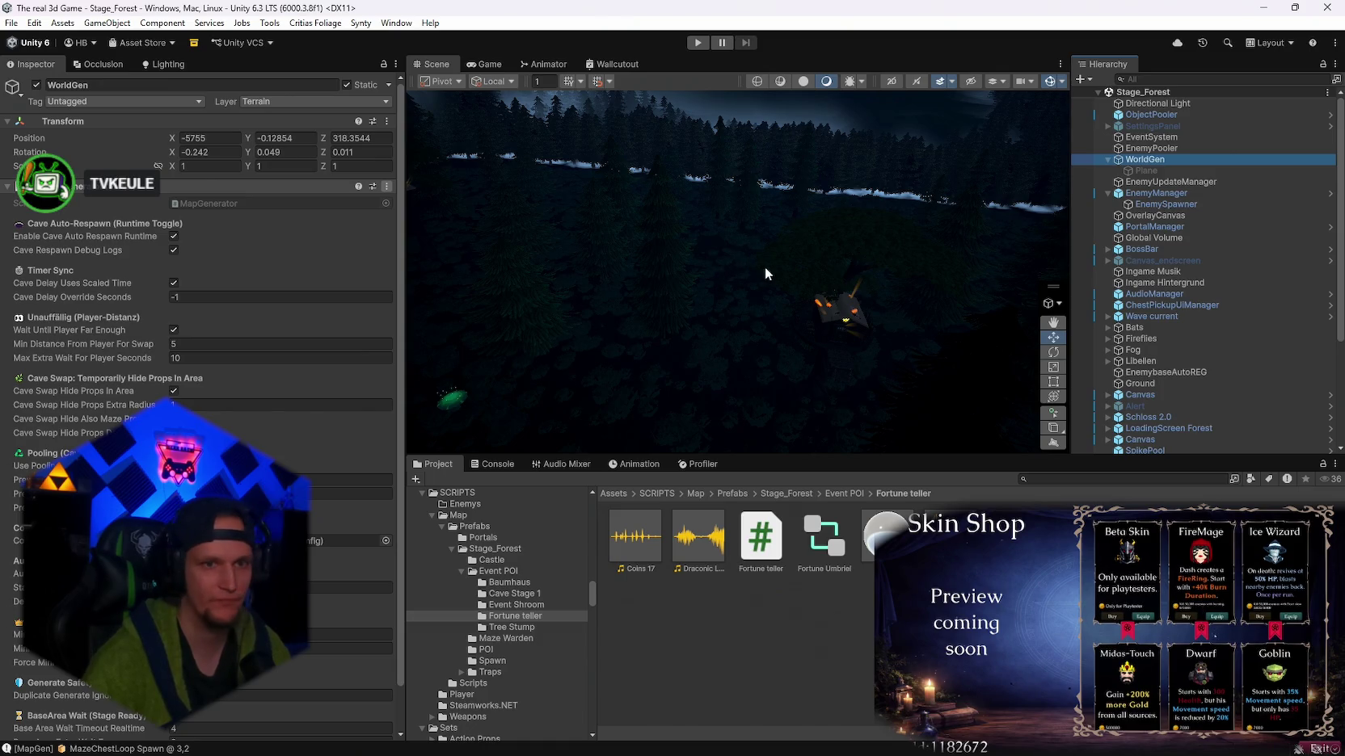
pyautogui.moveTo(765, 273)
pyautogui.mouseDown()
pyautogui.moveTo(1085, 272)
pyautogui.moveTo(1091, 257)
pyautogui.moveTo(452, 252)
pyautogui.moveTo(615, 249)
pyautogui.moveTo(855, 212)
pyautogui.moveTo(687, 227)
pyautogui.moveTo(484, 210)
pyautogui.mouseUp()
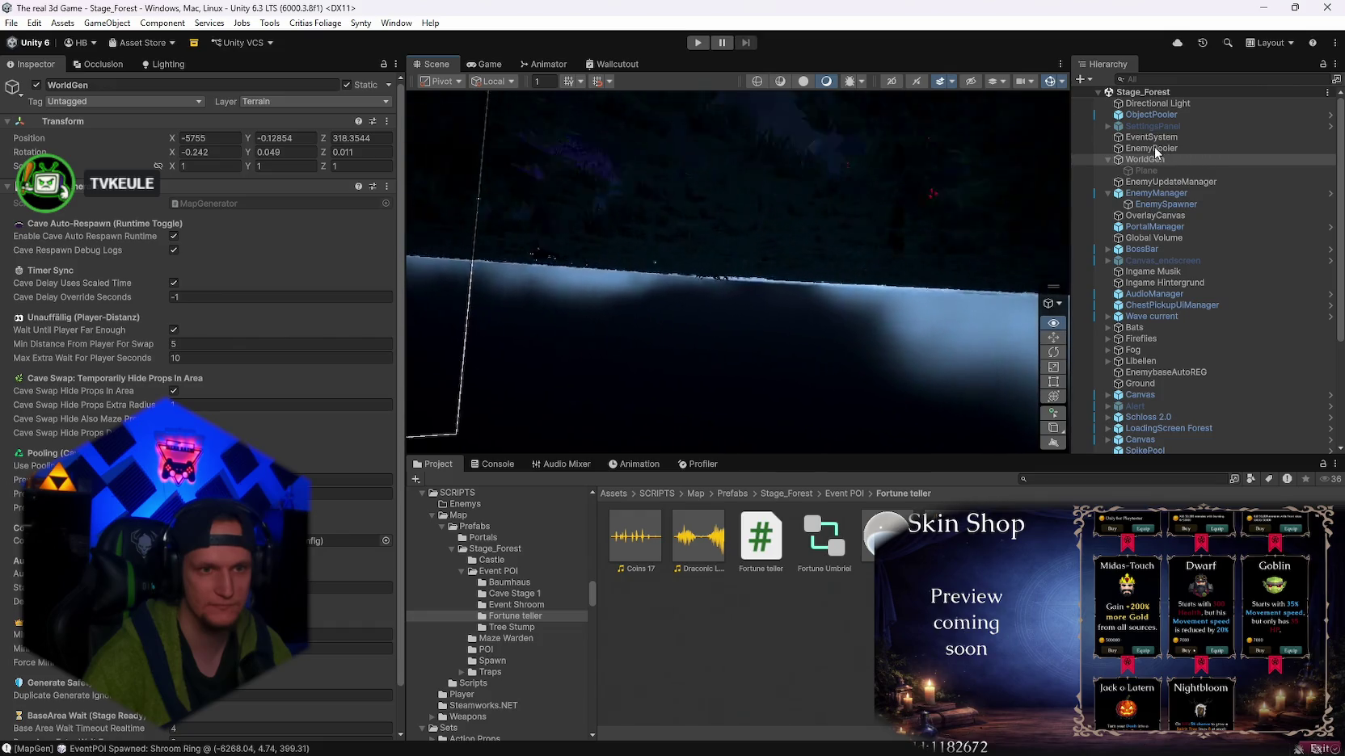
# - Orbit around the spawned fortune teller booth in the forest, then select the SM_Prop_FootStool_04 prefab
pyautogui.moveTo(1043, 202)
pyautogui.mouseDown()
pyautogui.moveTo(911, 229)
pyautogui.moveTo(796, 204)
pyautogui.moveTo(696, 235)
pyautogui.moveTo(1010, 306)
pyautogui.moveTo(561, 247)
pyautogui.moveTo(657, 240)
pyautogui.moveTo(596, 229)
pyautogui.moveTo(818, 209)
pyautogui.moveTo(942, 237)
pyautogui.mouseUp()
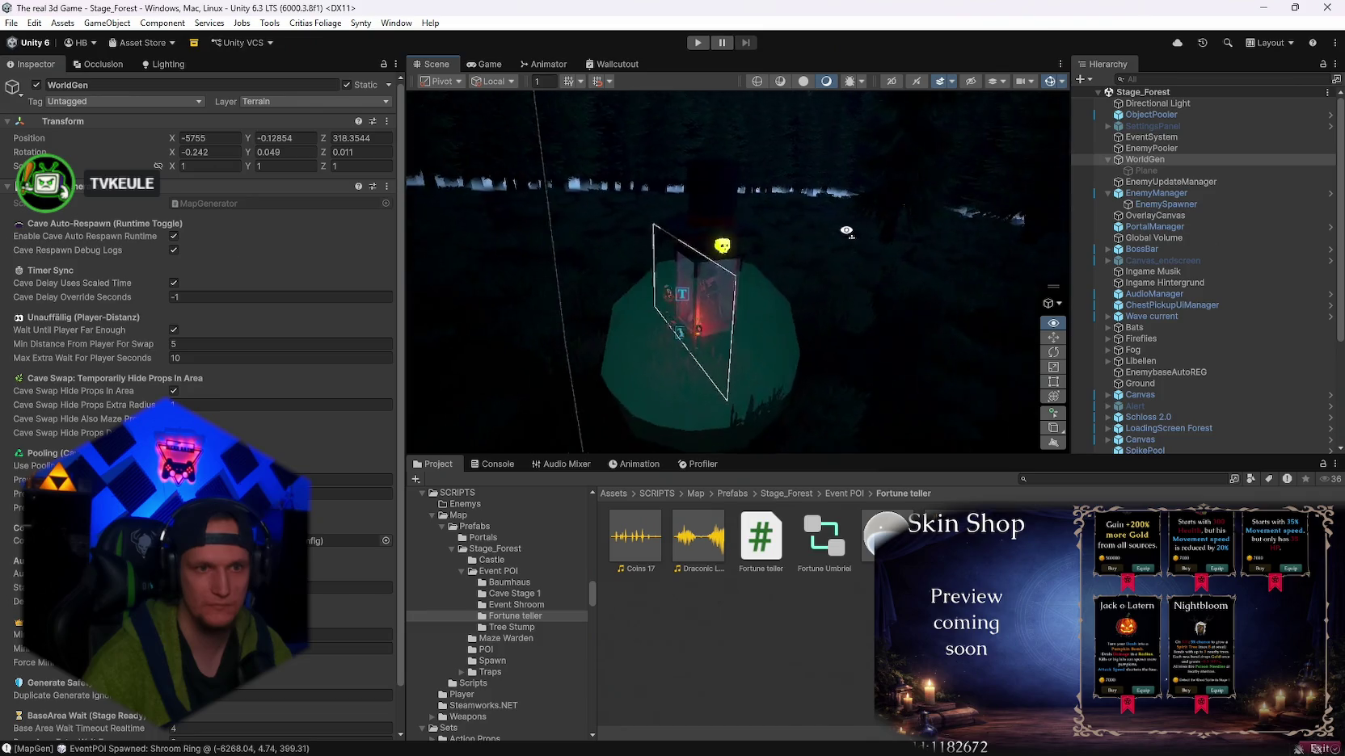
pyautogui.moveTo(898, 242); pyautogui.dragTo(963, 253)
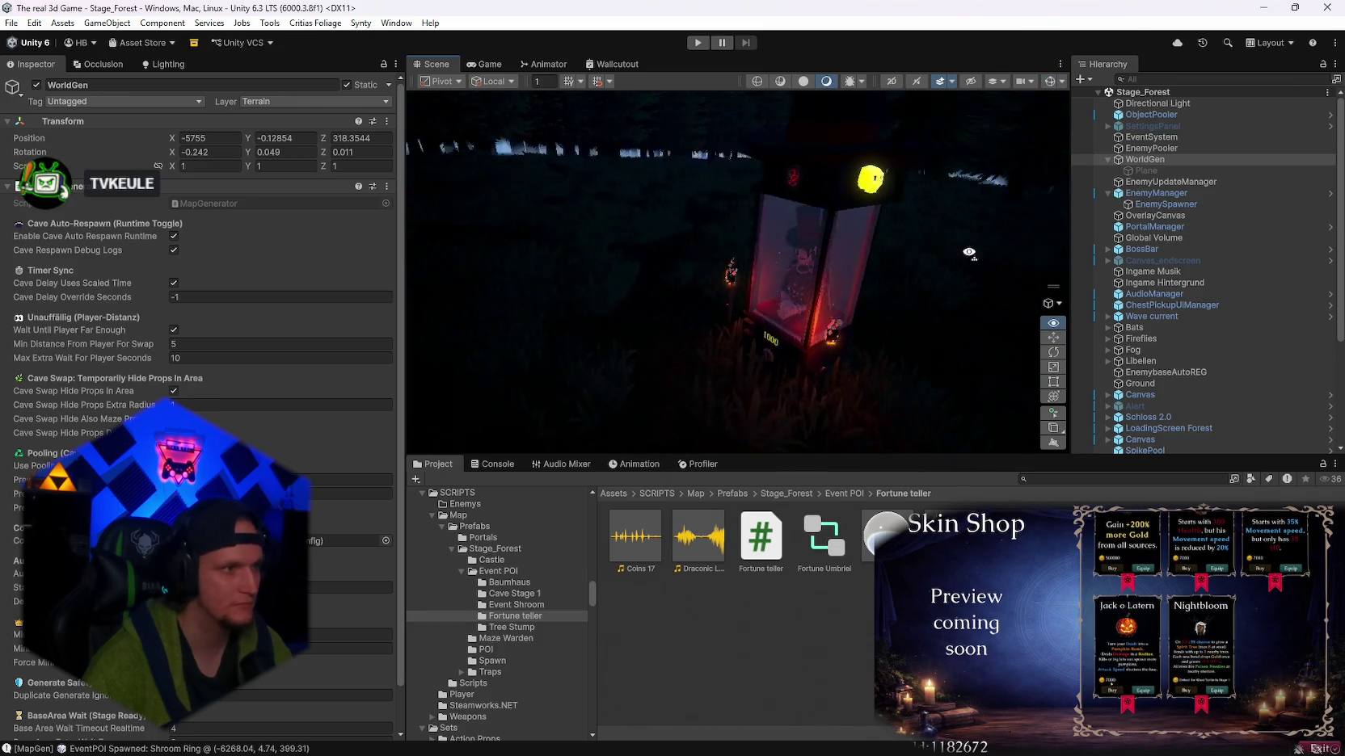
pyautogui.moveTo(1043, 235); pyautogui.dragTo(1118, 232)
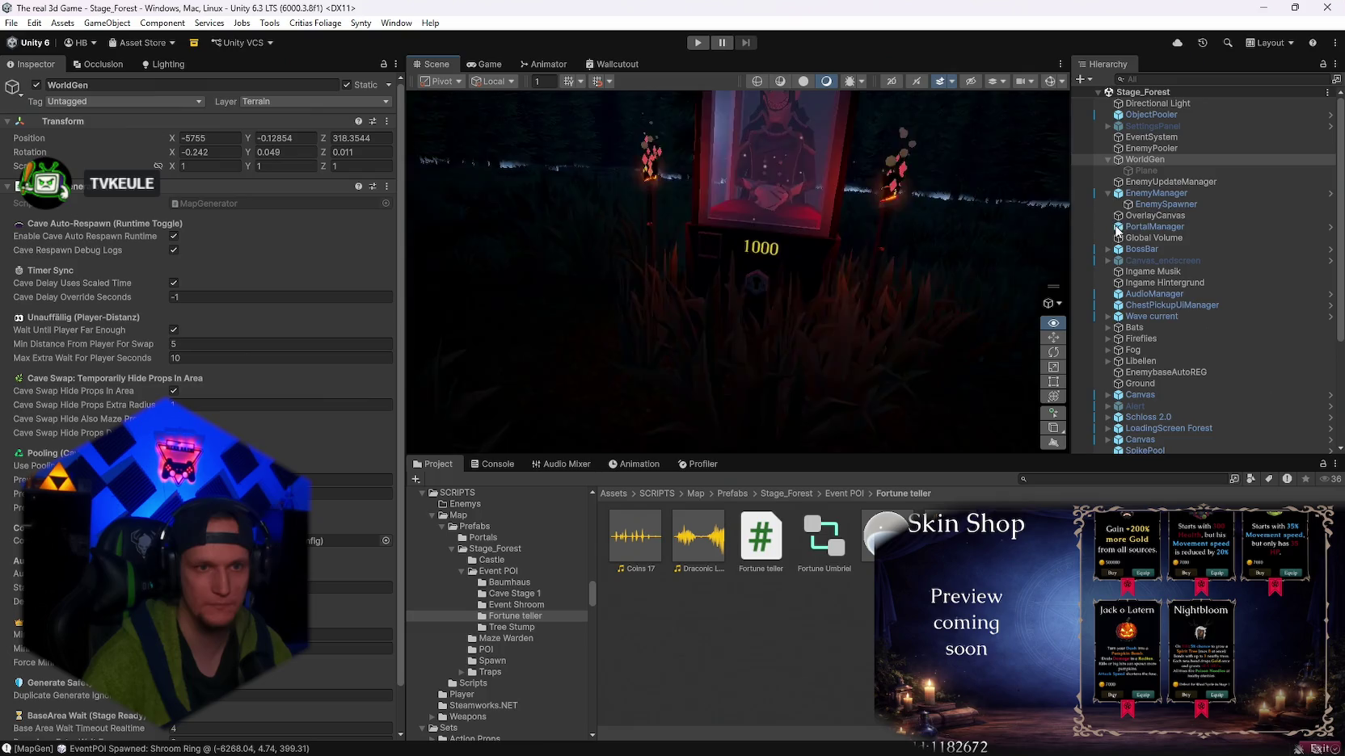
pyautogui.moveTo(1190, 211); pyautogui.dragTo(1316, 223)
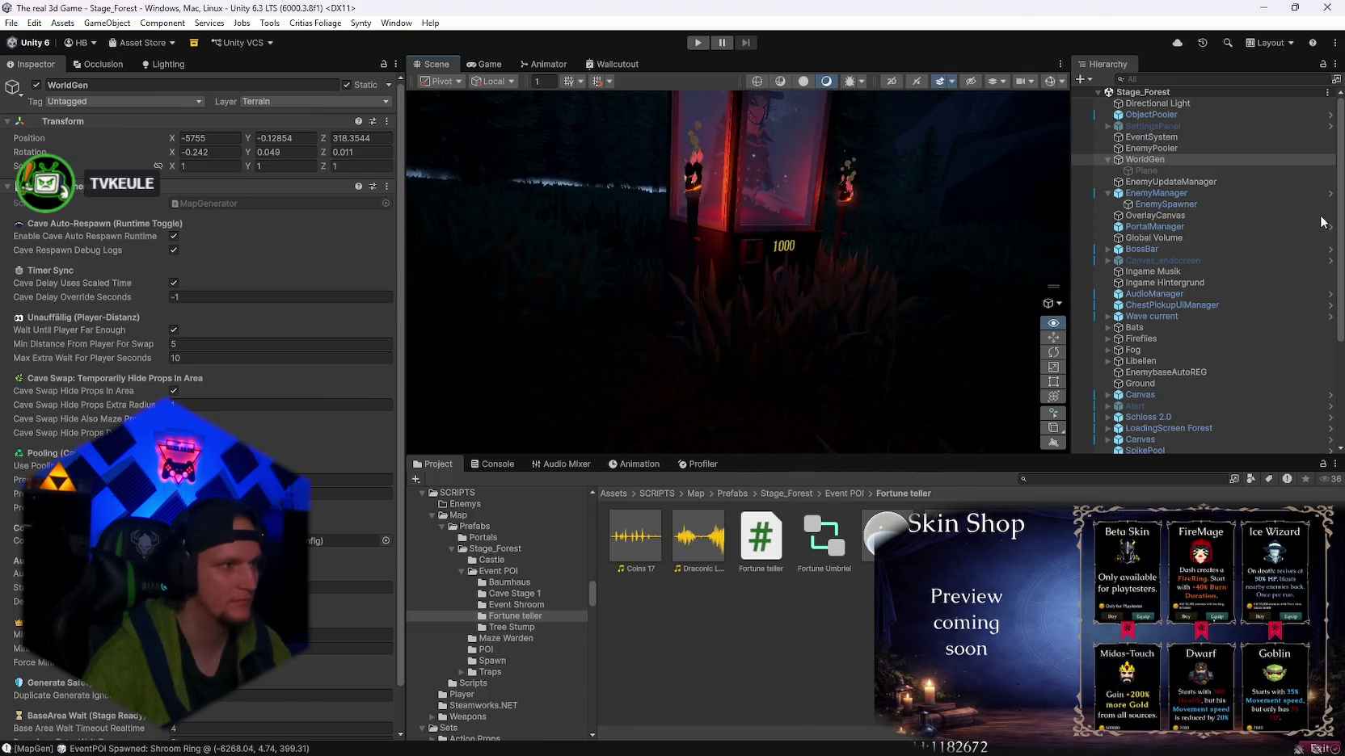
pyautogui.moveTo(1291, 215)
pyautogui.mouseDown()
pyautogui.moveTo(1235, 215)
pyautogui.moveTo(1288, 191)
pyautogui.moveTo(1326, 194)
pyautogui.moveTo(139, 195)
pyautogui.moveTo(48, 170)
pyautogui.moveTo(1285, 150)
pyautogui.moveTo(1198, 139)
pyautogui.moveTo(1185, 176)
pyautogui.moveTo(1155, 184)
pyautogui.mouseUp()
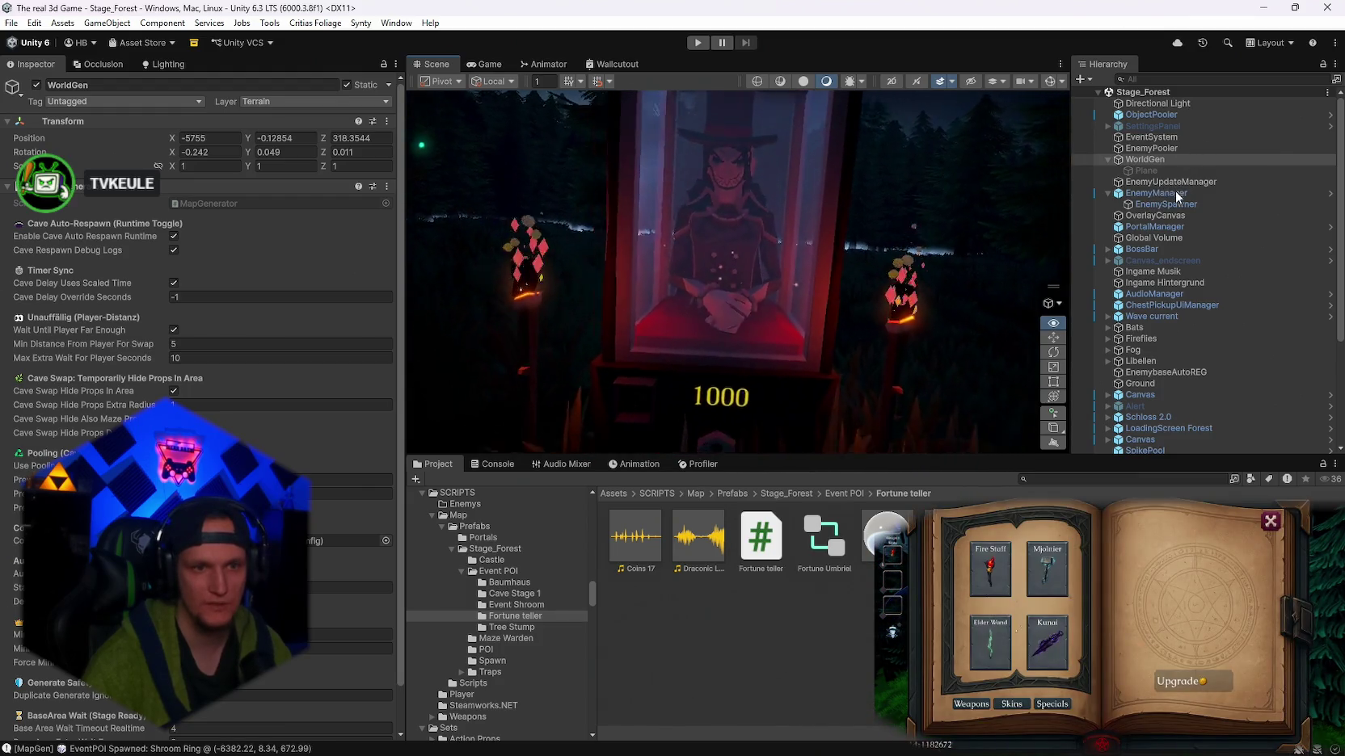
pyautogui.moveTo(1169, 232)
pyautogui.mouseDown()
pyautogui.moveTo(909, 185)
pyautogui.moveTo(1139, 197)
pyautogui.mouseUp()
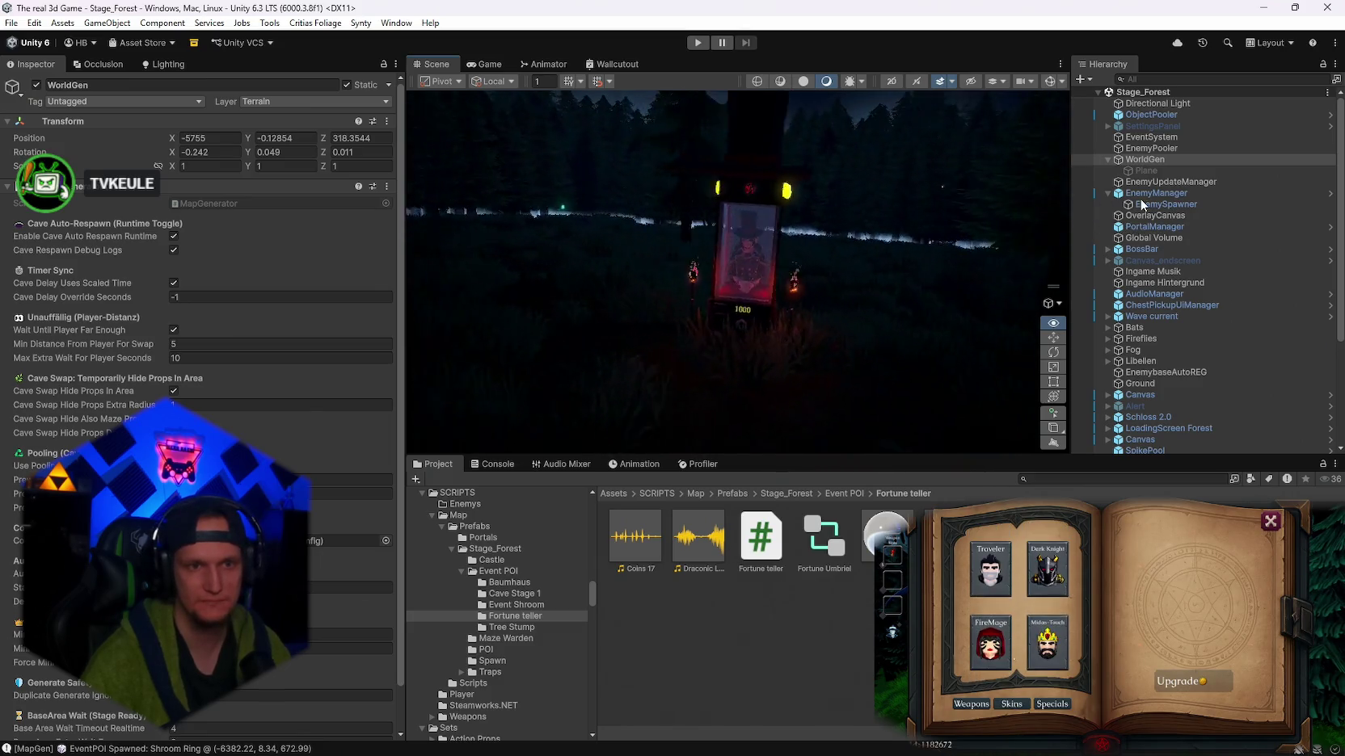
pyautogui.click(951, 537)
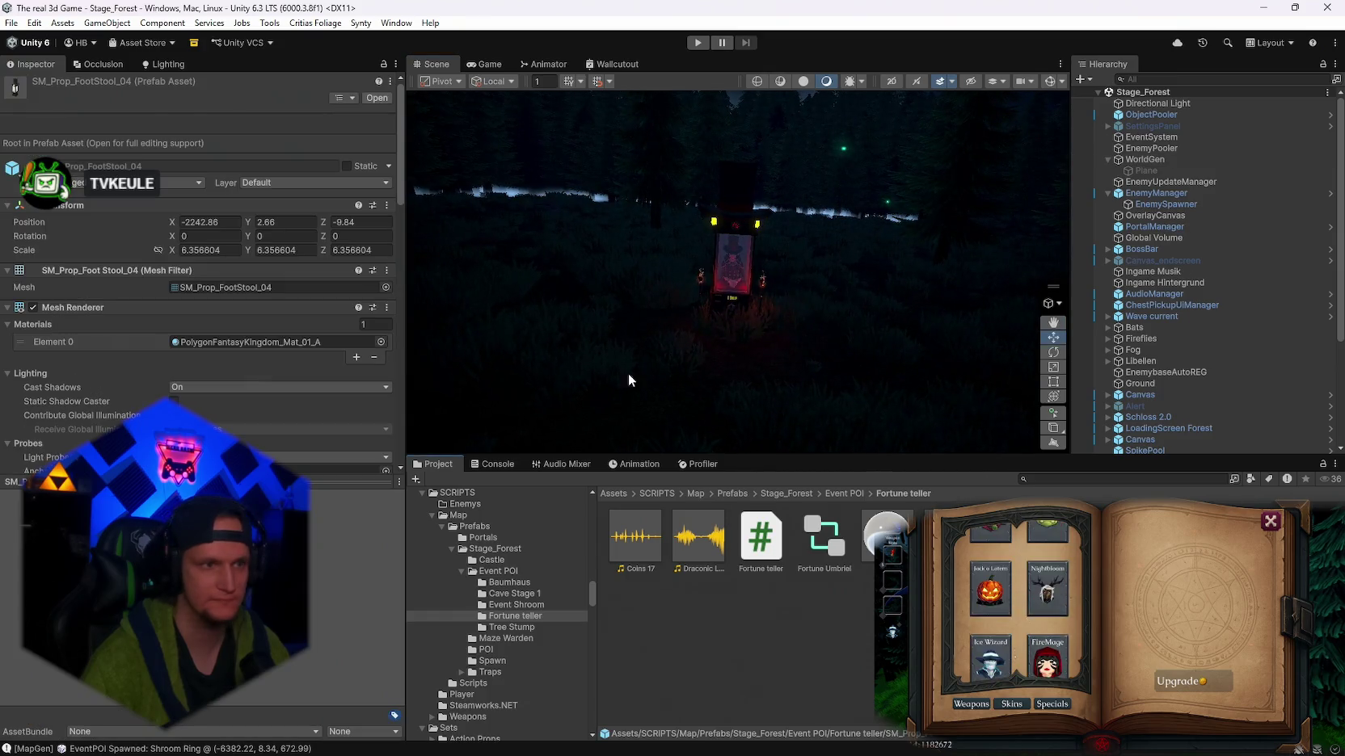
# - Place the prefab in the scene, scale it to about 9.17, apply all overrides and delete the copy
pyautogui.moveTo(951, 537)
pyautogui.mouseDown()
pyautogui.moveTo(784, 376)
pyautogui.moveTo(752, 383)
pyautogui.mouseUp()
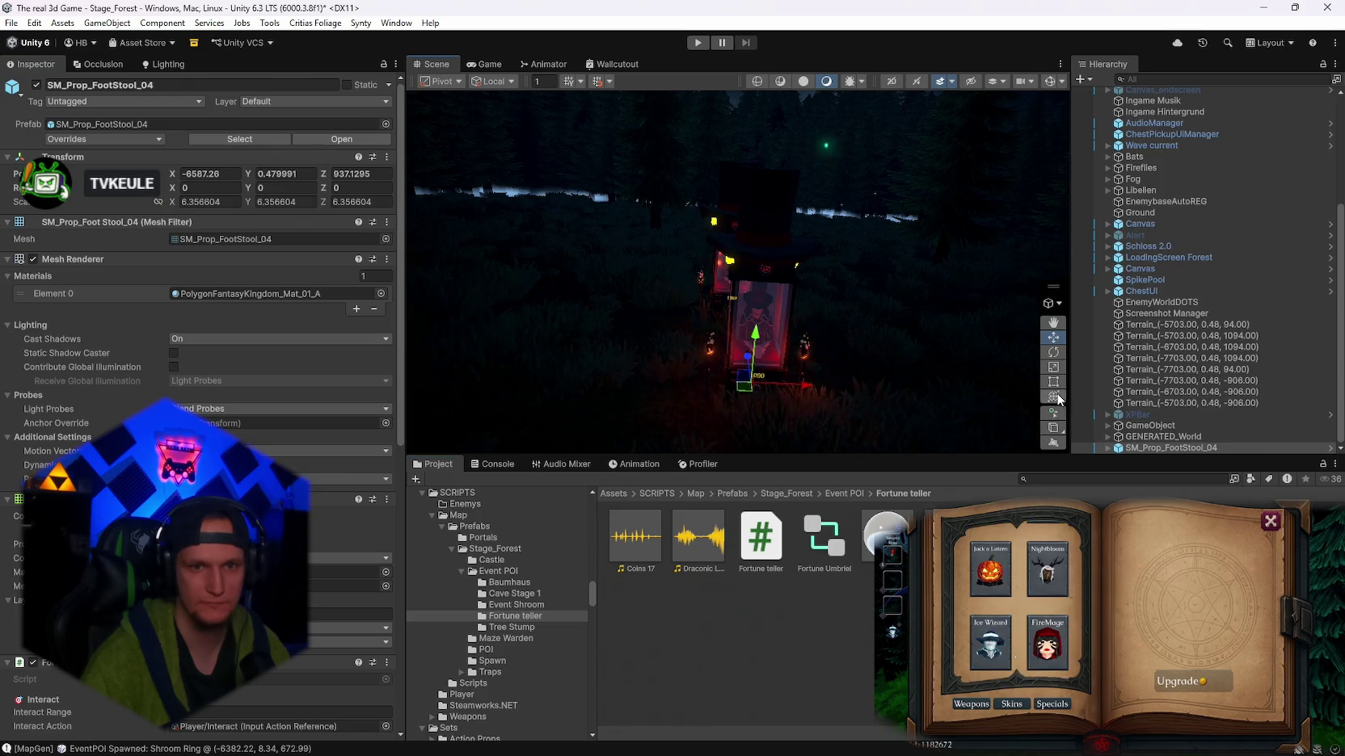
pyautogui.moveTo(775, 378); pyautogui.dragTo(753, 317)
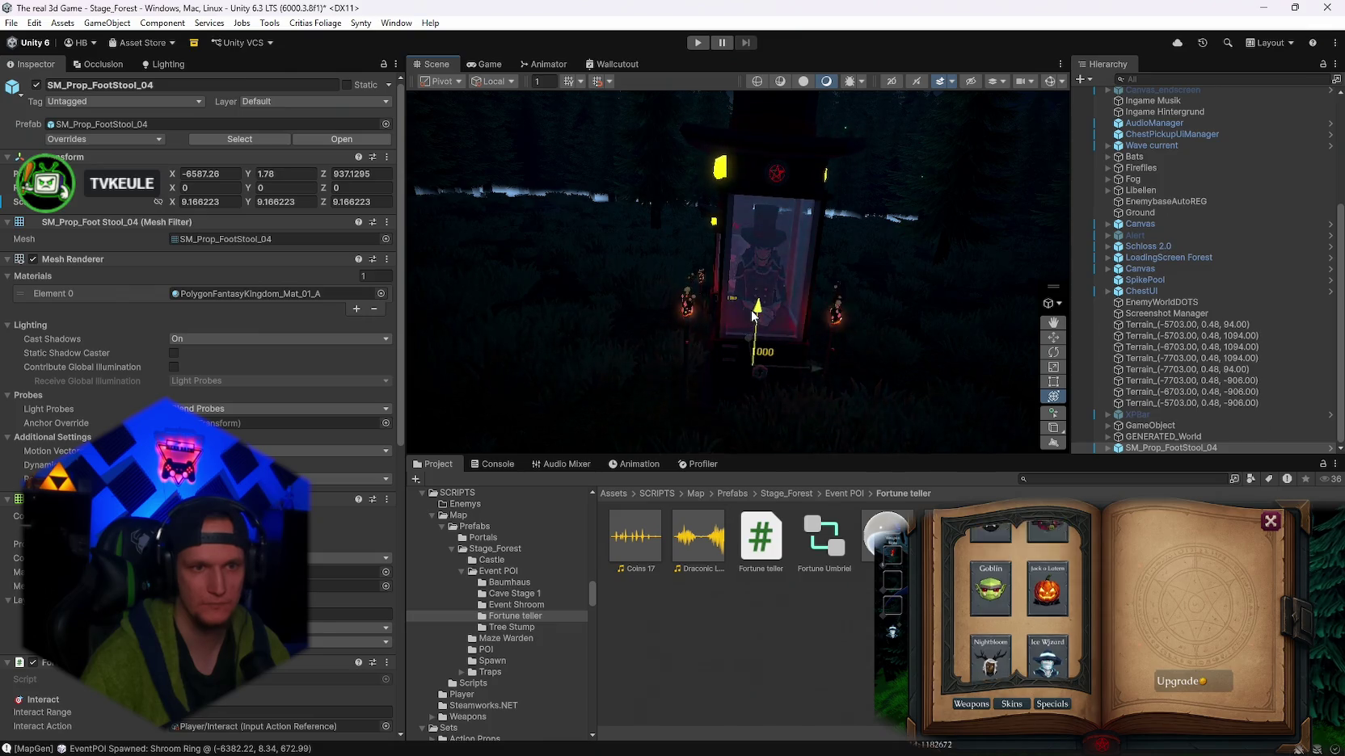
pyautogui.click(112, 139)
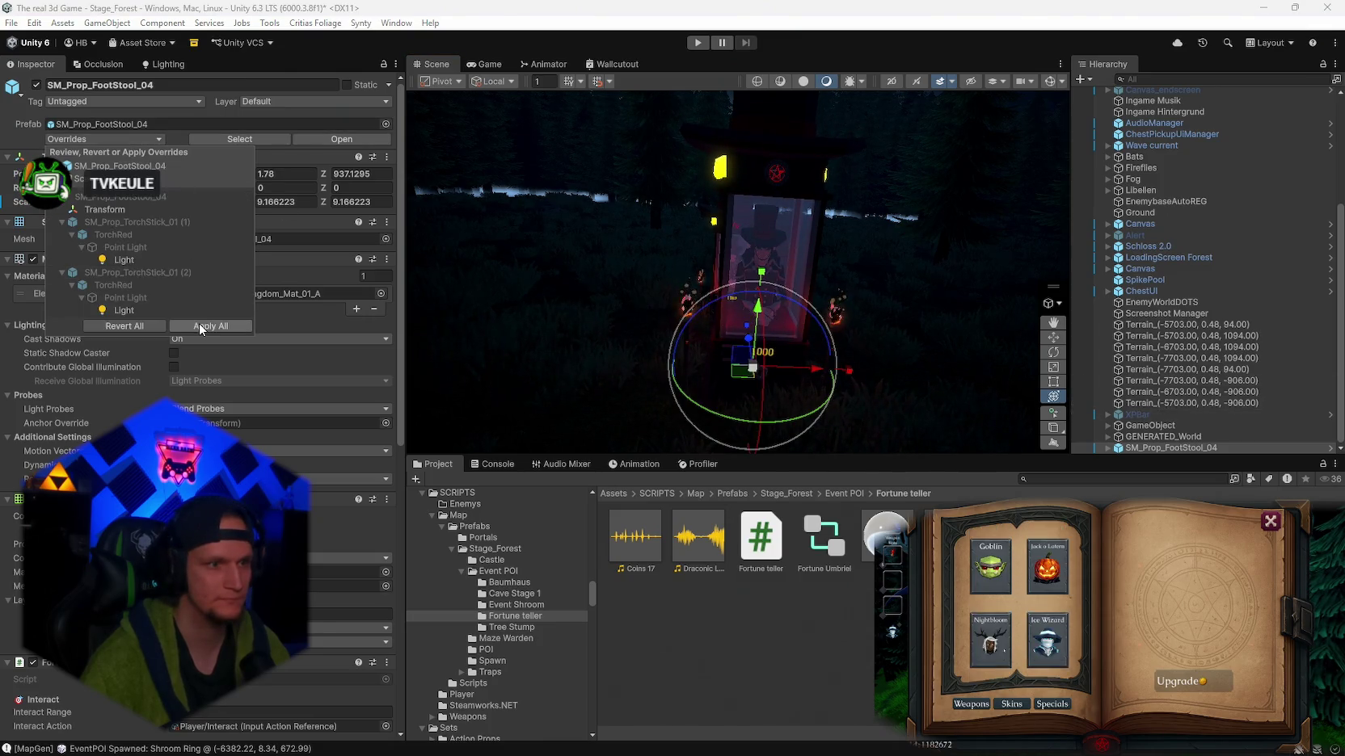
pyautogui.click(966, 400)
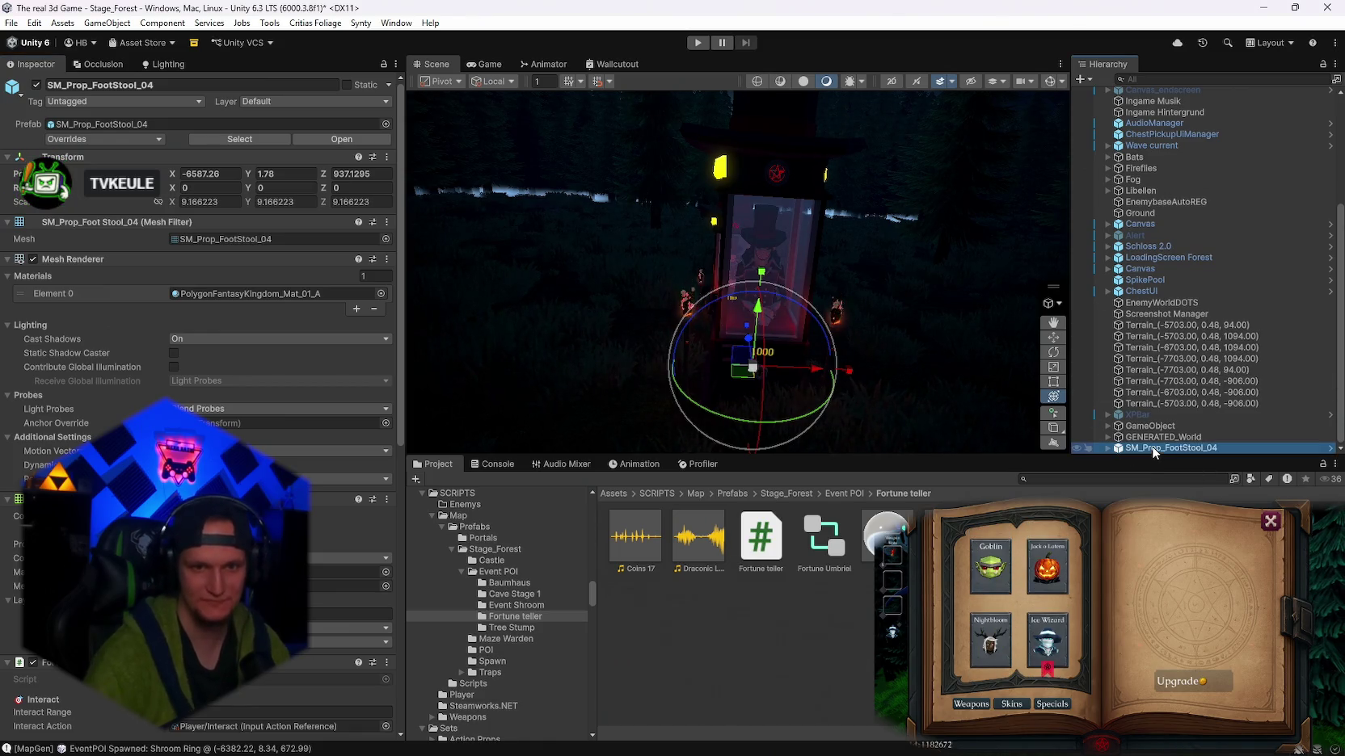
pyautogui.press('Delete')
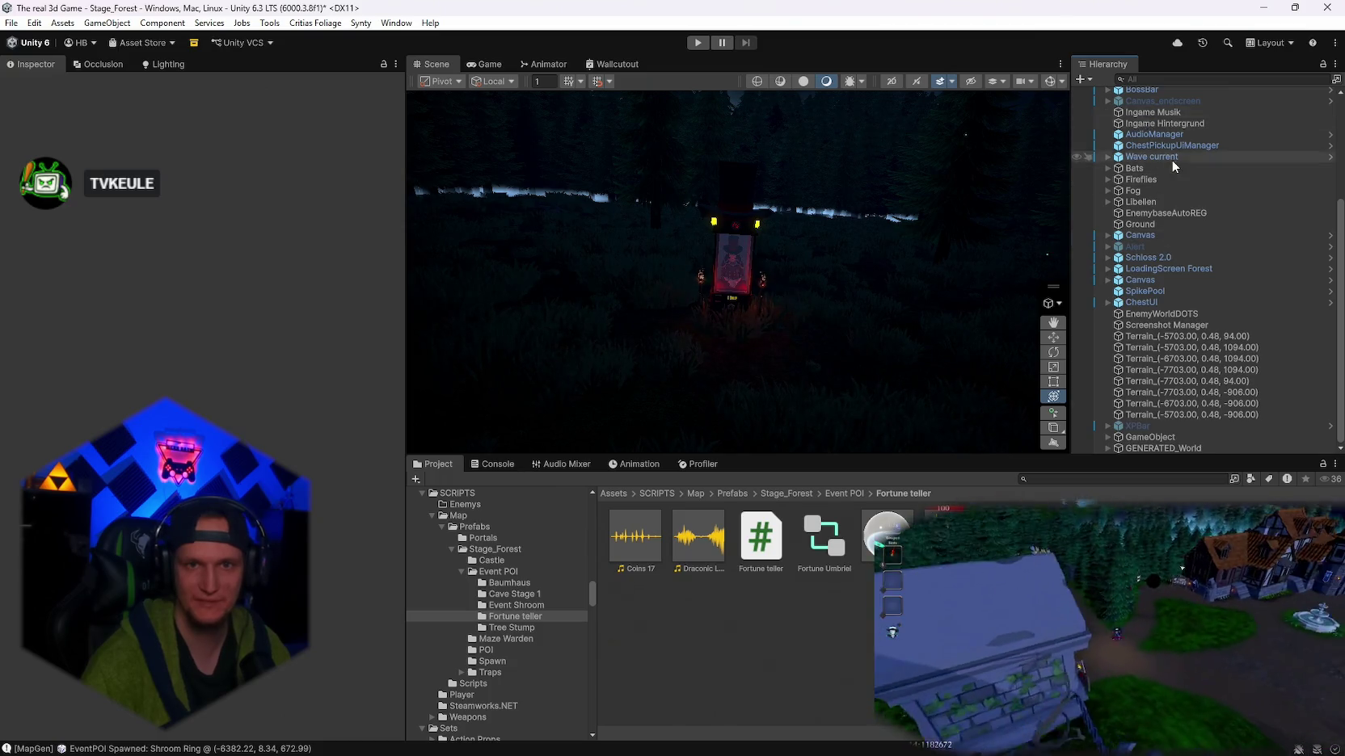
pyautogui.scroll(4, 1172, 160)
pyautogui.click(1125, 161)
# - Regenerate the world with Generate World and zoom in on the enlarged fortune teller booth
pyautogui.click(386, 186)
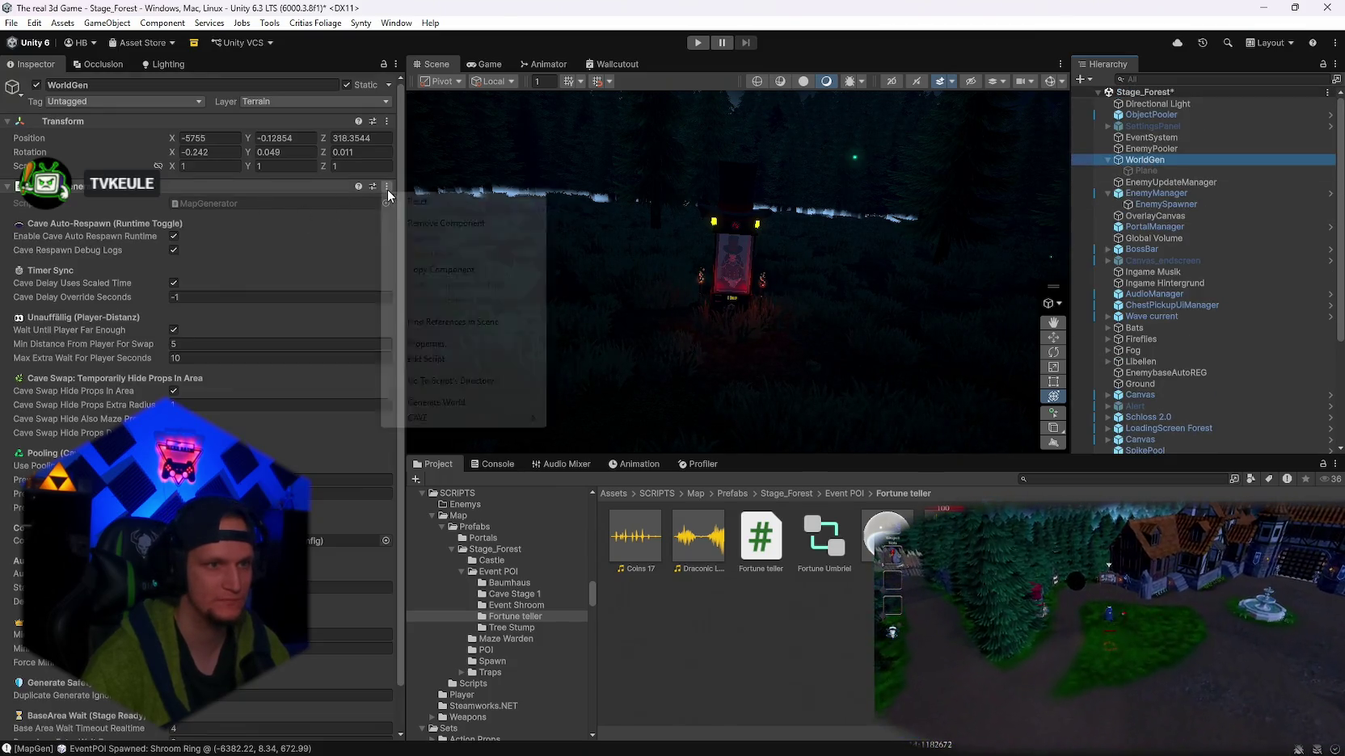
pyautogui.click(453, 402)
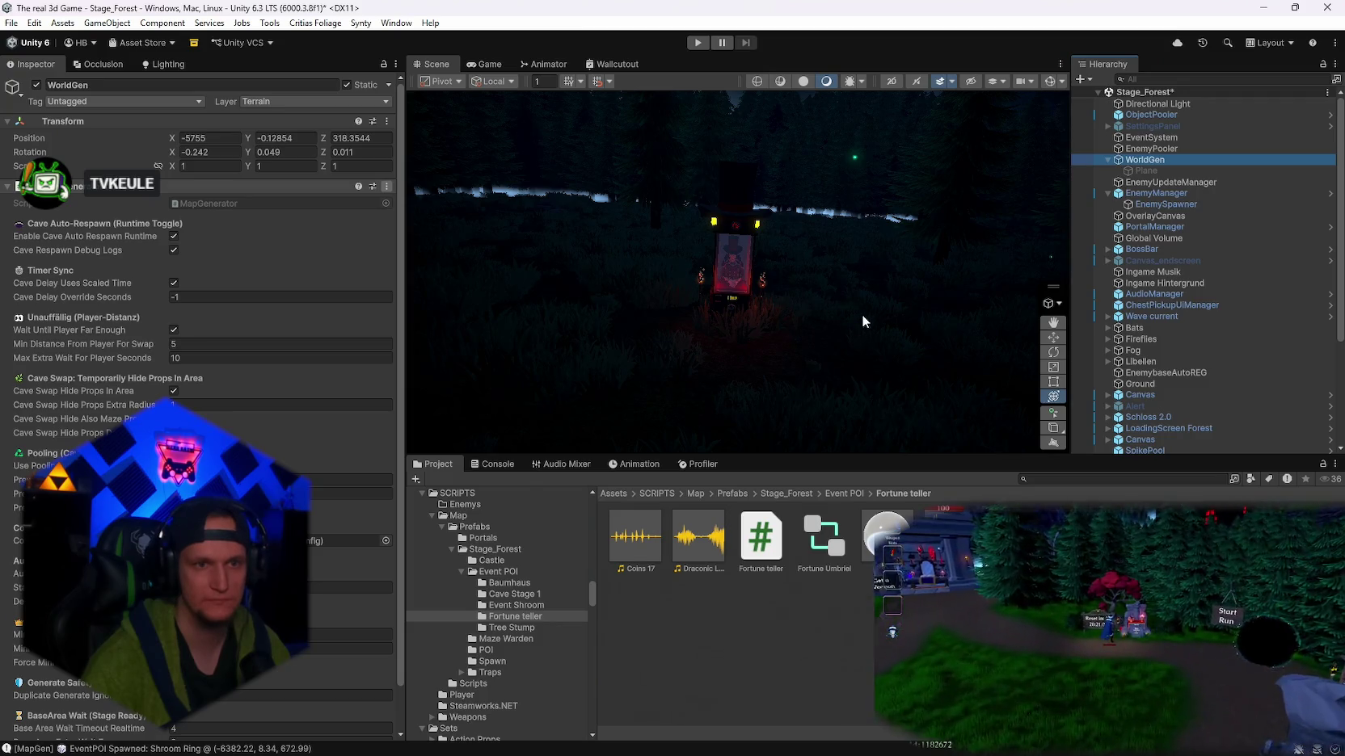
pyautogui.moveTo(860, 309)
pyautogui.mouseDown()
pyautogui.moveTo(102, 305)
pyautogui.moveTo(1178, 371)
pyautogui.moveTo(1119, 346)
pyautogui.moveTo(825, 318)
pyautogui.moveTo(796, 323)
pyautogui.moveTo(798, 352)
pyautogui.moveTo(255, 360)
pyautogui.mouseUp()
pyautogui.press('f')
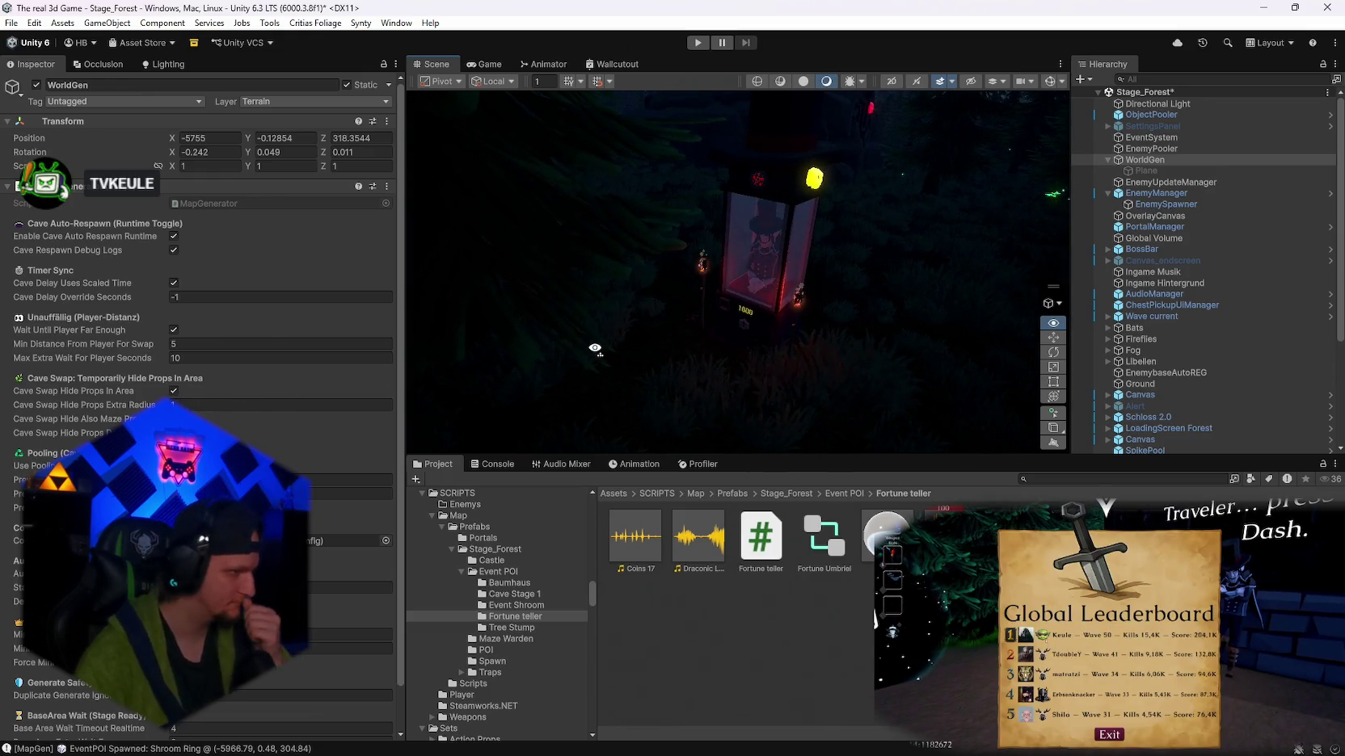
pyautogui.moveTo(598, 344)
pyautogui.mouseDown()
pyautogui.moveTo(600, 309)
pyautogui.moveTo(656, 275)
pyautogui.moveTo(510, 300)
pyautogui.mouseUp()
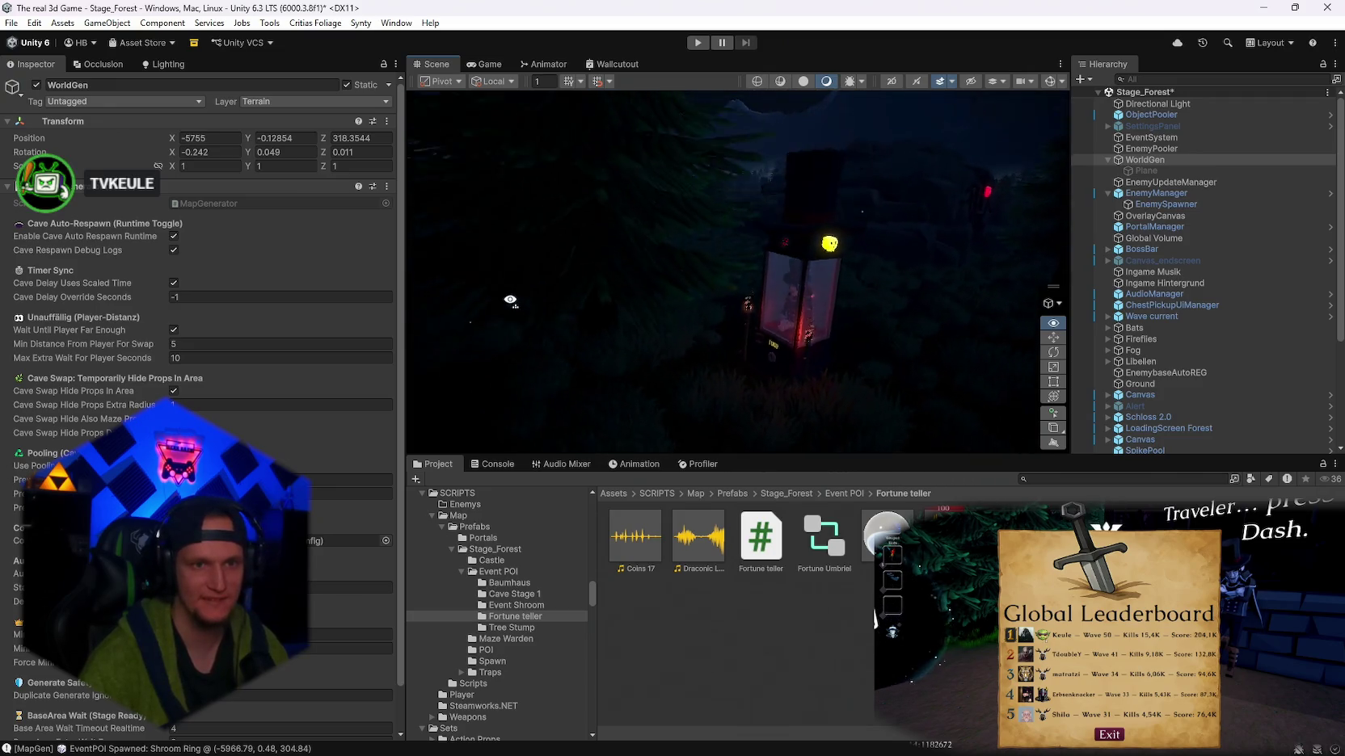
# - Select the booth prefab and scroll to its Fortune teller cost settings
pyautogui.scroll(-2, 511, 300)
pyautogui.click(722, 312)
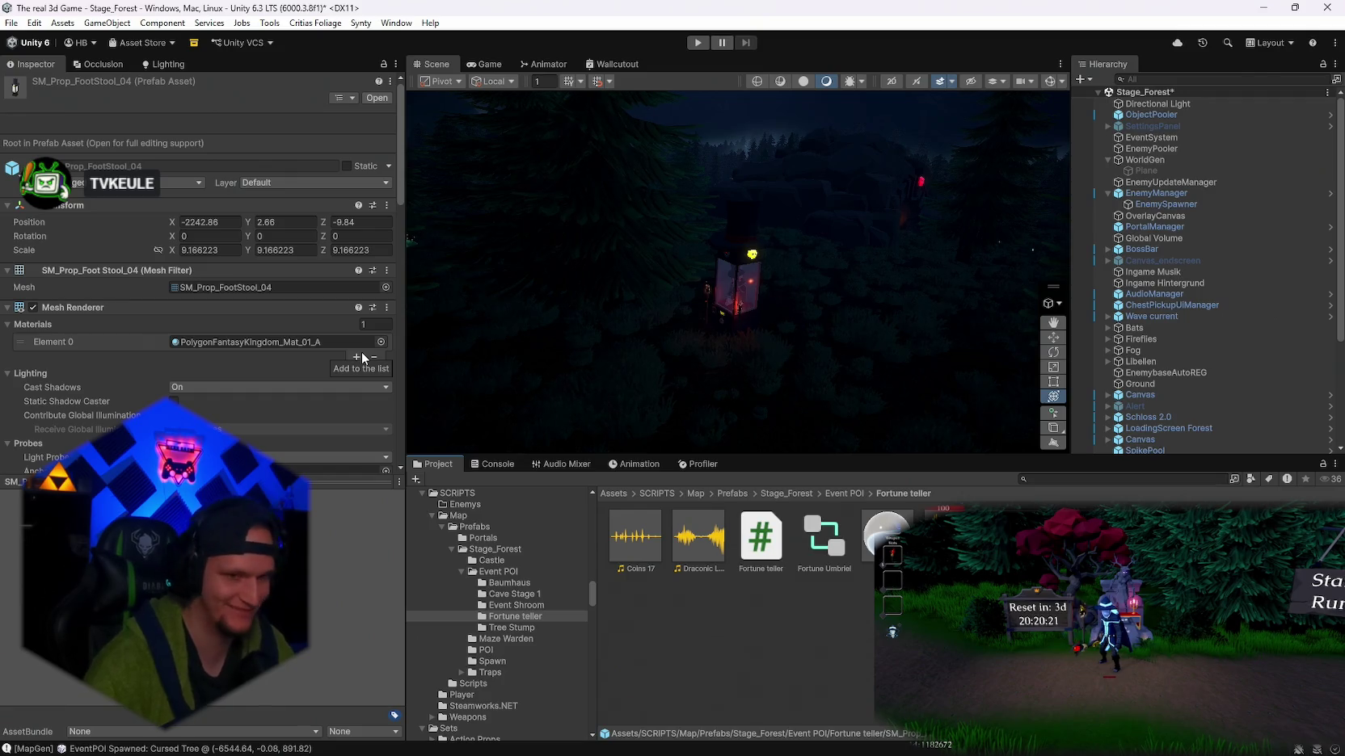
pyautogui.scroll(-15, 215, 289)
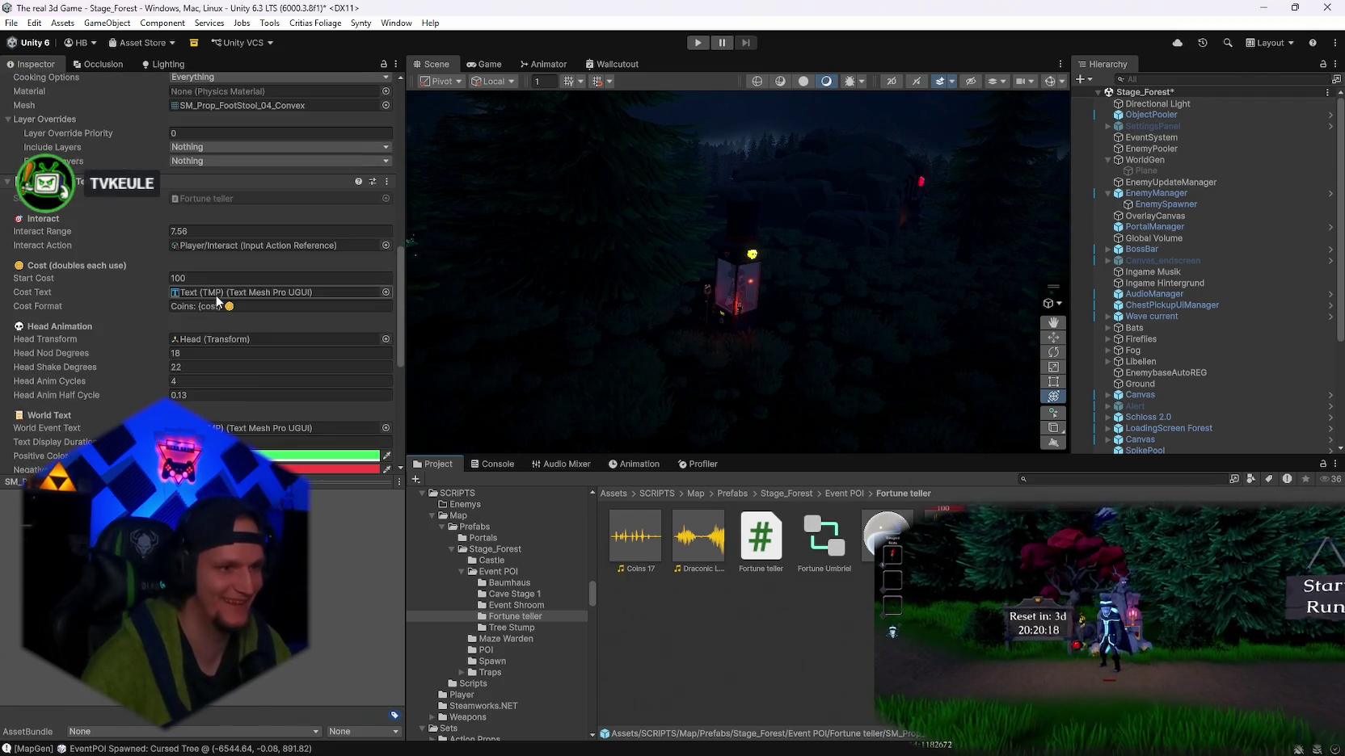